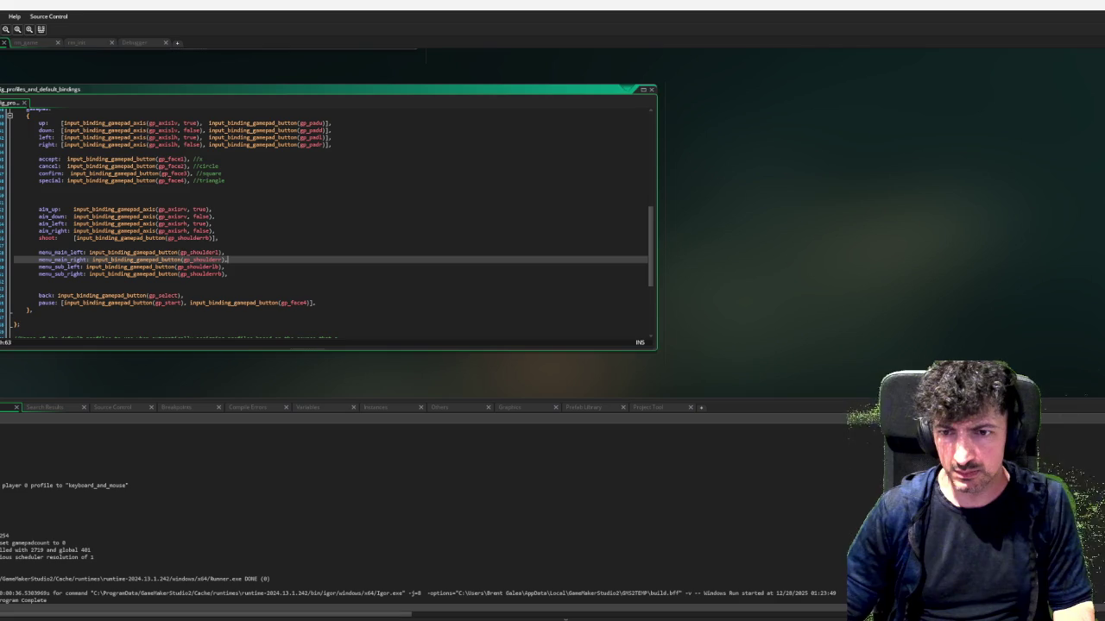
Scroll the workspace to show obj_menu_manager's Events, Draw code and menu_scripts windows
scroll(down, 3)
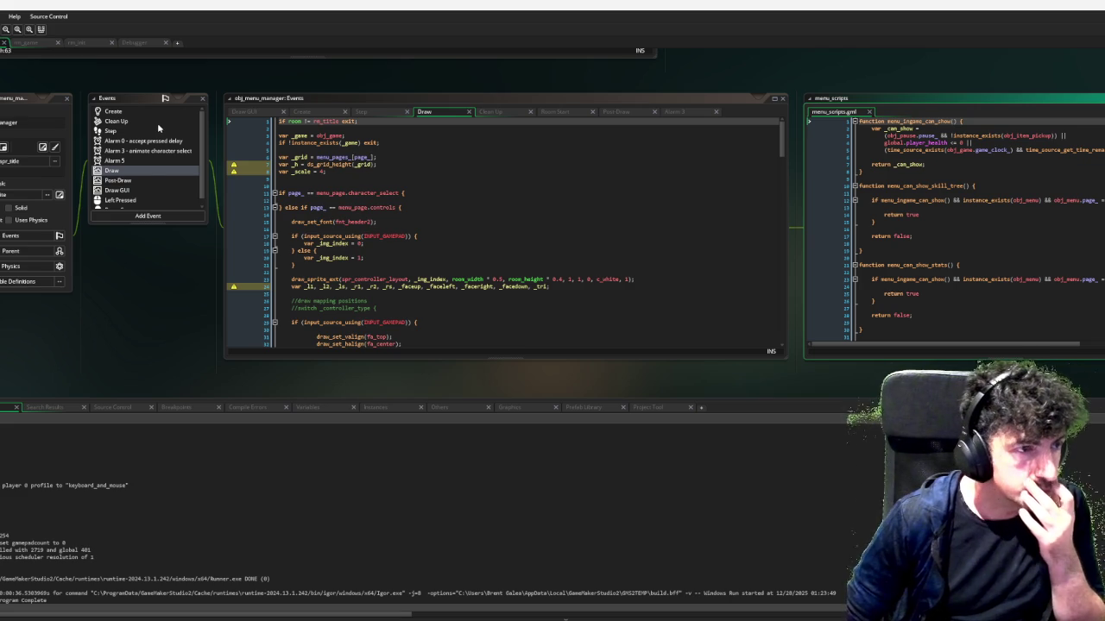
Open obj_menu_manager's Step event, read through its code, and select the _start_pressed variable
scroll(down, 3)
scroll(up, 3)
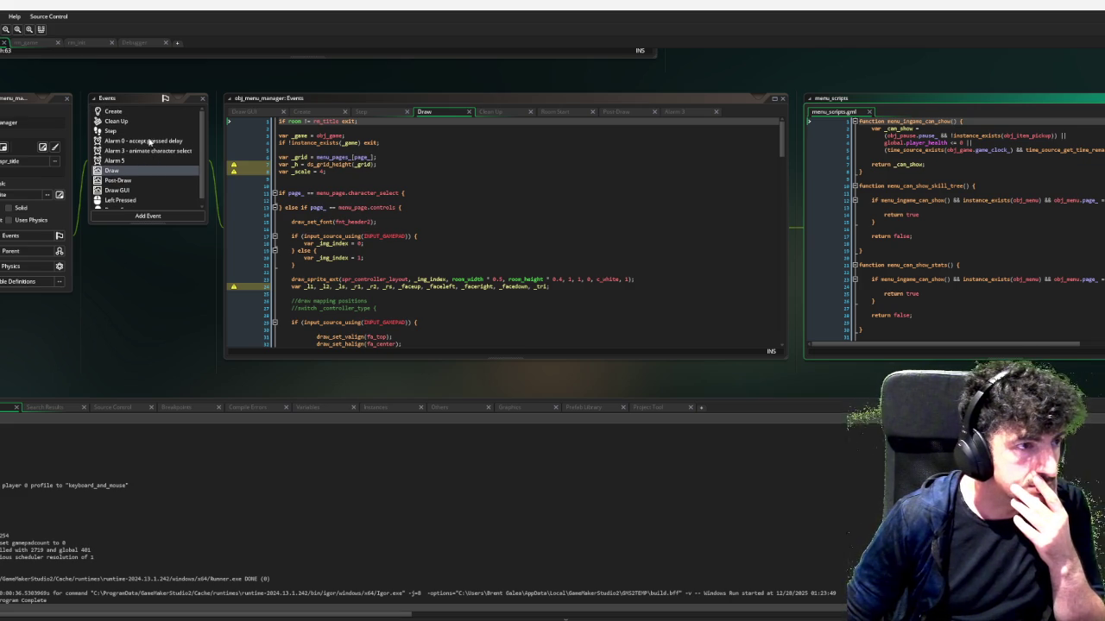
click(152, 131)
scroll(down, 3)
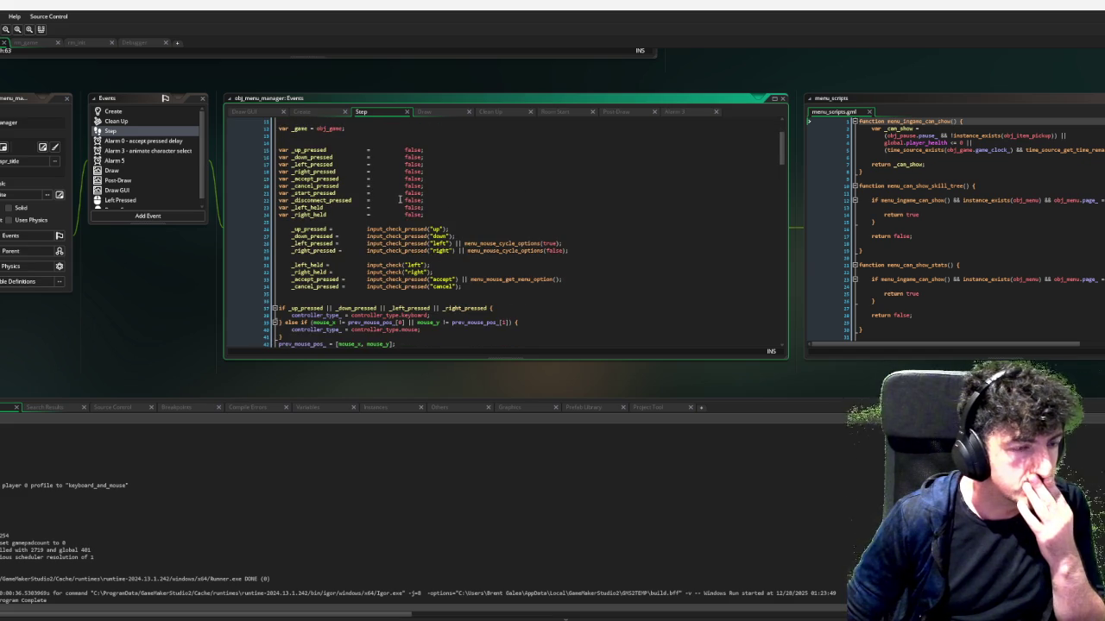
scroll(down, 3)
scroll(down, 3)
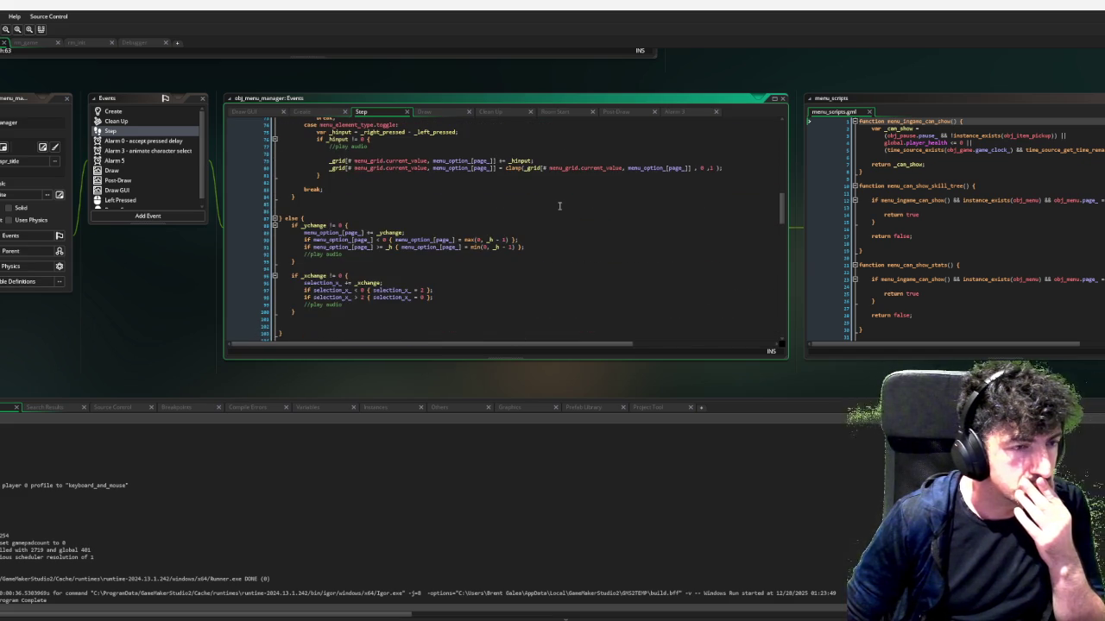
scroll(down, 3)
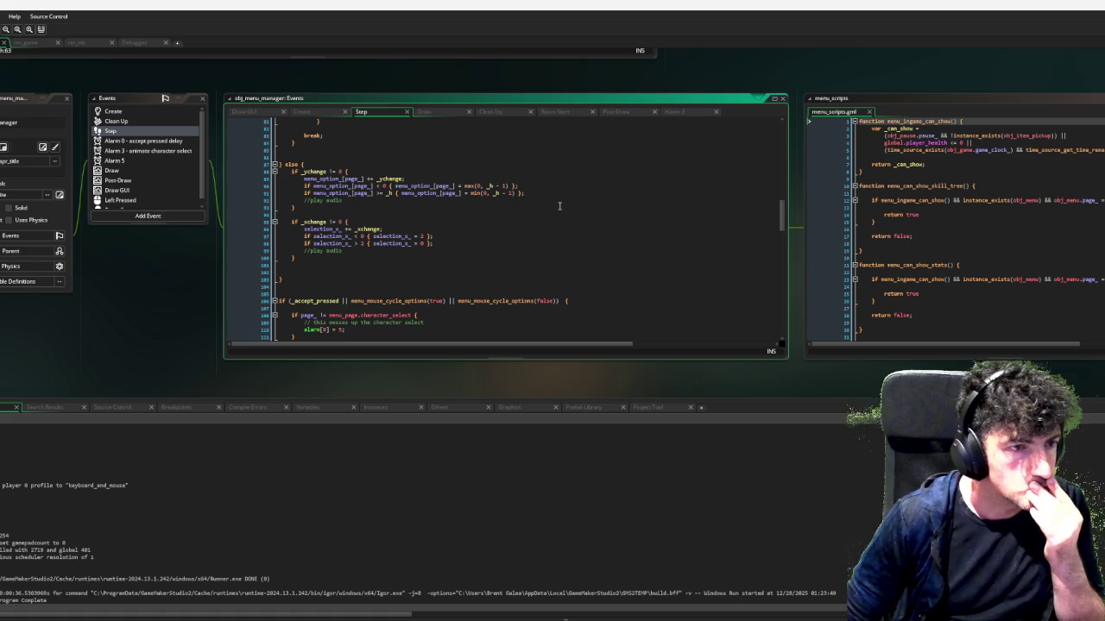
scroll(down, 3)
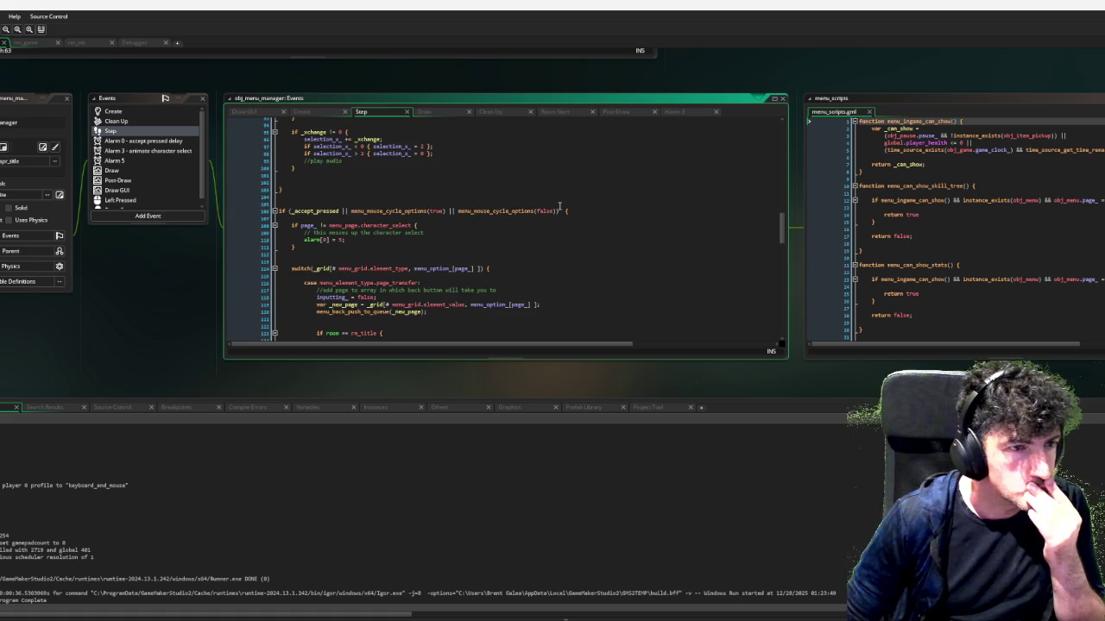
scroll(down, 3)
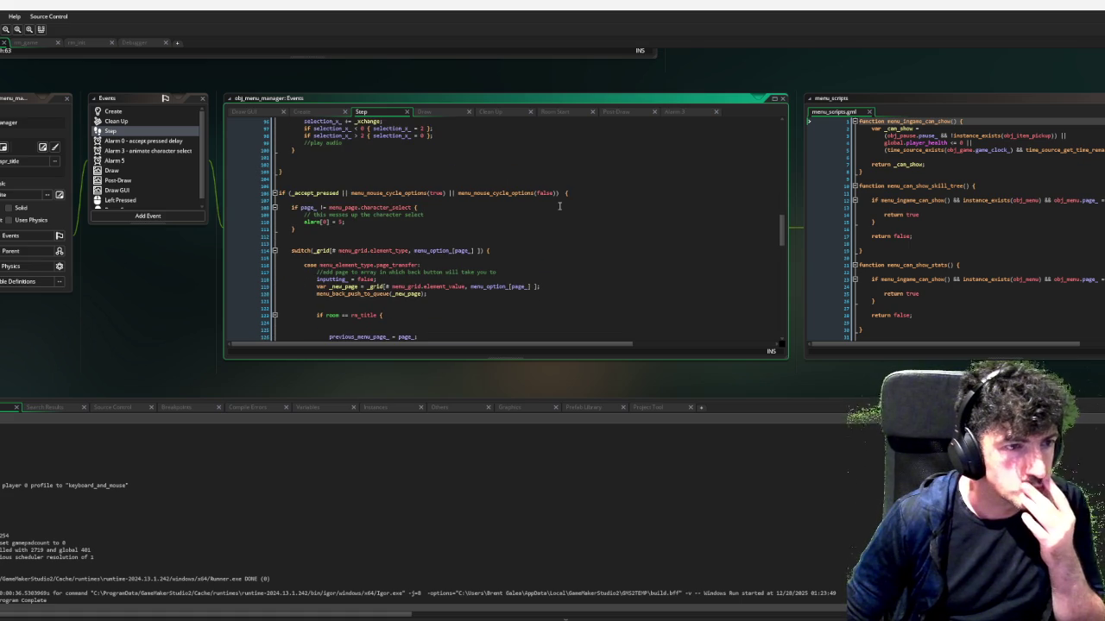
scroll(up, 3)
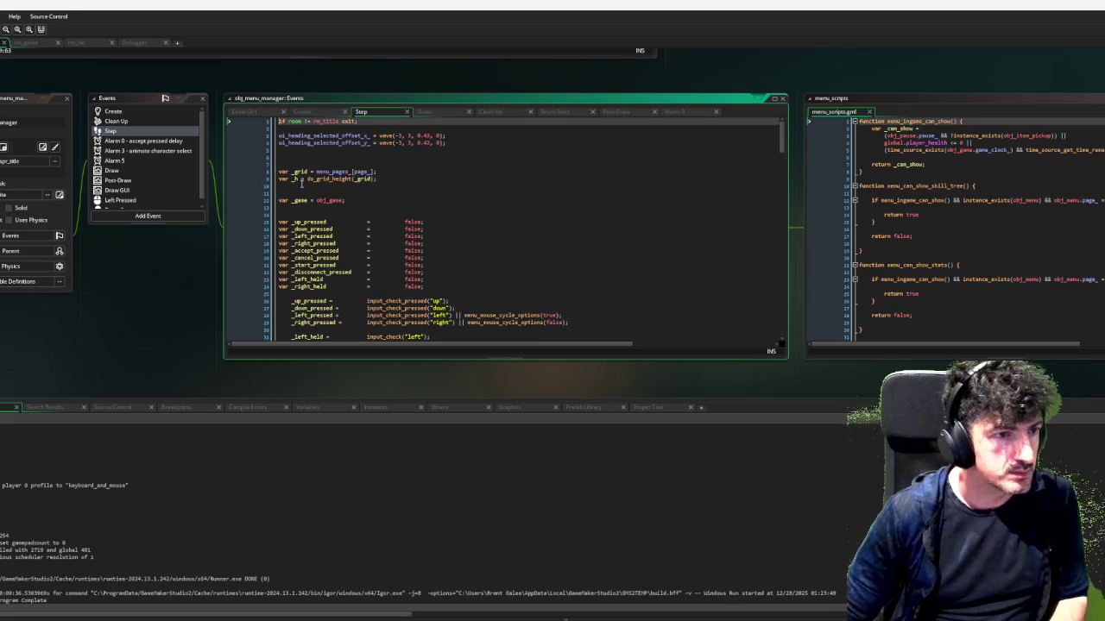
double_click(315, 265)
Search the Step event code for _start_pressed
key(ctrl+f)
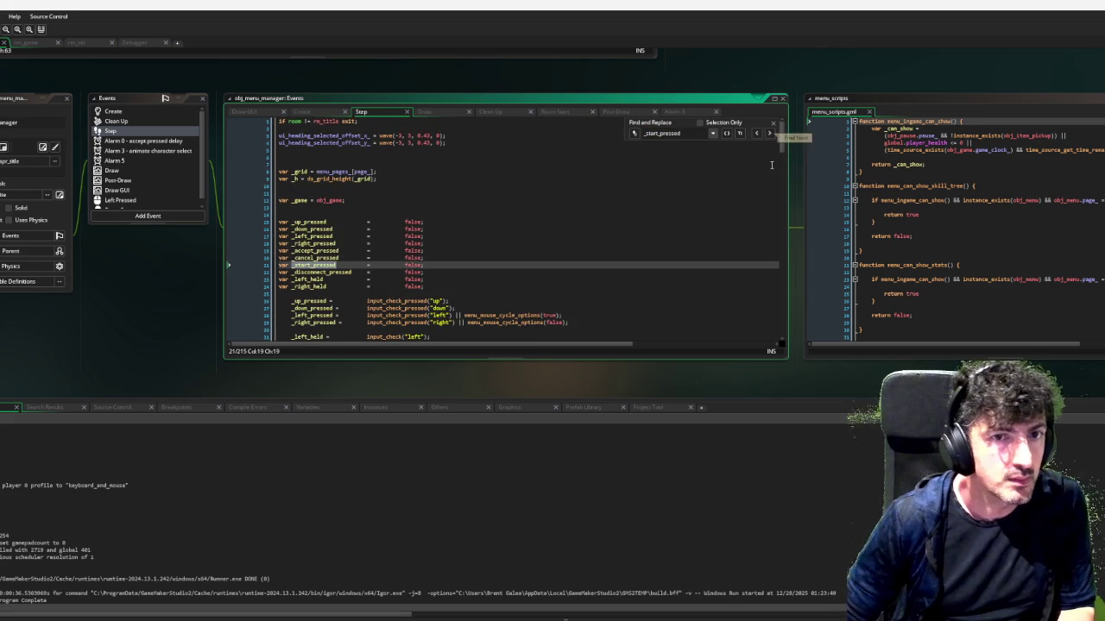
scroll(down, 3)
scroll(down, 3)
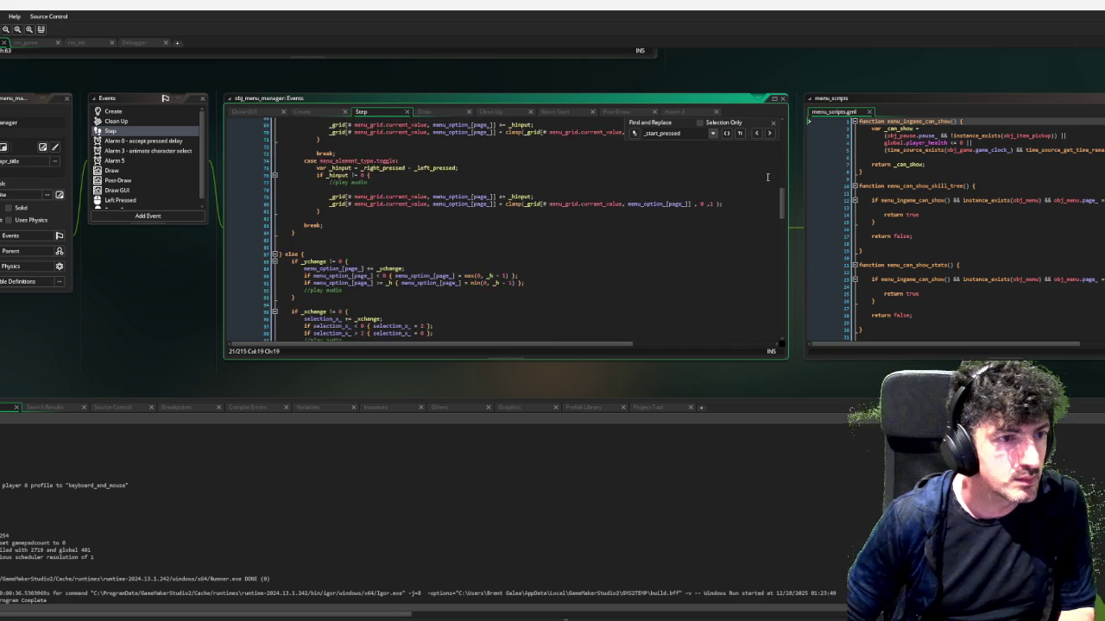
scroll(down, 3)
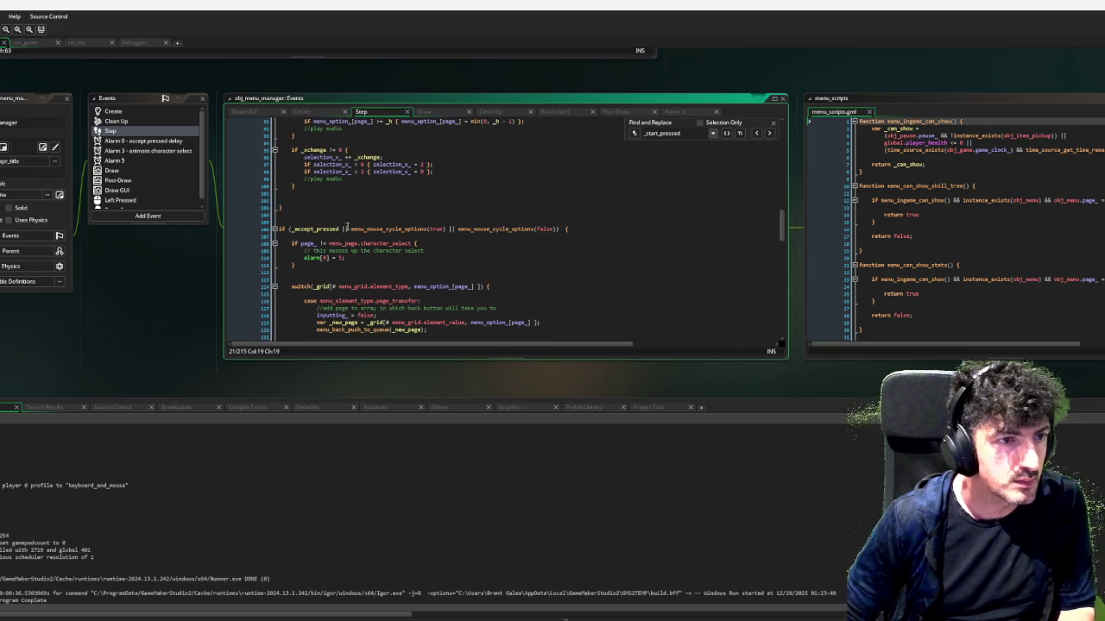
Add _start_pressed as an alternative in the accept if condition on line 106
click(350, 228)
text(!)
text(start_press)
text(ed ||)
key(ctrl+Left)
key(ctrl+Left)
text(_)
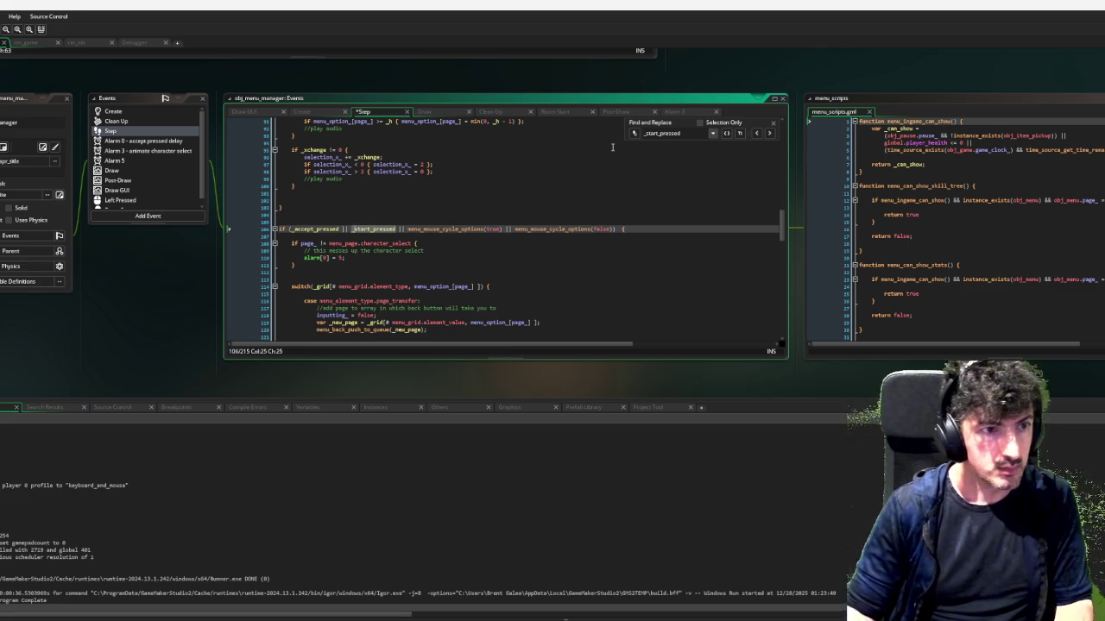
click(445, 280)
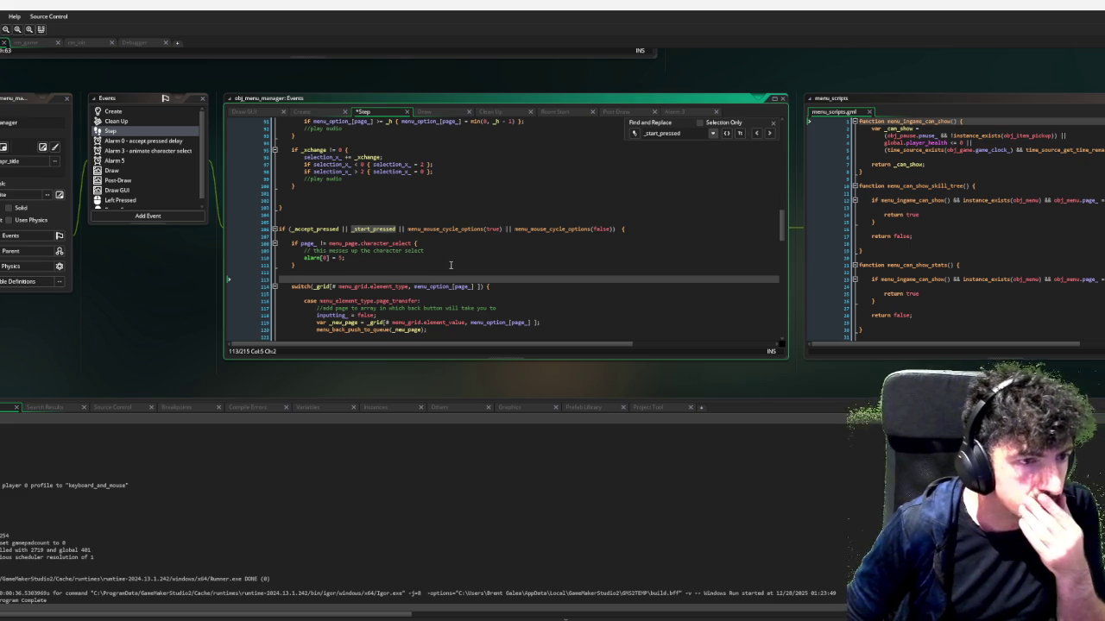
scroll(down, 3)
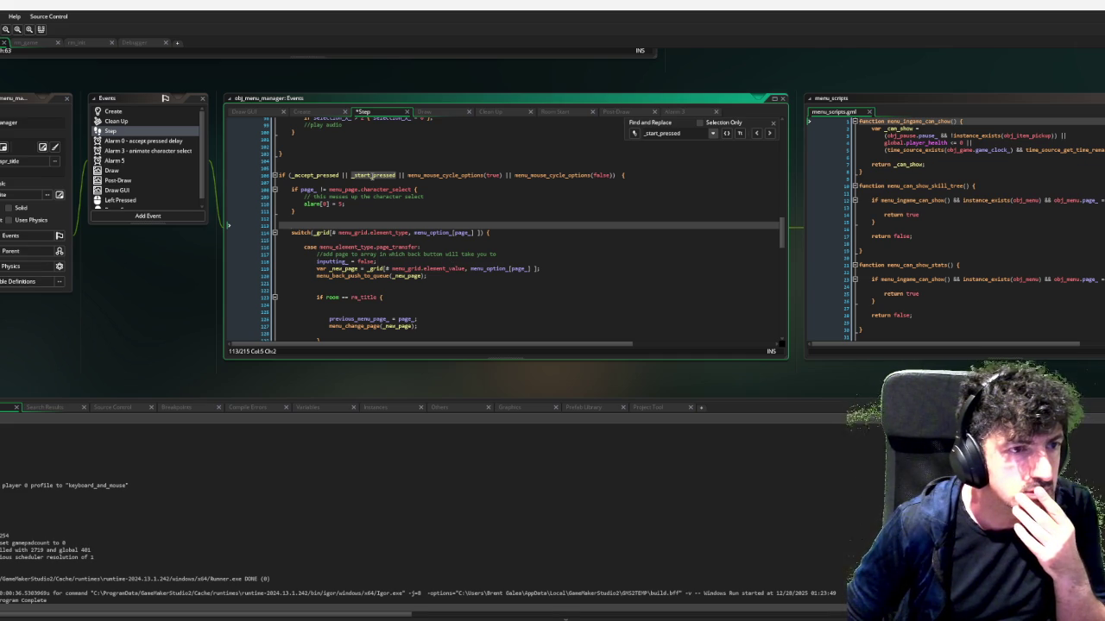
click(373, 175)
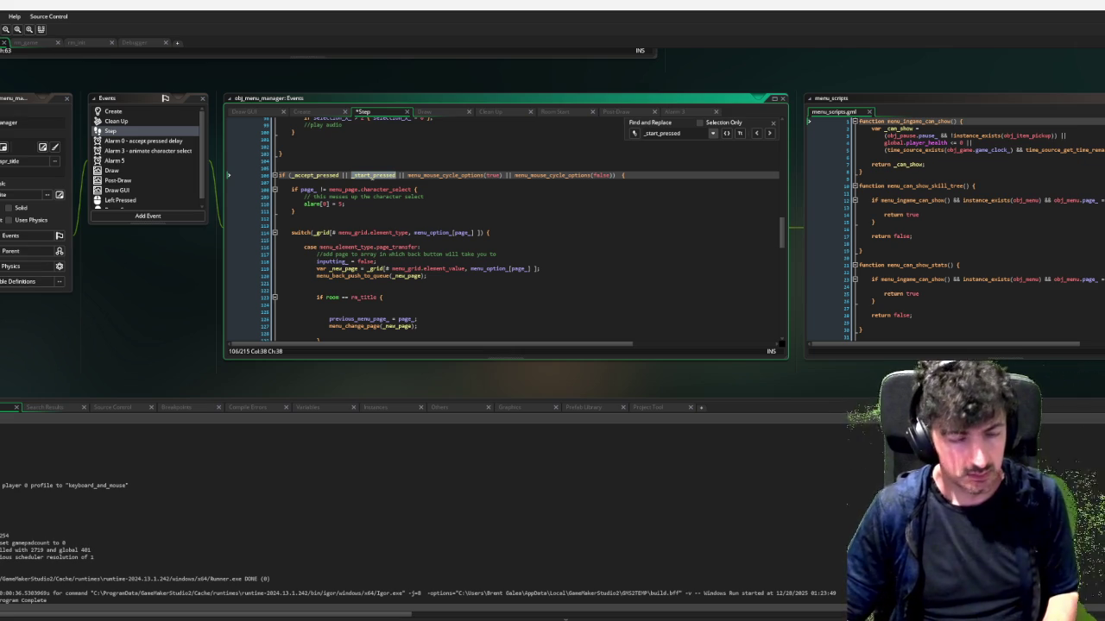
Remove _start_pressed from line 106's condition and insert blank lines above the if
key(ctrl+BackSpace)
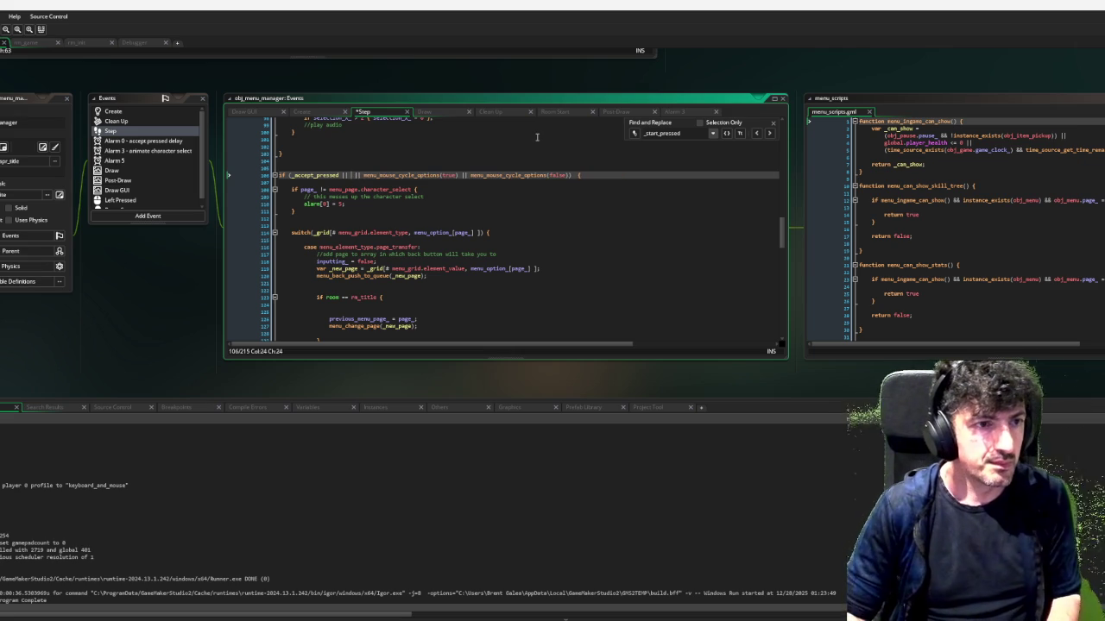
key(BackSpace)
key(BackSpace)
key(BackSpace)
key(Home)
key(Return)
key(Return)
key(Up)
Write an if _start_pressed && page_ == menu_page.title block setting page_ to menu_page.main, then build
text(if _start_pressed )
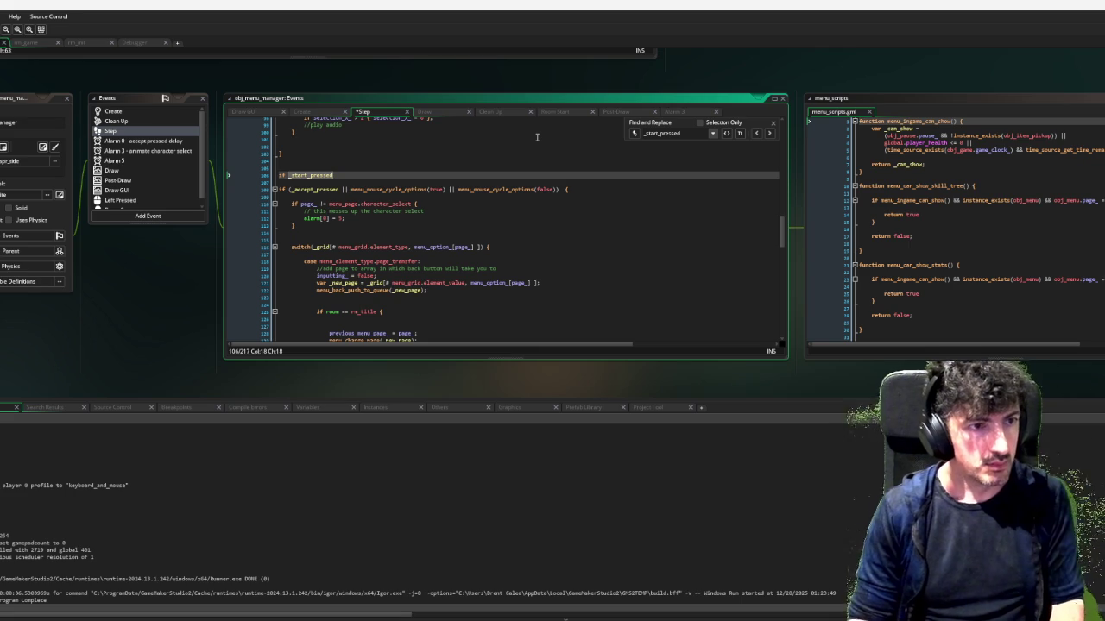
text(&& page_ == )
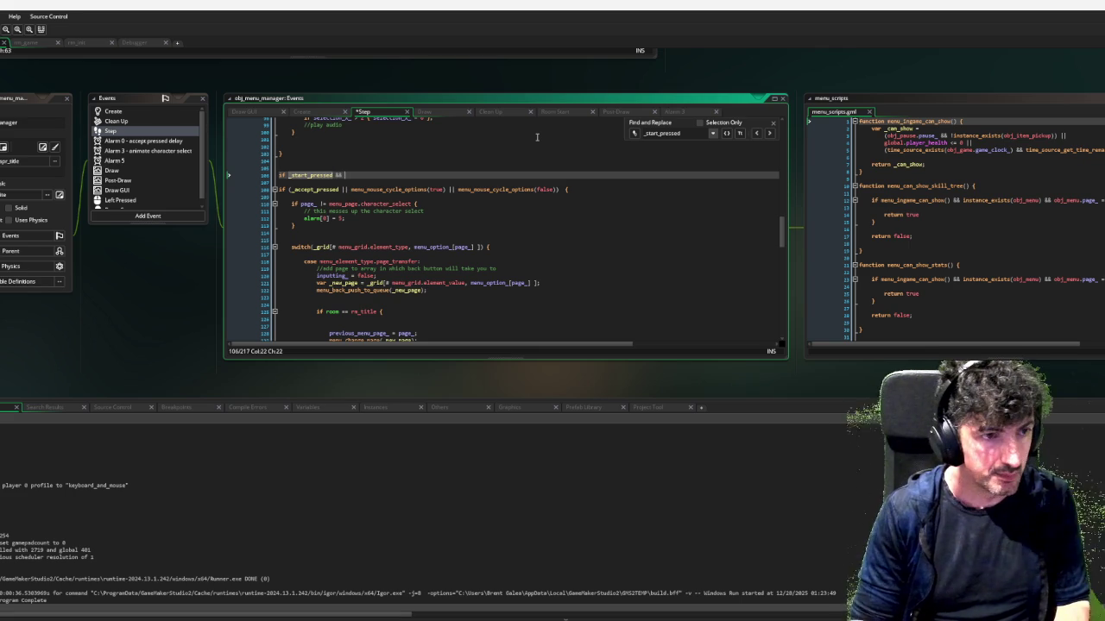
text(menu_page.)
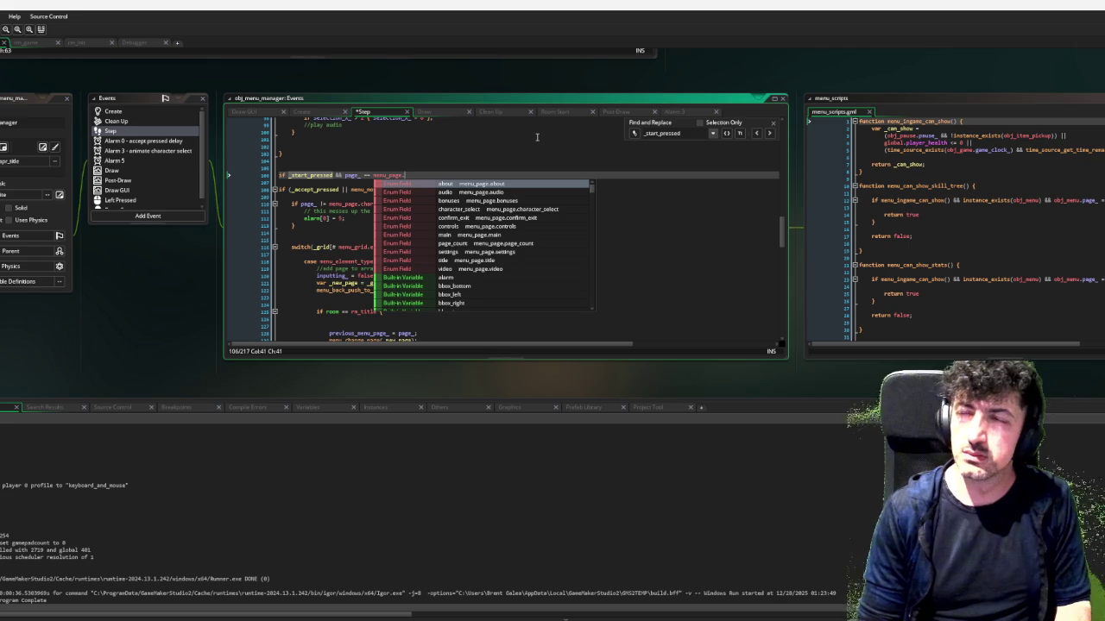
text(title)
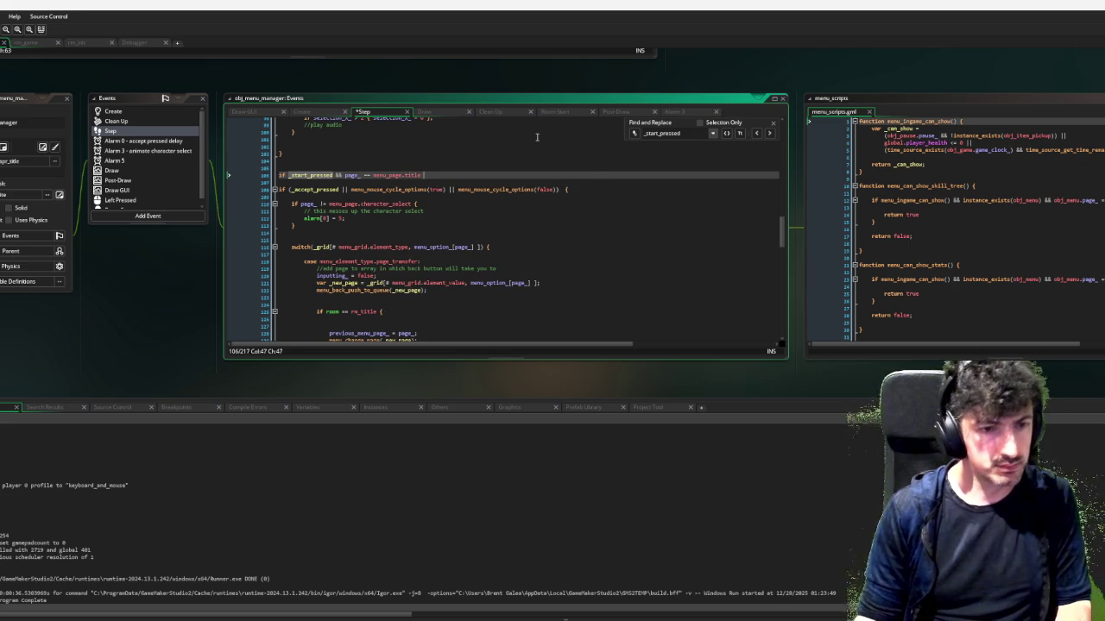
text( {)
key(Return)
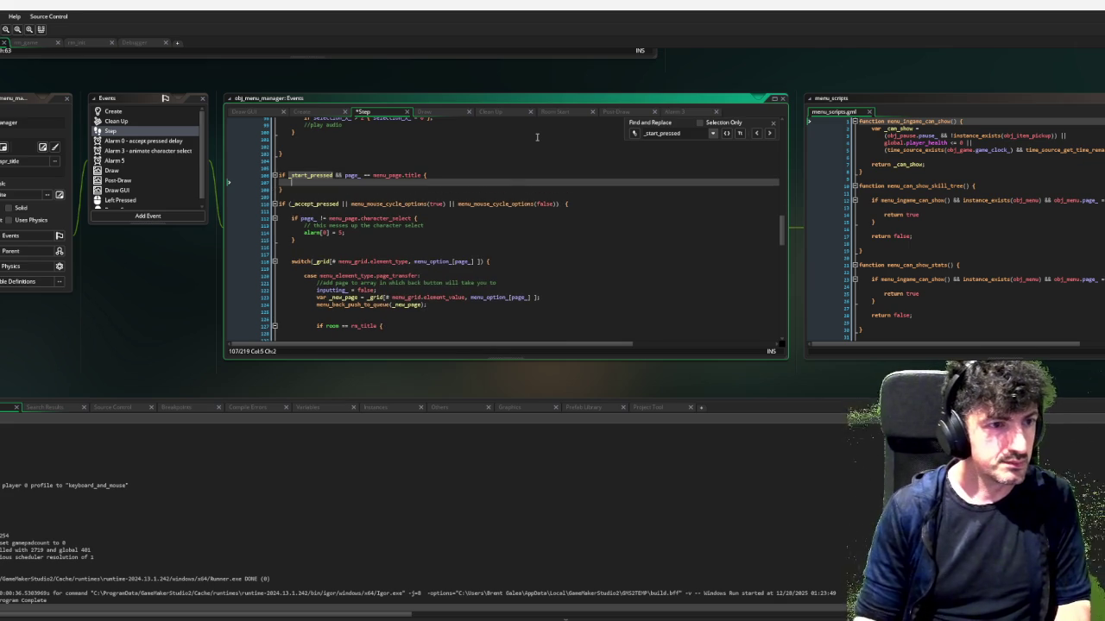
text(page_ = men)
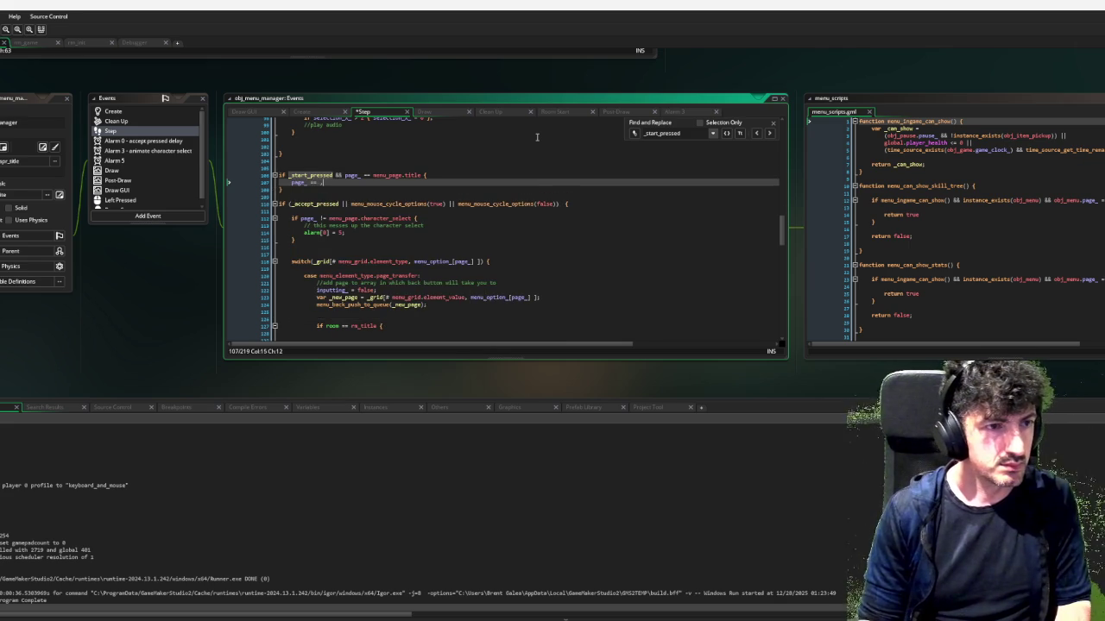
text(u_page.main)
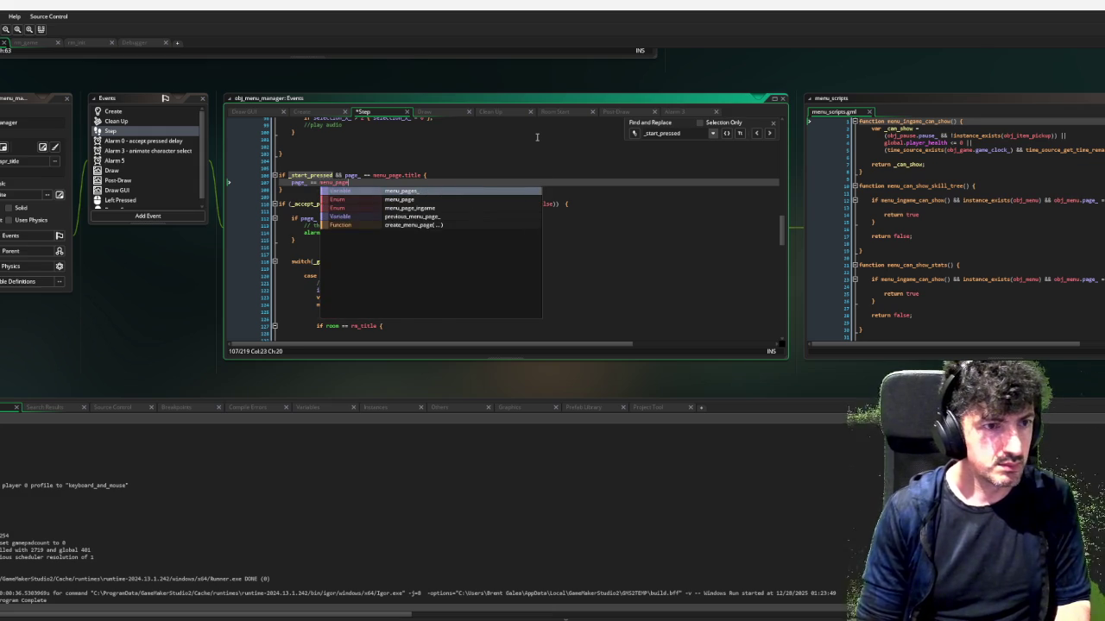
key(Return)
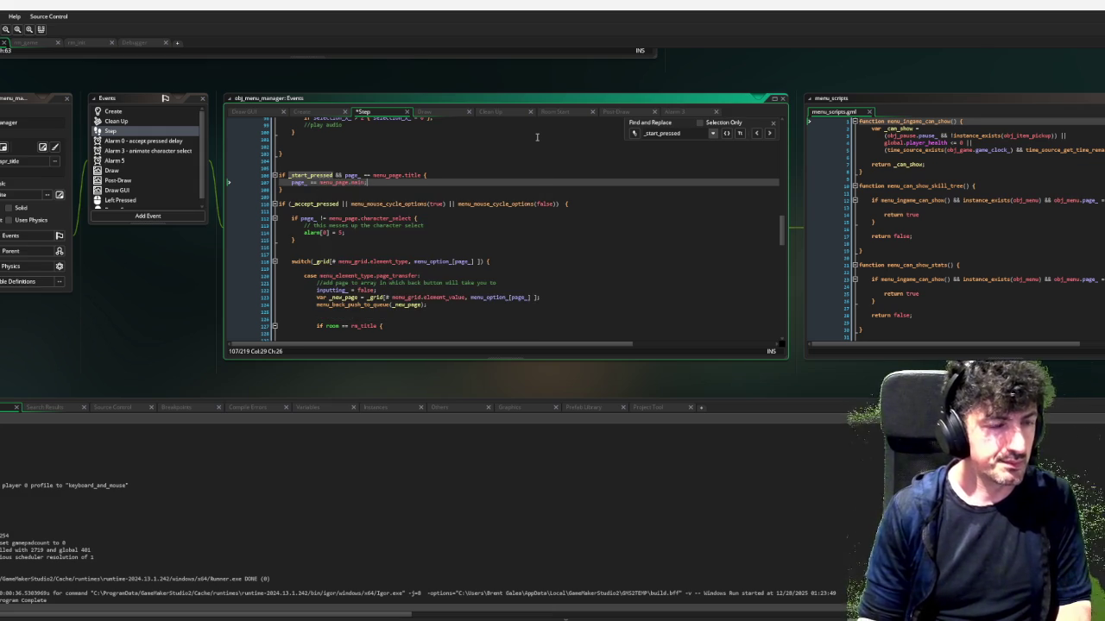
key(F6)
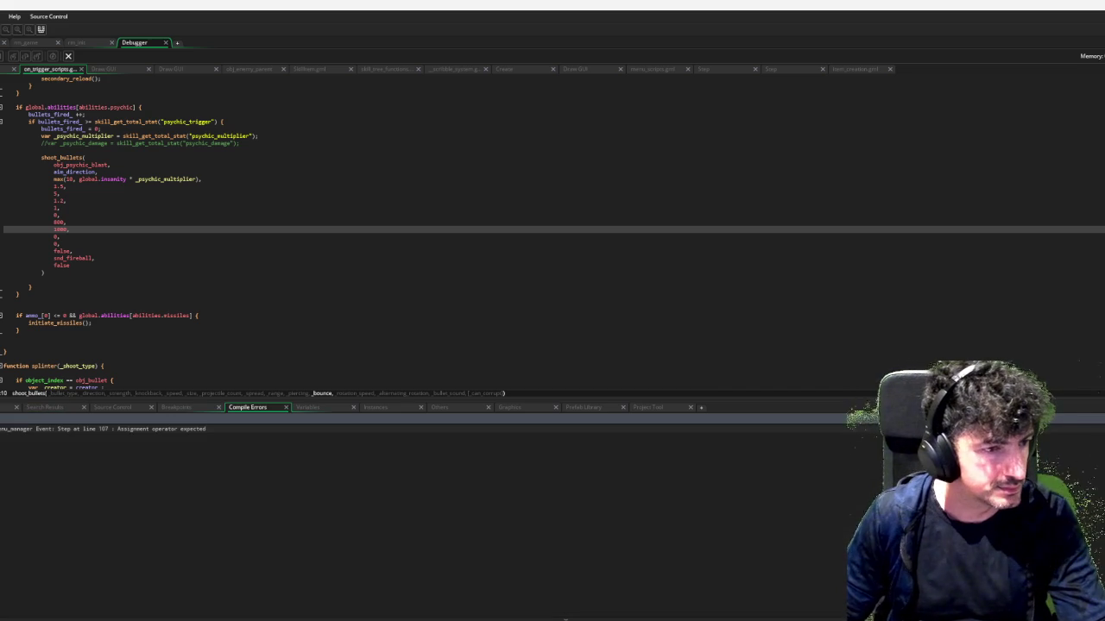
Fix the line 107 compile error by changing == to = and rebuild the game
double_click(190, 428)
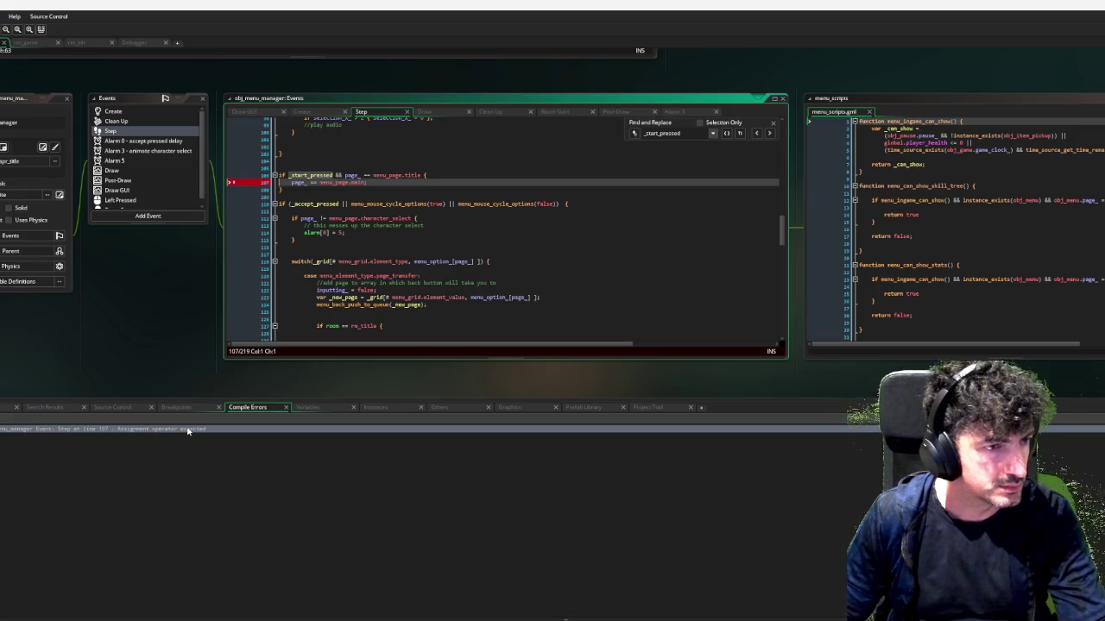
click(316, 183)
key(BackSpace)
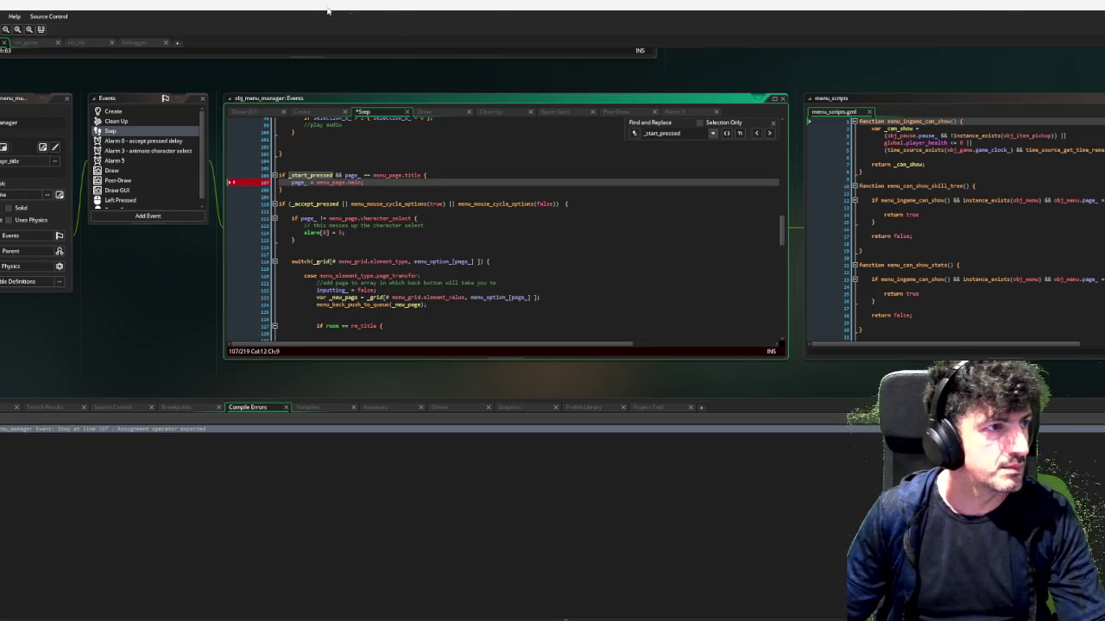
key(F6)
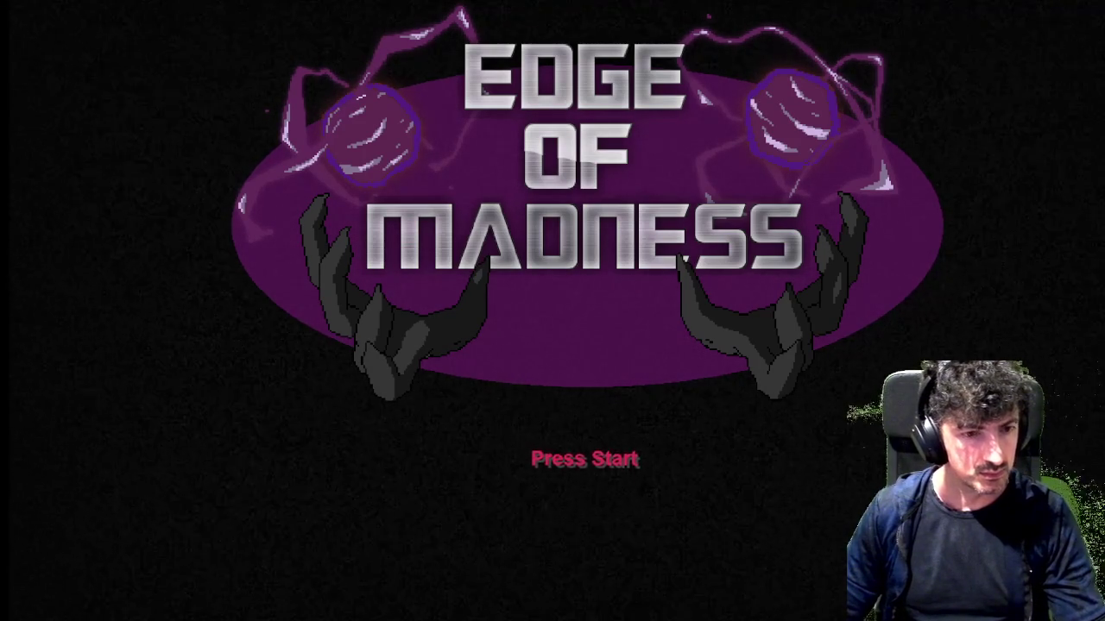
Press start on the title screen to reach the main menu, then close the game
key(Return)
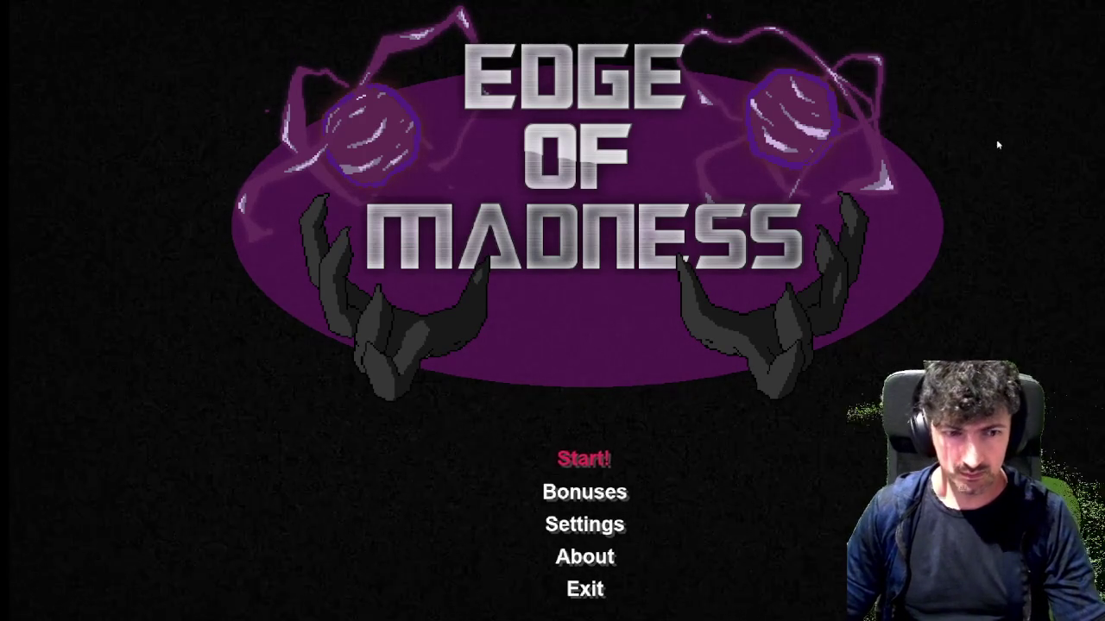
key(alt+F4)
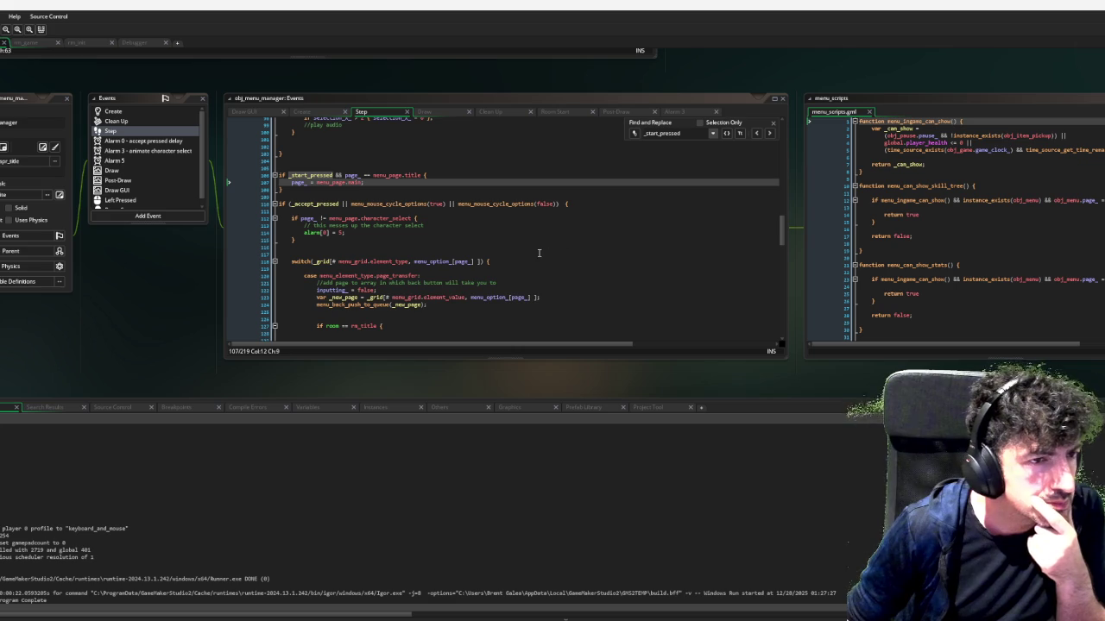
scroll(down, 3)
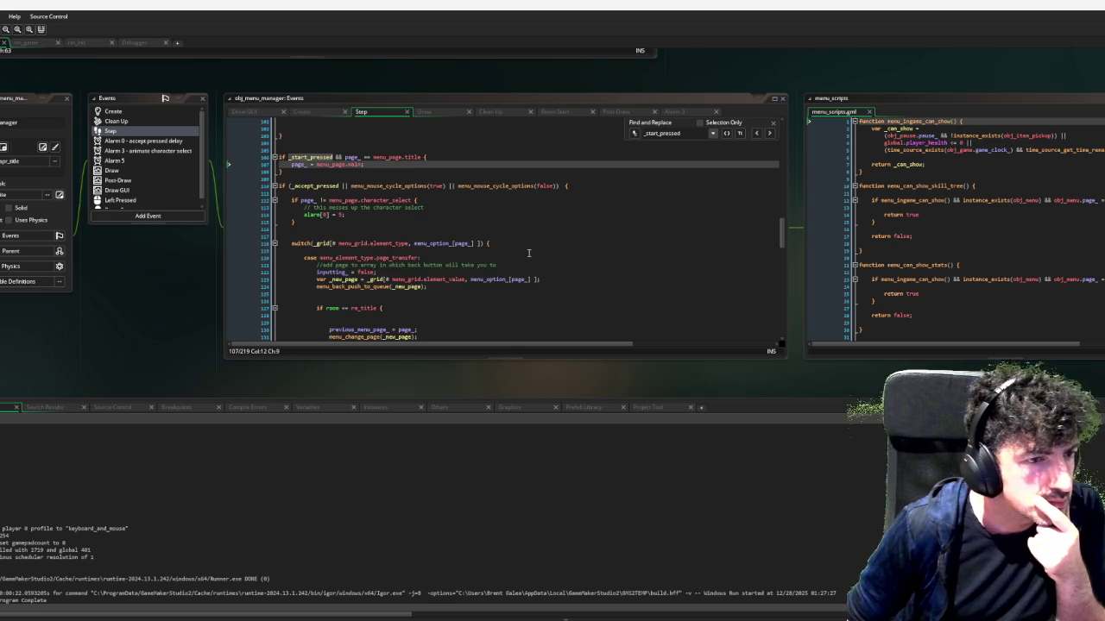
scroll(down, 3)
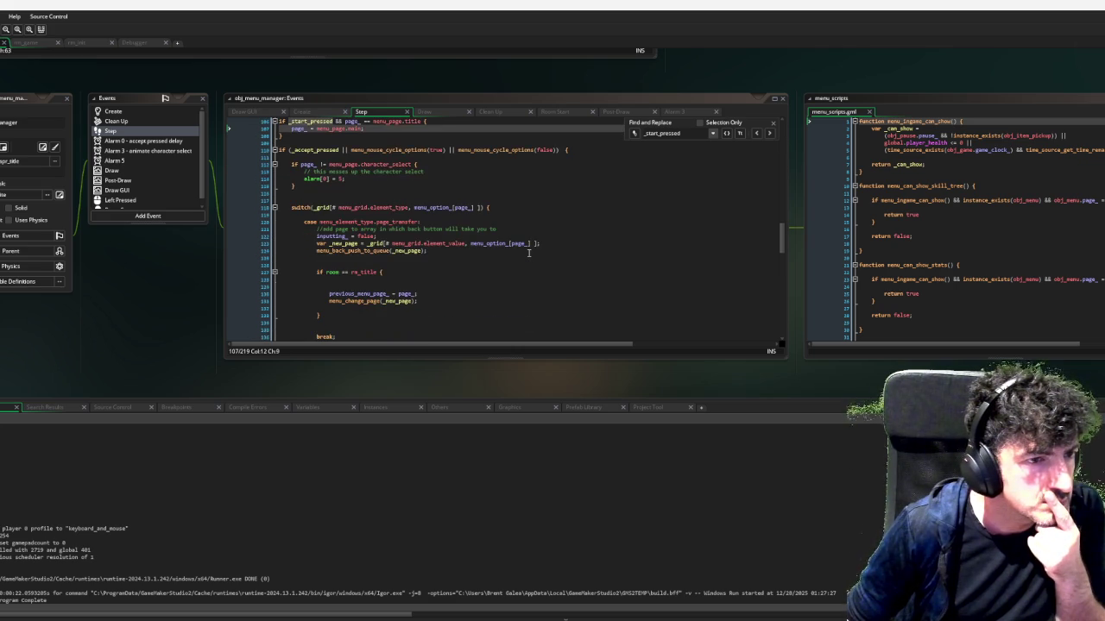
scroll(down, 3)
scroll(down, 3)
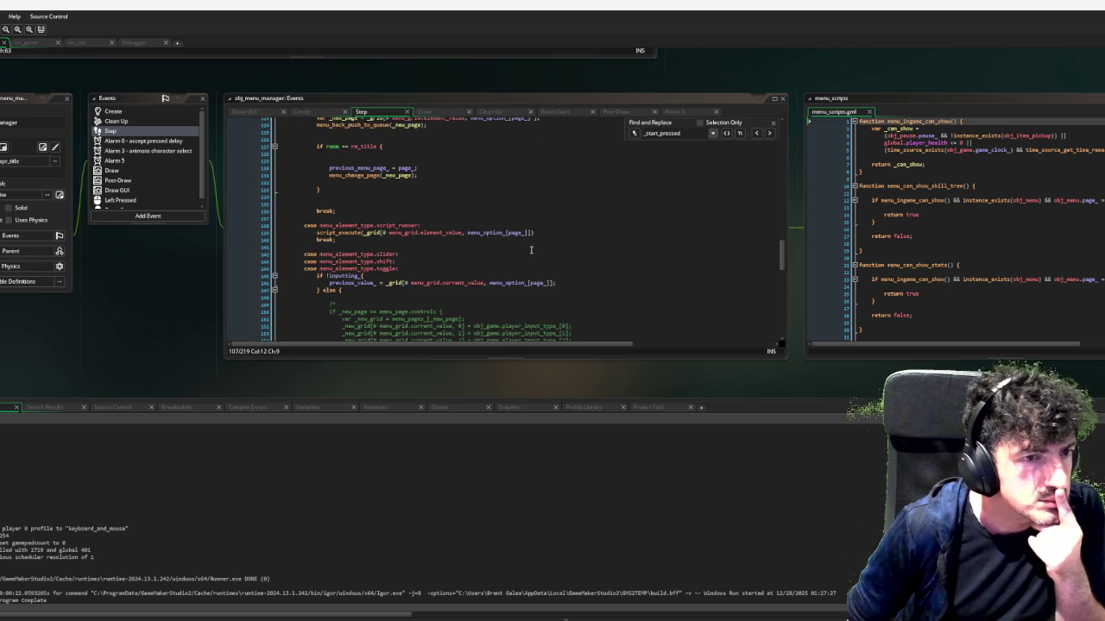
scroll(down, 3)
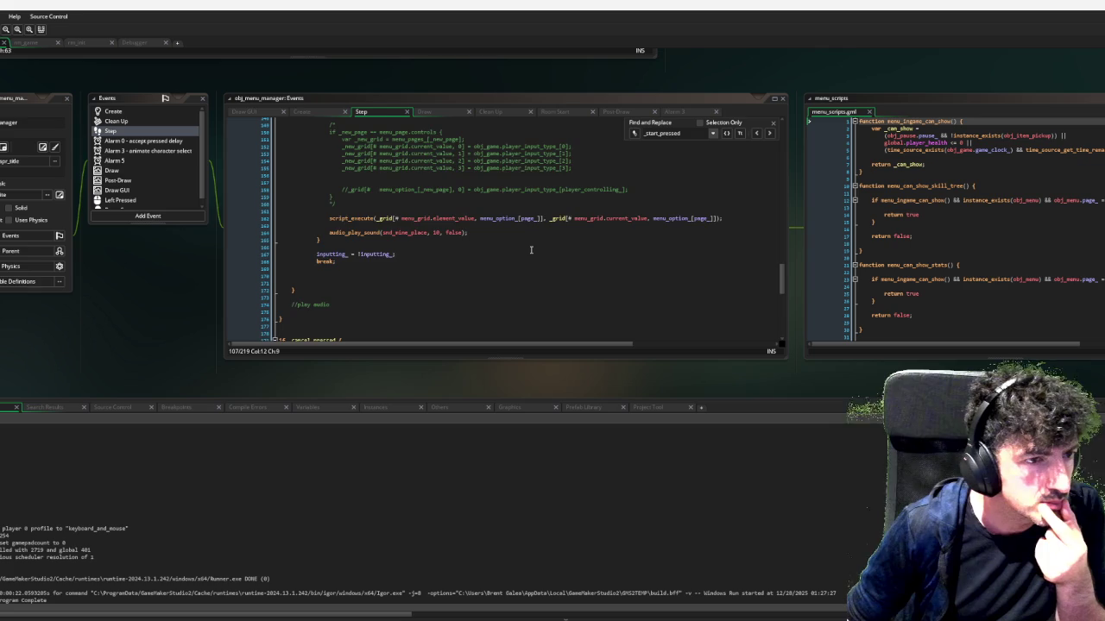
scroll(up, 3)
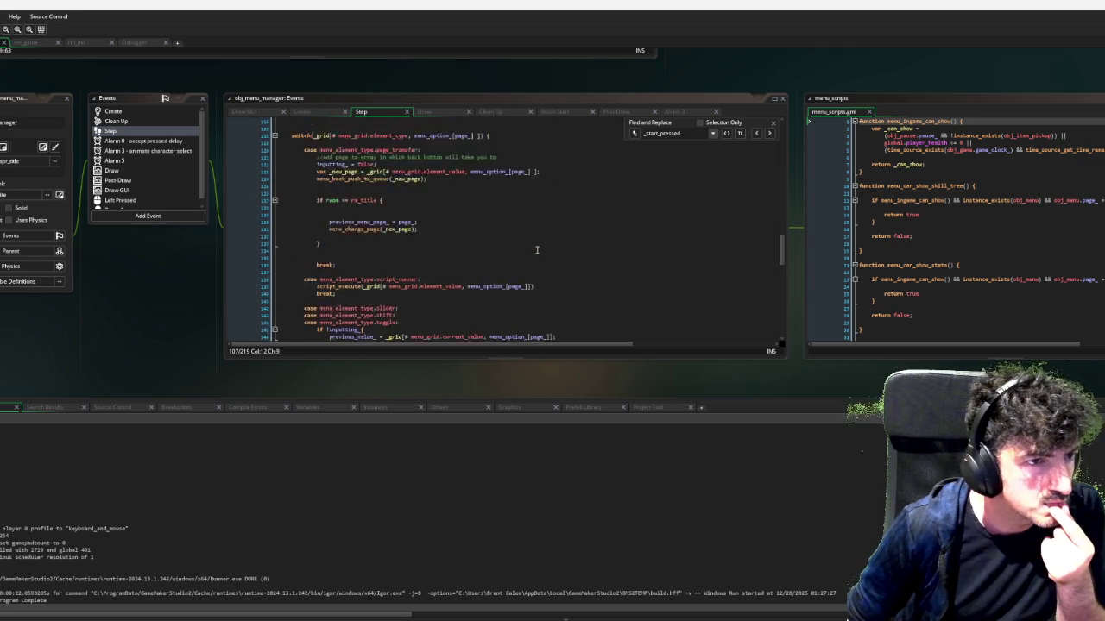
scroll(up, 3)
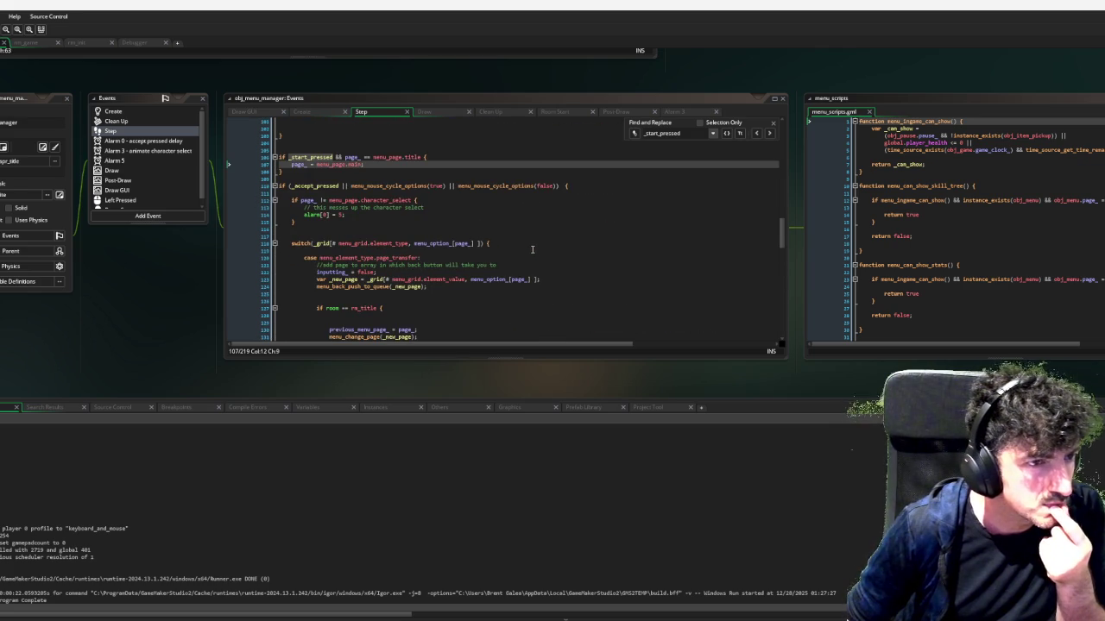
scroll(down, 3)
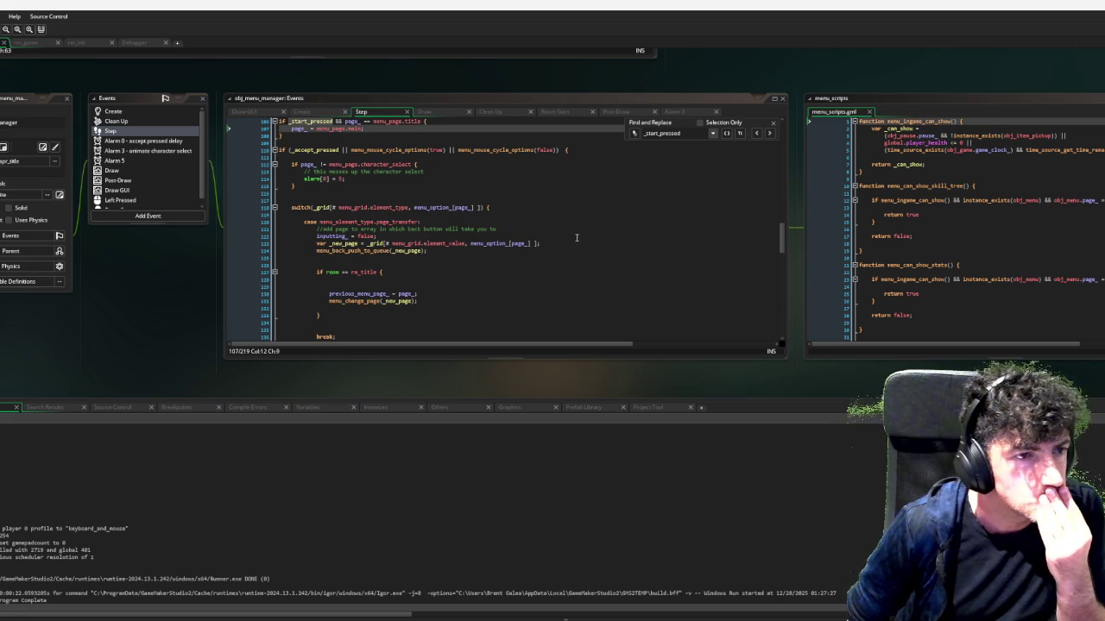
scroll(down, 3)
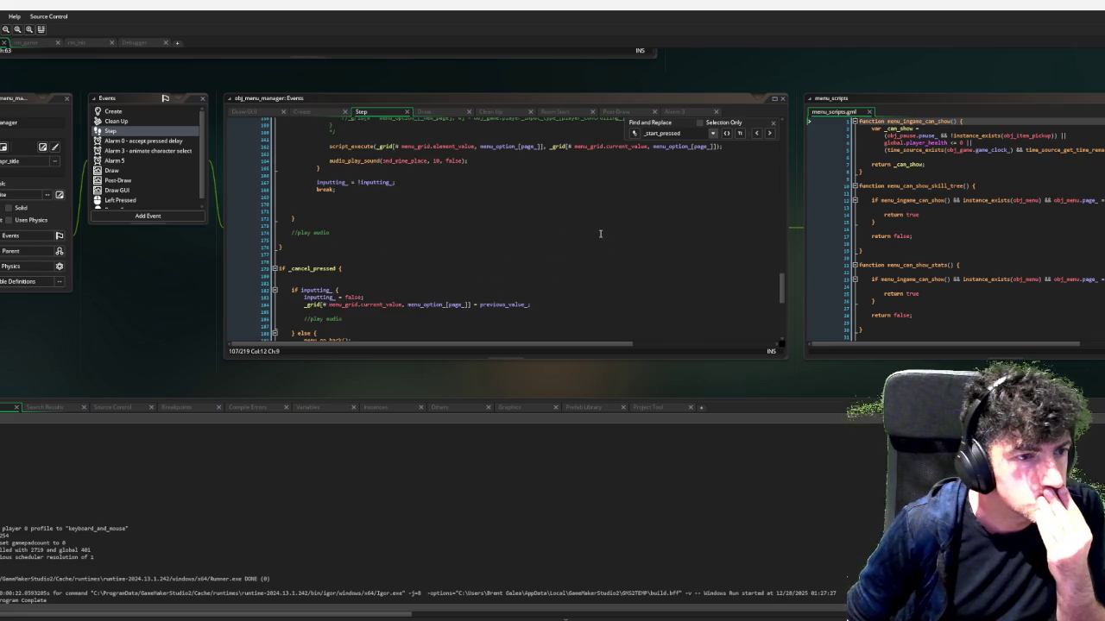
scroll(down, 3)
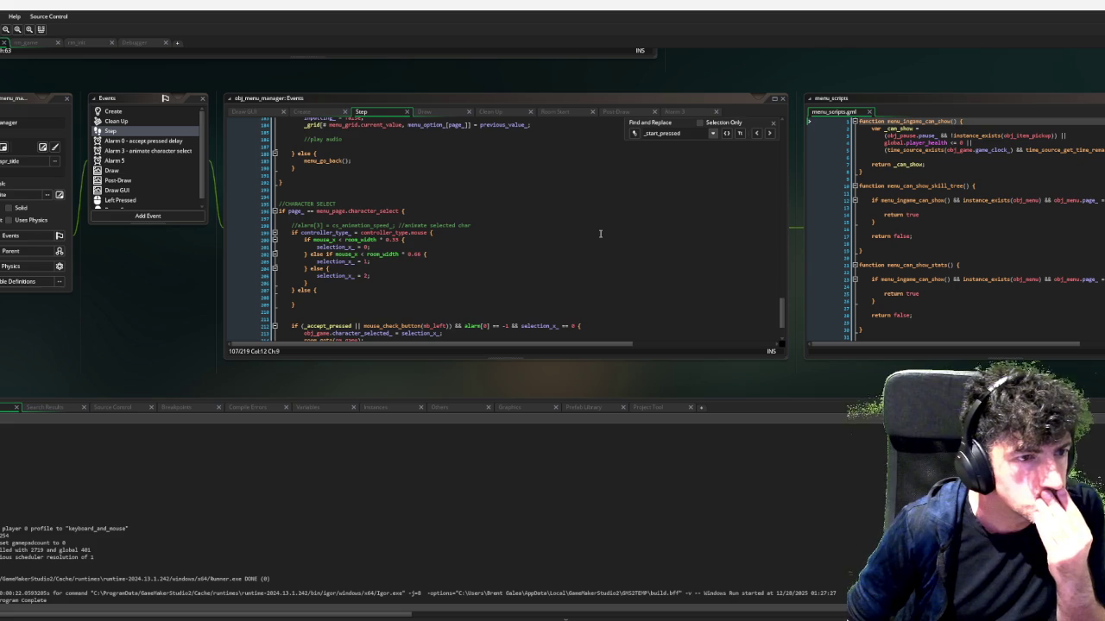
scroll(down, 3)
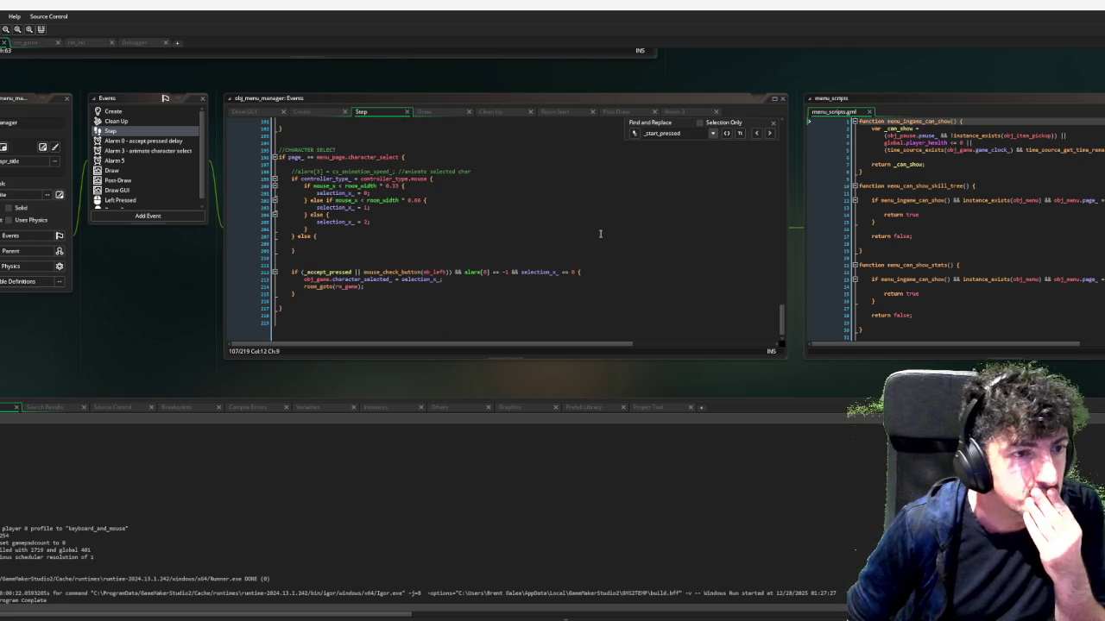
scroll(down, 3)
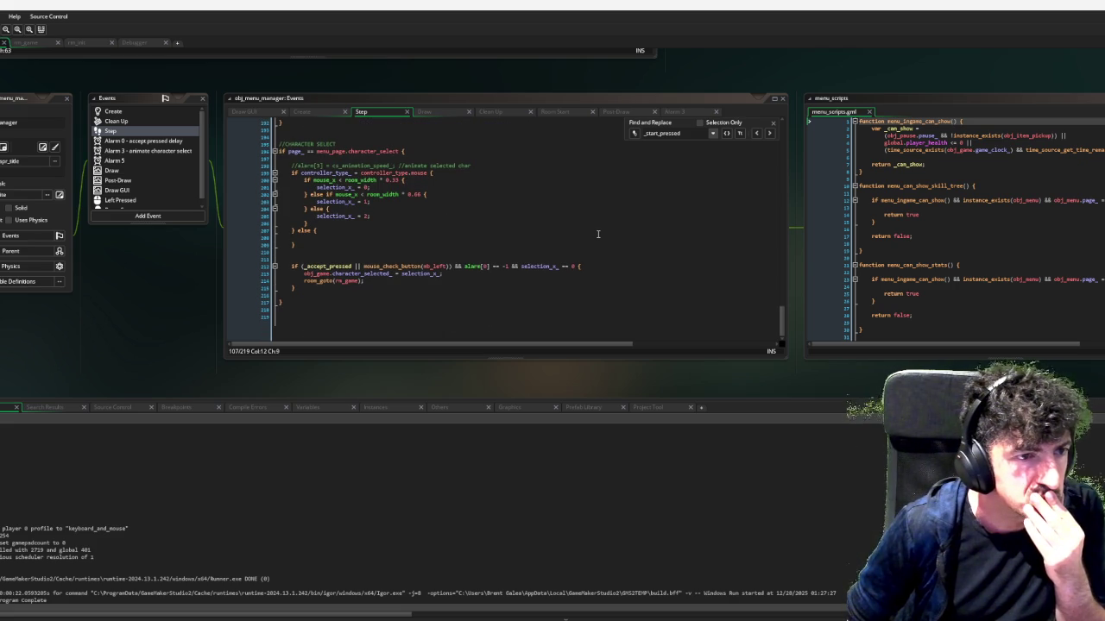
scroll(up, 3)
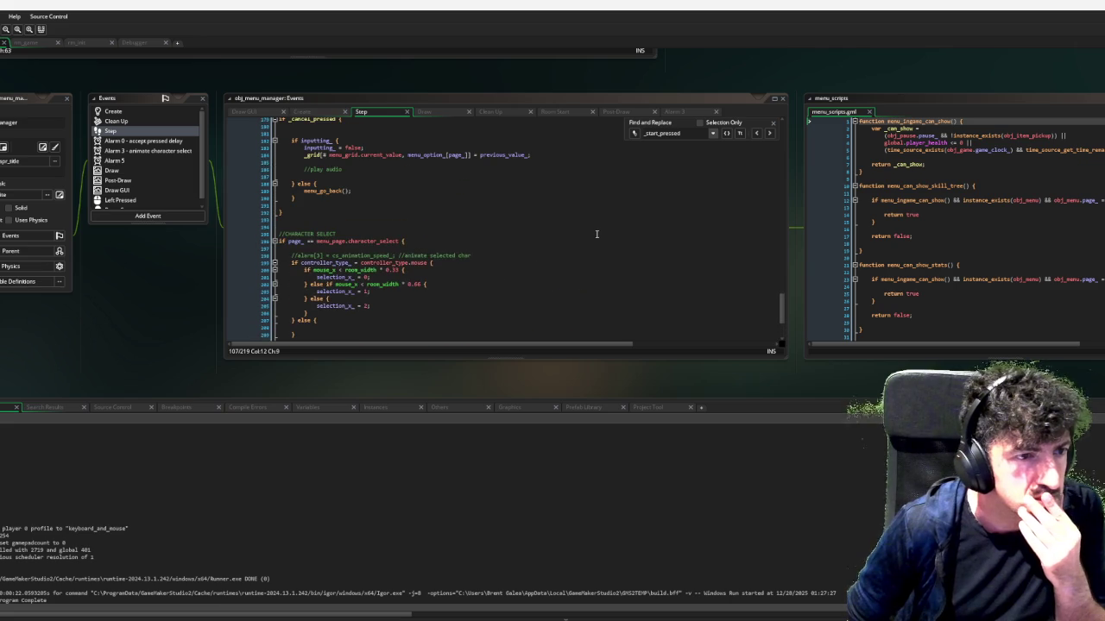
scroll(up, 3)
scroll(up, 3)
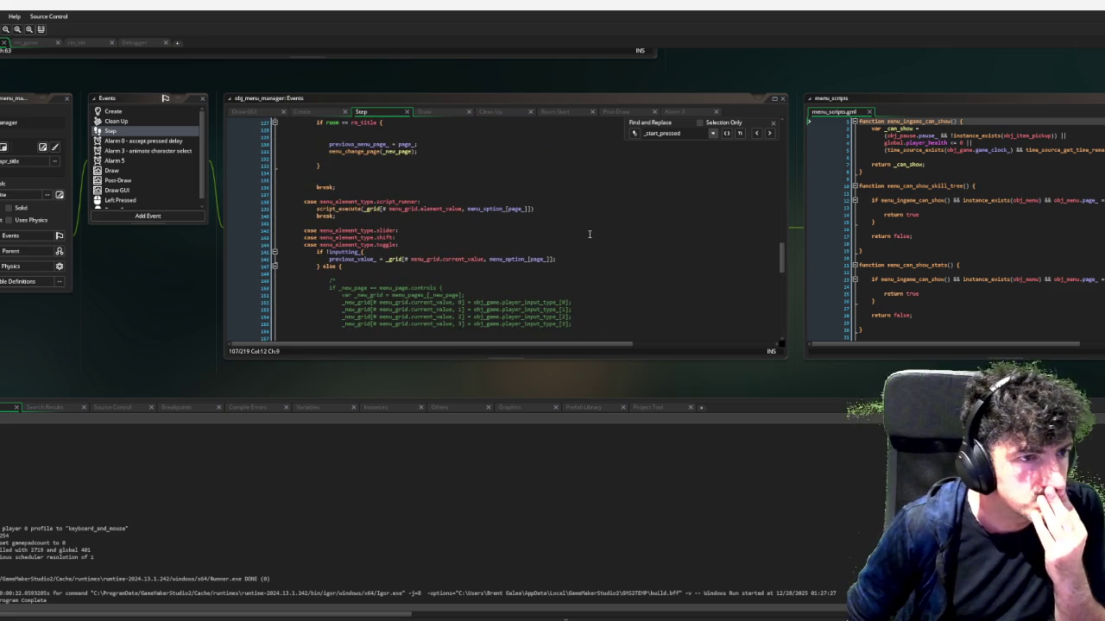
scroll(up, 3)
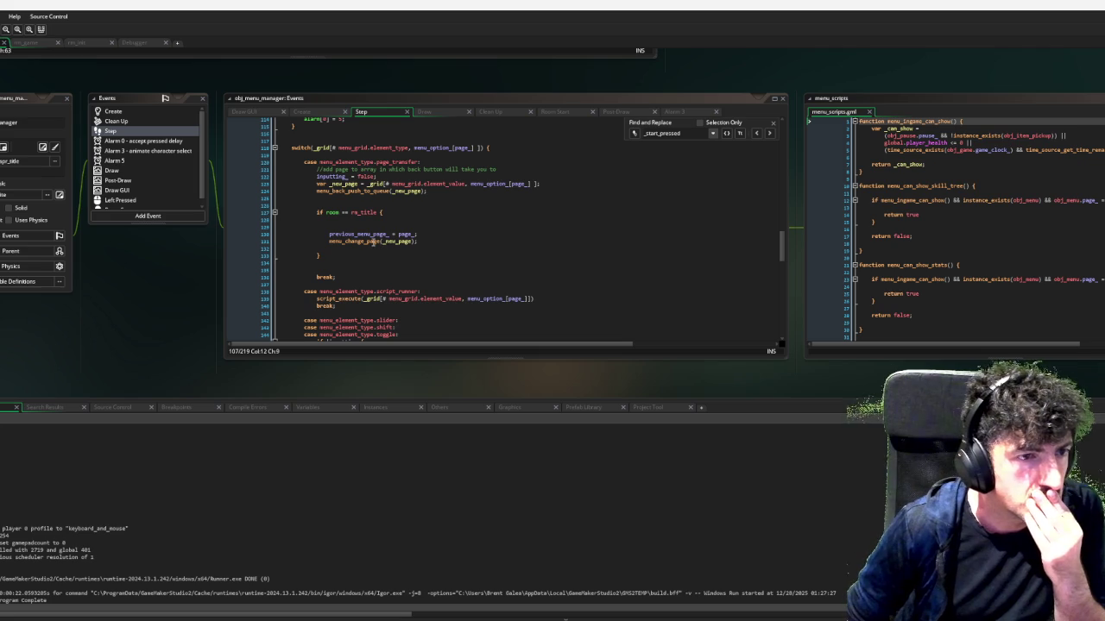
drag(327, 242, 418, 241)
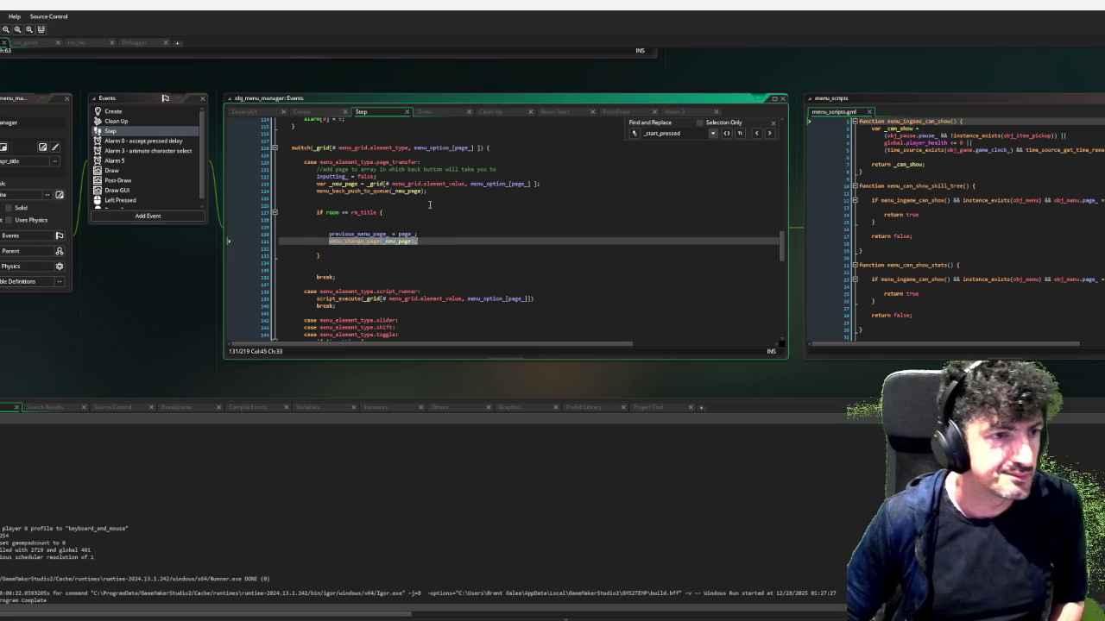
scroll(up, 3)
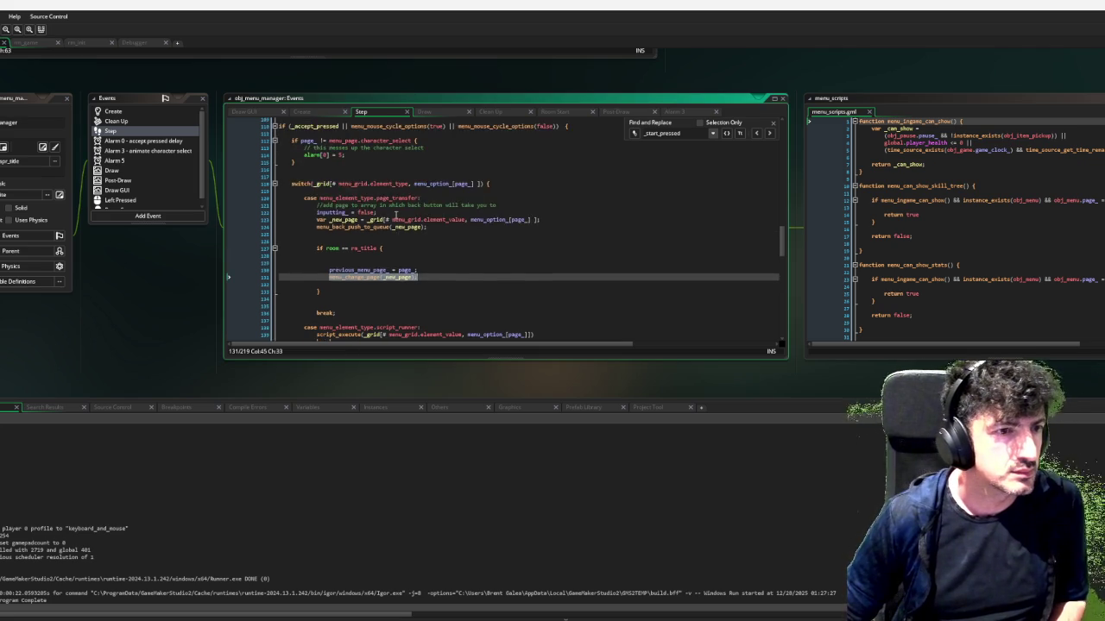
click(316, 176)
Paste the page-change call onto line 107 as menu_change_page(menu_page.main)
key(ctrl+v)
key(BackSpace)
key(BackSpace)
key(BackSpace)
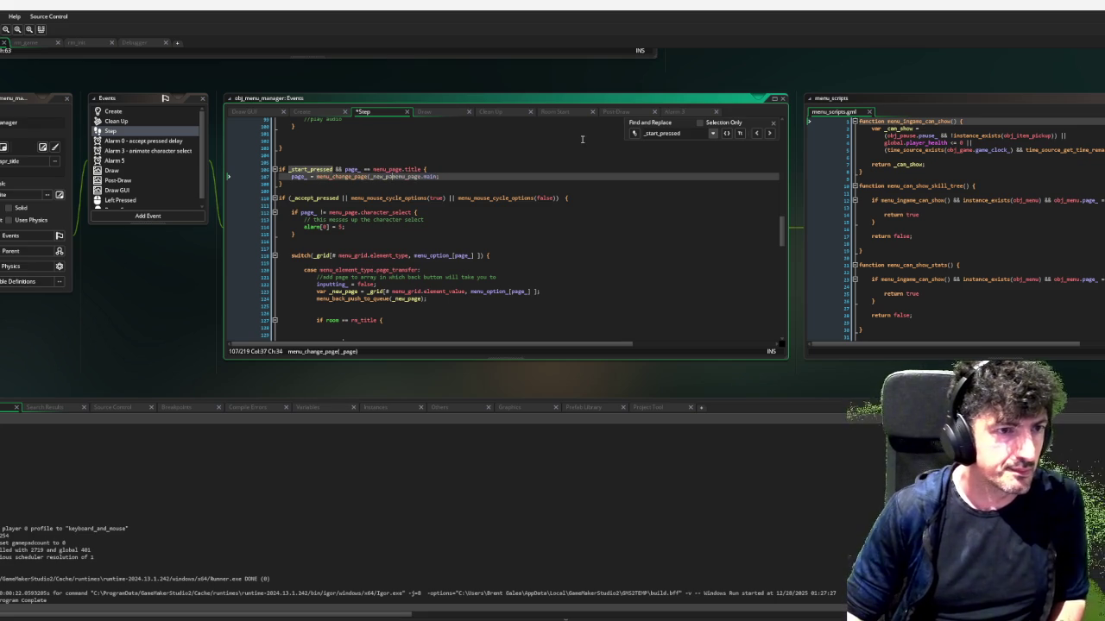
key(Escape)
key(End)
text())
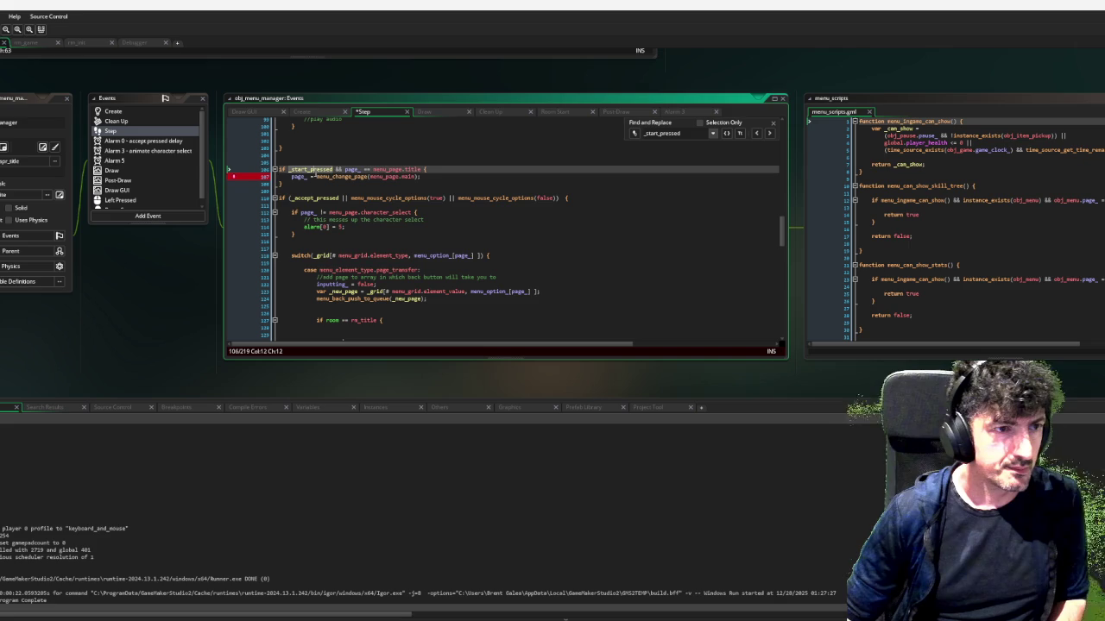
Remove the 'page_ = ' assignment, add a breakpoint on line 107, and run in debug mode
click(298, 177)
key(Delete)
key(End)
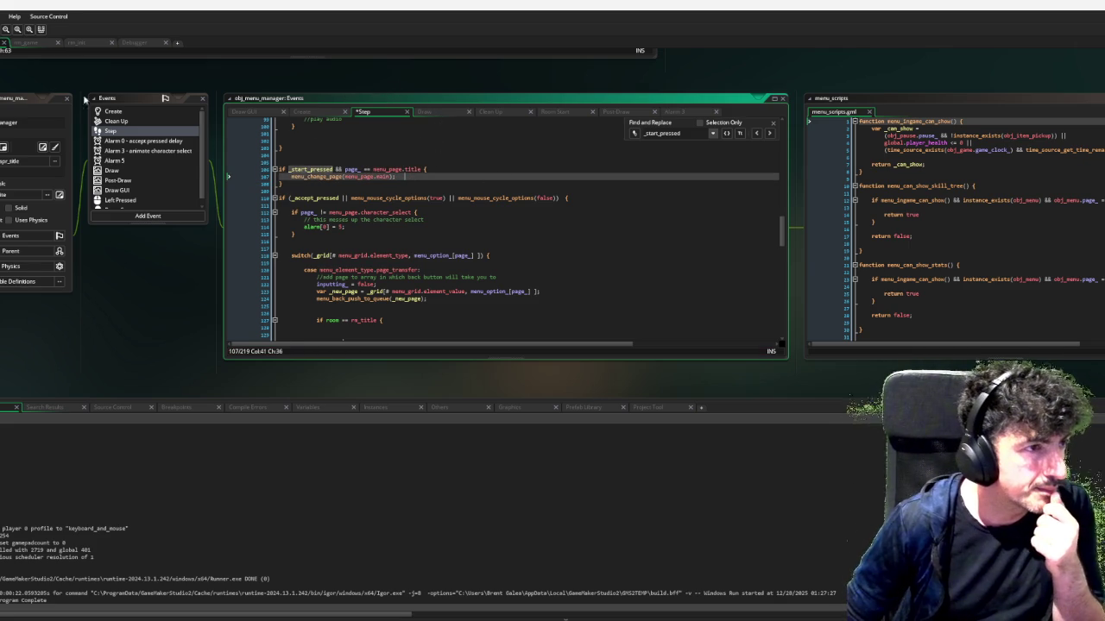
click(257, 176)
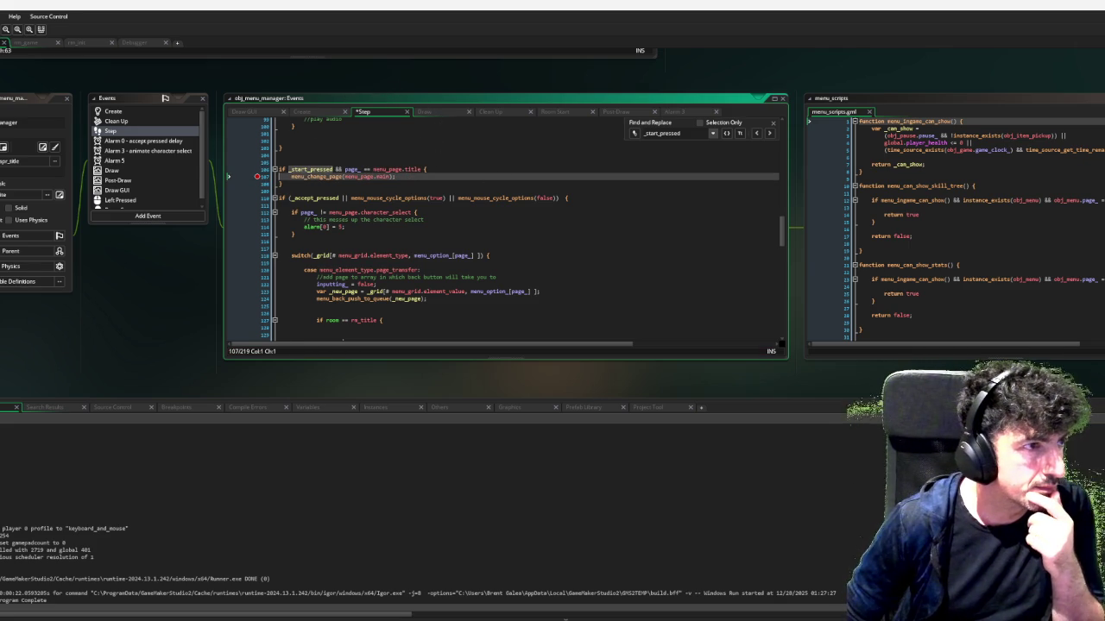
key(F6)
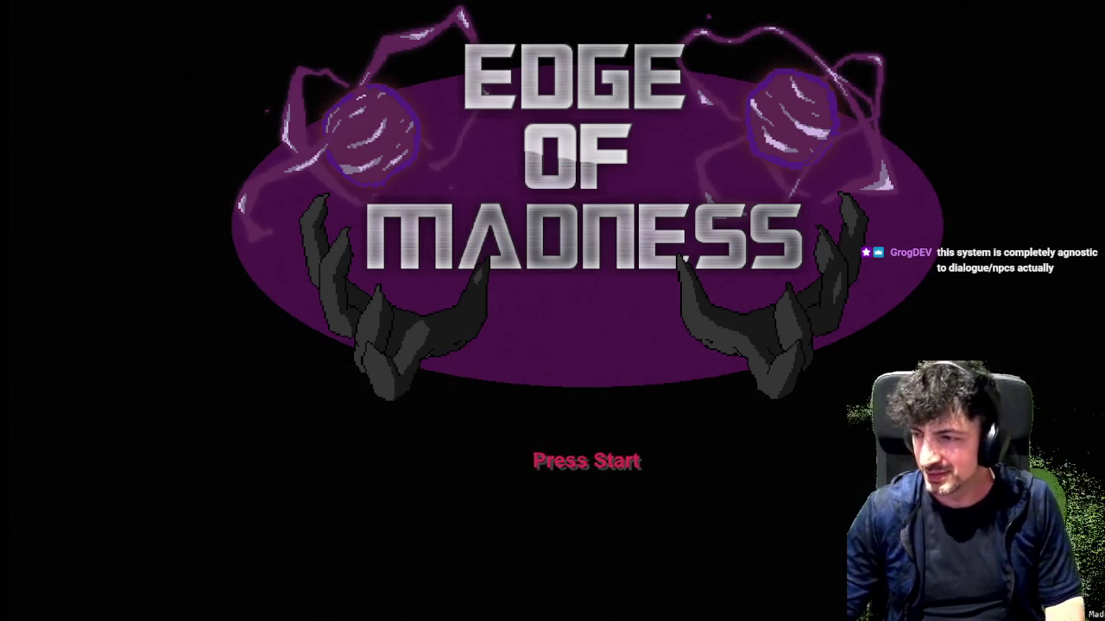
Click past the Press Start prompt to reach the main menu
click(458, 336)
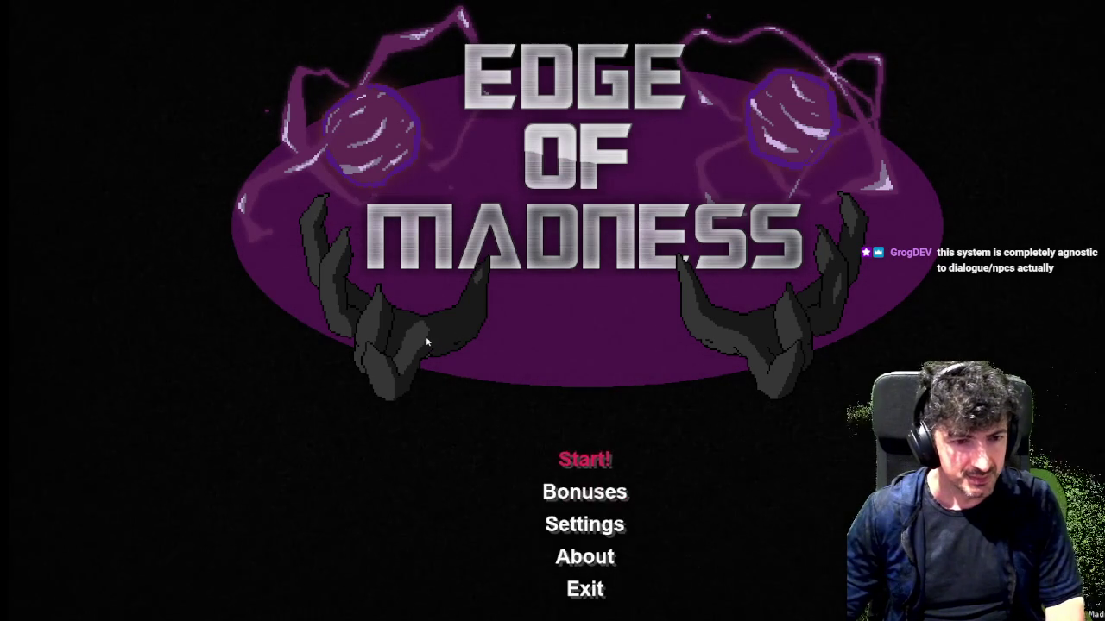
Arrow through the main menu options, then close and relaunch the game with F5
key(Down)
key(Up)
key(Up)
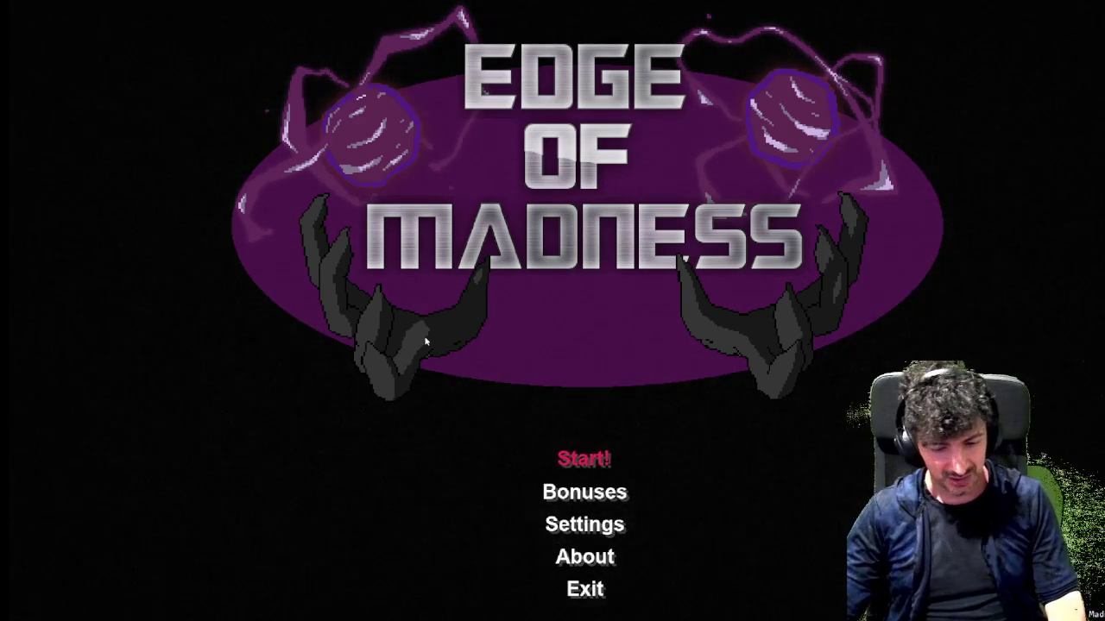
key(Escape)
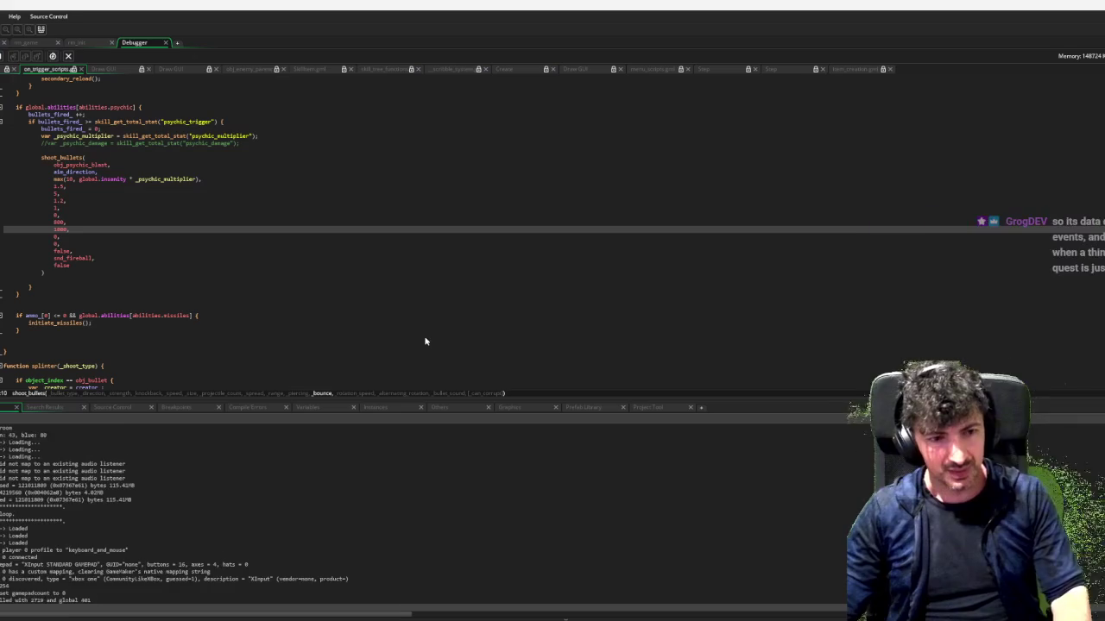
key(F5)
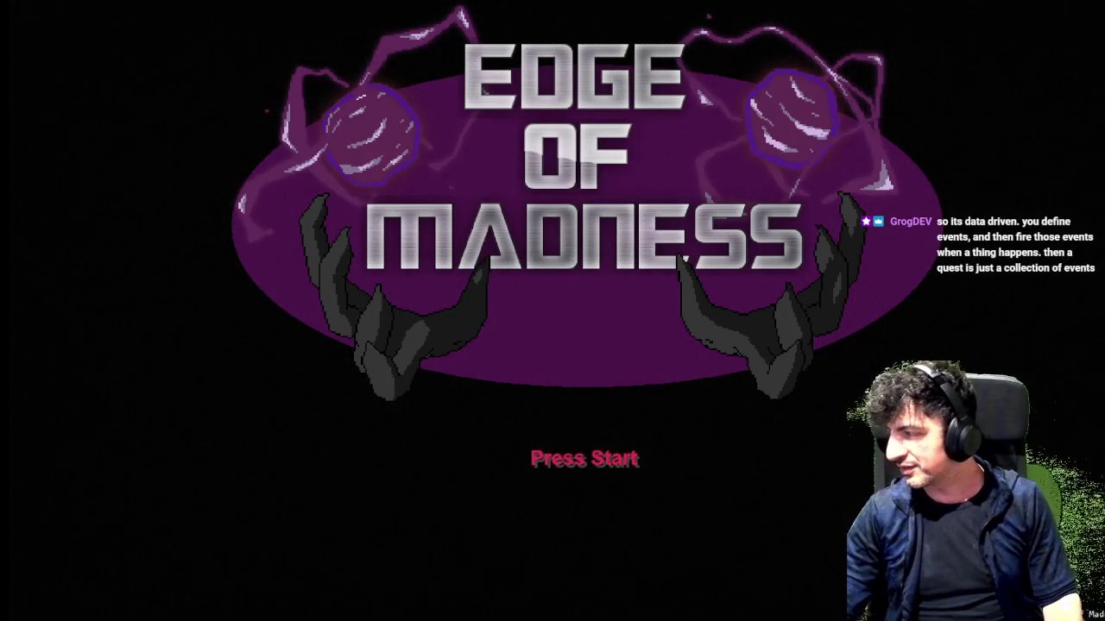
Confirm start reaches the menu again, relaunch once more, close it, and switch to Discord
key(Return)
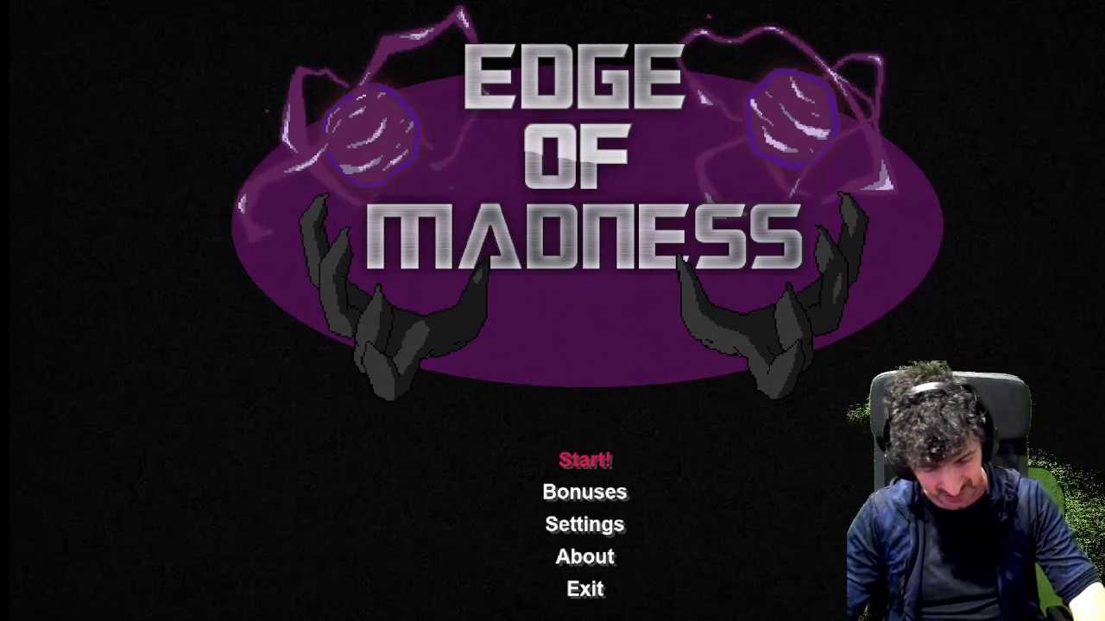
key(alt+F4)
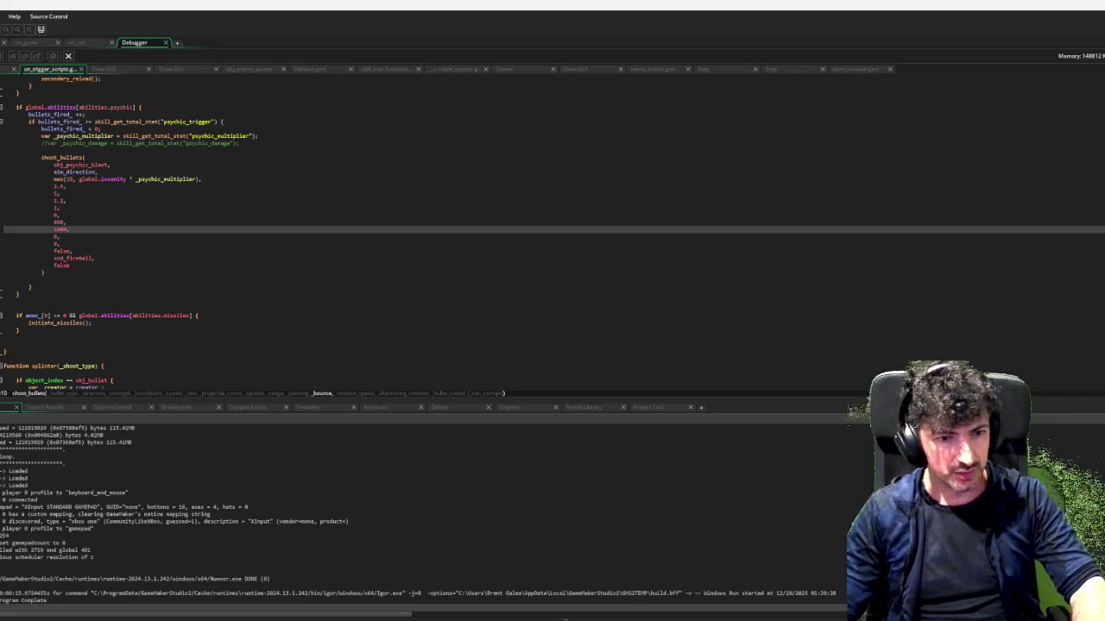
key(F6)
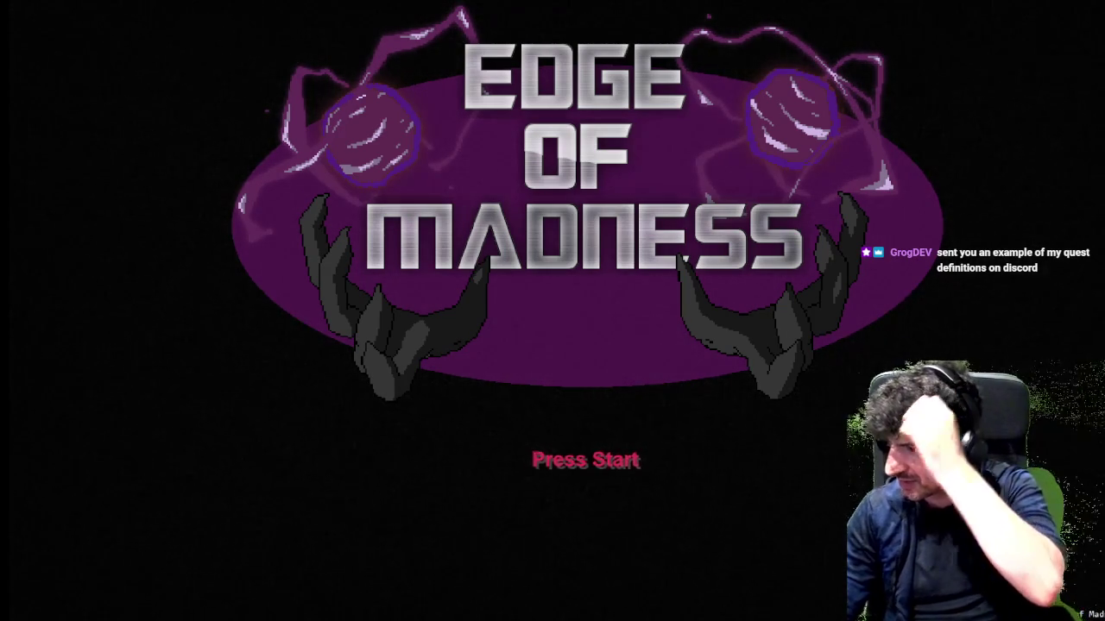
key(Escape)
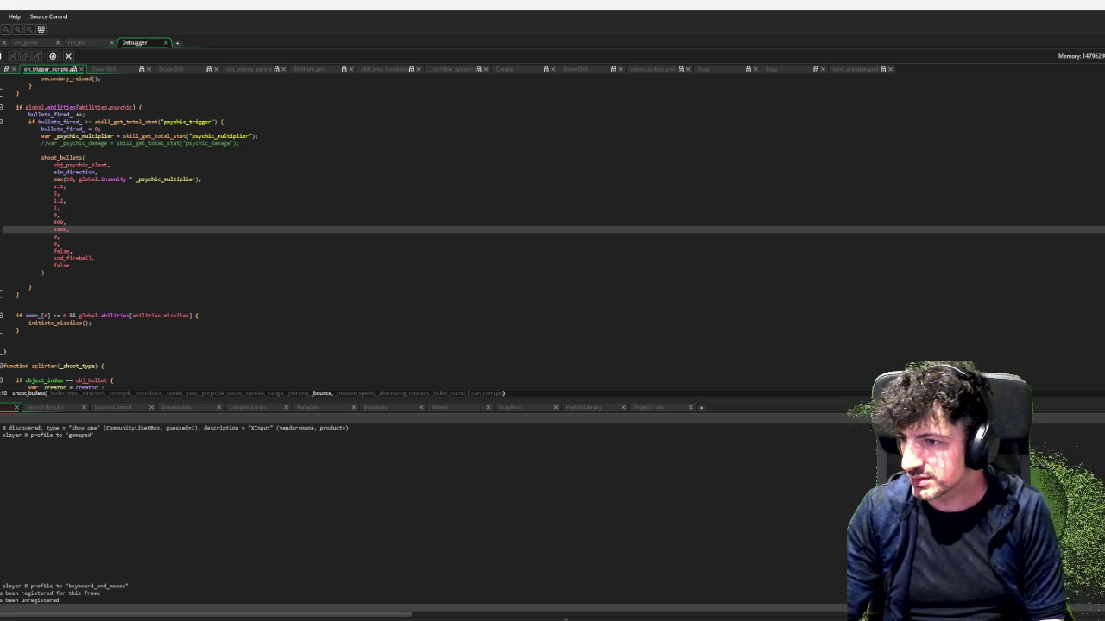
key(alt+Tab)
drag(87, 88, 399, 19)
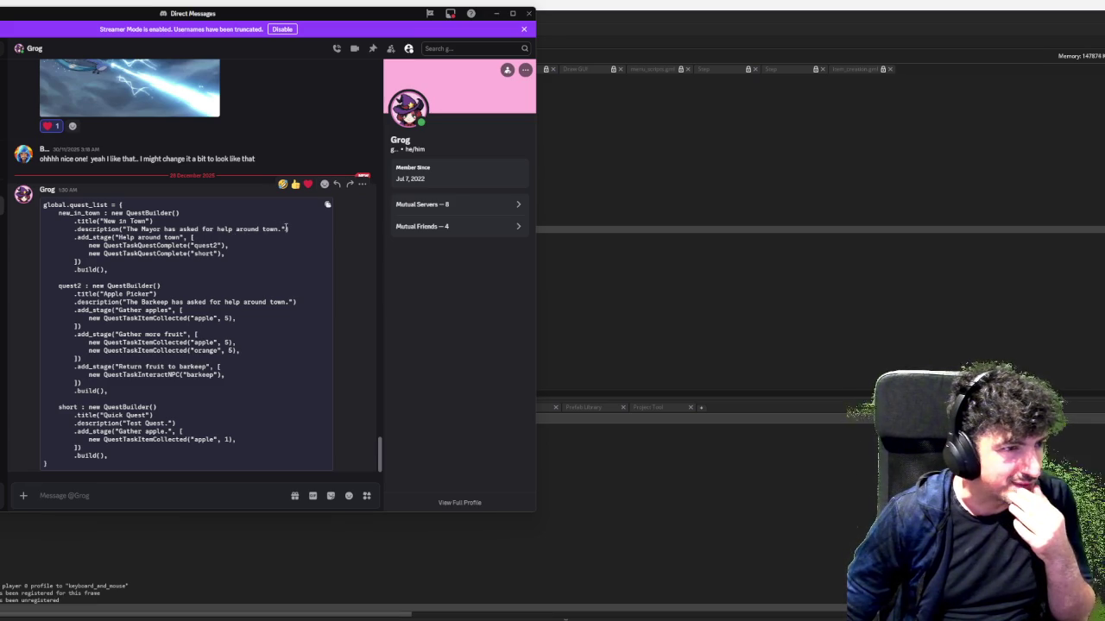
triple_click(142, 228)
drag(292, 229, 124, 228)
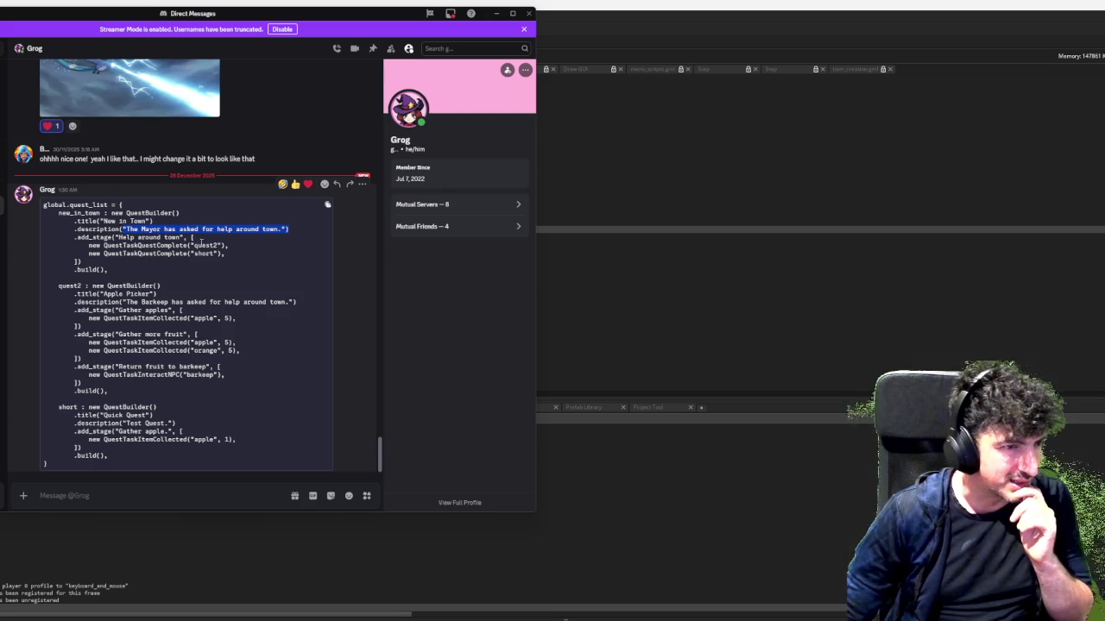
double_click(207, 245)
double_click(206, 253)
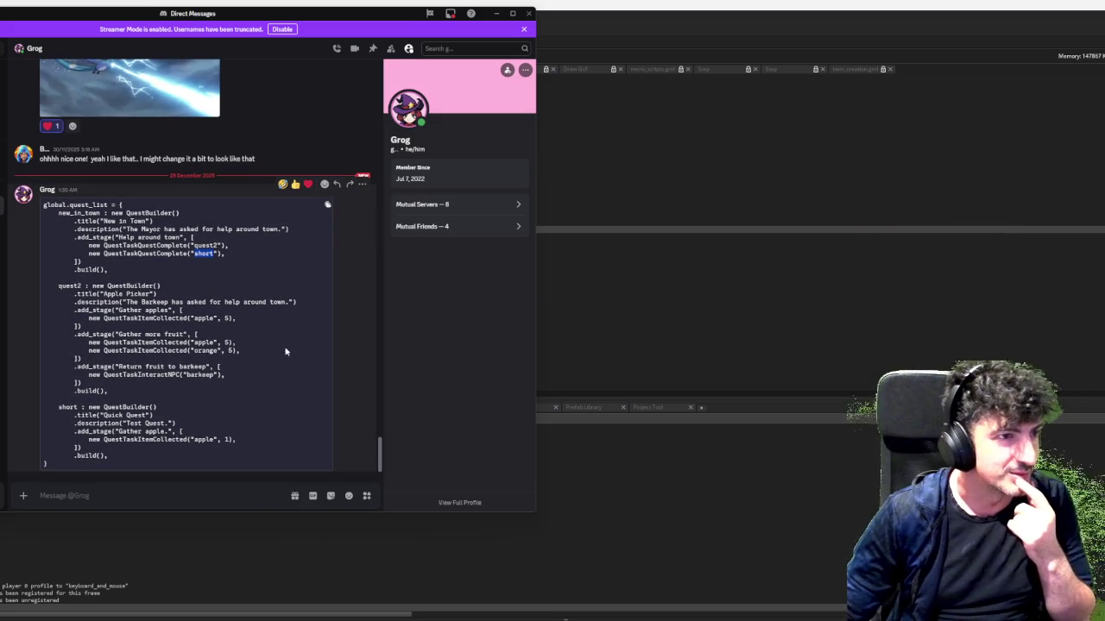
drag(292, 17, 1104, 91)
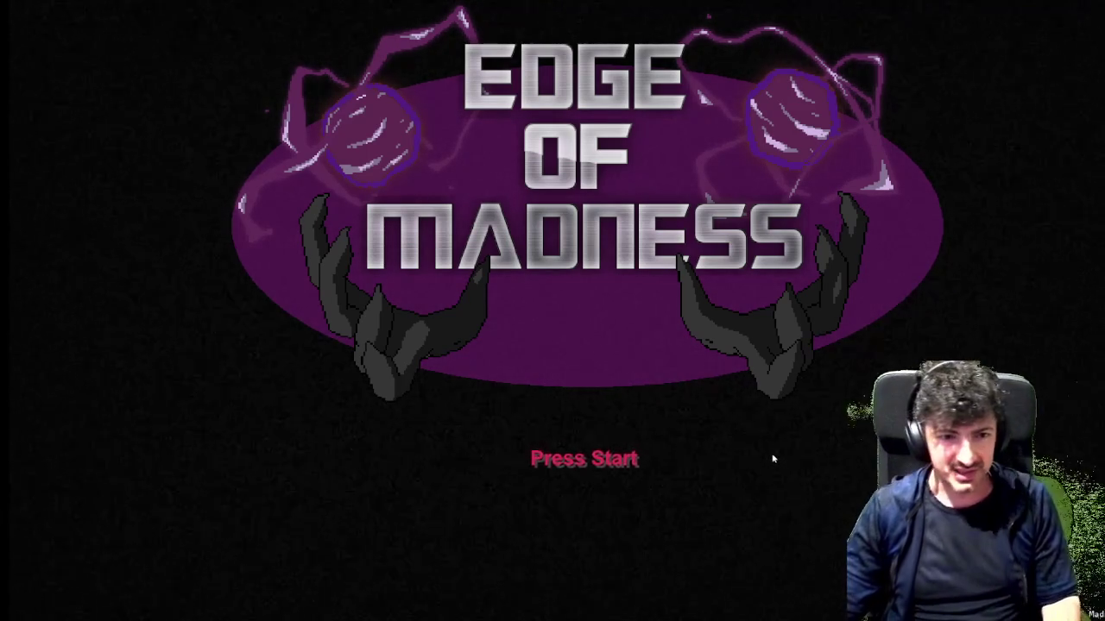
Leave the title screen, choose Start! and pick a character to begin a run
key(Return)
click(606, 464)
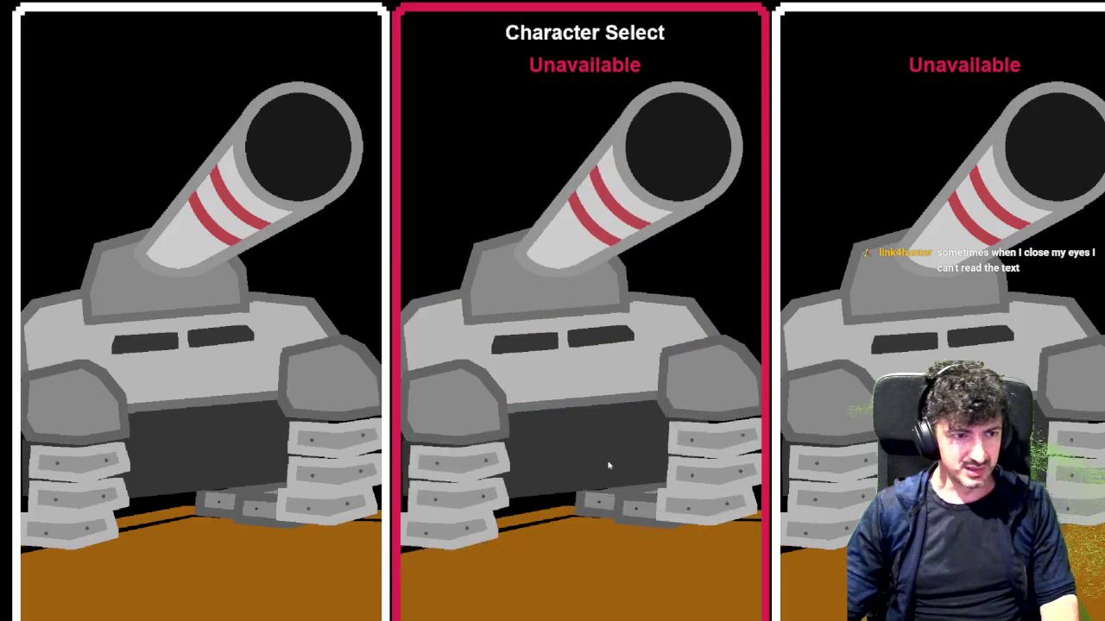
click(607, 464)
Walk the character around the arena with WASD through the opening waves
key(d)
key(w)
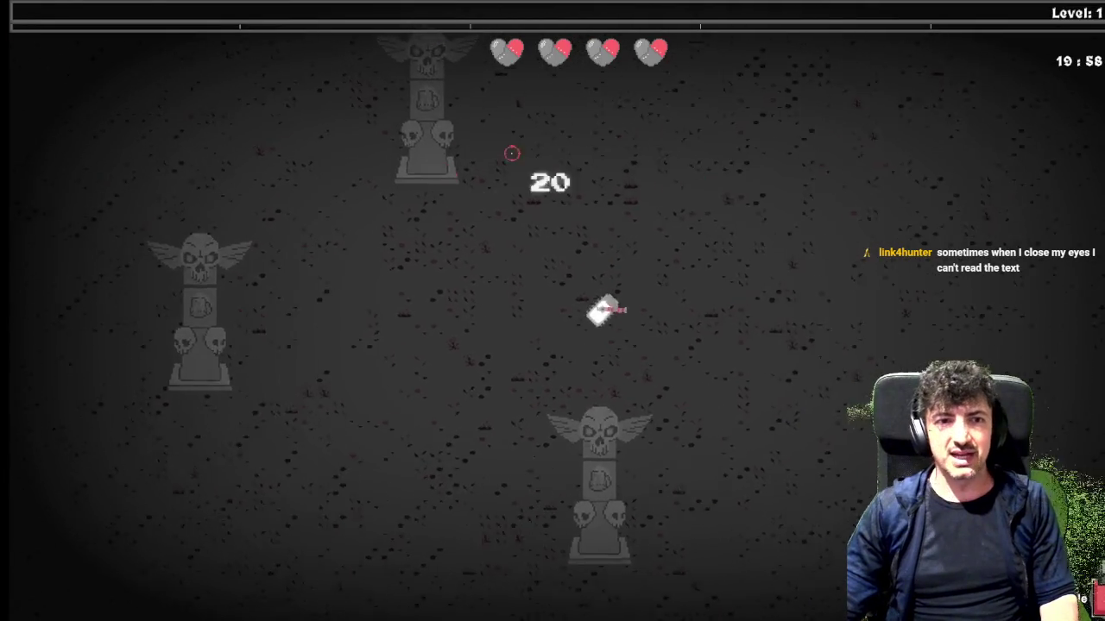
key(d)
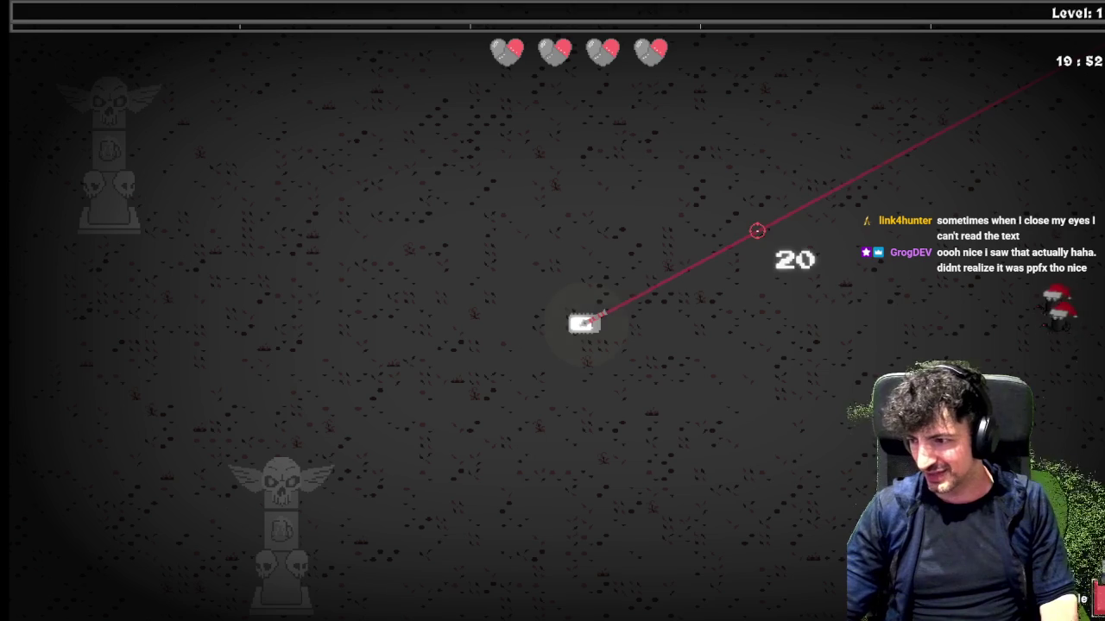
key(d)
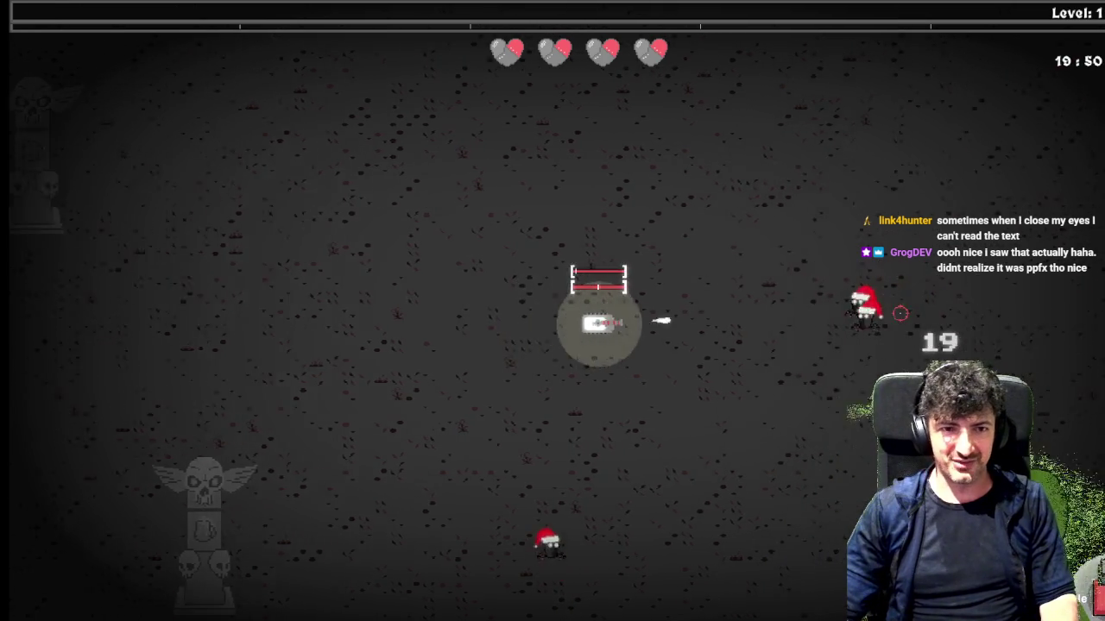
key(w)
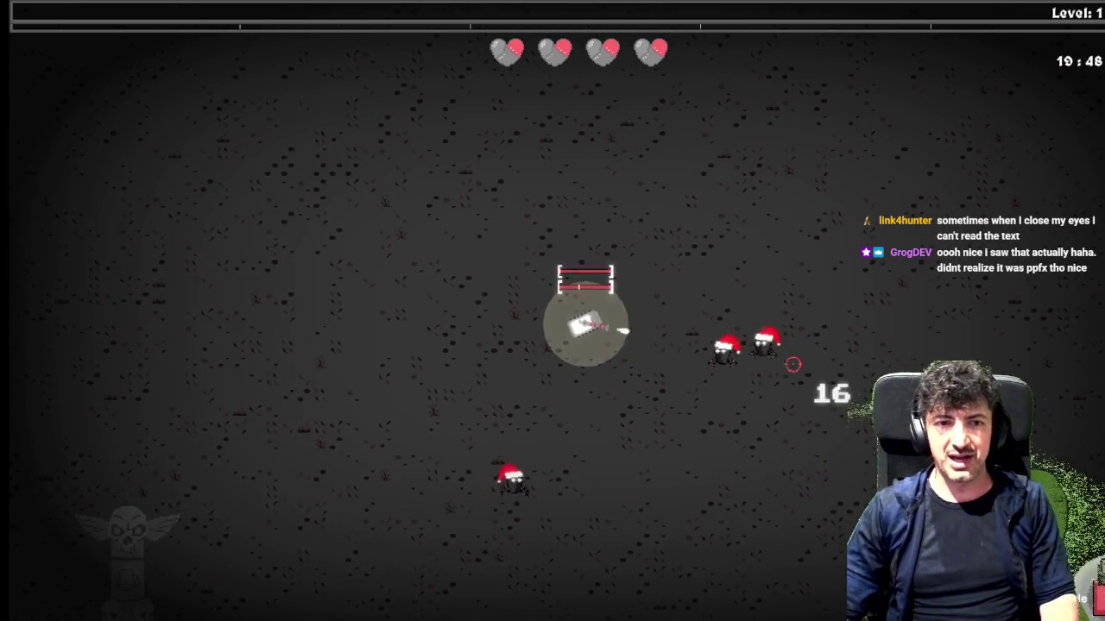
key(a)
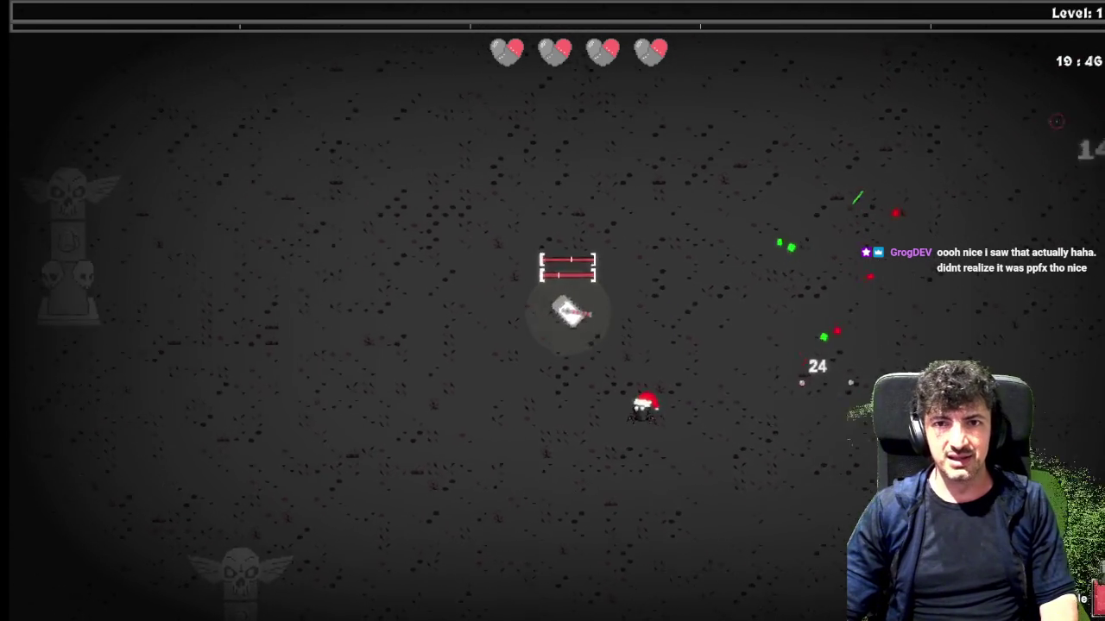
key(w)
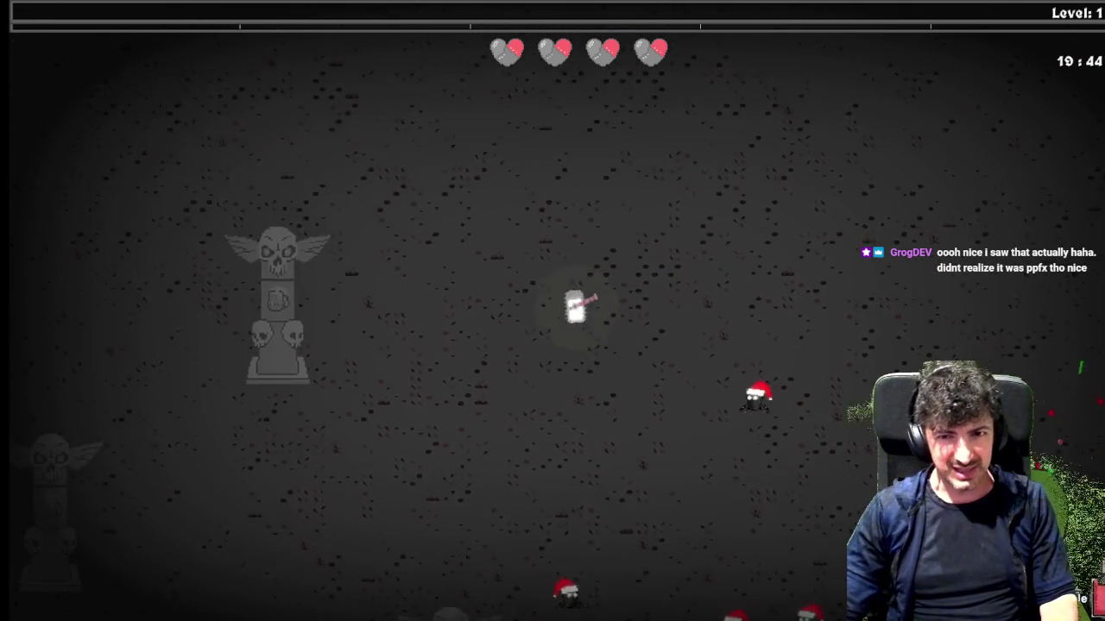
key(d)
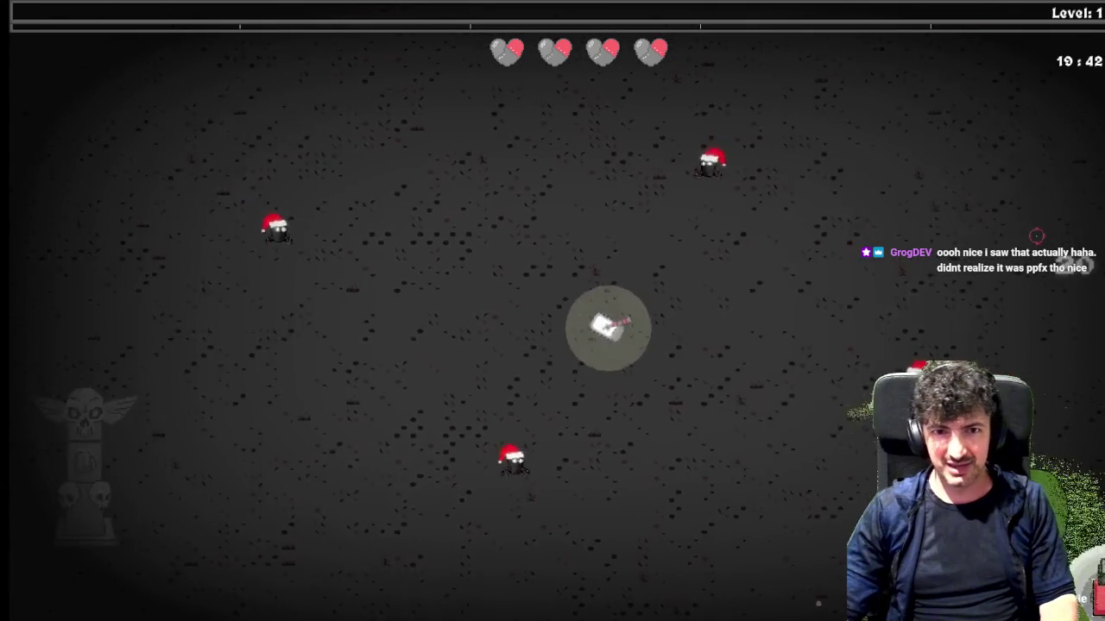
key(w)
key(d)
key(w)
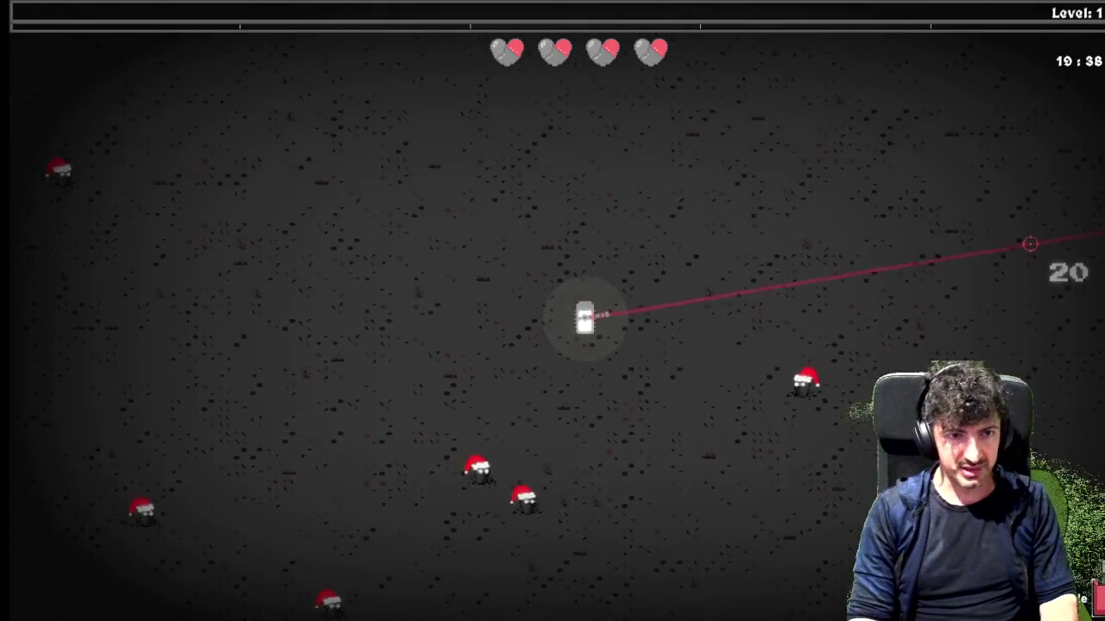
key(w)
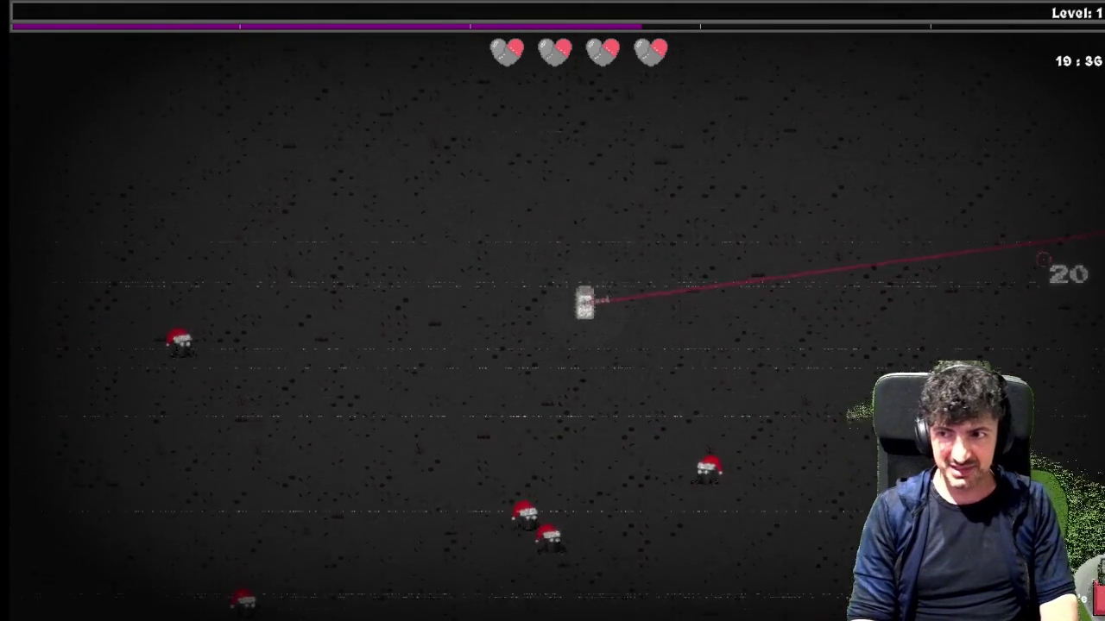
key(w)
key(w)
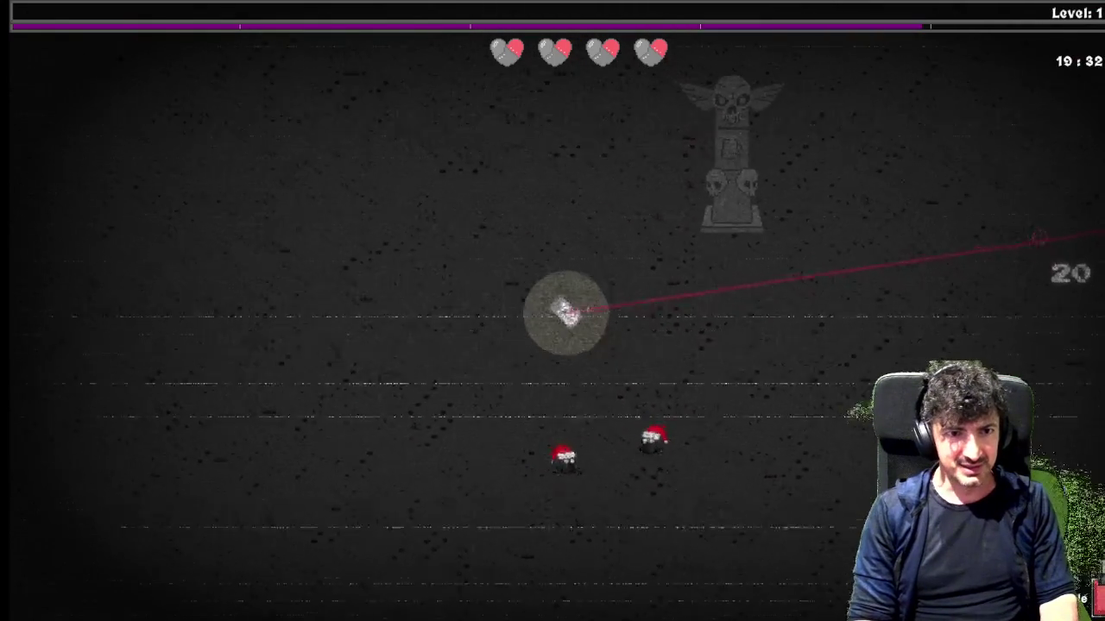
key(w)
key(a)
key(w)
key(a)
key(w)
key(a)
key(a)
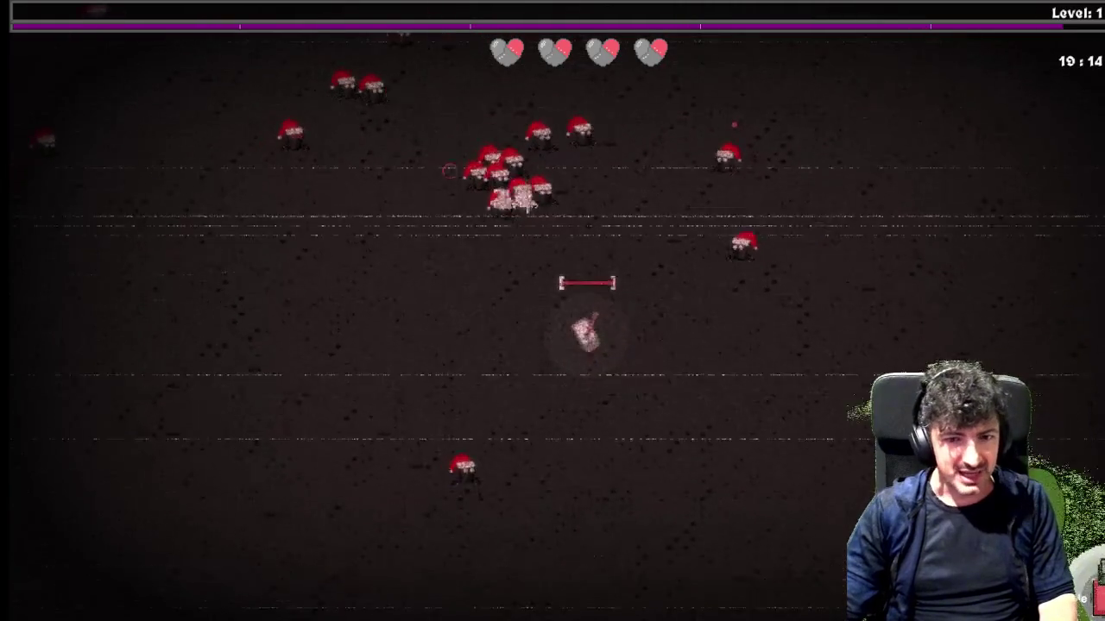
key(s)
key(a)
key(w)
key(a)
Shoot at the enemy swarms with the mouse while moving around with WASD
click(740, 227)
click(800, 274)
key(s)
click(794, 259)
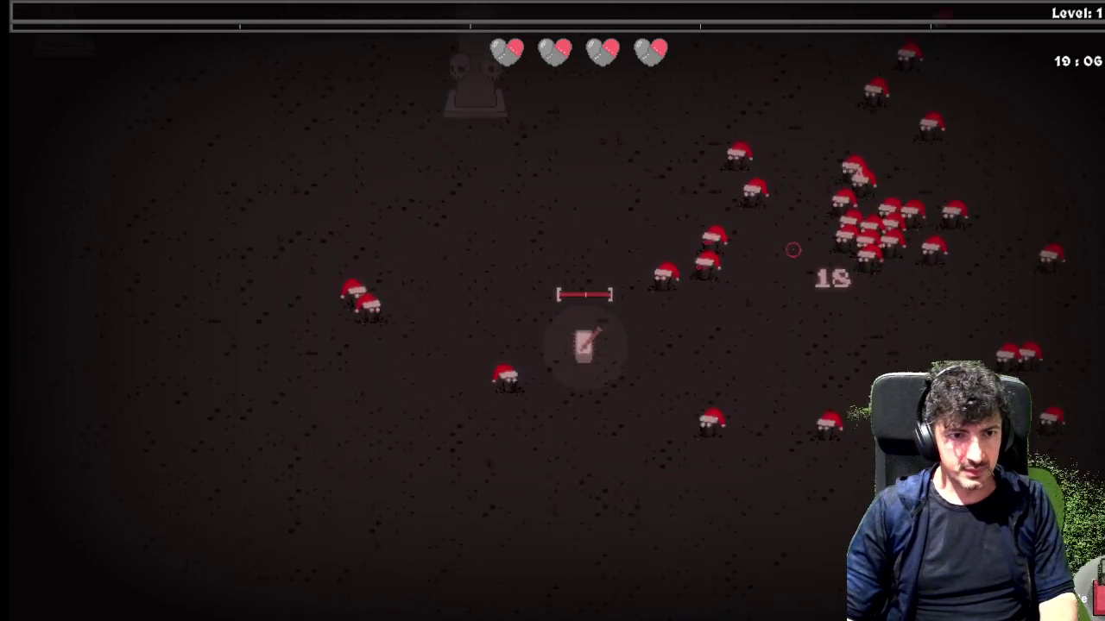
key(w)
key(a)
key(w)
key(d)
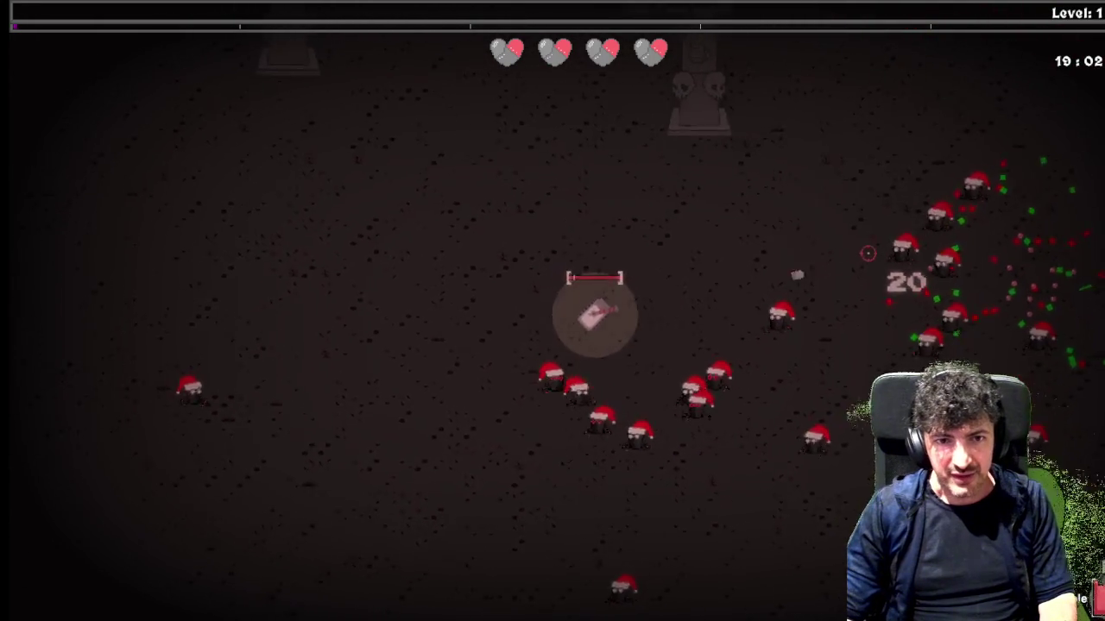
key(w)
key(d)
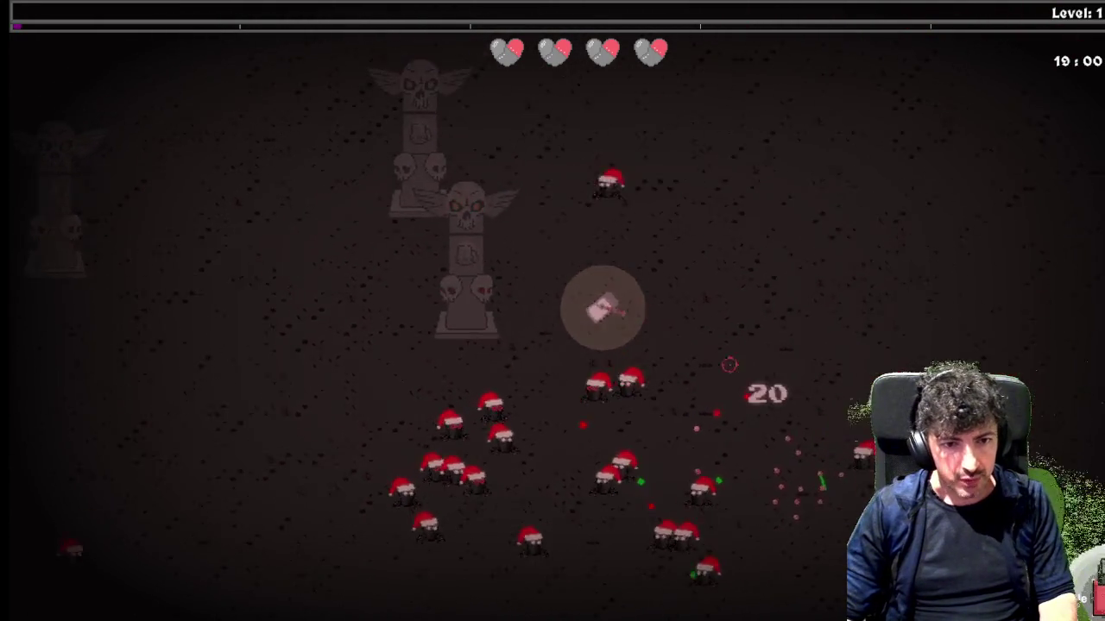
click(695, 406)
key(d)
key(s)
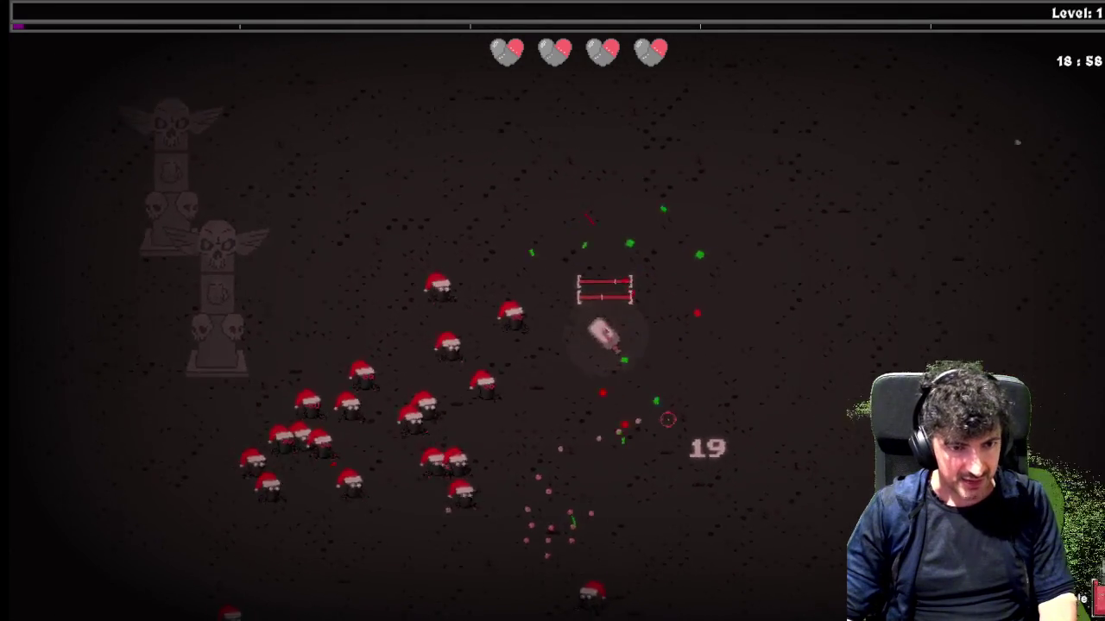
key(w)
key(d)
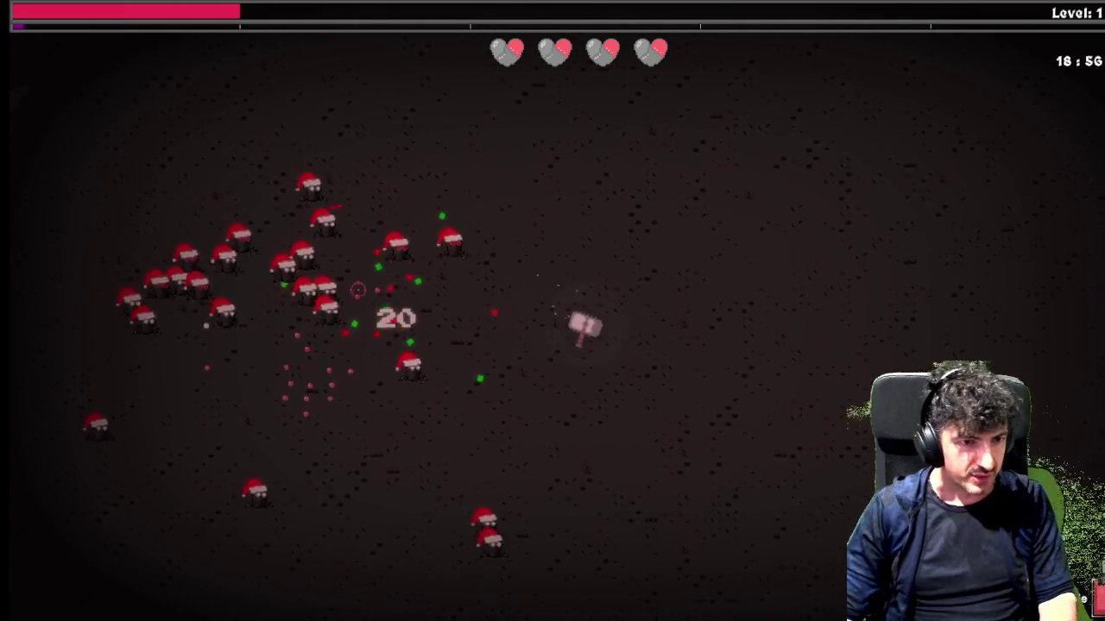
key(w)
key(d)
click(342, 323)
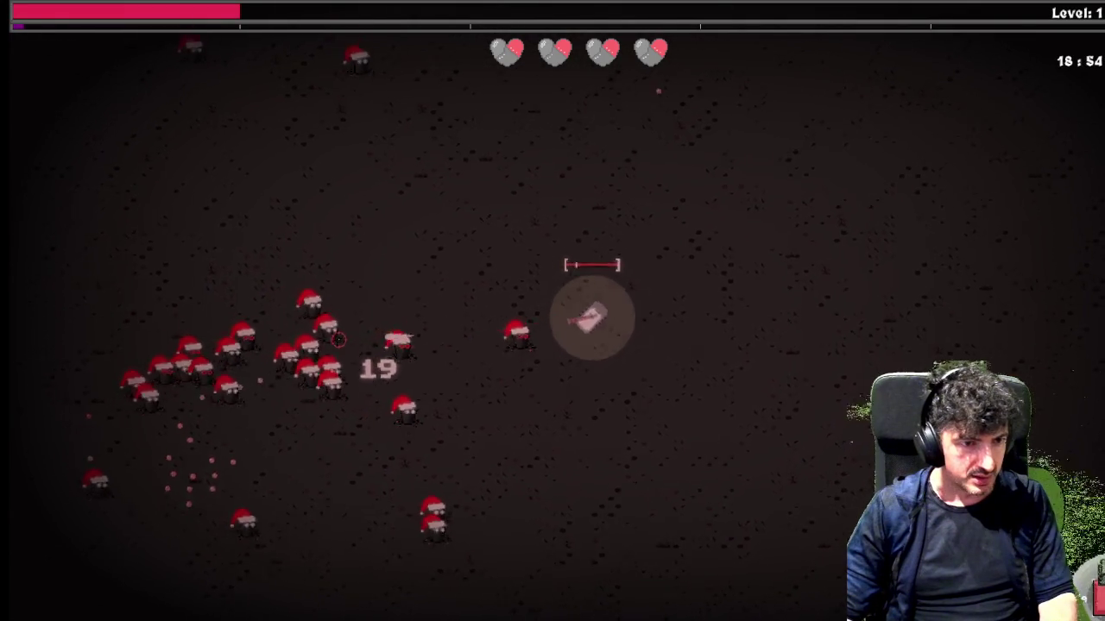
key(w)
key(d)
key(r)
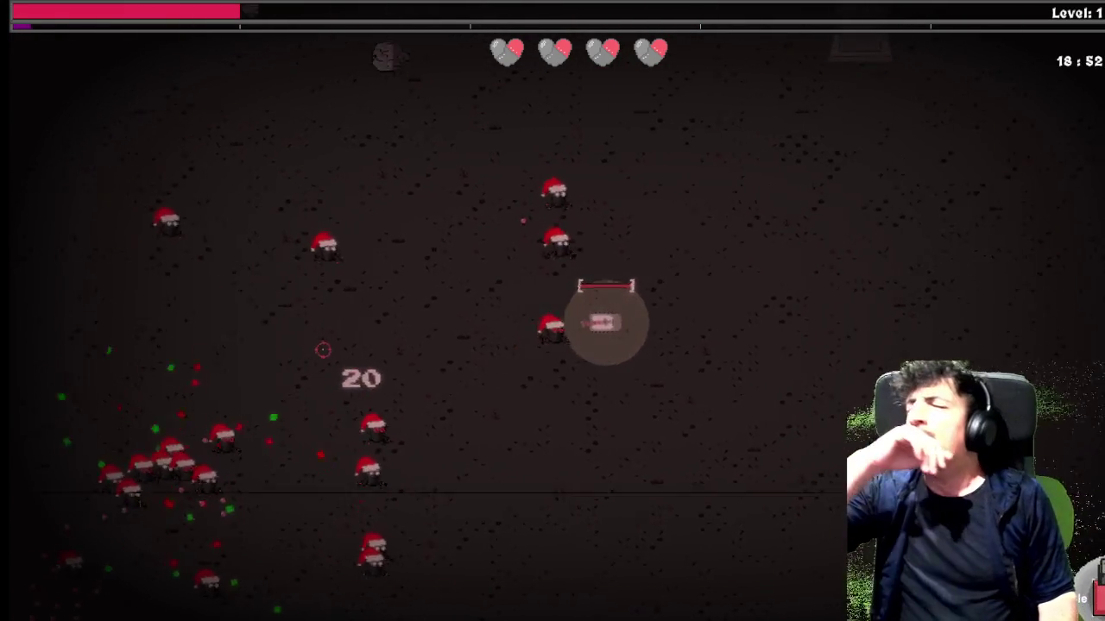
key(w)
key(d)
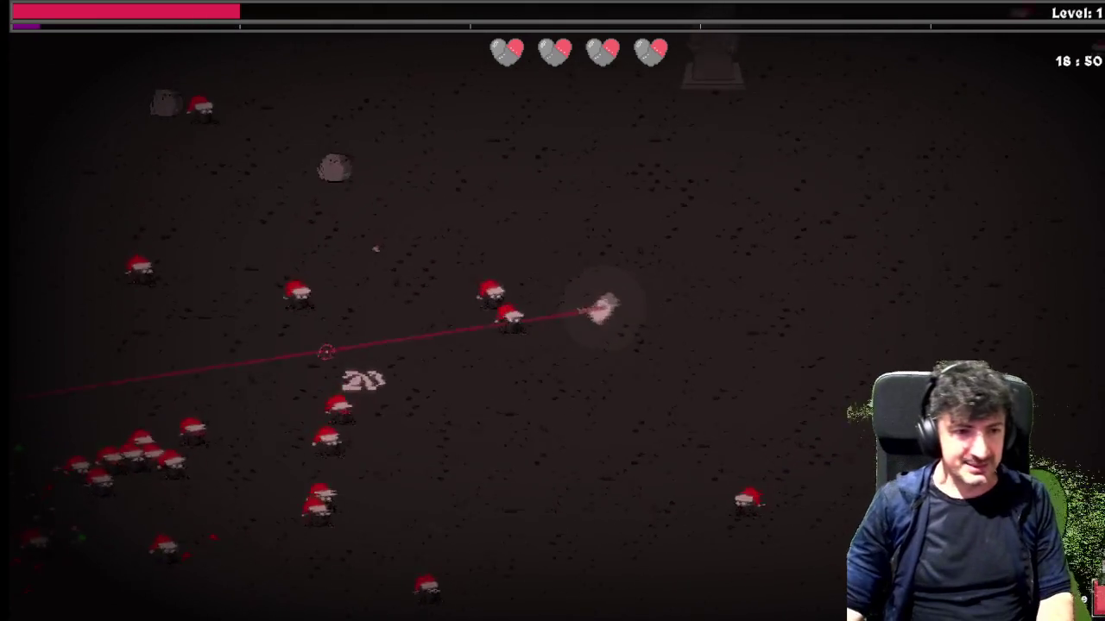
Unleash a blast, keep firing at the enemies, then quit the game with Escape
click(368, 306)
key(d)
key(s)
key(a)
click(382, 173)
key(s)
key(a)
key(Escape)
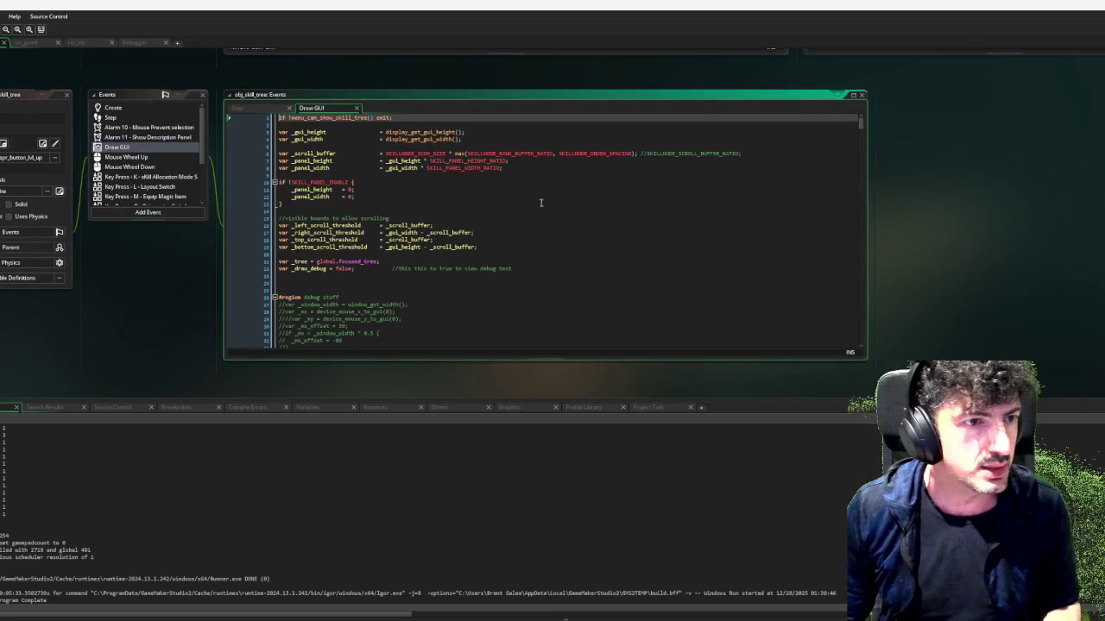
Enlarge the Draw GUI code window and scroll to obj_skill_tree's _bg_sprite background block
scroll(down, 3)
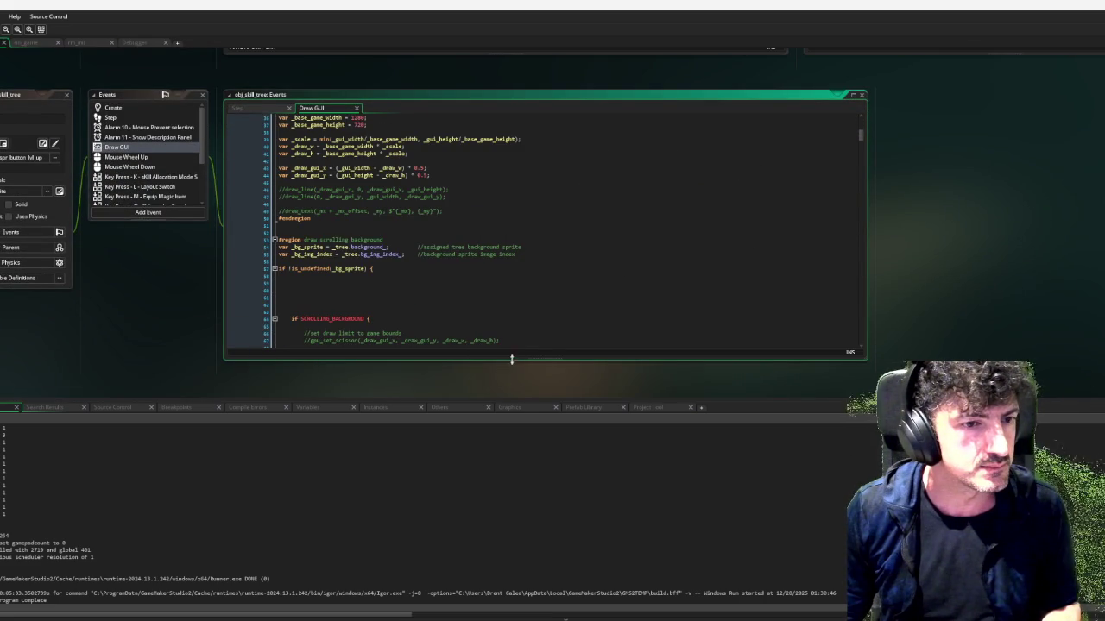
drag(510, 359, 520, 394)
scroll(down, 3)
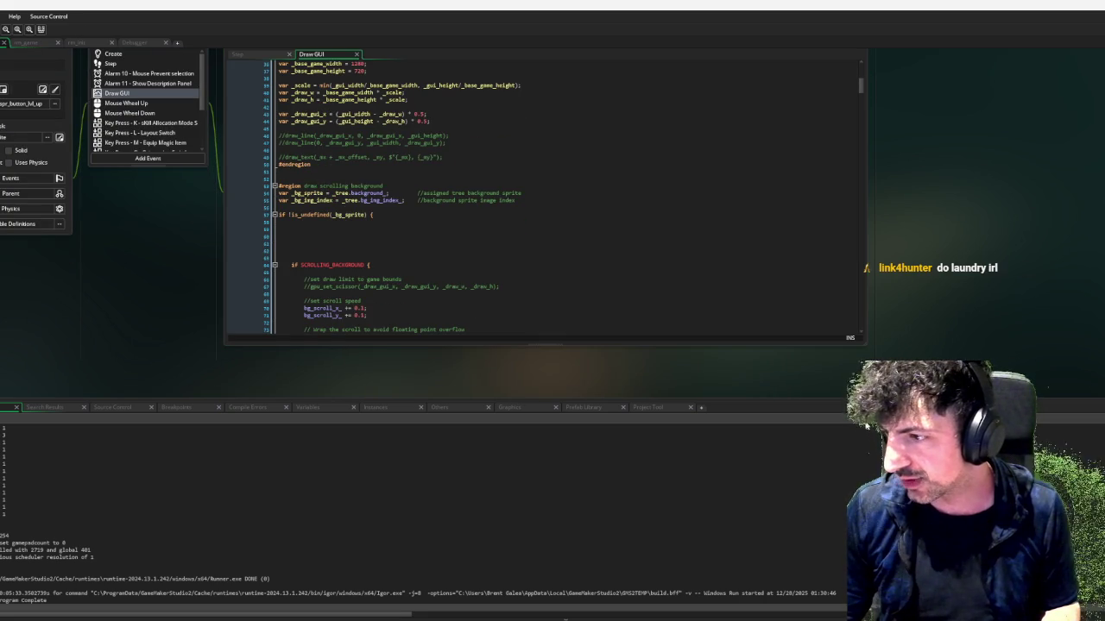
drag(713, 402, 704, 503)
scroll(up, 3)
drag(525, 422, 540, 473)
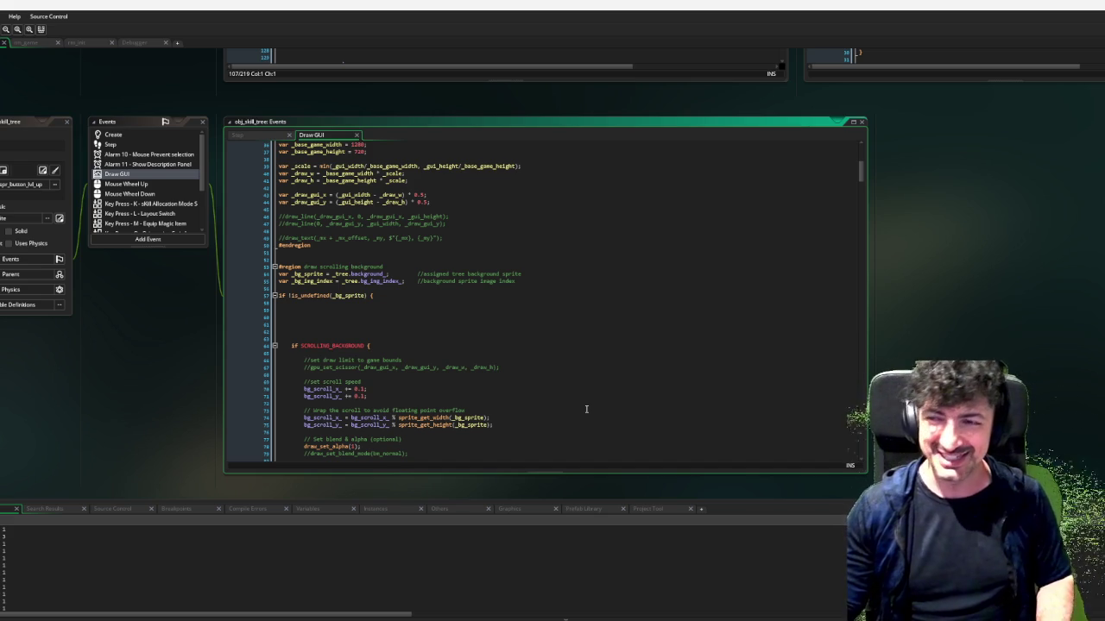
Select and delete the blank lines under if !is_undefined(_bg_sprite) in the Draw GUI code
click(516, 420)
click(530, 360)
click(533, 346)
click(537, 338)
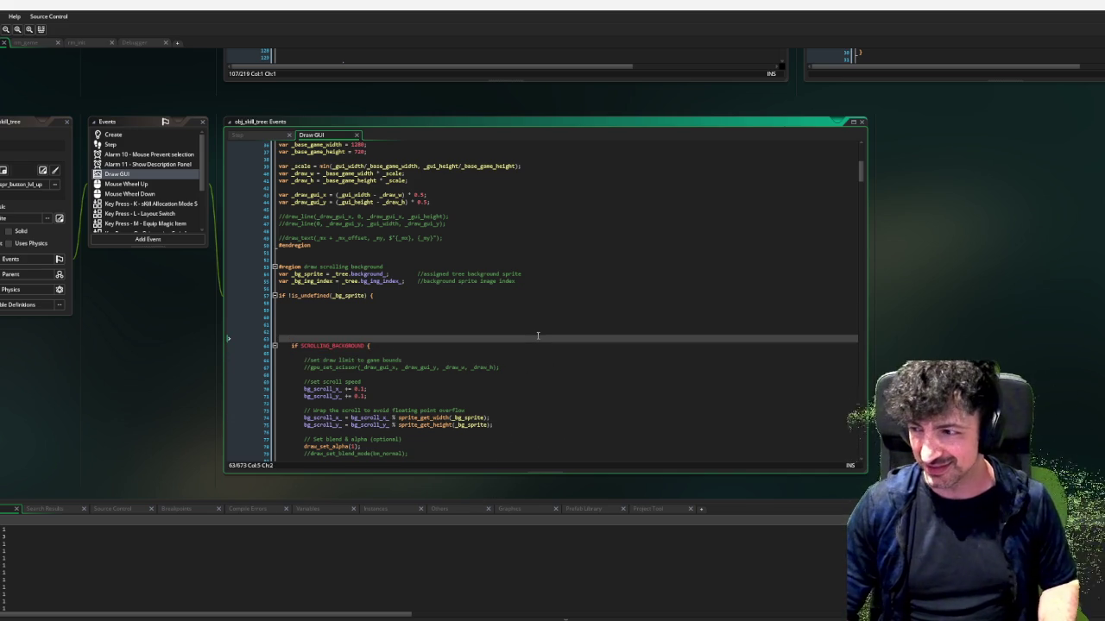
click(357, 324)
key(shift+Up)
key(shift+Up)
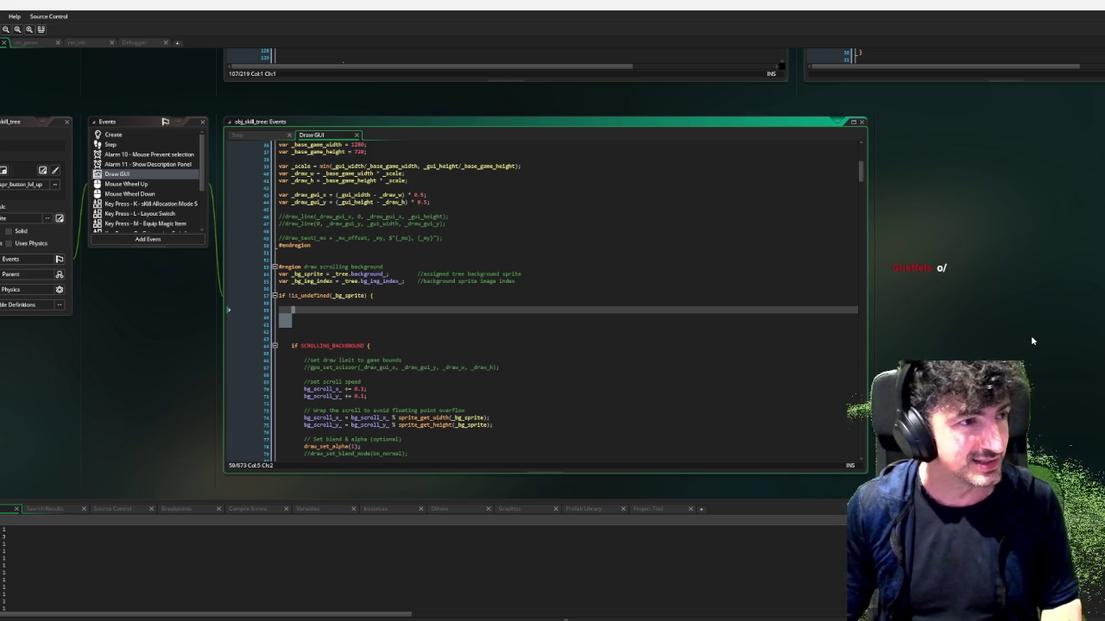
click(1046, 300)
click(341, 343)
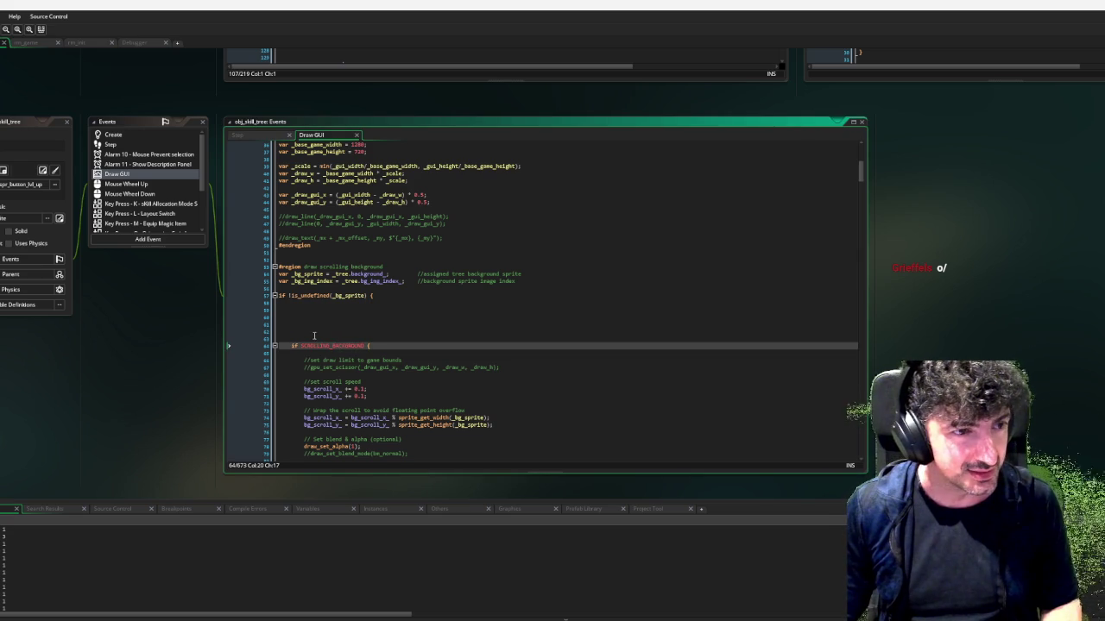
click(310, 310)
key(BackSpace)
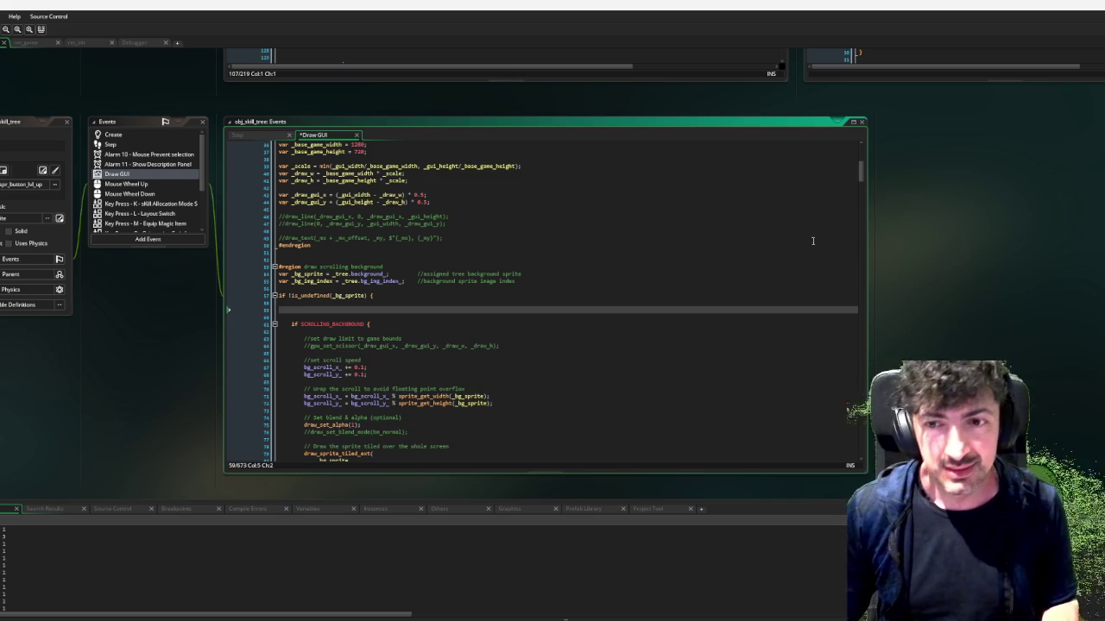
scroll(down, 3)
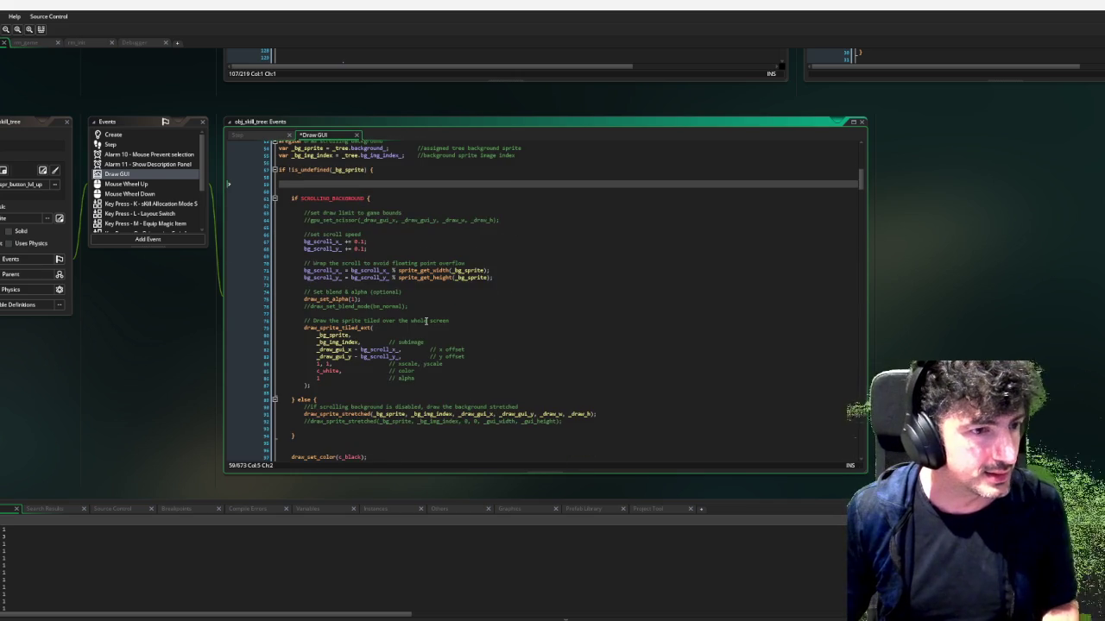
click(469, 262)
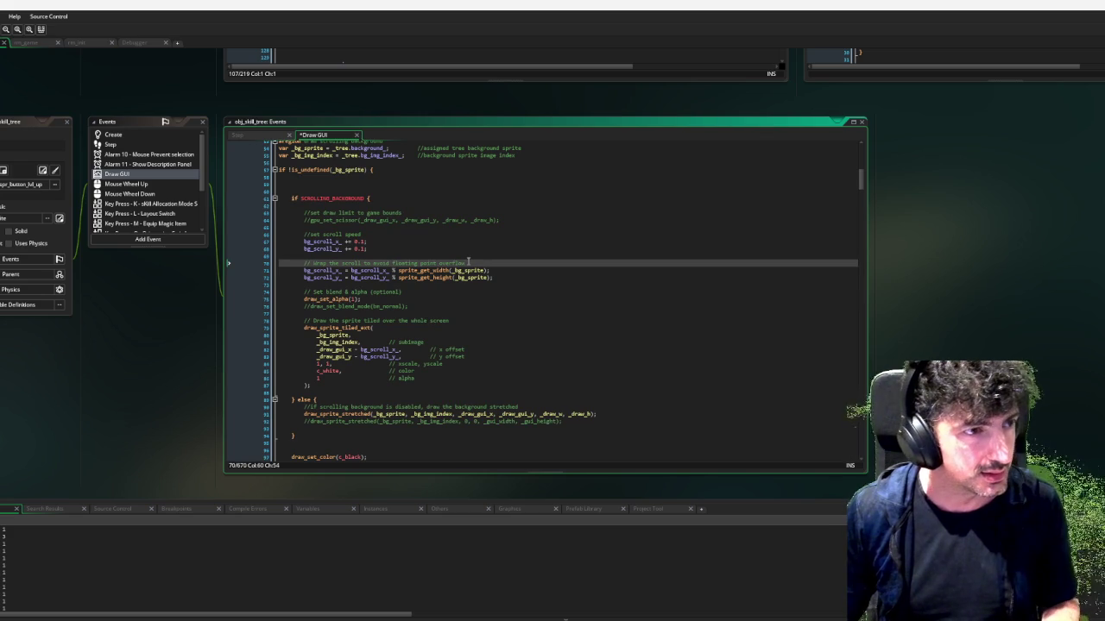
Search the code for "arrow" and jump to line 556's draw_sprite_ext(spr_arrow…) header call
key(ctrl+f)
text(arrow)
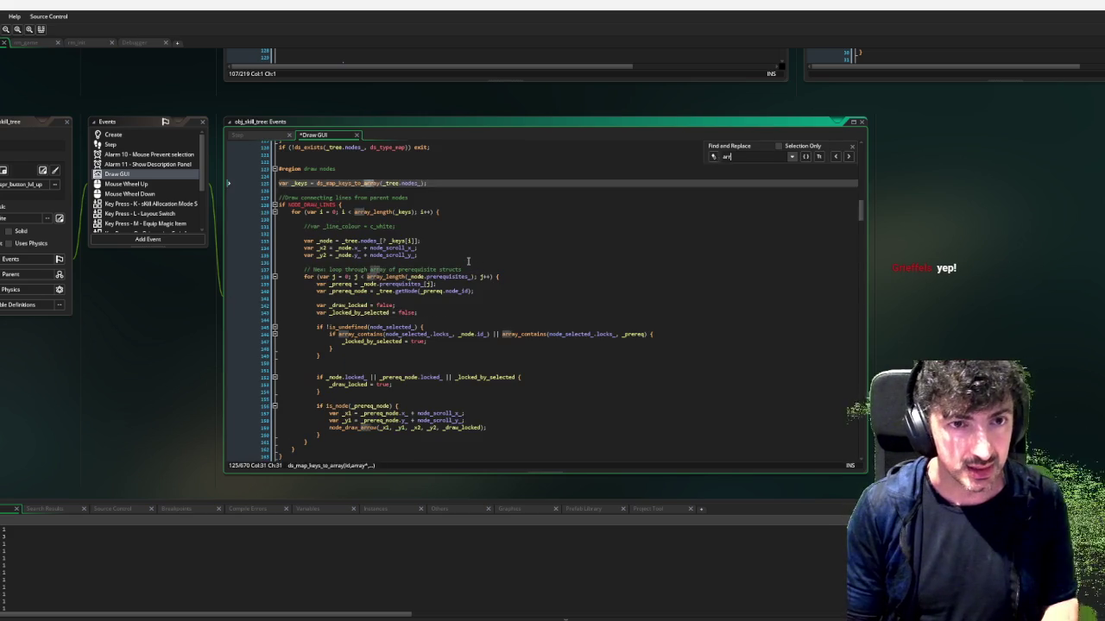
scroll(up, 3)
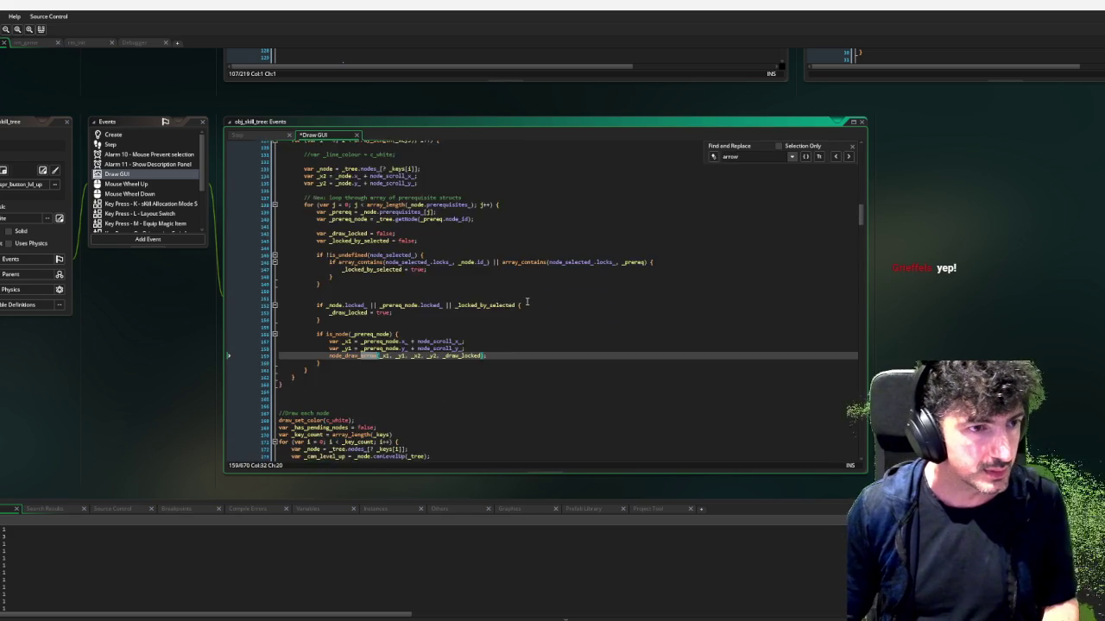
scroll(up, 3)
scroll(up, 3)
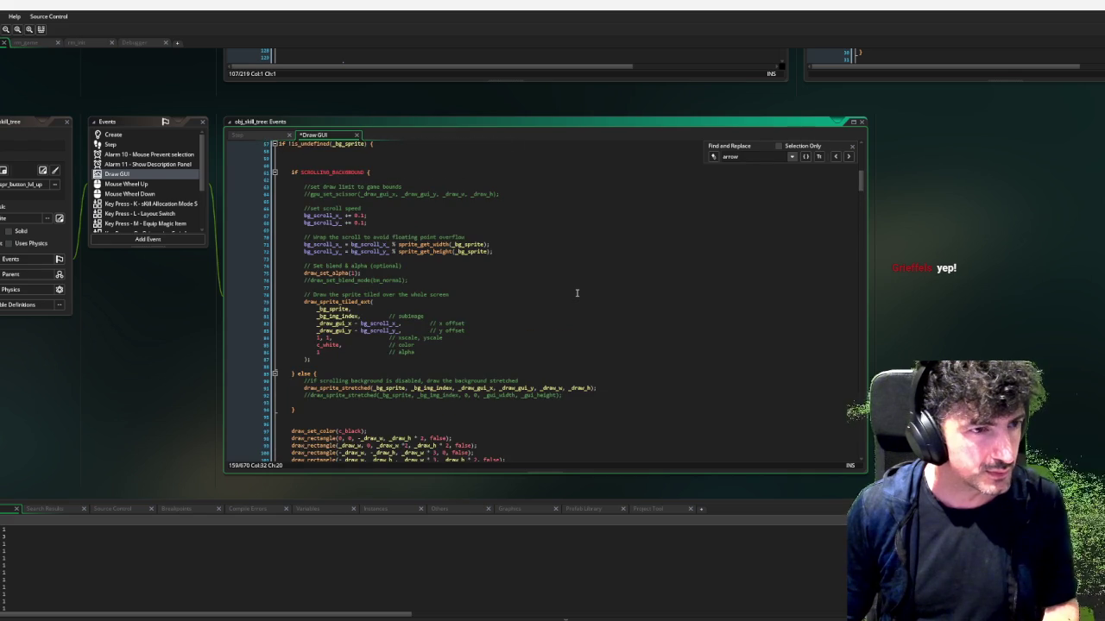
scroll(up, 3)
scroll(down, 3)
click(849, 158)
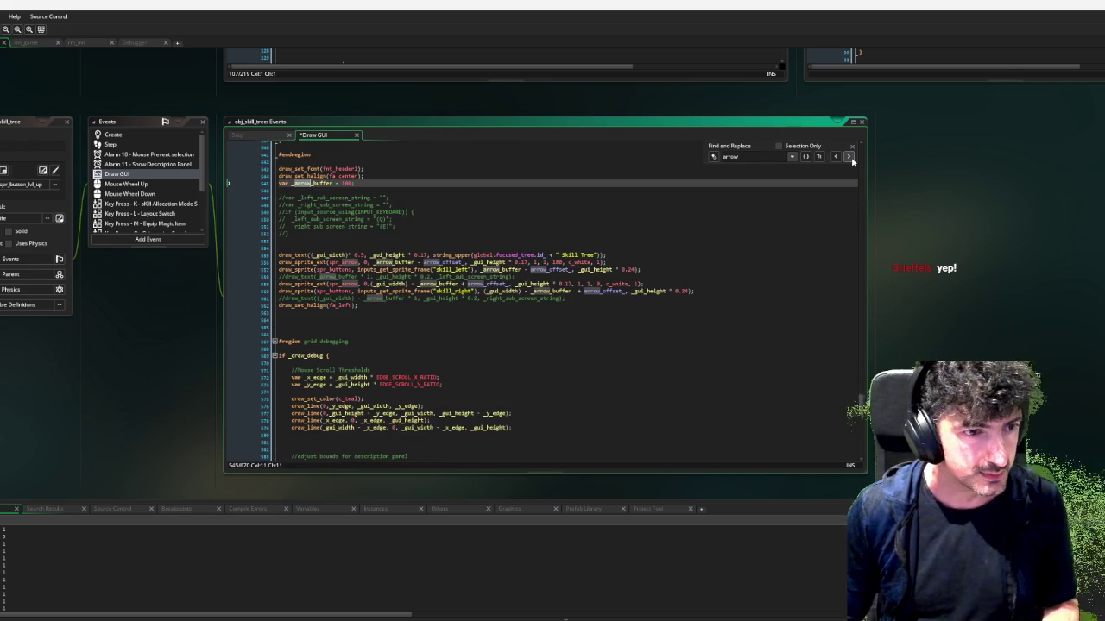
click(850, 158)
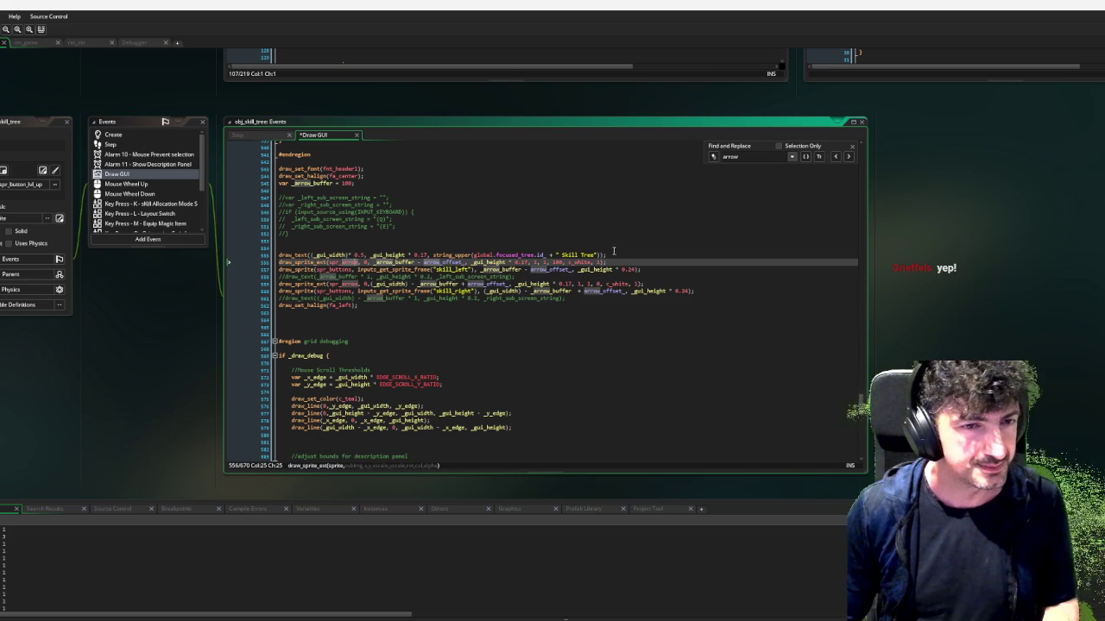
click(629, 260)
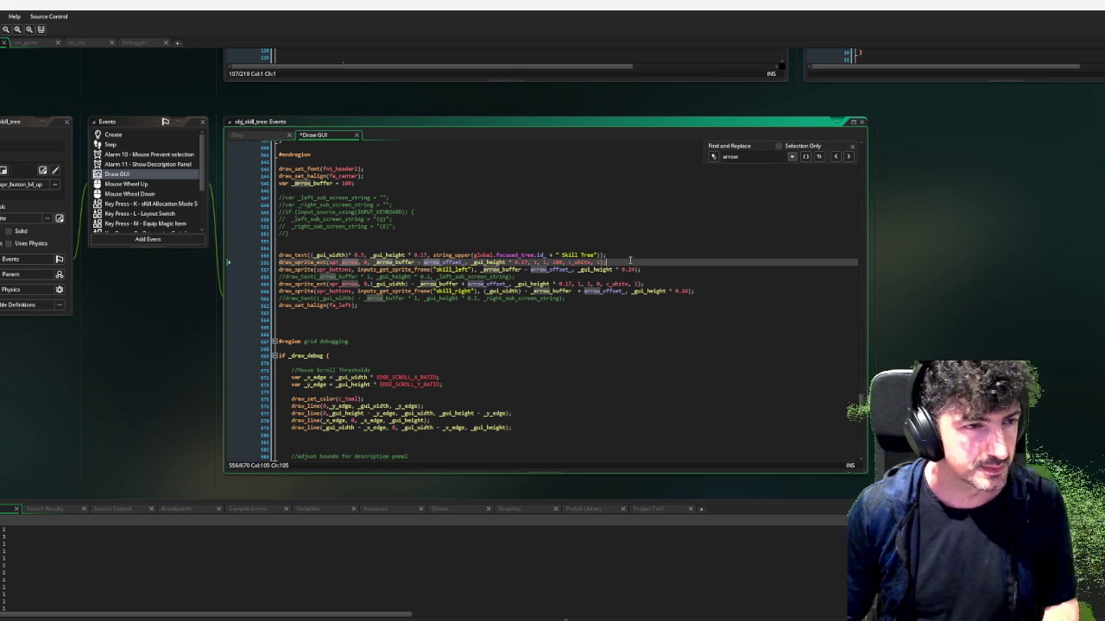
scroll(down, 3)
scroll(up, 3)
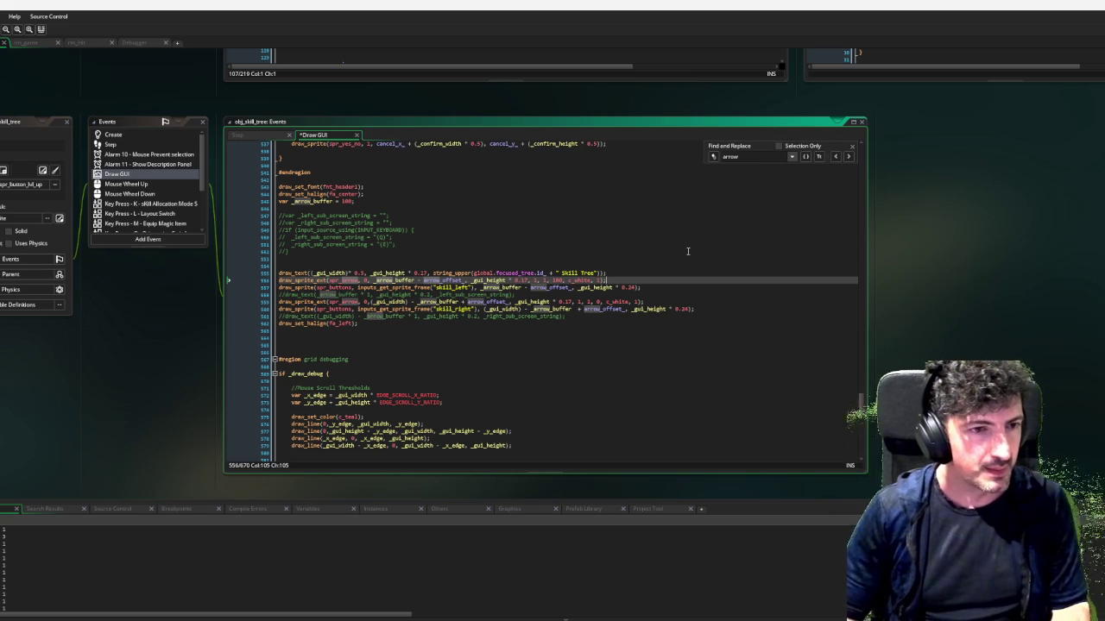
Add blank lines below arrow line 556 and start a switch statement on line 558
key(Return)
key(Return)
key(Return)
key(Up)
key(Up)
text({witch)
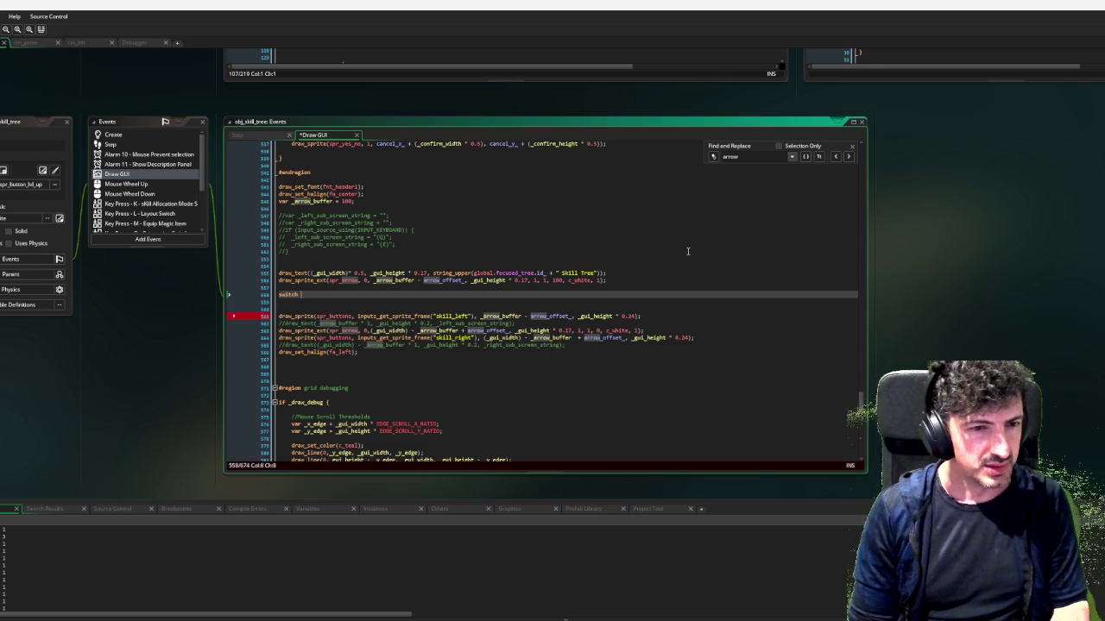
scroll(up, 3)
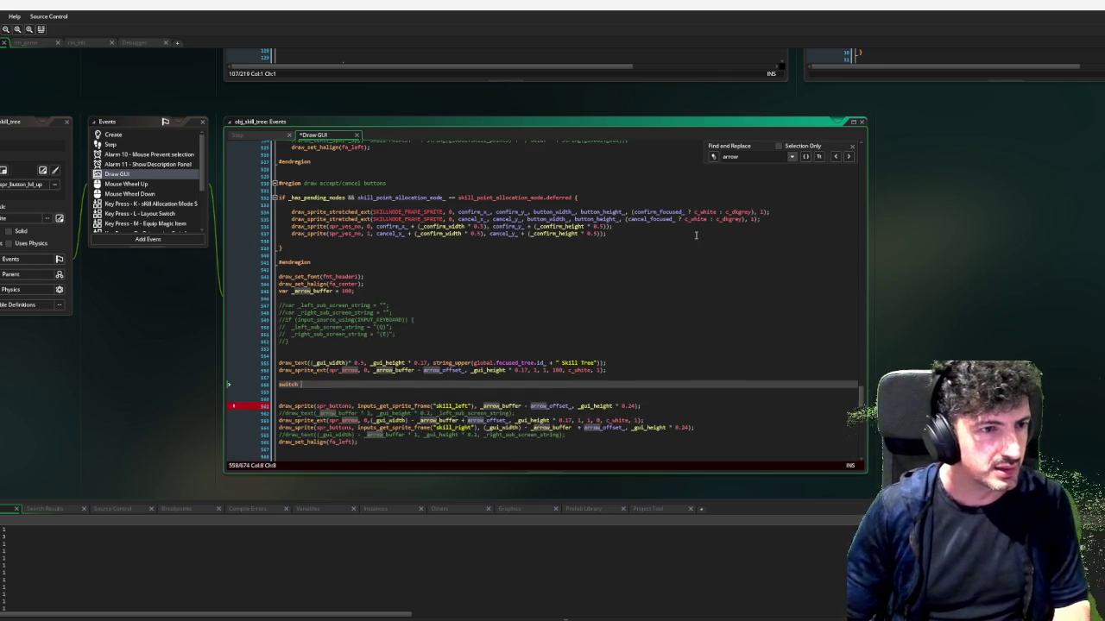
scroll(up, 3)
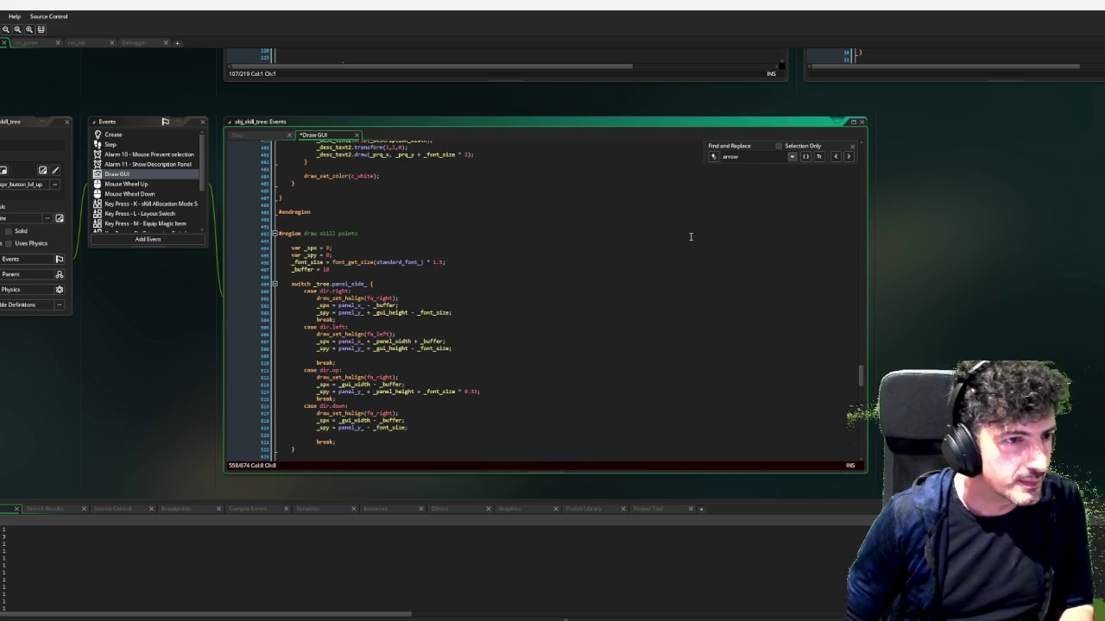
scroll(down, 3)
Complete the switch header as 'switch _tree.id_ {'
drag(861, 372, 845, 143)
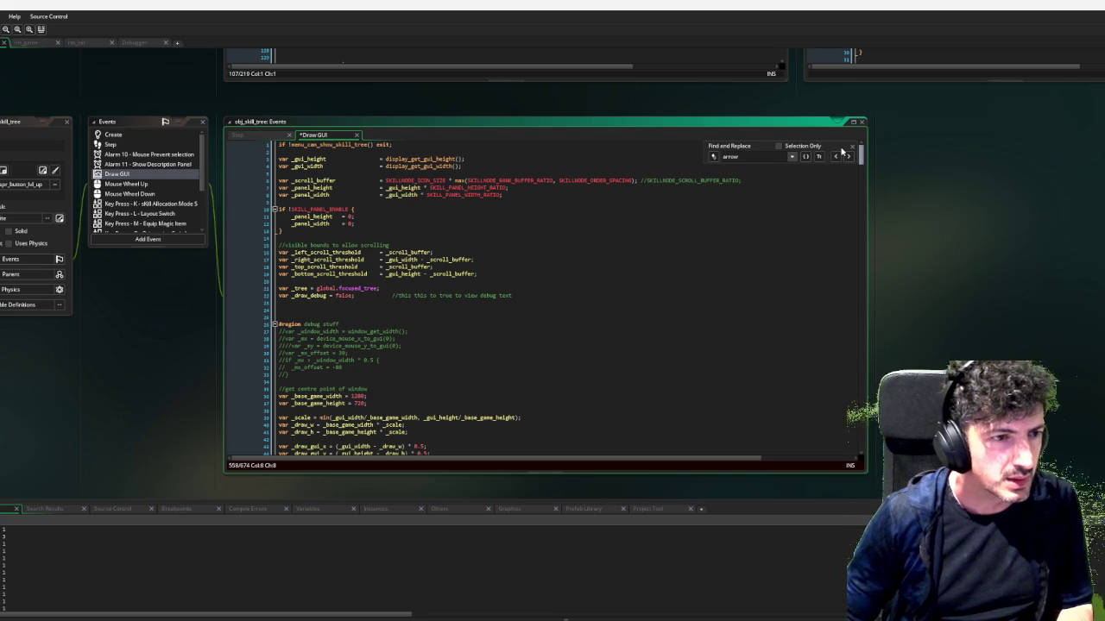
scroll(down, 3)
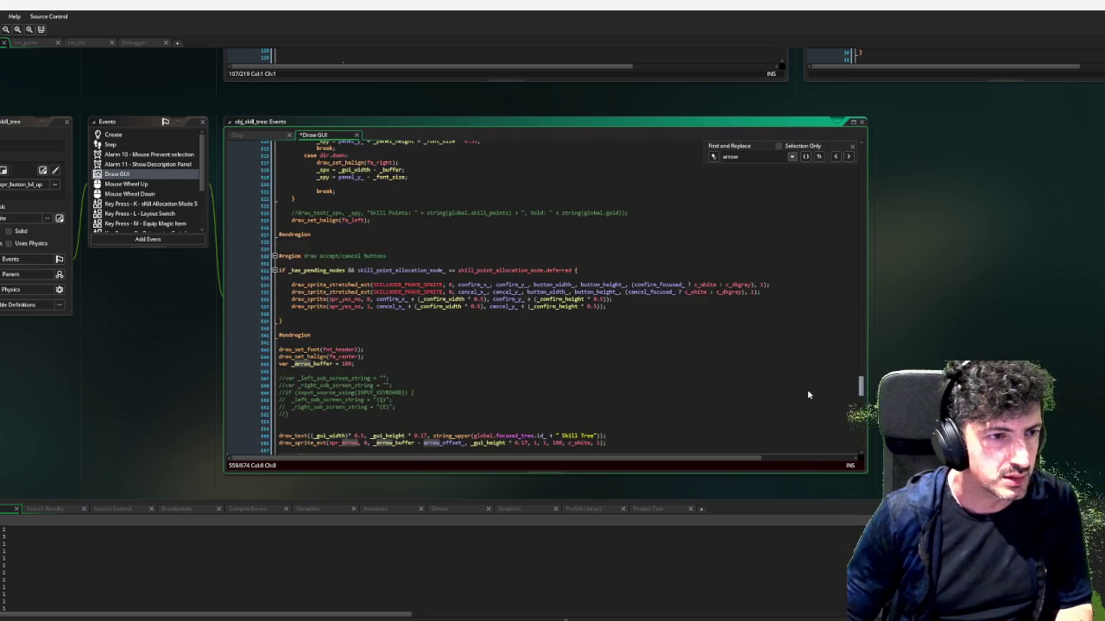
scroll(down, 3)
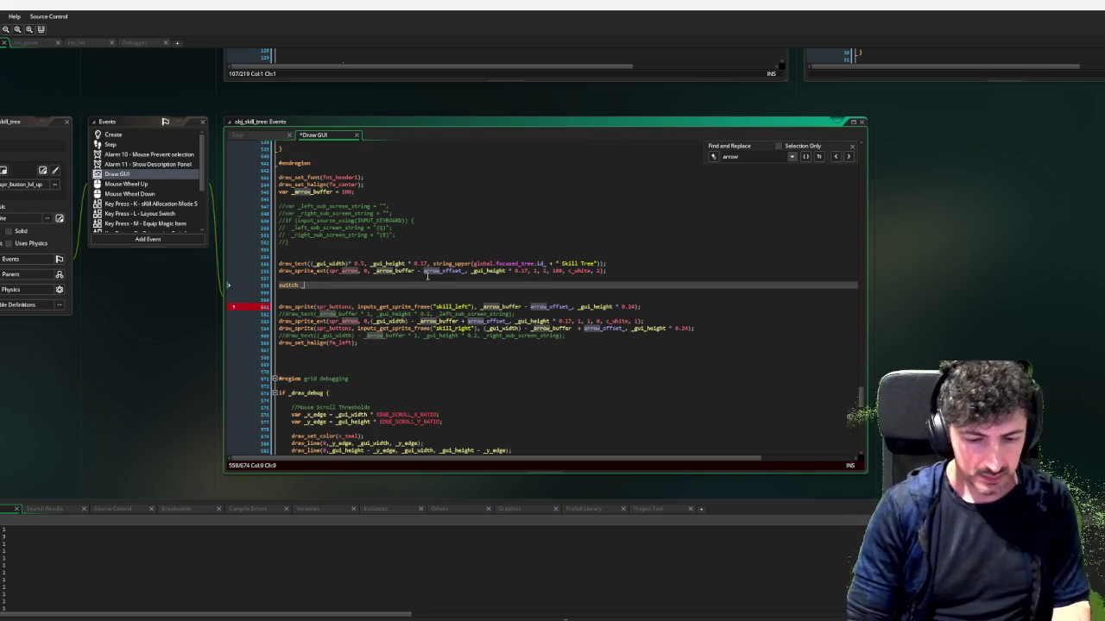
text(tree)
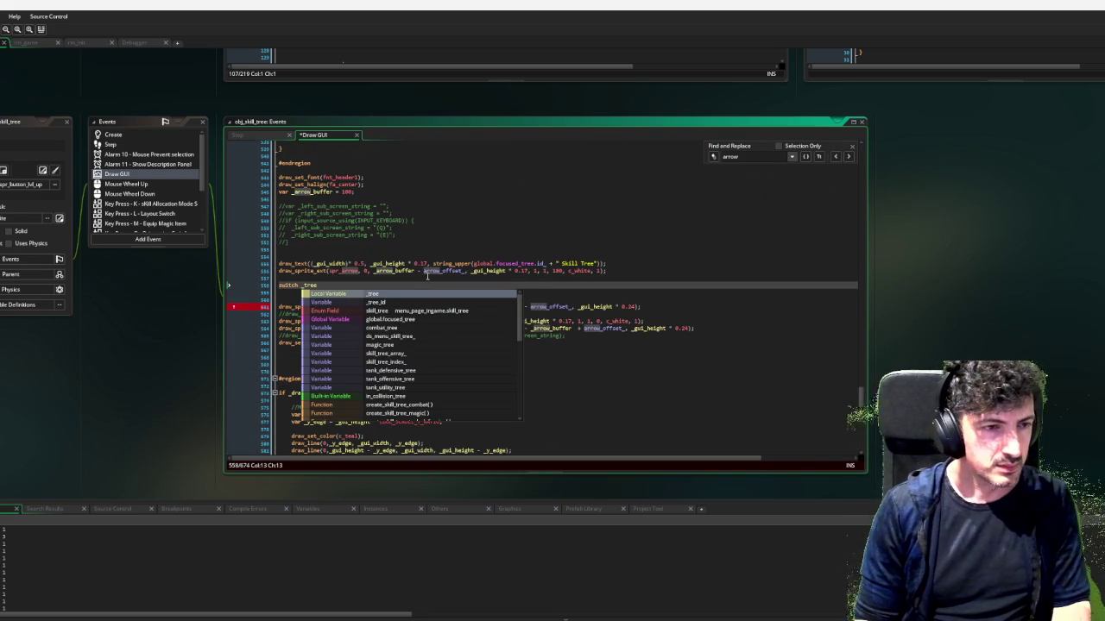
text(.nam)
text(e)
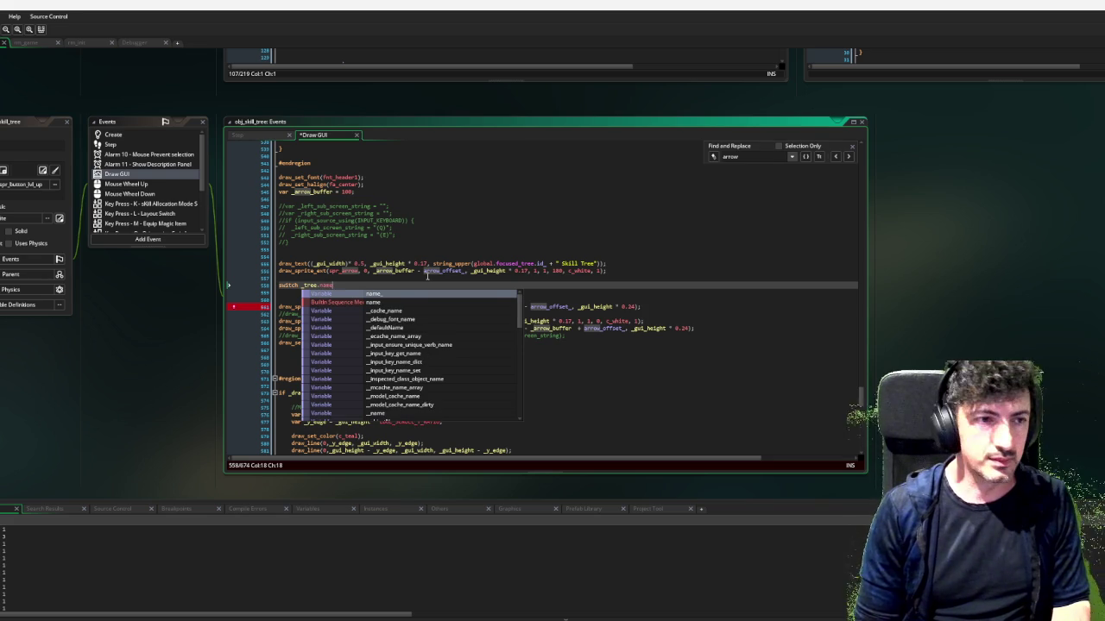
text(_)
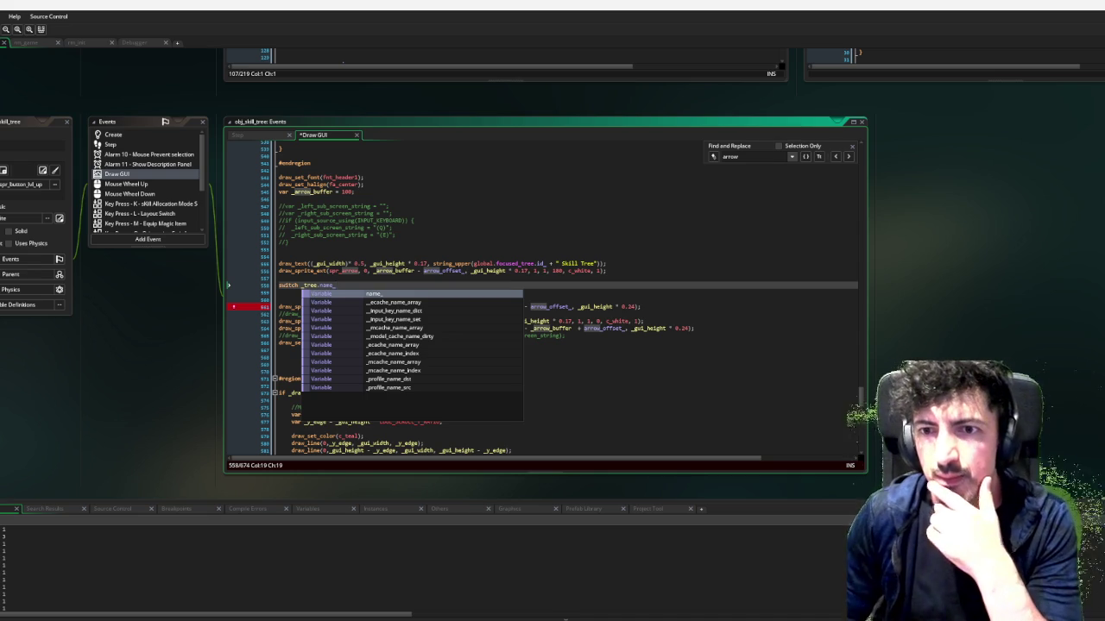
key(Escape)
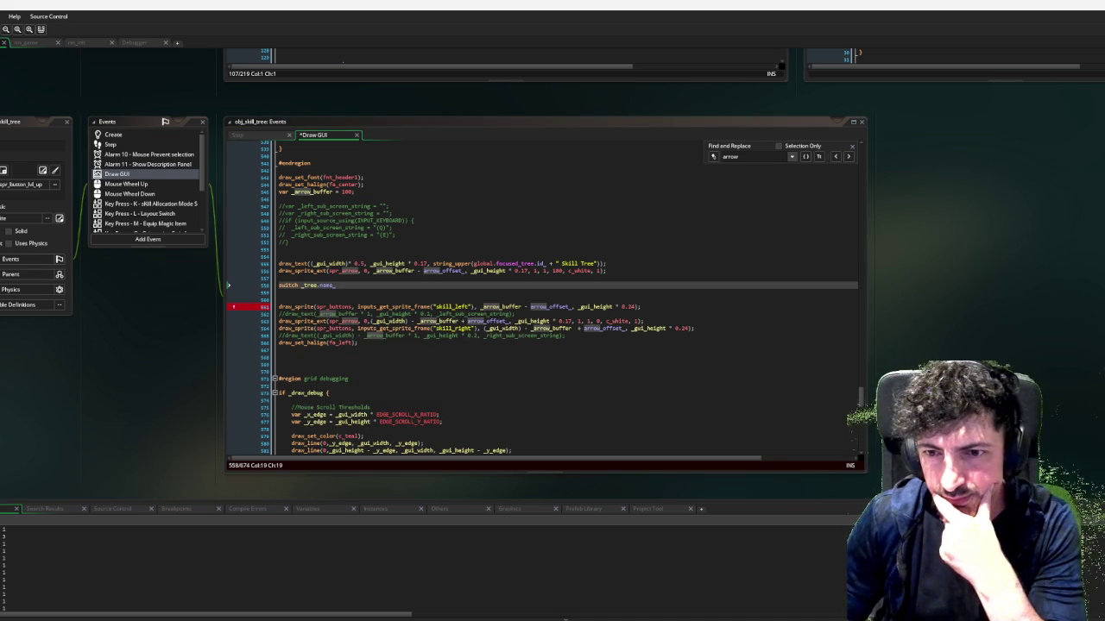
scroll(down, 3)
scroll(down, 3)
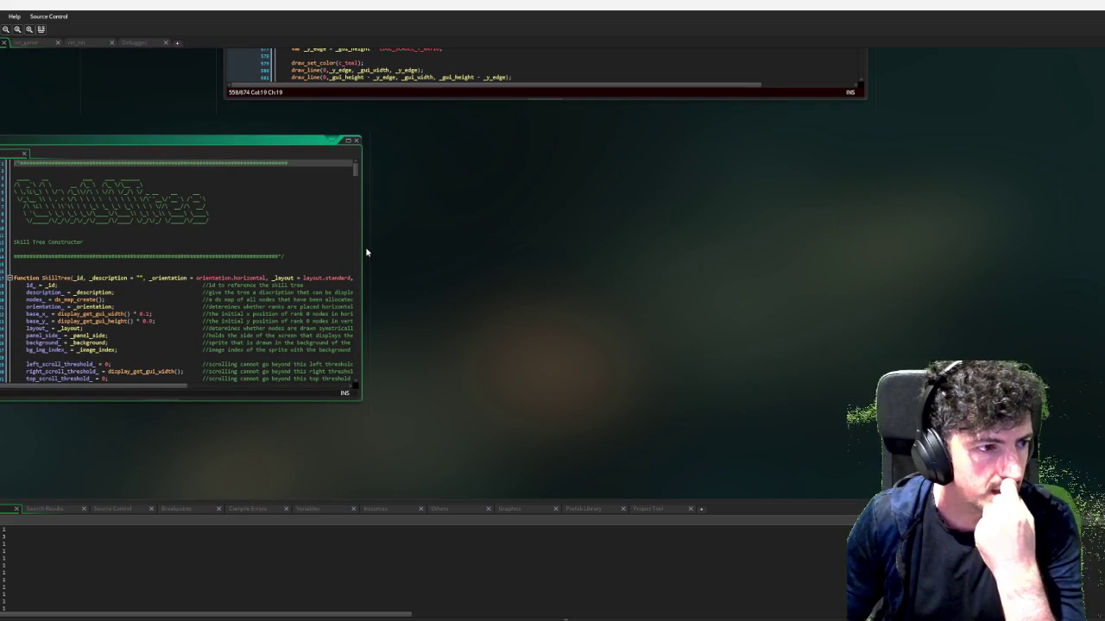
scroll(up, 3)
scroll(up, 3)
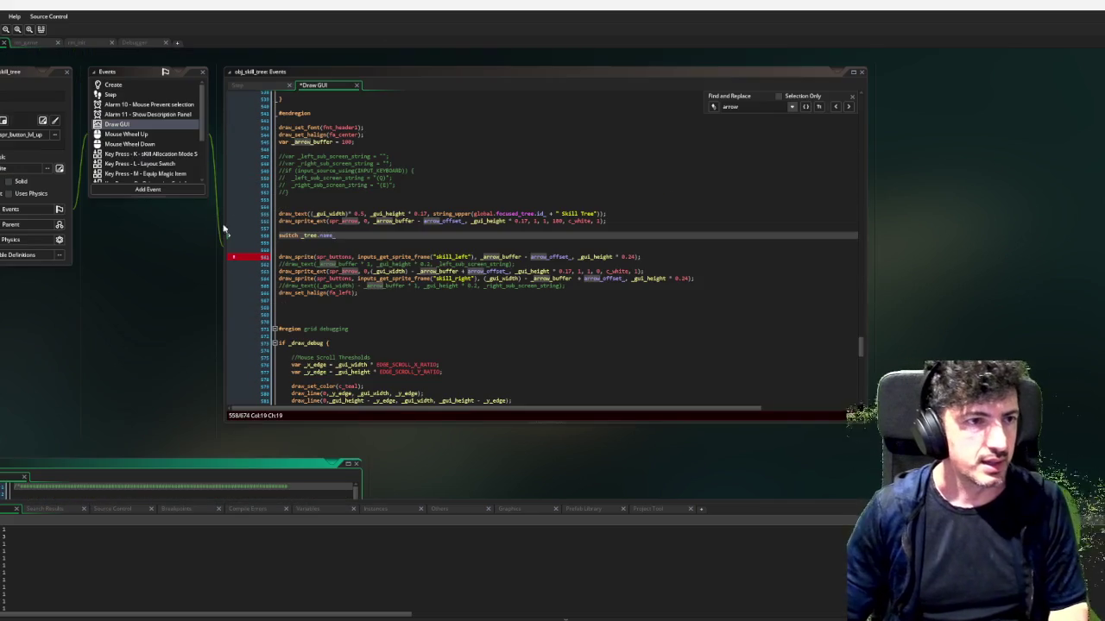
text(id_)
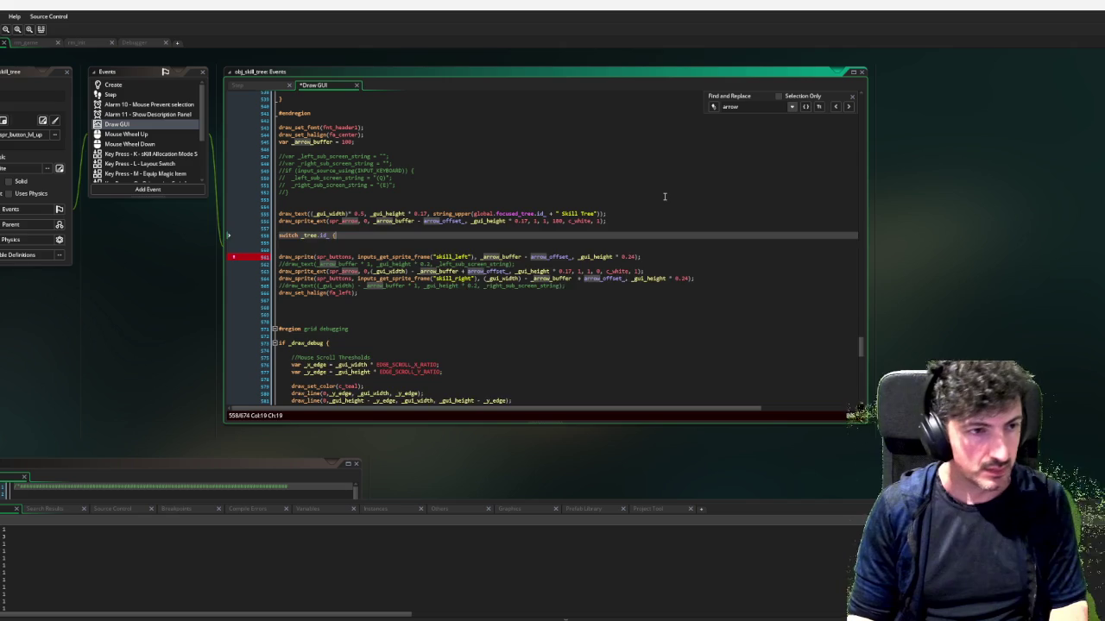
text( {)
Add a case "offensive": with a break; inside the switch body
key(Return)
key(Return)
key(Return)
key(Up)
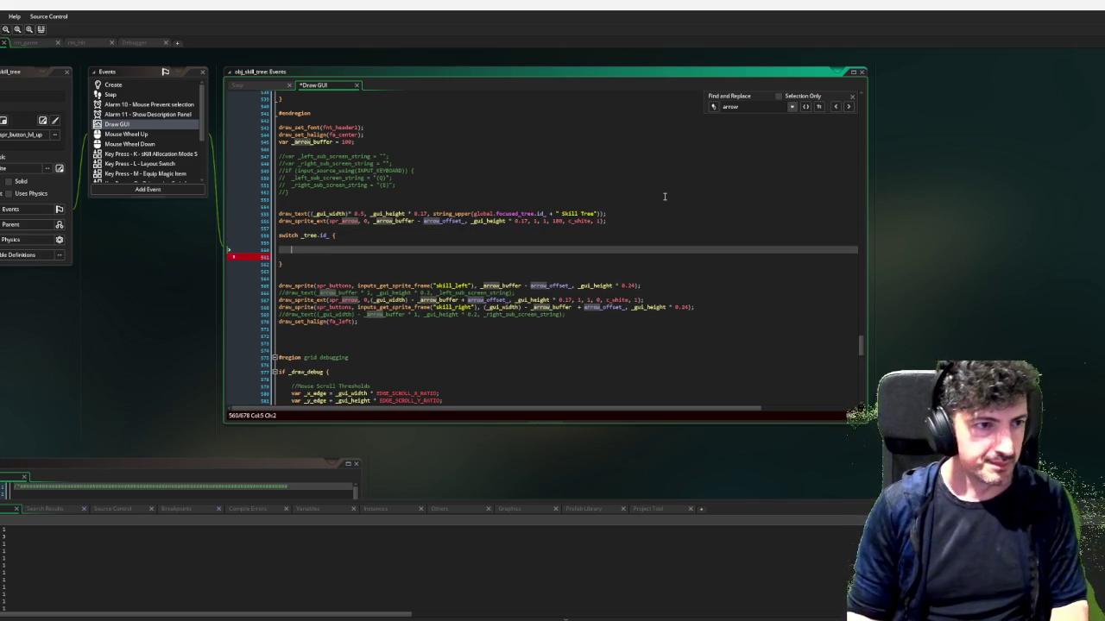
text(case)
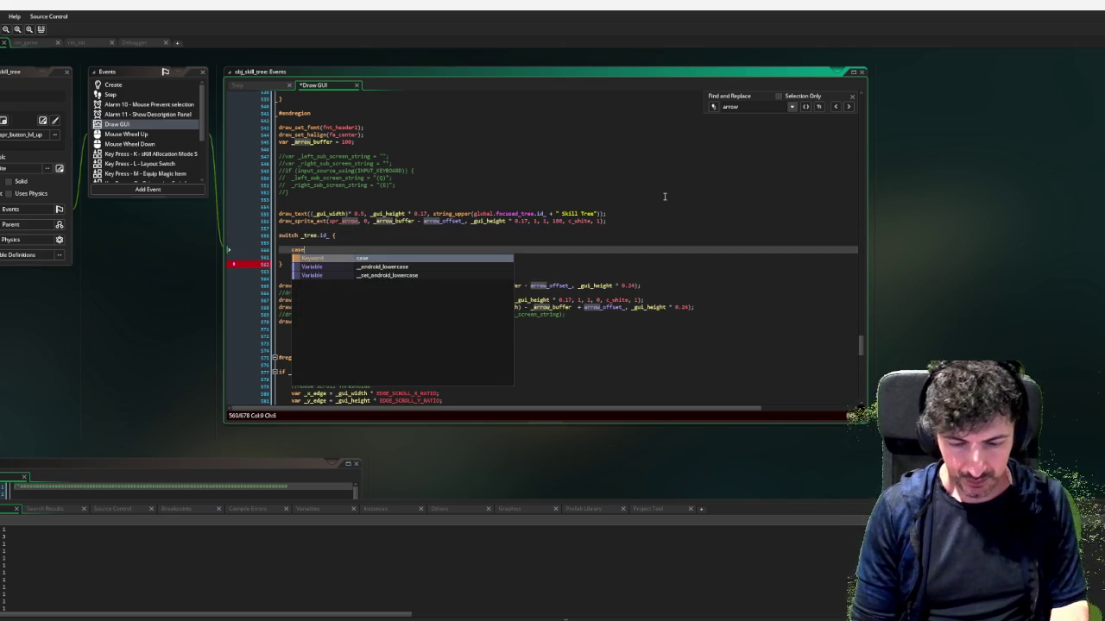
text( "offensive)
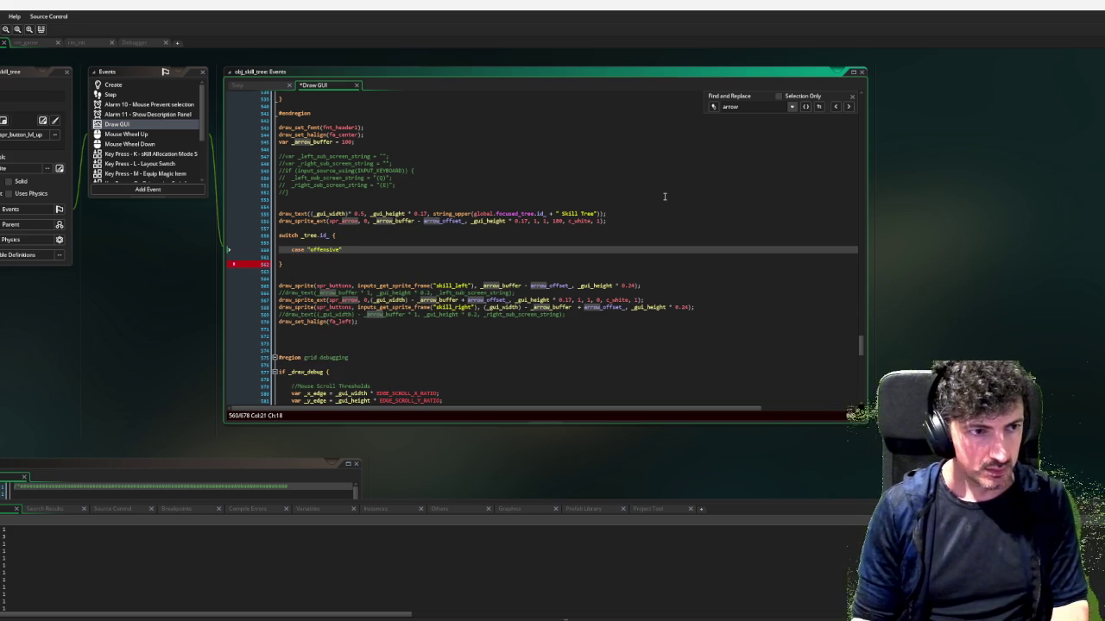
text(:)
key(Return)
key(Return)
text(break)
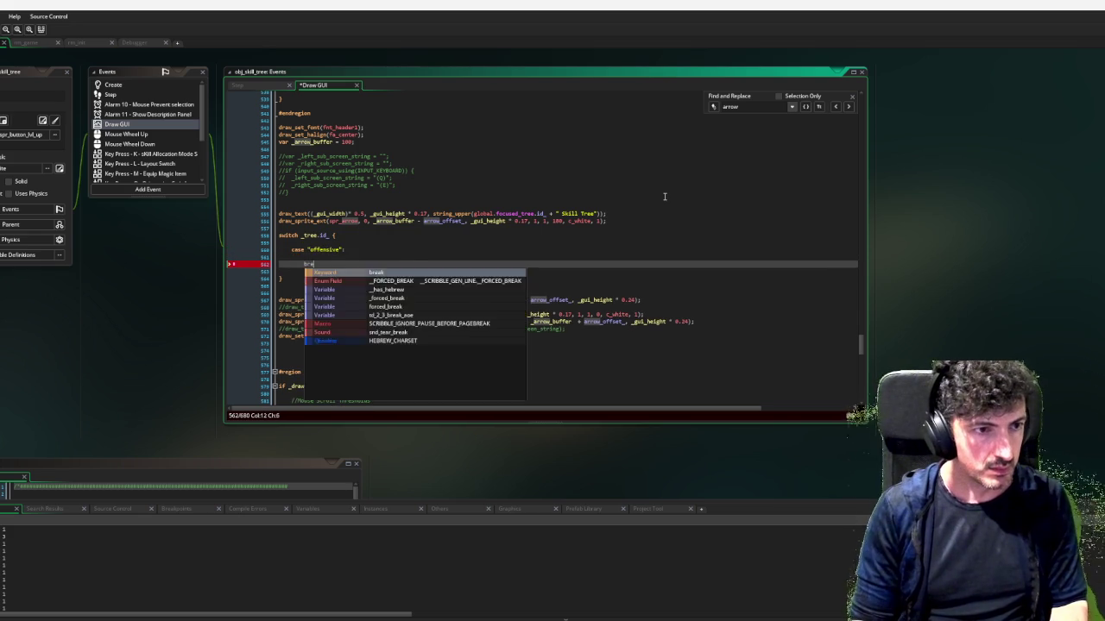
key(BackSpace)
text(k;)
Declare var _skill_tree_page_label = []; above the switch
key(Down)
key(Down)
key(ctrl+v)
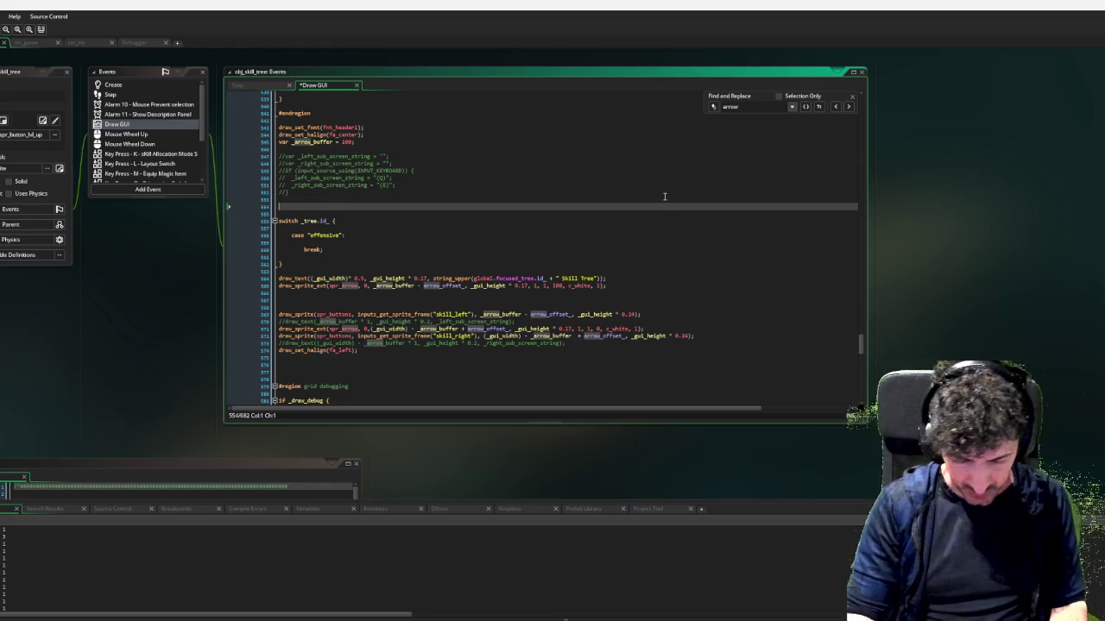
text(va)
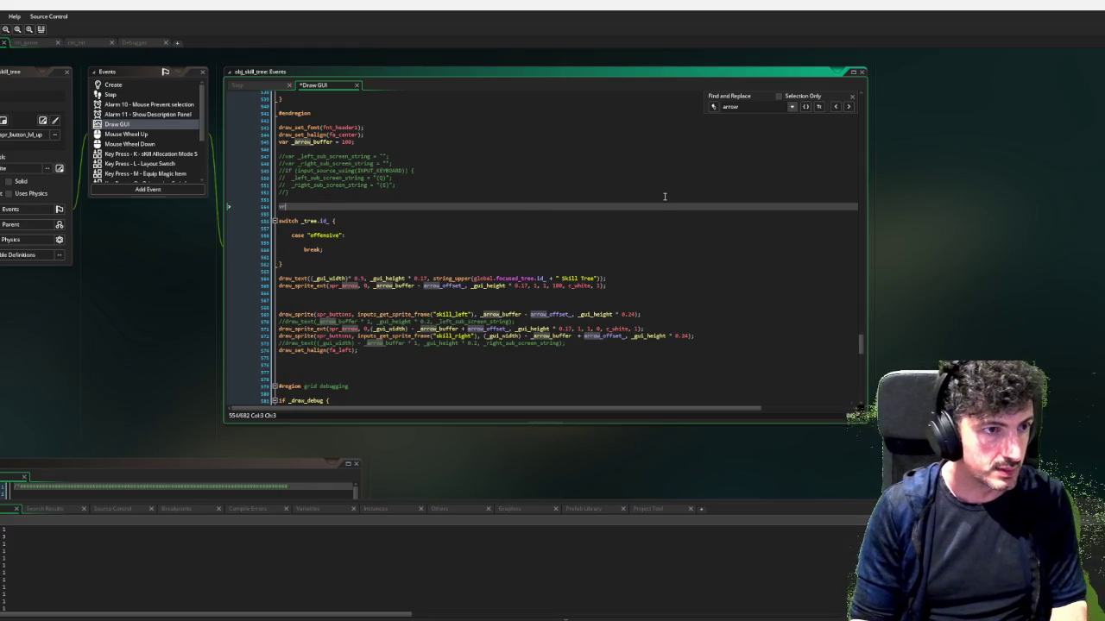
text(r _)
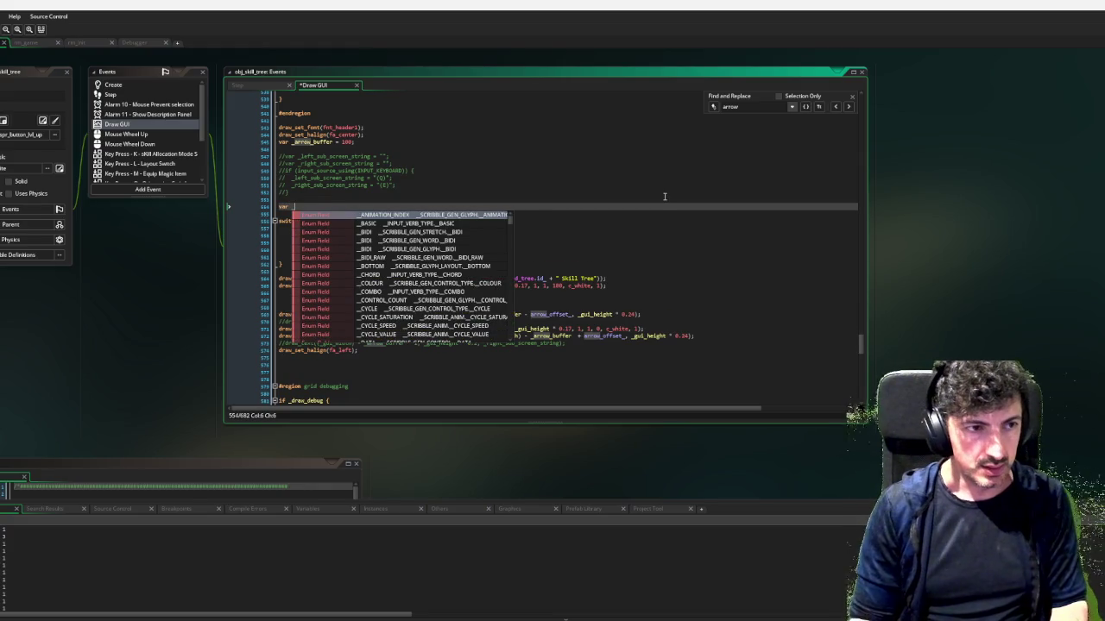
text(lef)
key(BackSpace)
key(BackSpace)
key(BackSpace)
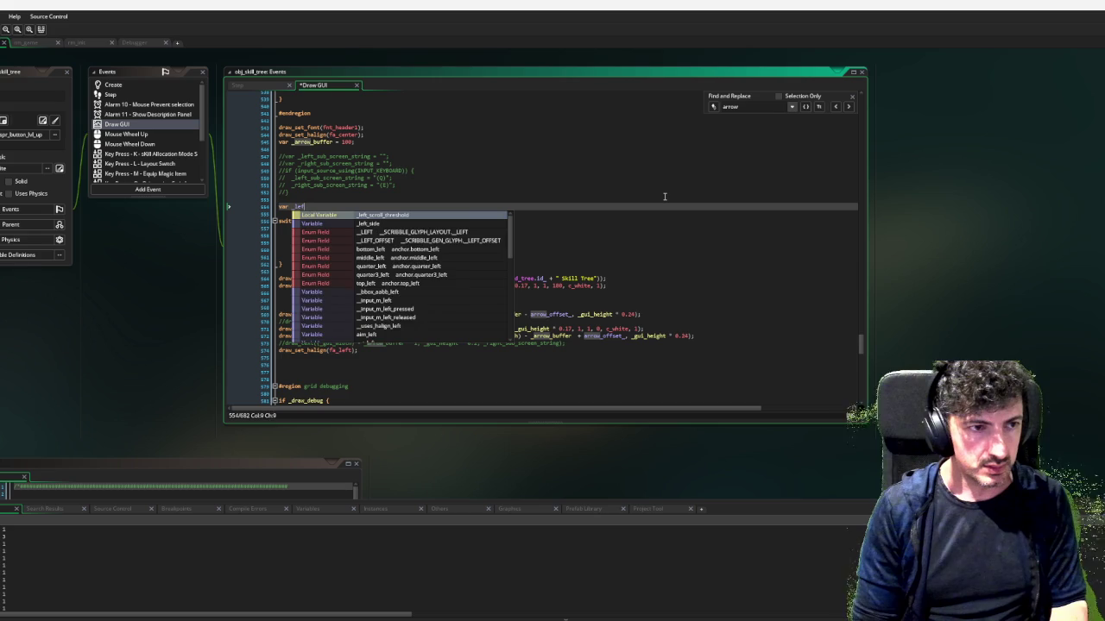
text(skill)
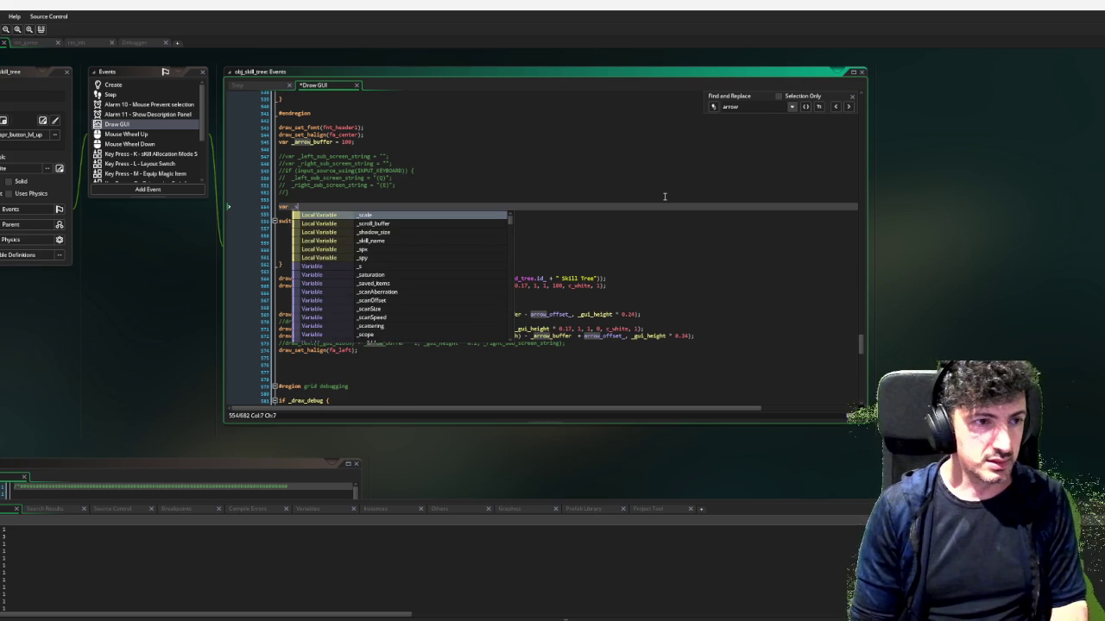
text(_tree)
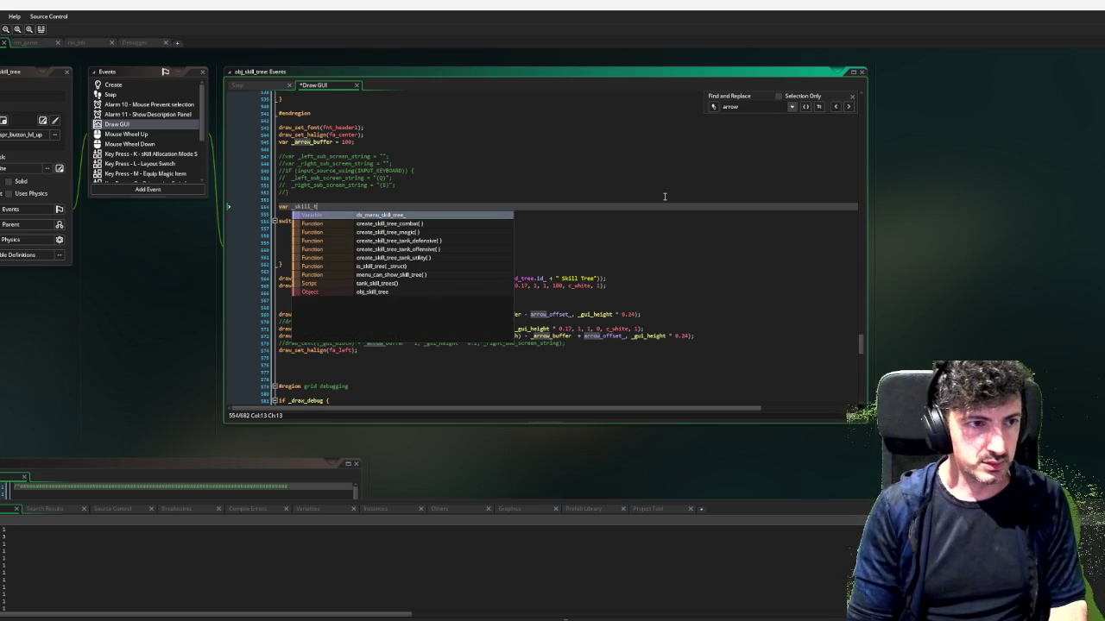
text(_page_label =)
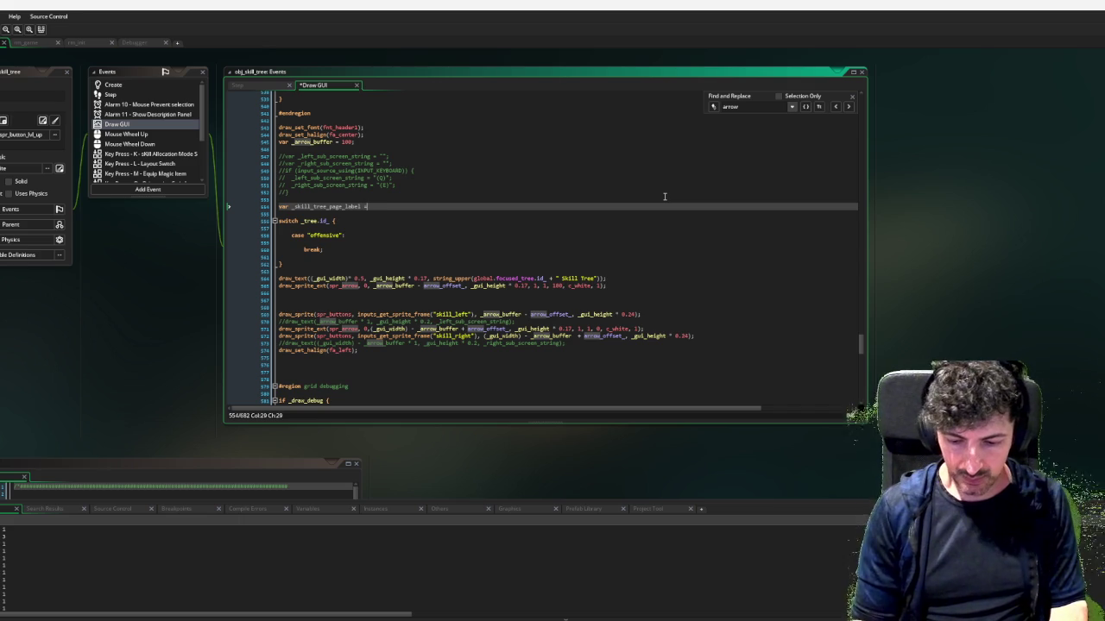
key(Down)
key(Down)
key(Down)
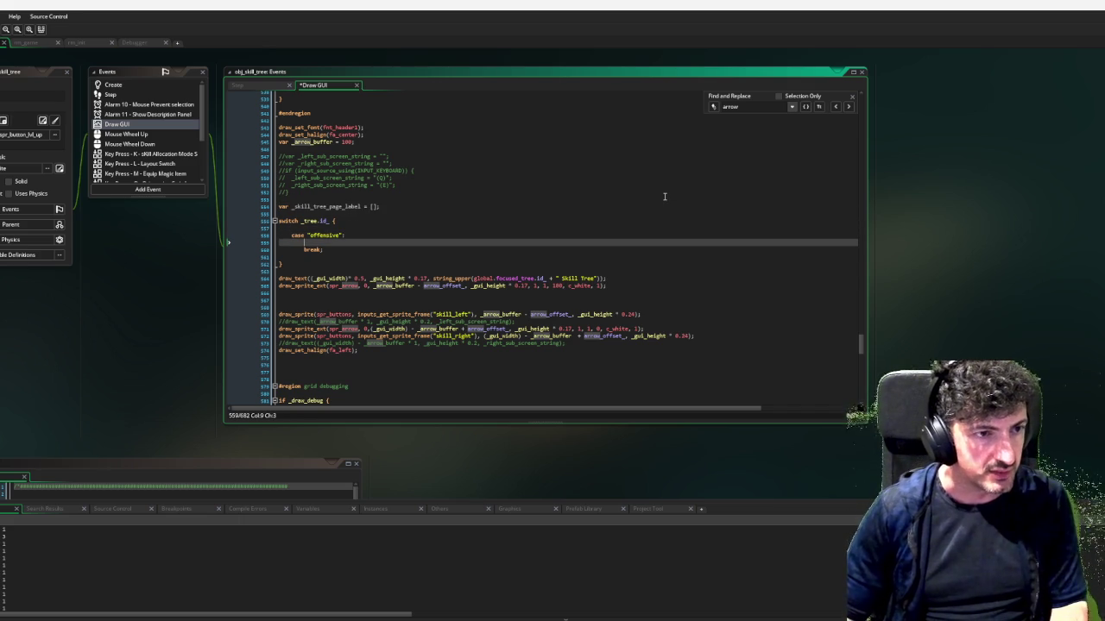
In the offensive case, assign _skill_tree_page_label = ["Utility", "Defensive"]
double_click(326, 206)
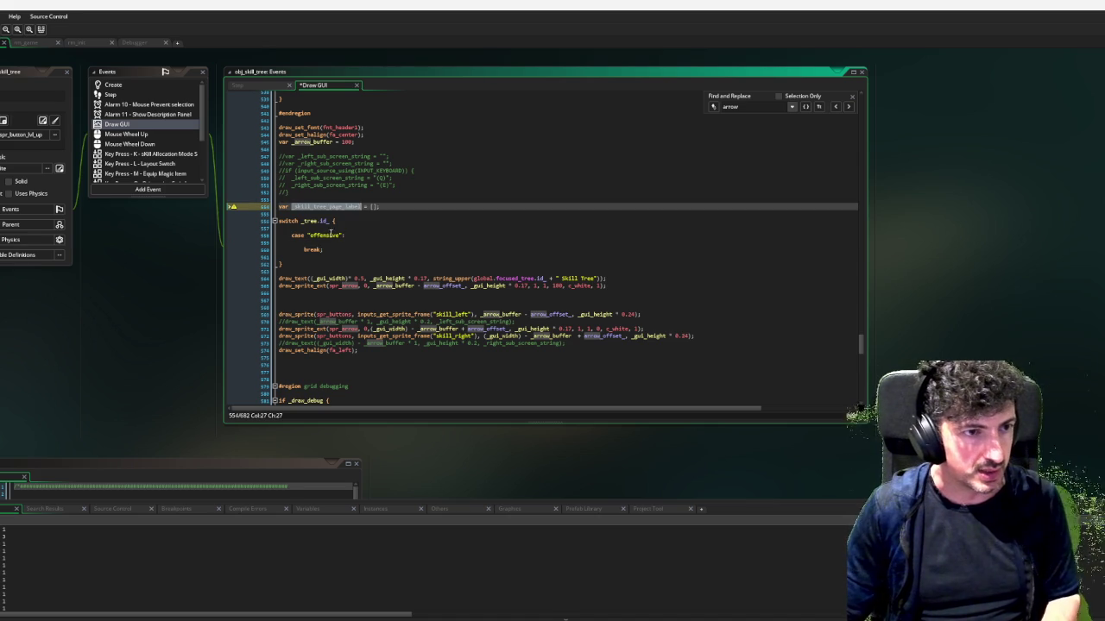
key(ctrl+c)
click(314, 243)
key(ctrl+v)
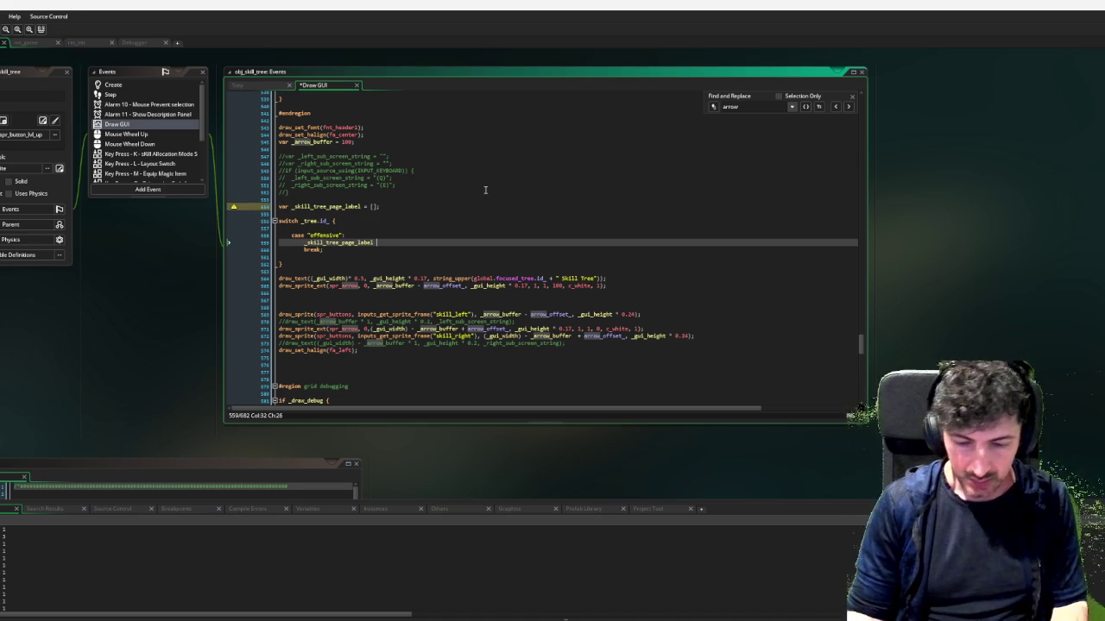
text(=)
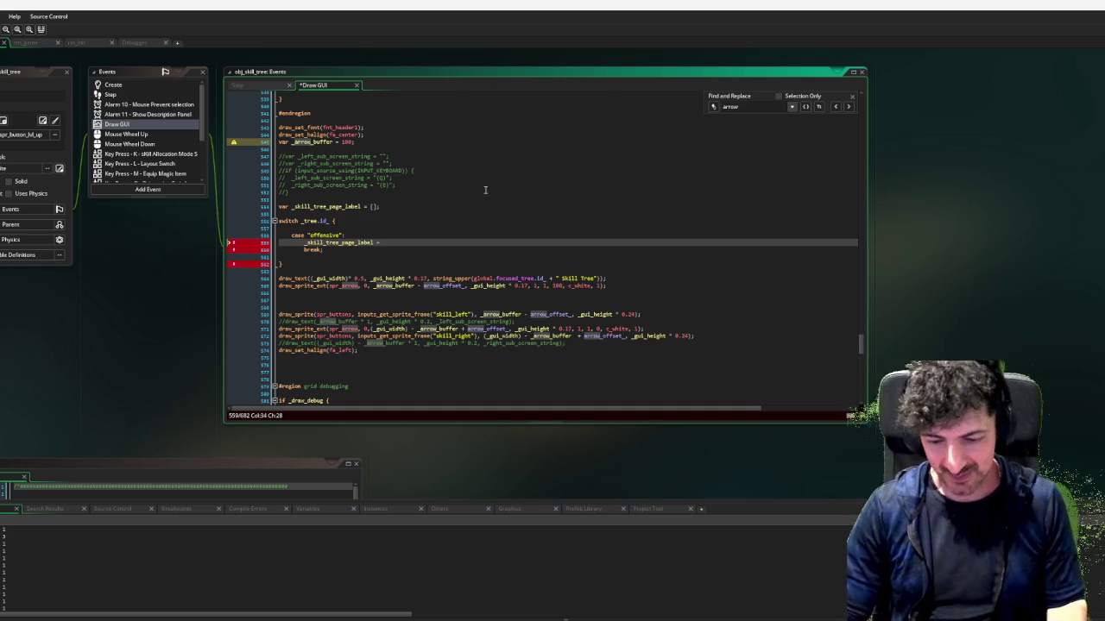
text([")
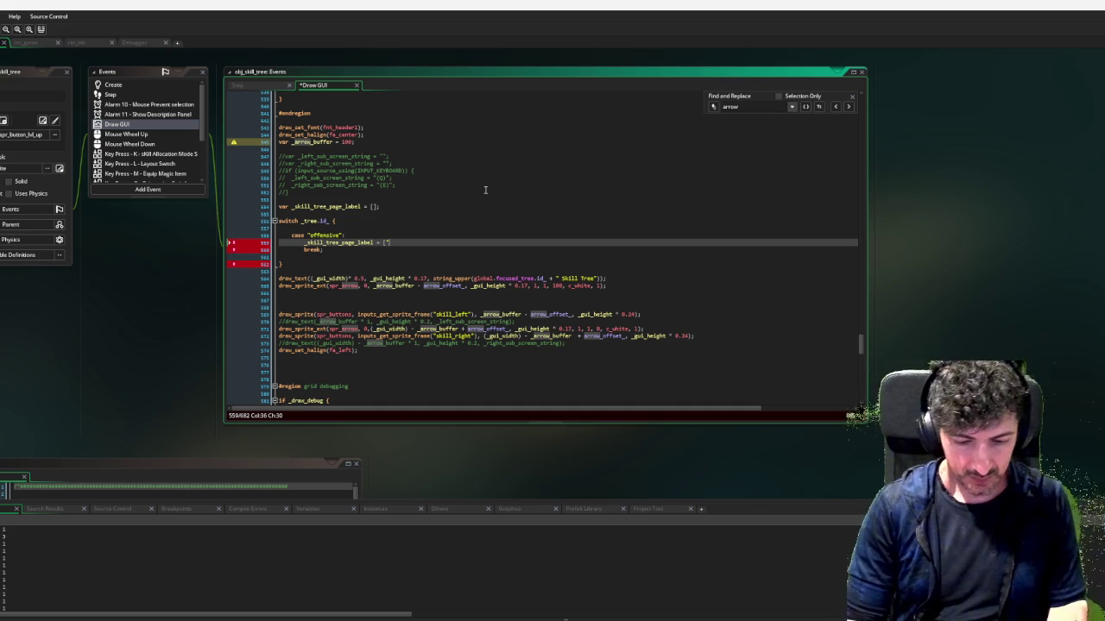
text(Utility", "De)
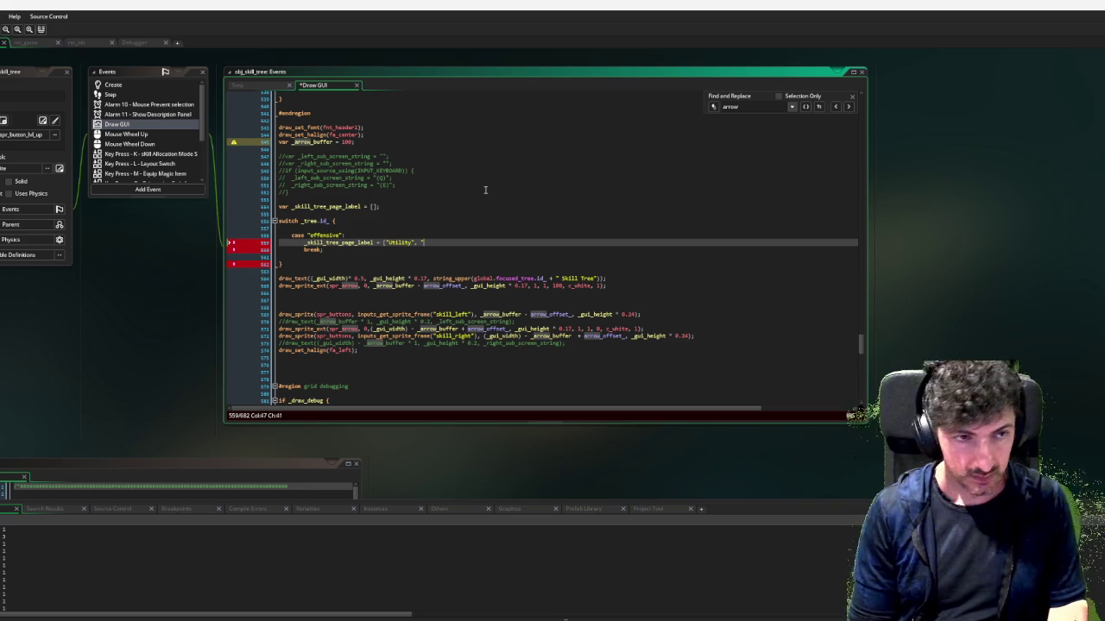
text(fensive)
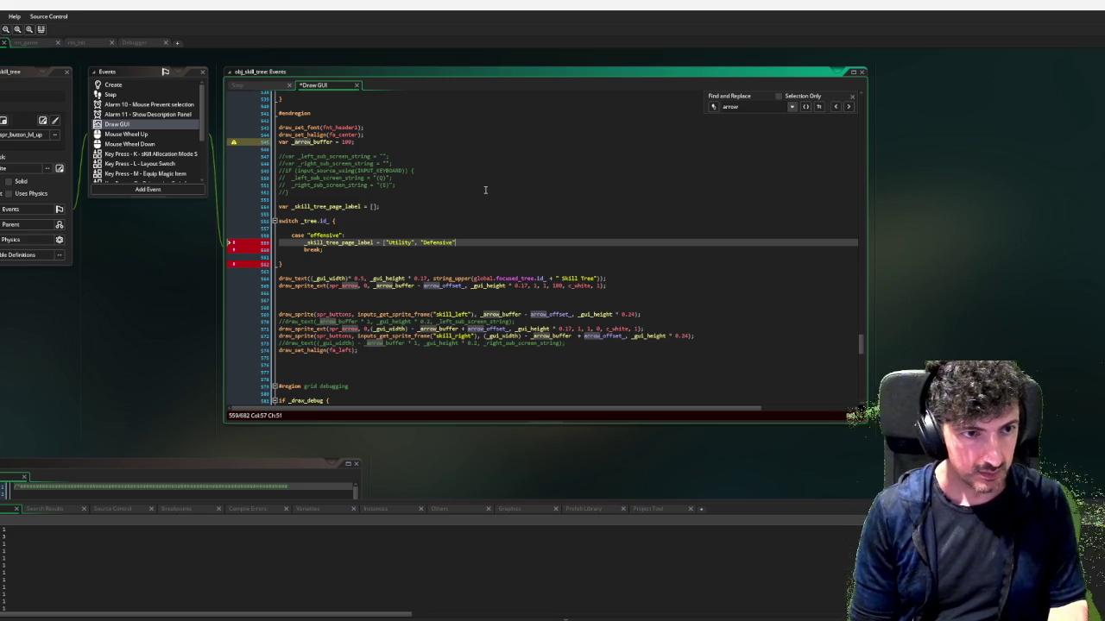
key(BackSpace)
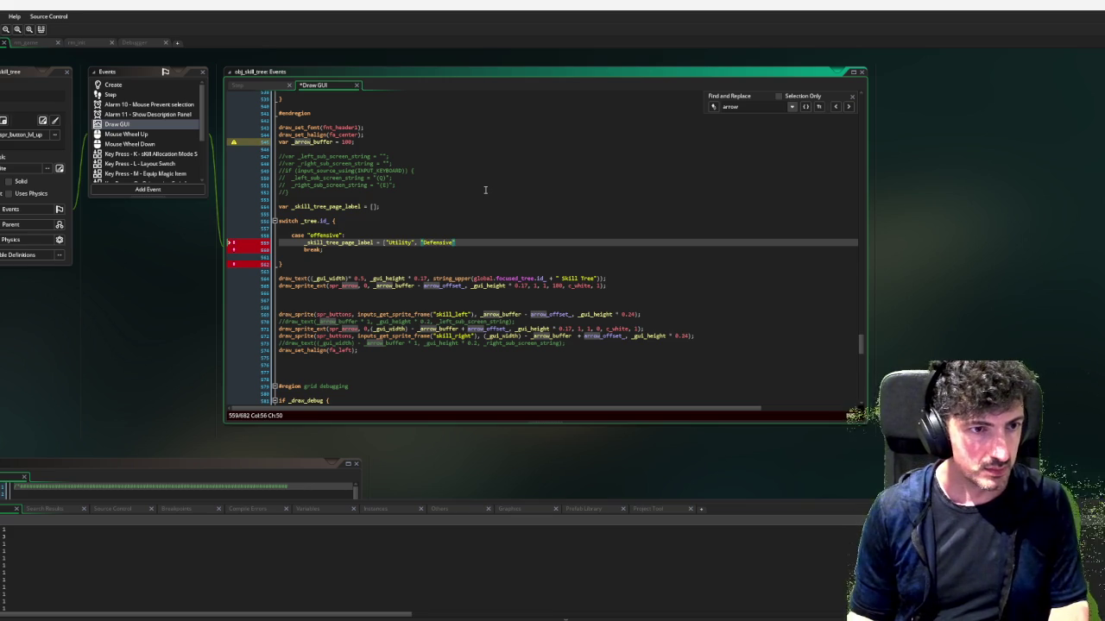
Capitalise the offensive case labels to "UTILITY" and "DEFENSIVE"
key(Left)
key(Left)
key(ctrl+shift+Left)
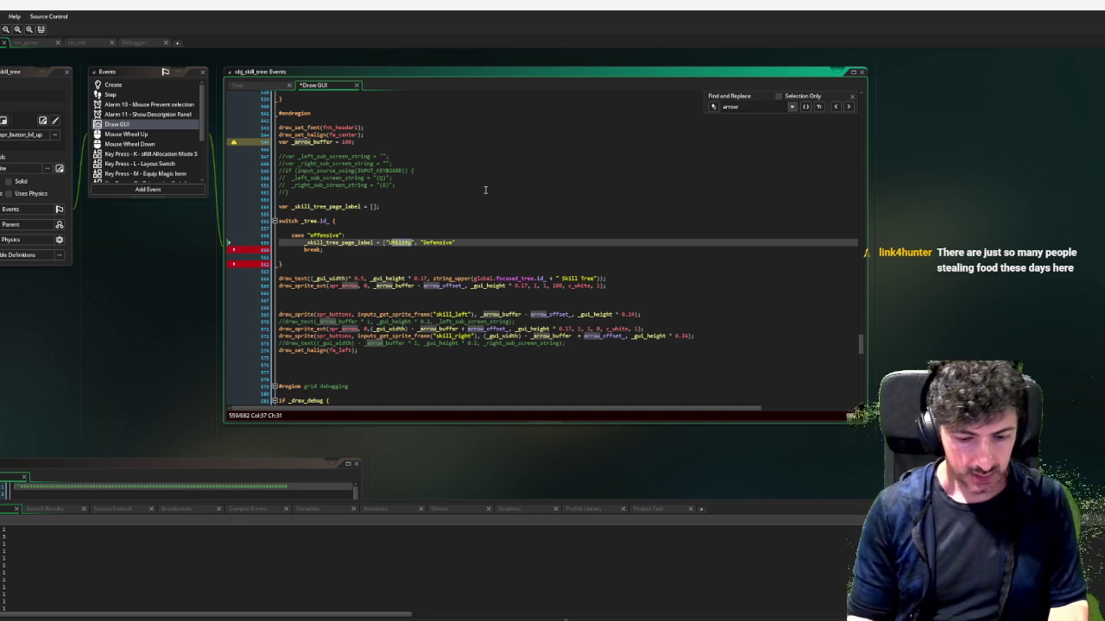
text(UTILITY)
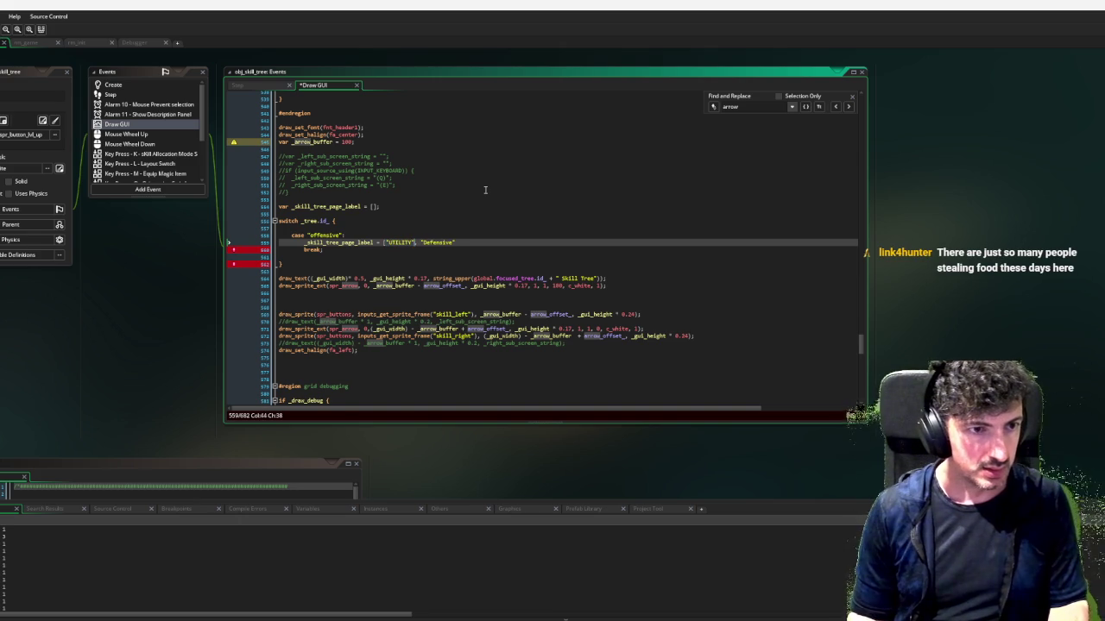
key(ctrl+shift+Right)
text(DEFE)
text(NSIVE)
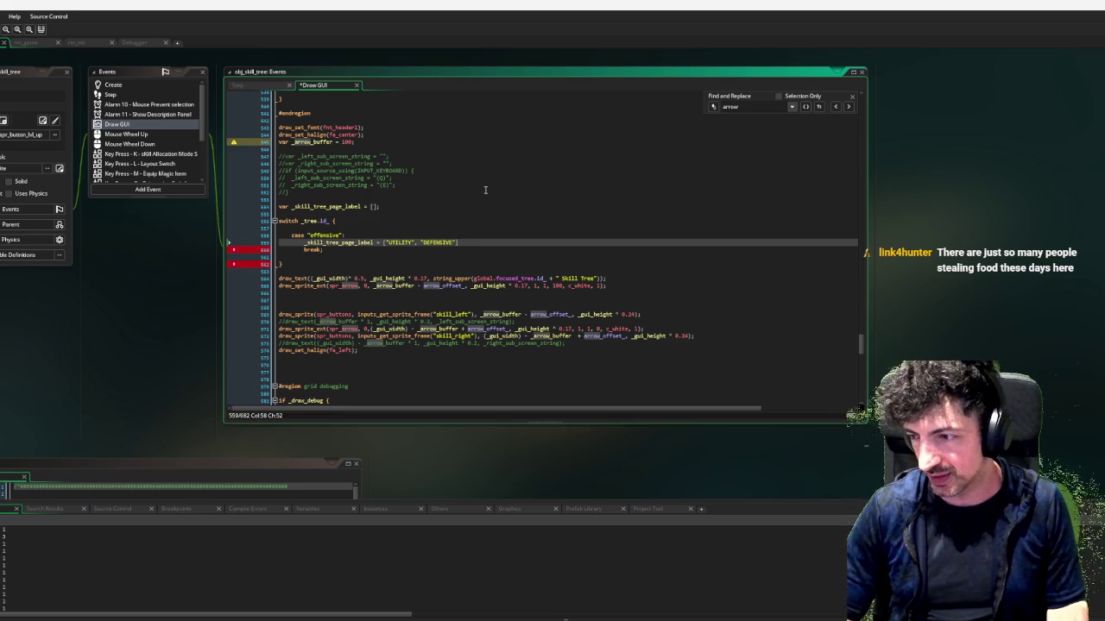
key(Down)
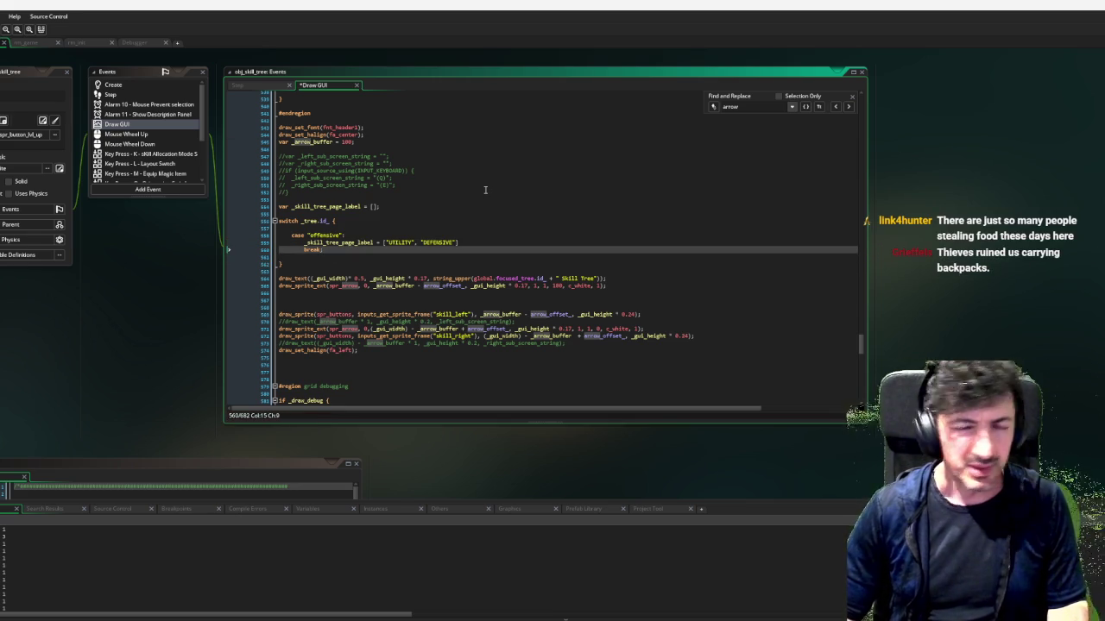
key(Up)
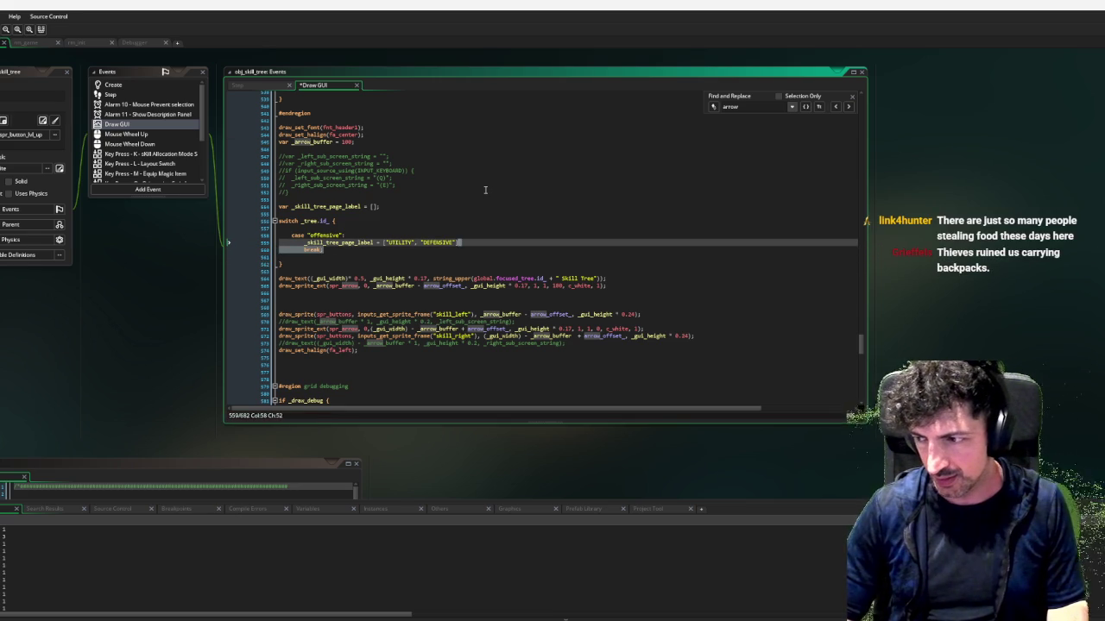
Duplicate the offensive case as a "defensive" case with labels ["OFFENSIVE", "UTILITY"]
key(shift+Up)
key(shift+Up)
key(ctrl+c)
key(Right)
key(Return)
key(ctrl+v)
key(Up)
key(Up)
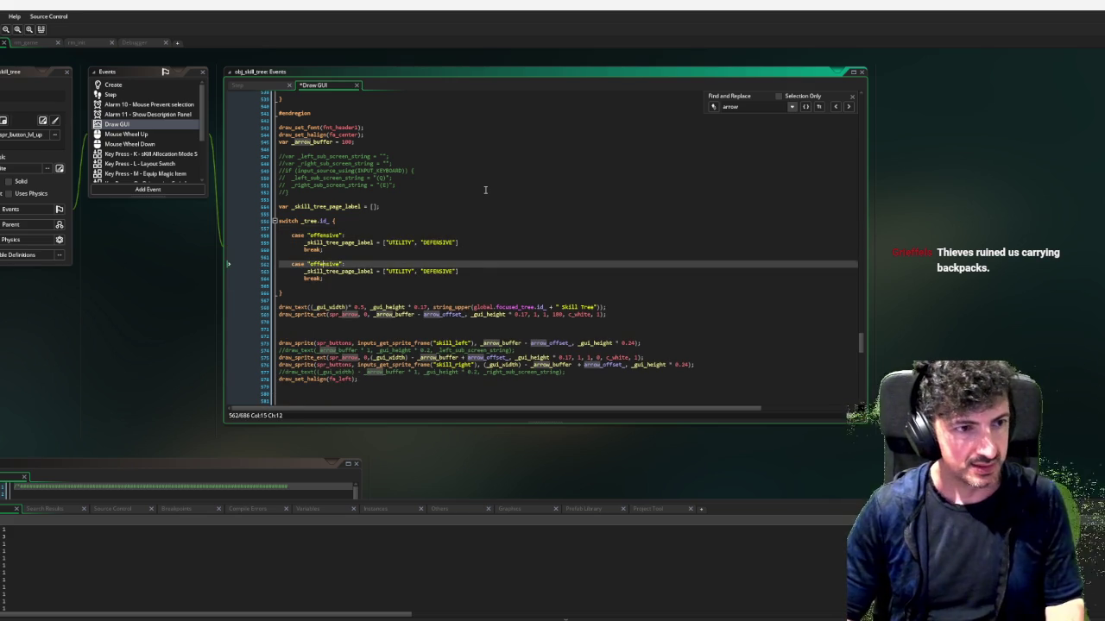
key(shift+Right)
key(shift+Right)
key(shift+Right)
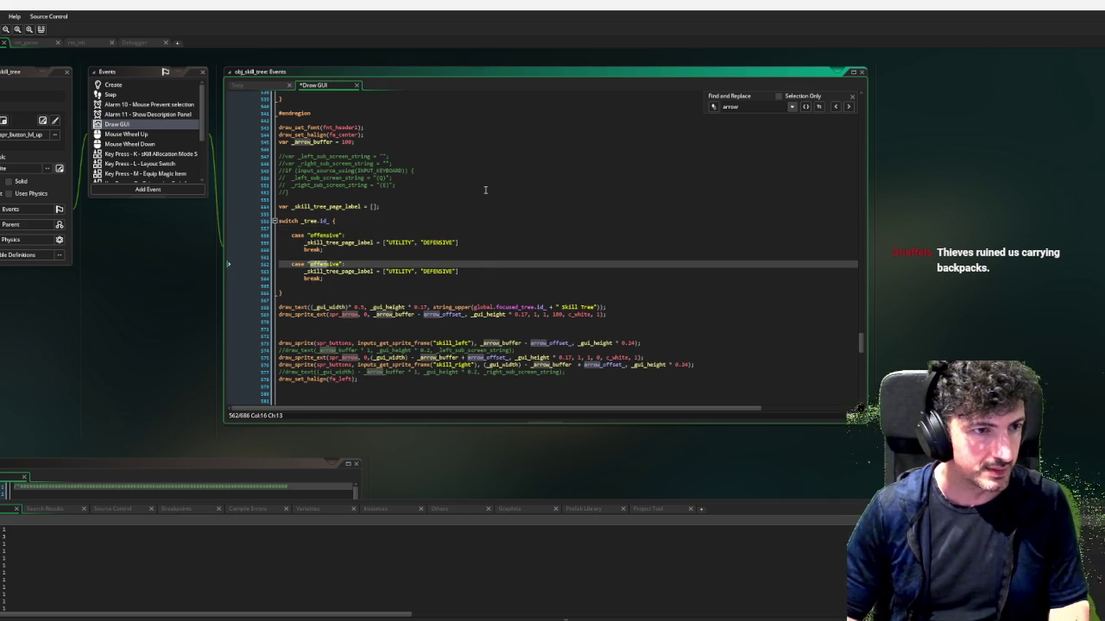
text(defen)
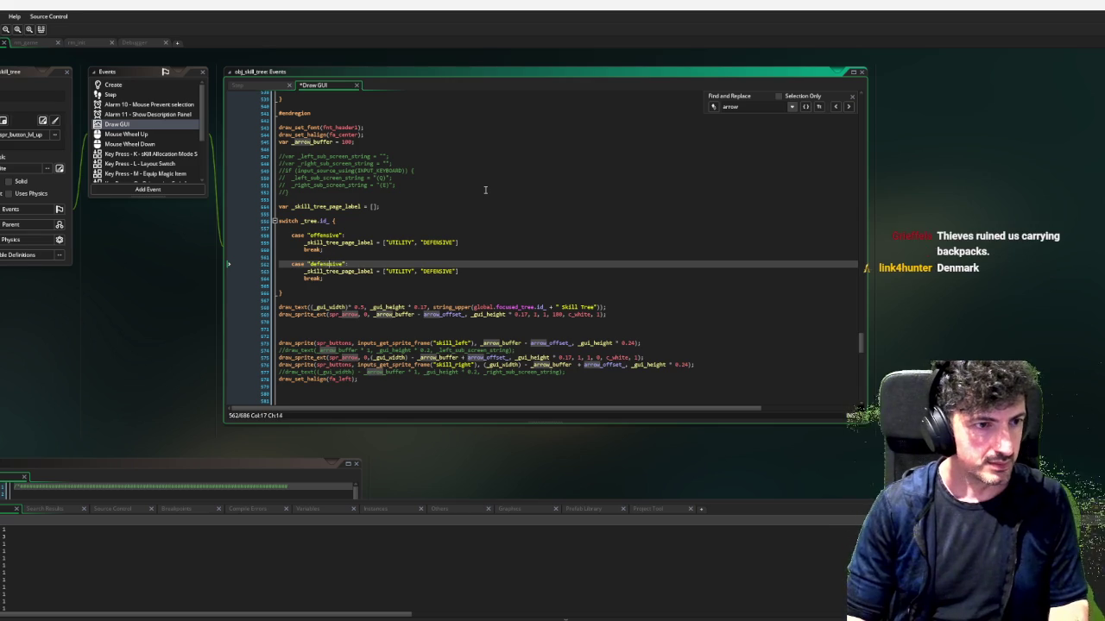
key(Down)
key(ctrl+Right)
key(ctrl+Right)
key(ctrl+Right)
key(shift+Right)
key(shift+Right)
key(shift+Right)
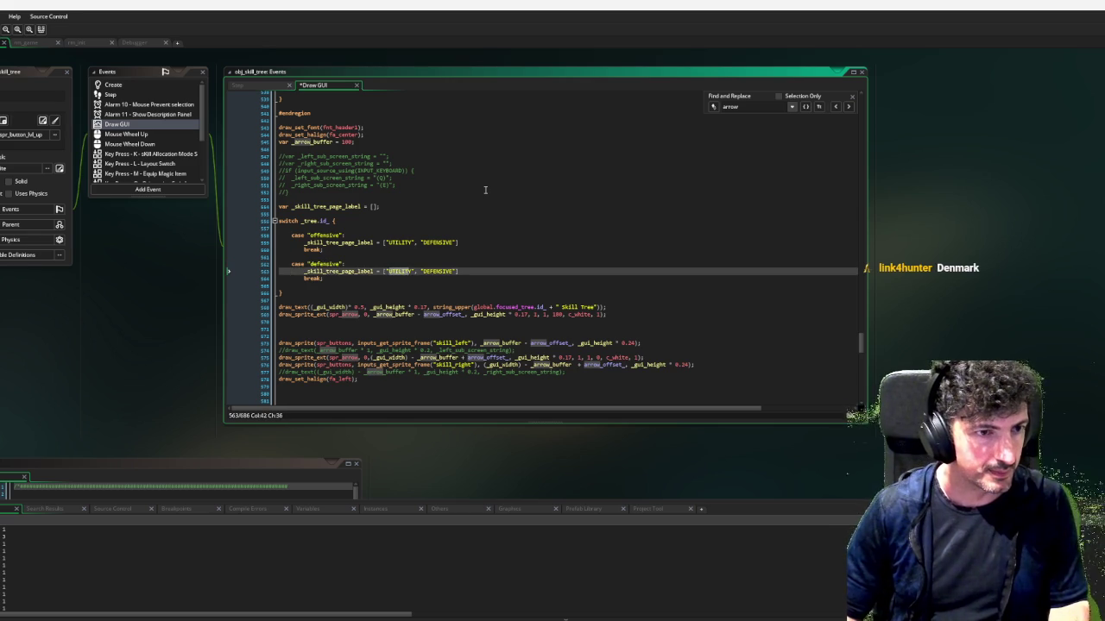
key(BackSpace)
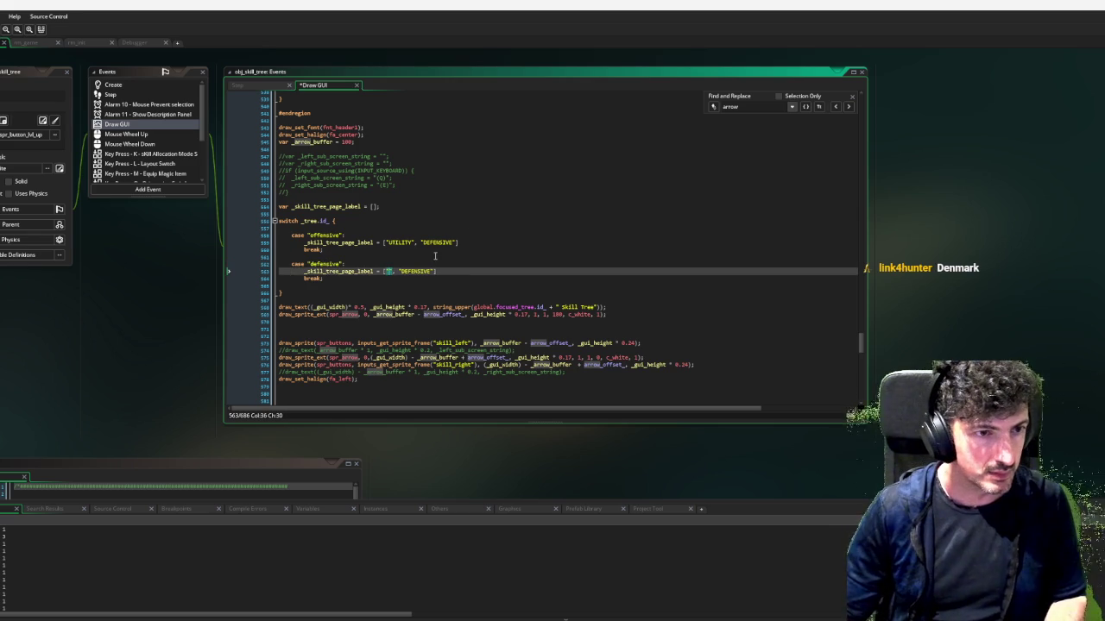
double_click(412, 271)
key(ctrl+v)
click(387, 272)
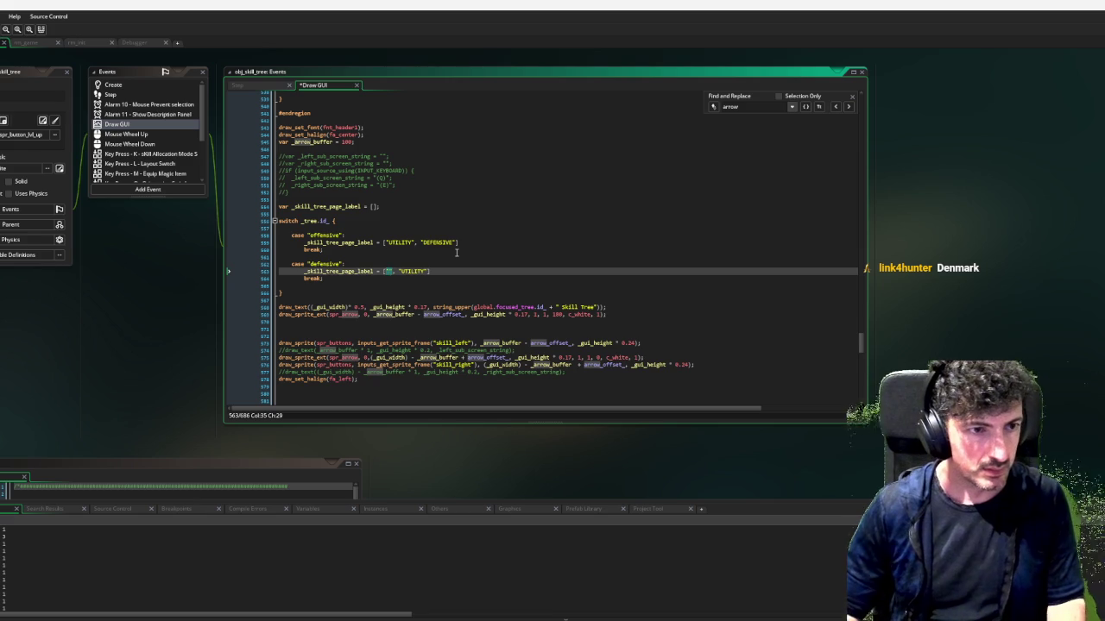
text(OFFENSIVE)
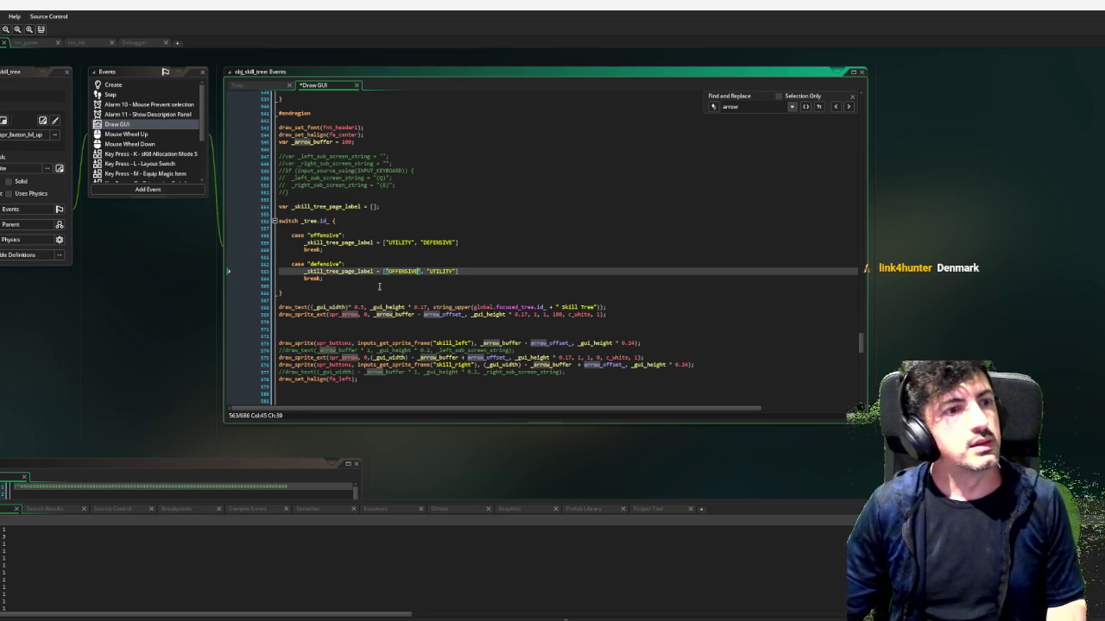
Duplicate it again as a "utility" case with labels ["DEFENSIVE", "OFFENSIVE"]
click(328, 279)
drag(326, 279, 284, 264)
click(333, 282)
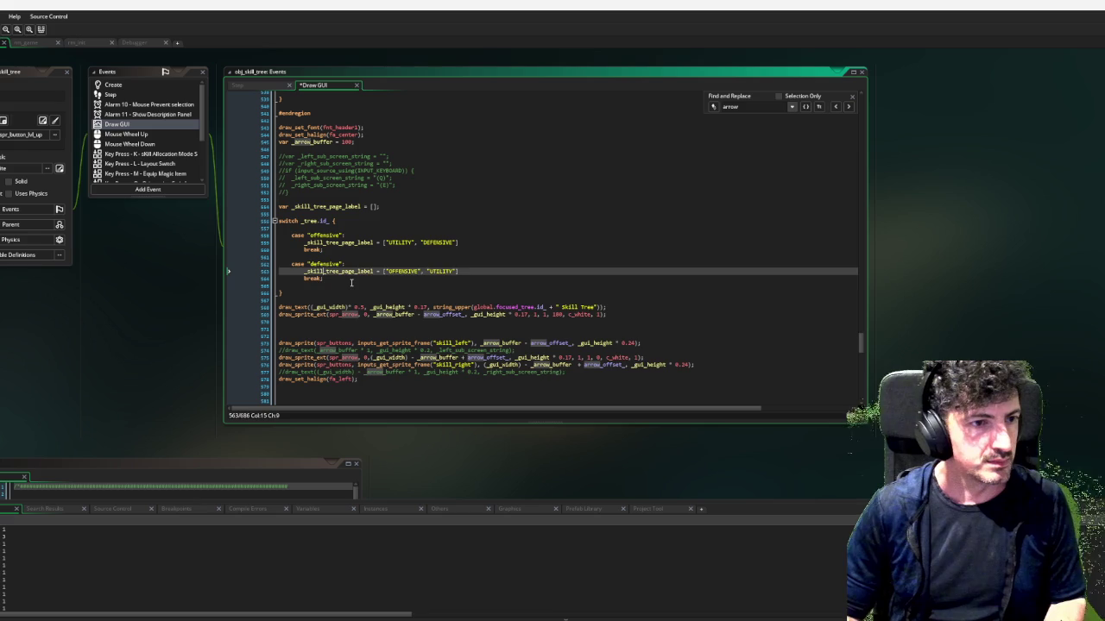
key(ctrl+v)
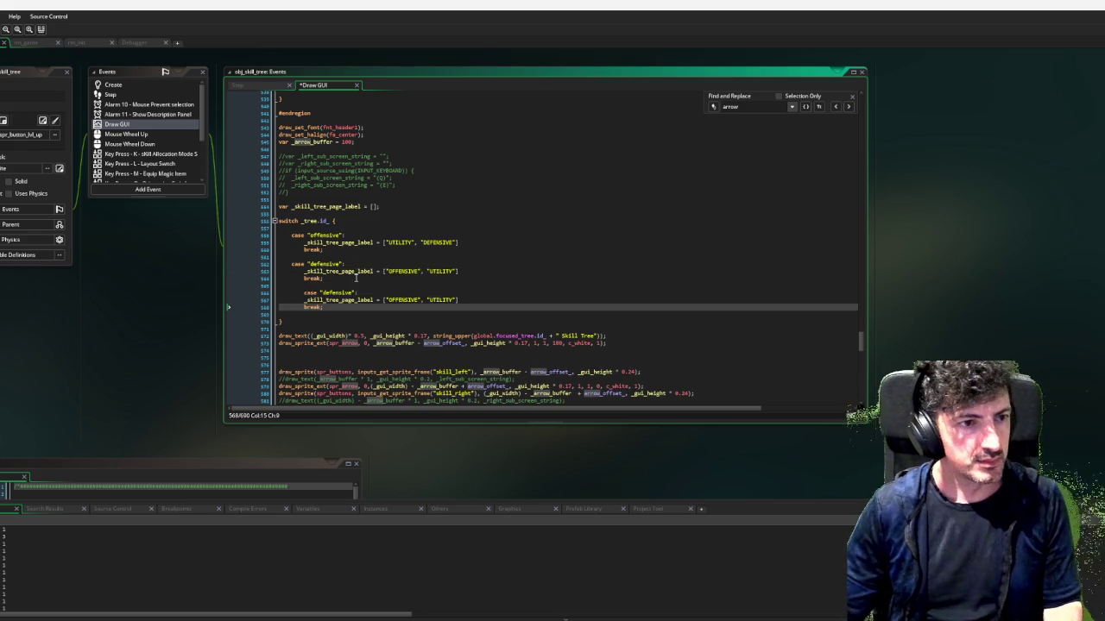
click(305, 293)
key(BackSpace)
key(BackSpace)
text(c)
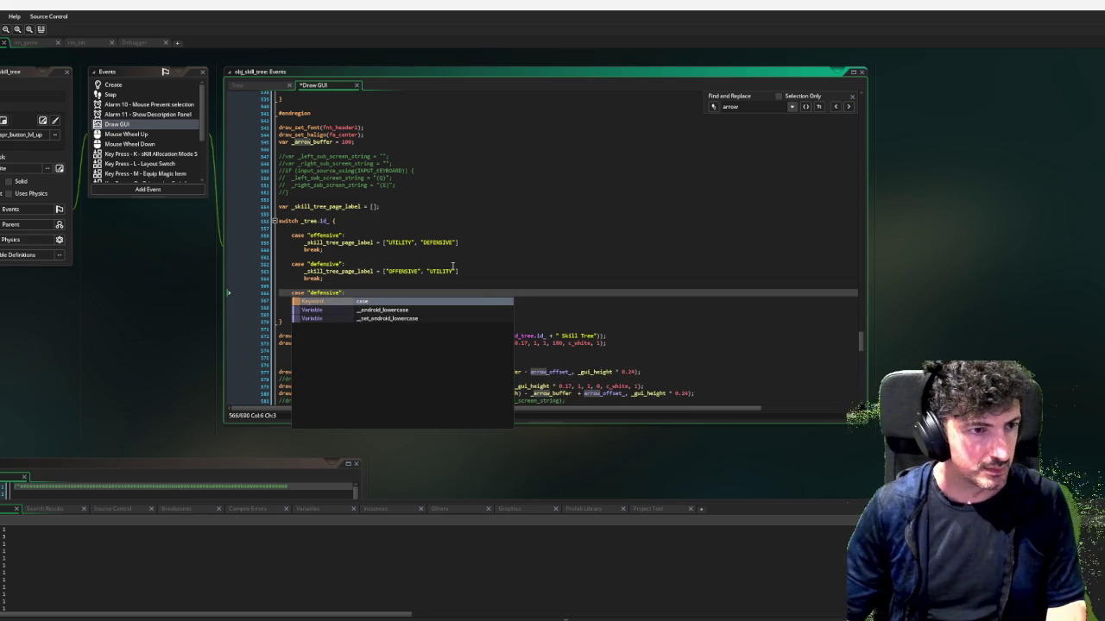
key(Escape)
double_click(321, 294)
text(wtility)
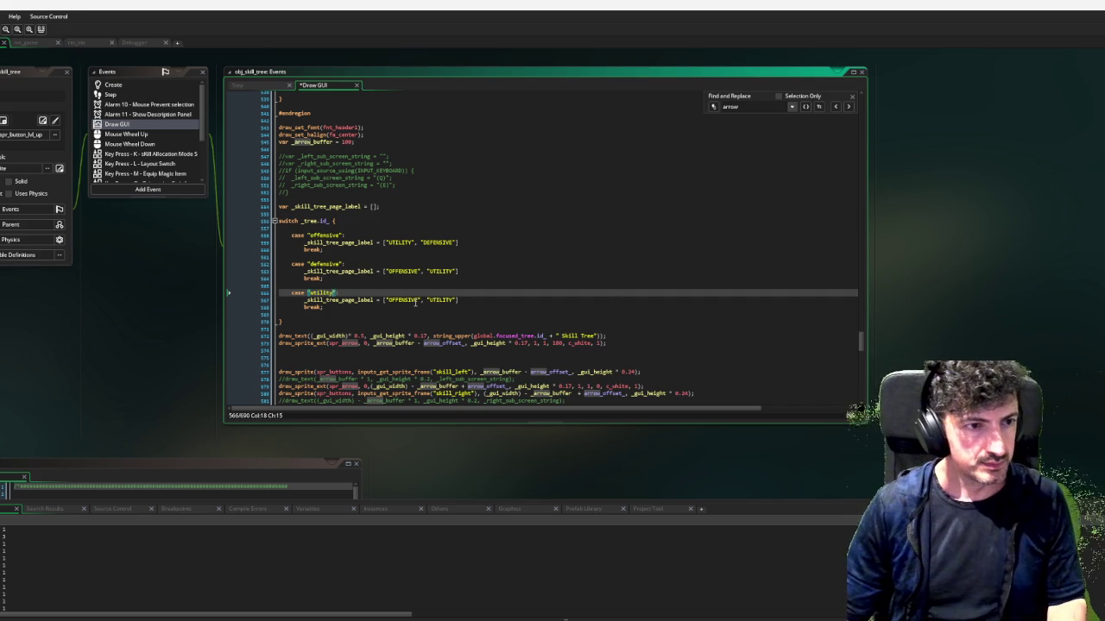
double_click(441, 242)
double_click(408, 299)
key(ctrl+v)
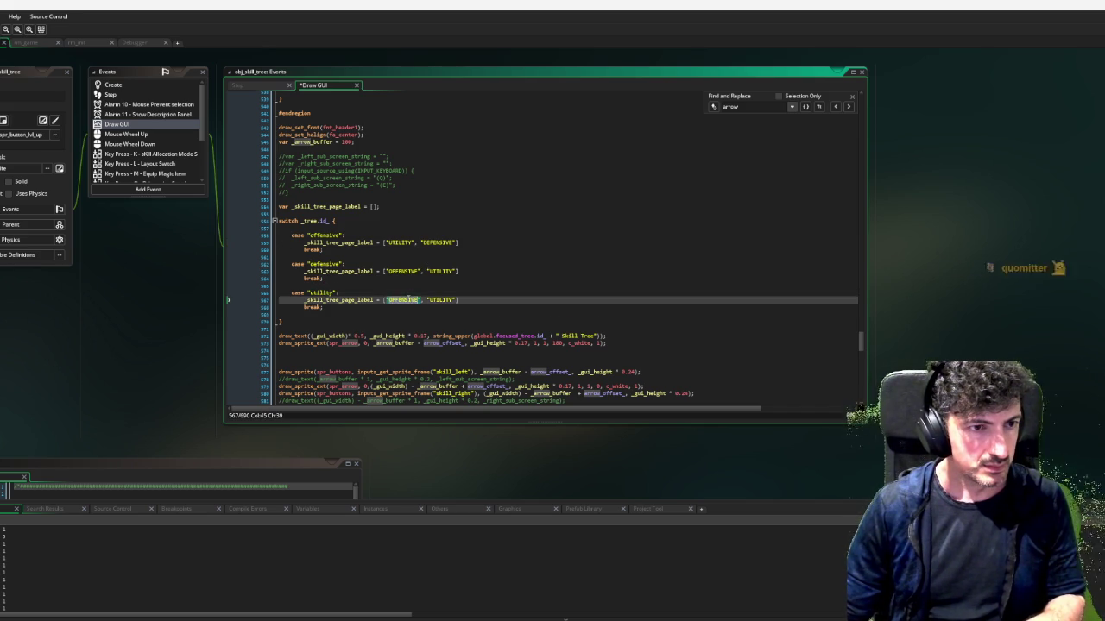
double_click(402, 271)
key(ctrl+c)
double_click(440, 300)
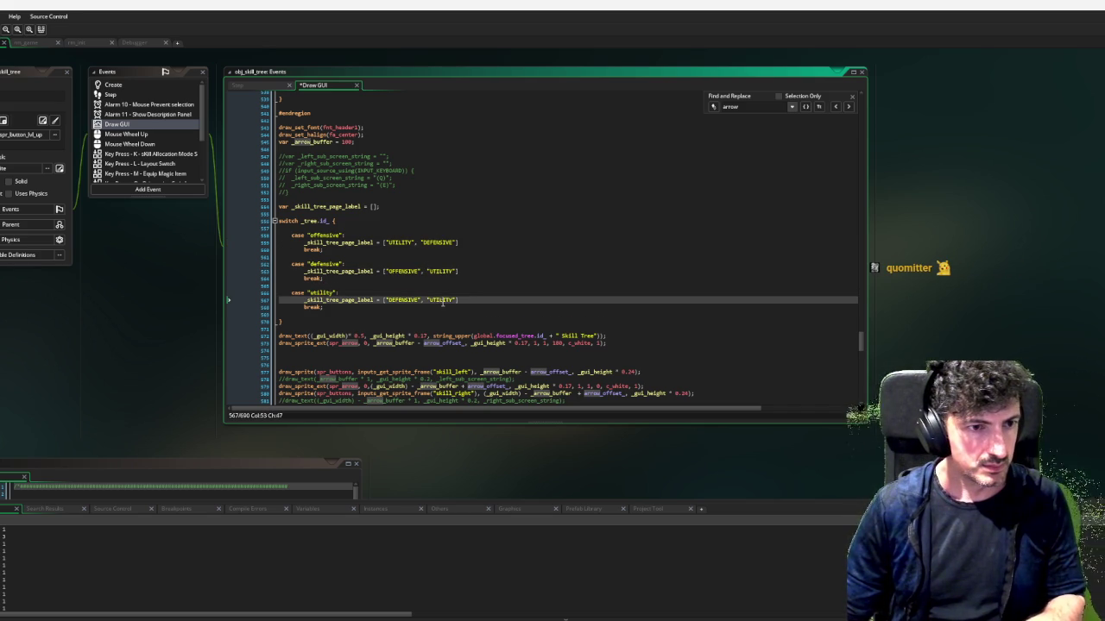
key(ctrl+v)
click(503, 314)
End the label assignment lines with semicolons
click(478, 300)
click(466, 271)
text(;)
click(470, 243)
text(;)
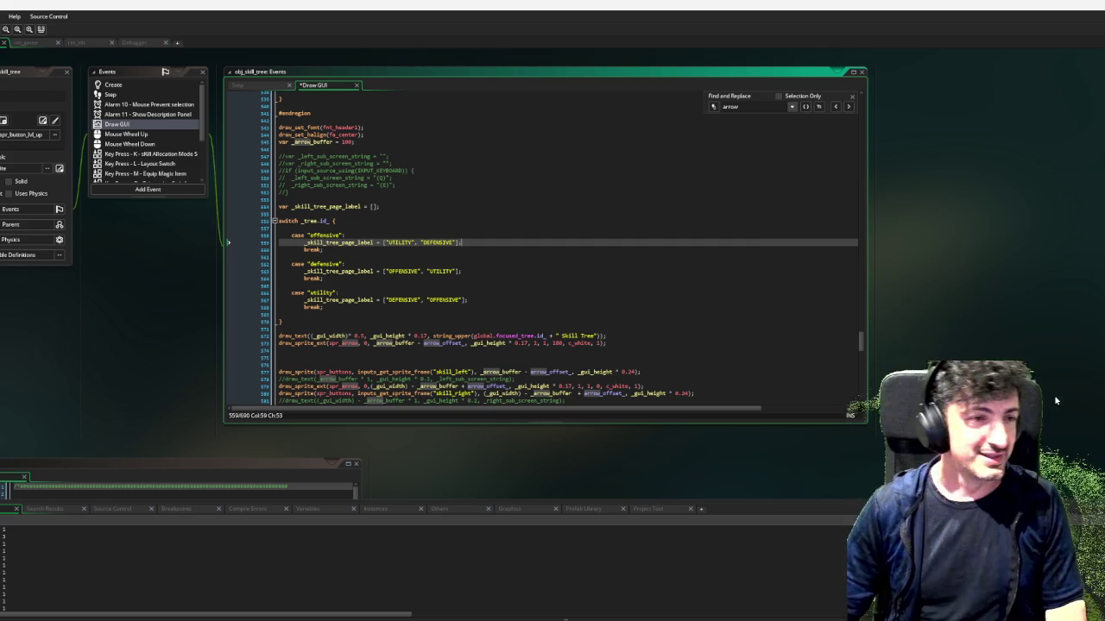
click(361, 314)
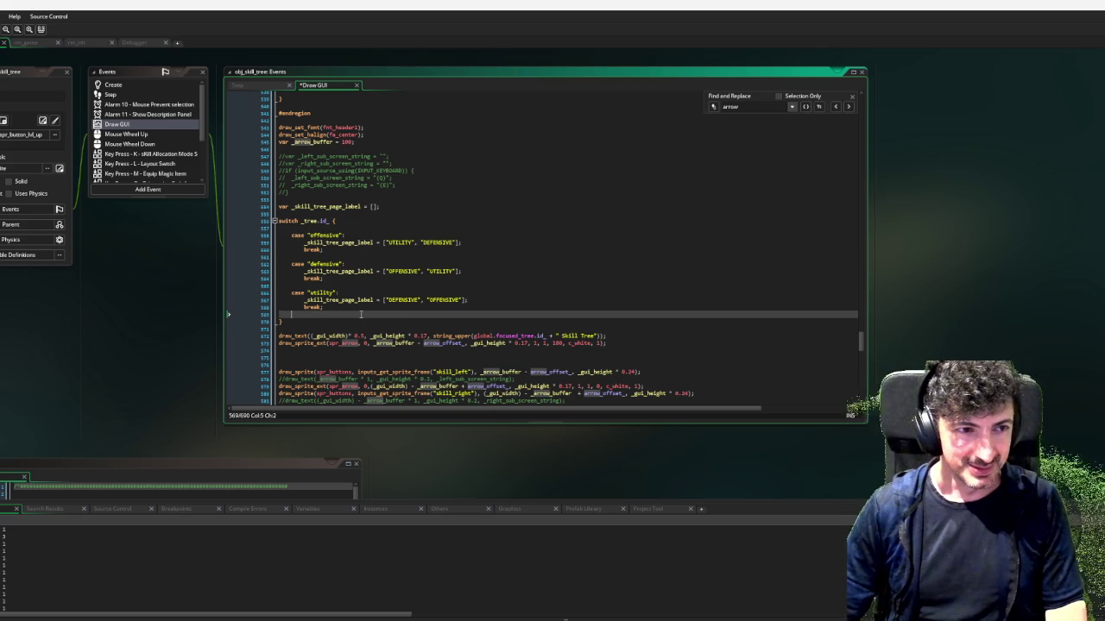
Begin a draw_text( call below the left arrow using the arrow's copied x expression
scroll(down, 3)
click(338, 316)
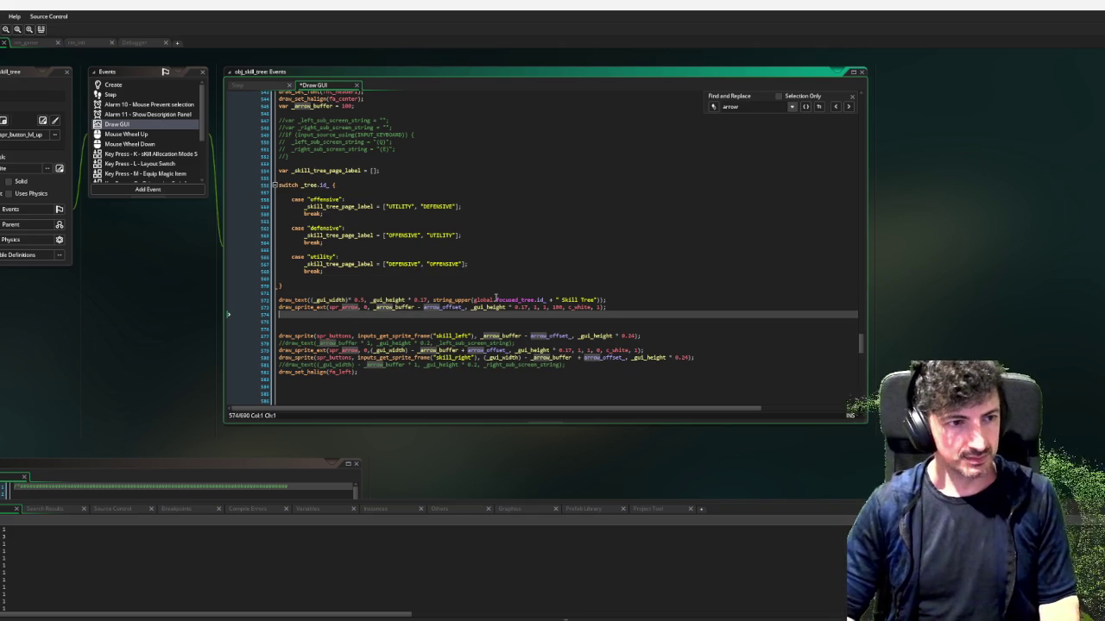
text(dra)
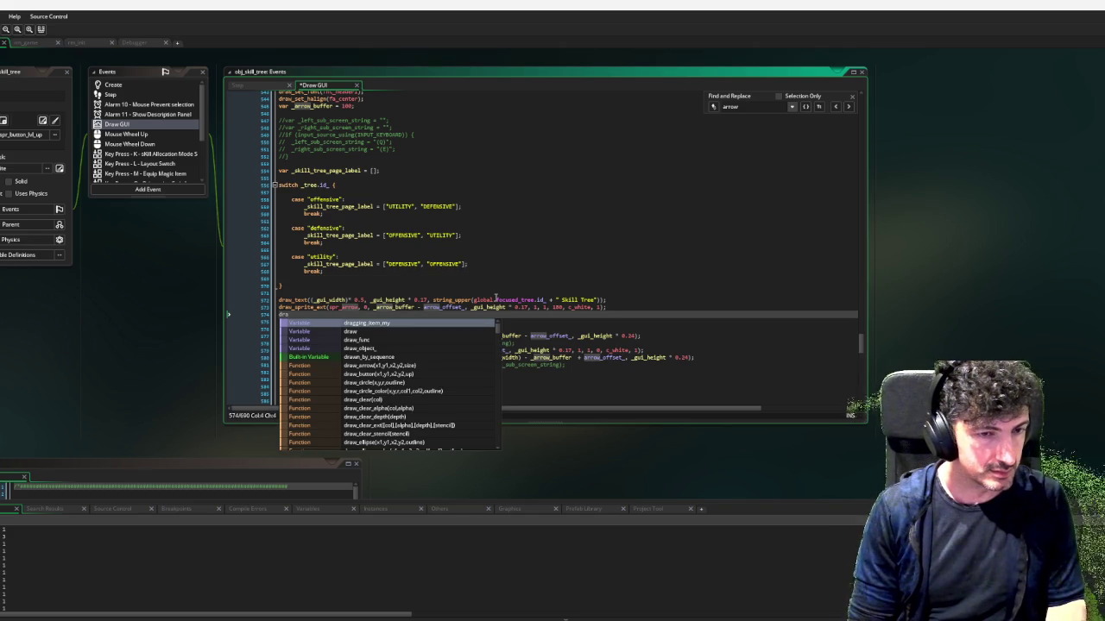
text(w)
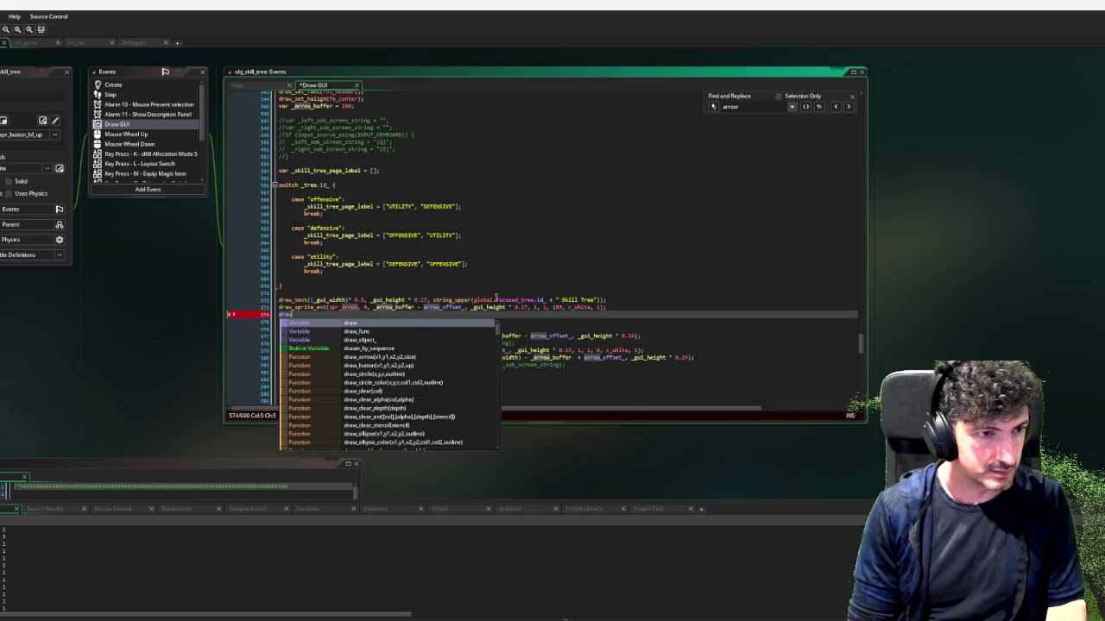
text(_)
text(text()
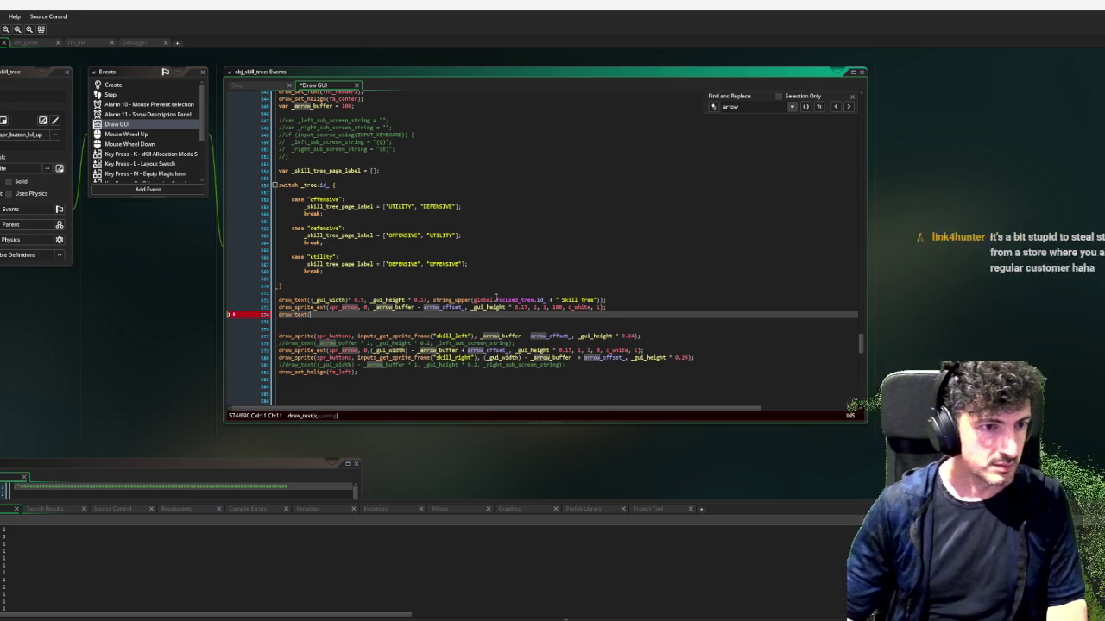
drag(373, 306, 464, 308)
key(ctrl+c)
click(412, 314)
key(ctrl+v)
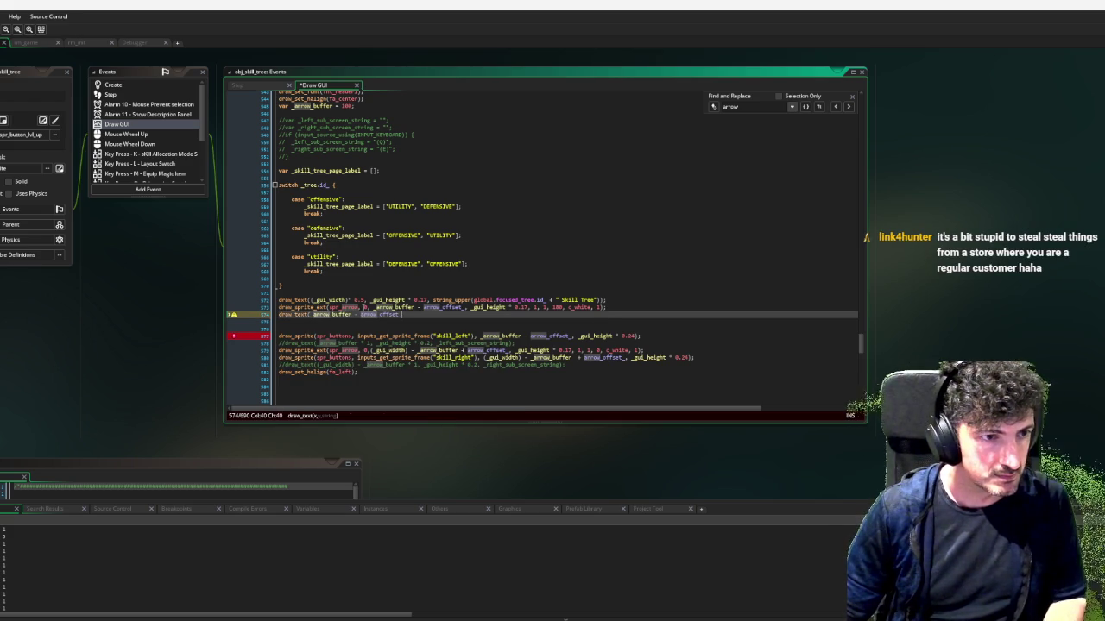
Declare var _arrow_buffer = 10; above the header draw and add it to draw_text's x
click(328, 293)
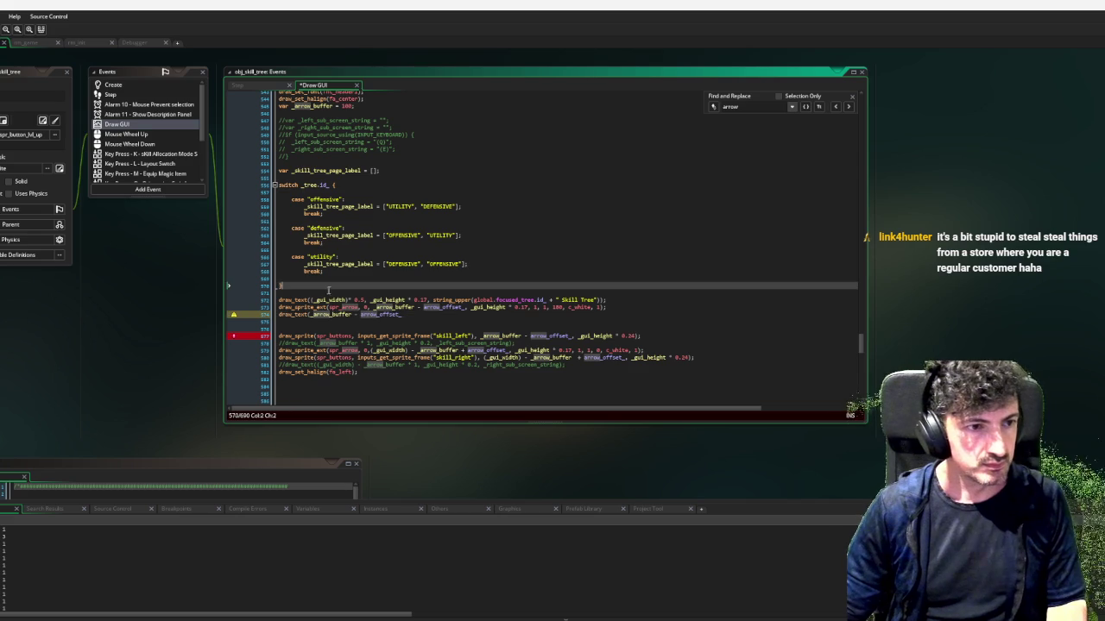
key(Return)
text(var _arro)
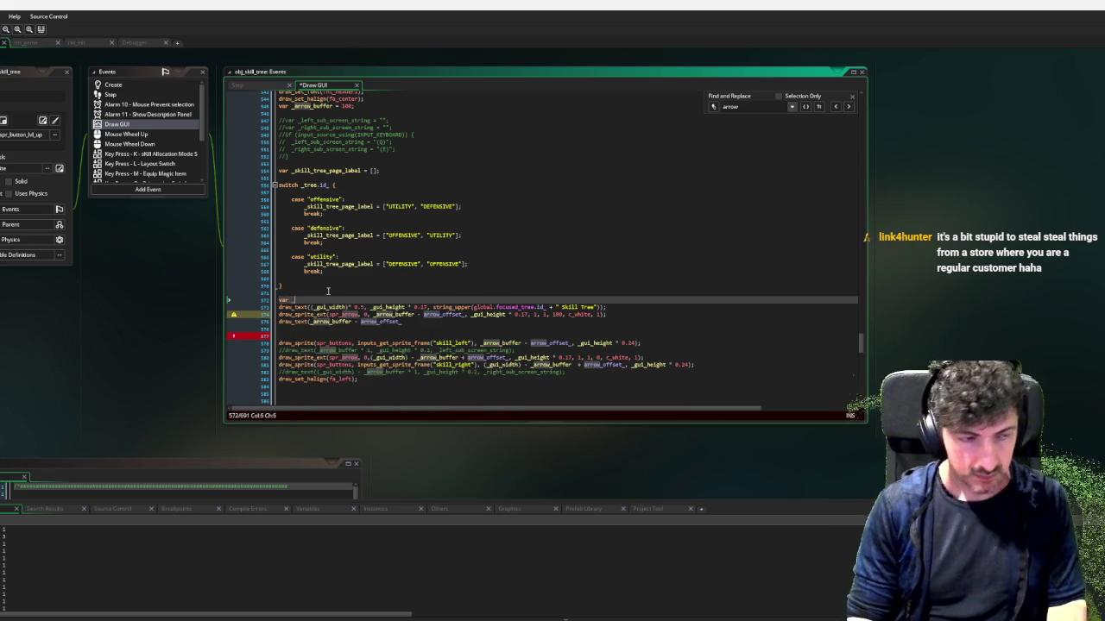
text(w_buffer = )
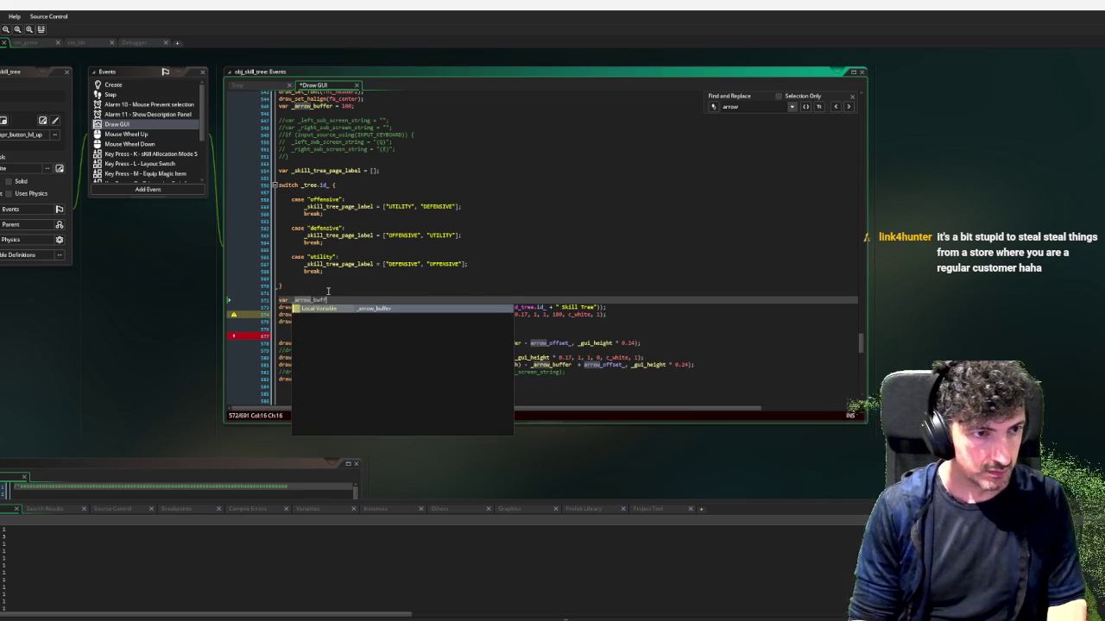
text(10;)
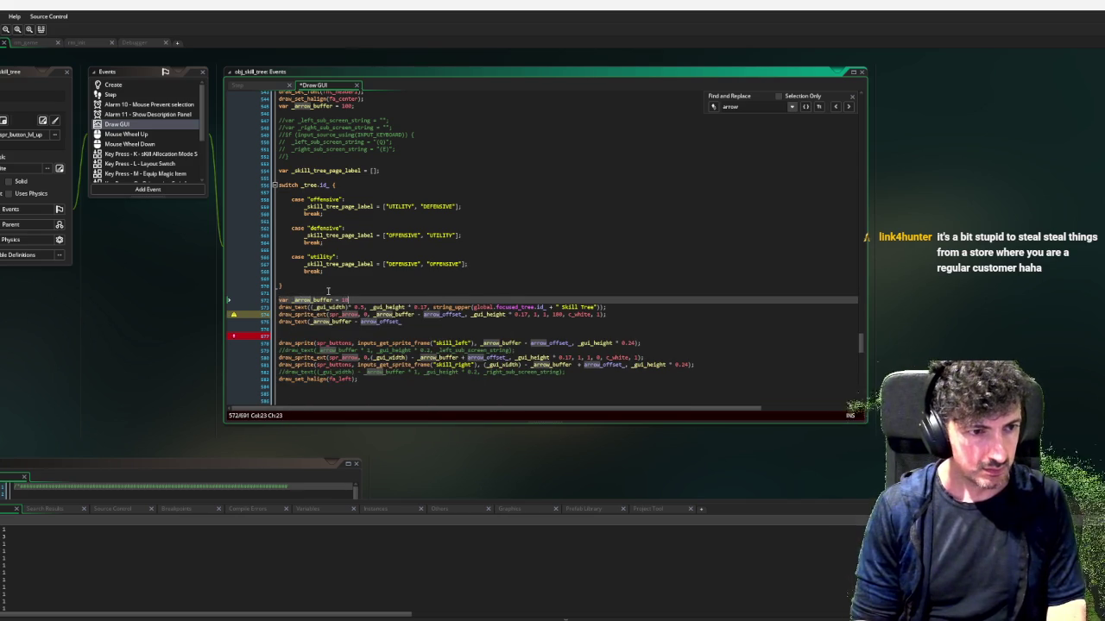
click(333, 301)
click(417, 323)
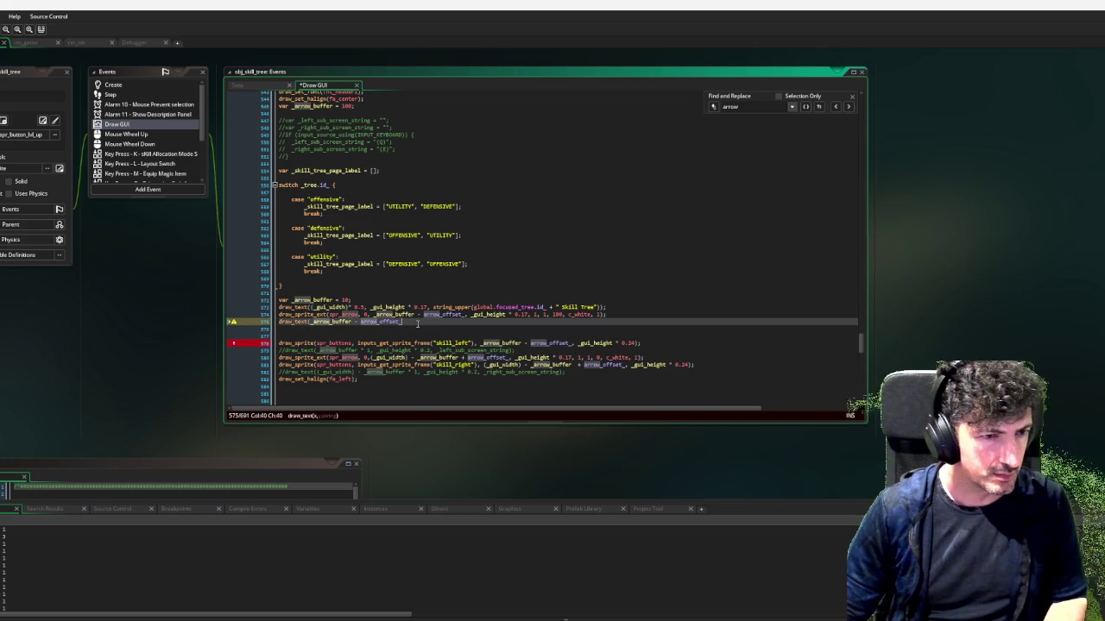
text(,_arrow_buffer)
text(, _)
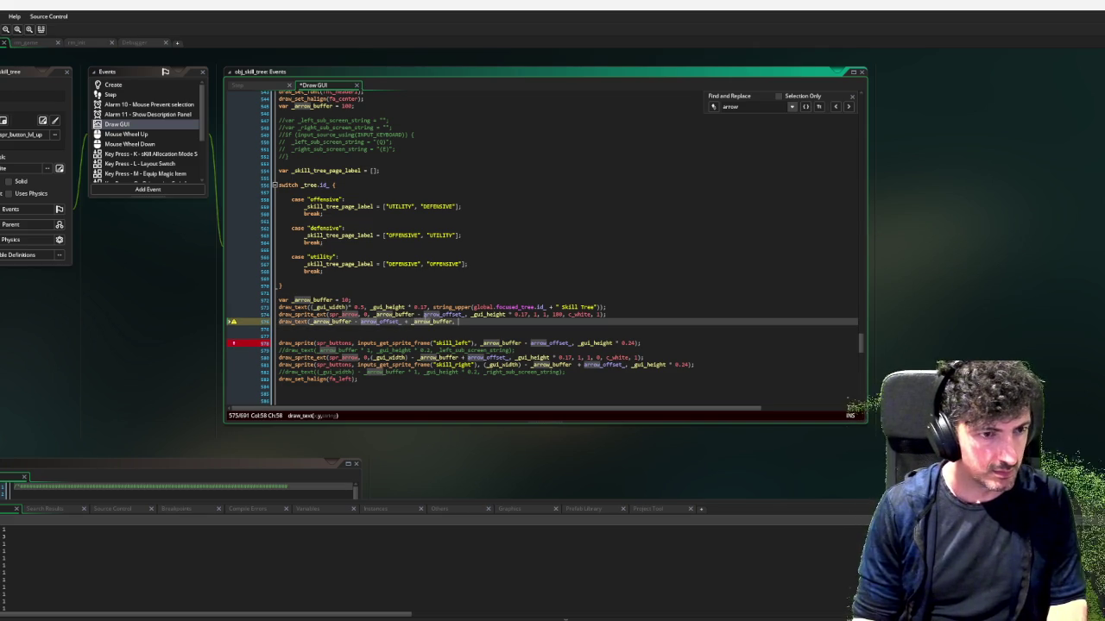
key(BackSpace)
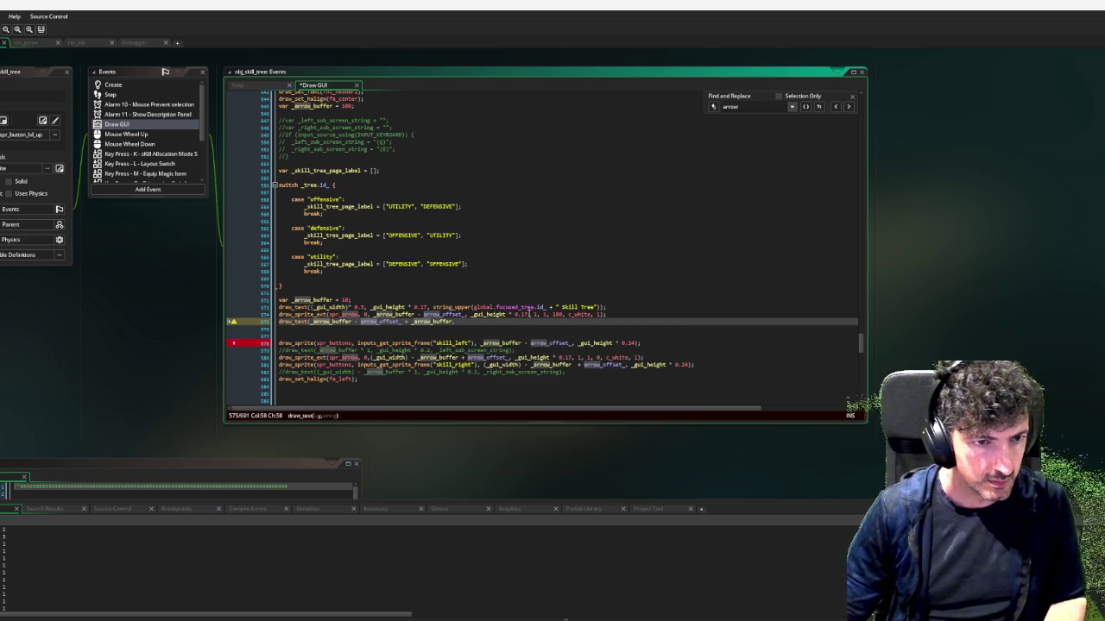
click(418, 298)
Declare var _arrow_y = _gui_height * 0.17; below the buffer variable
key(Return)
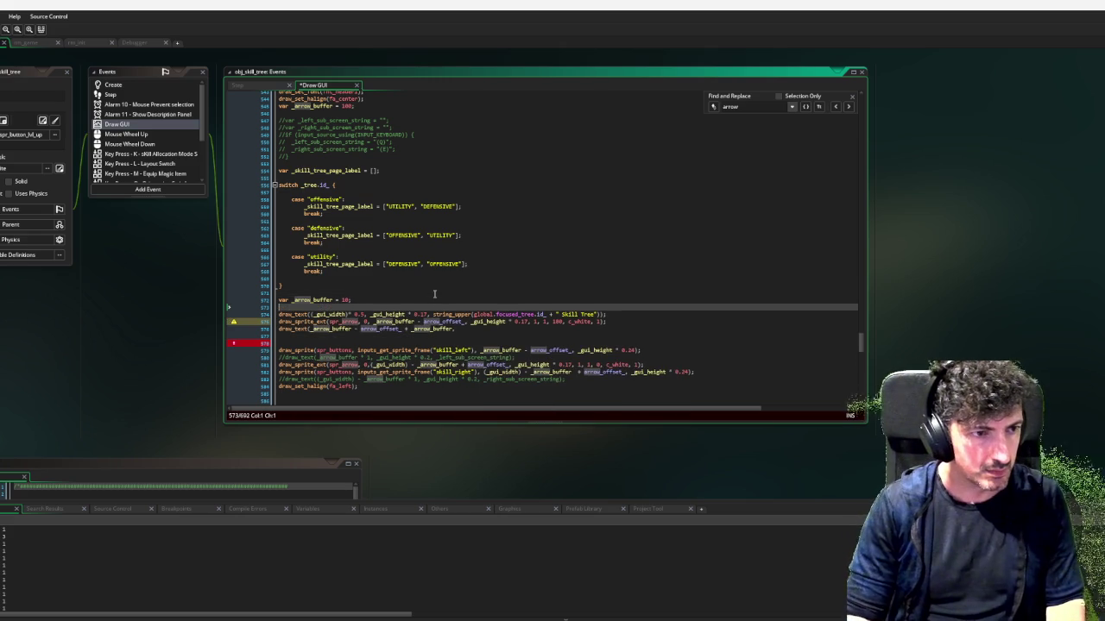
text(var _arrow_height)
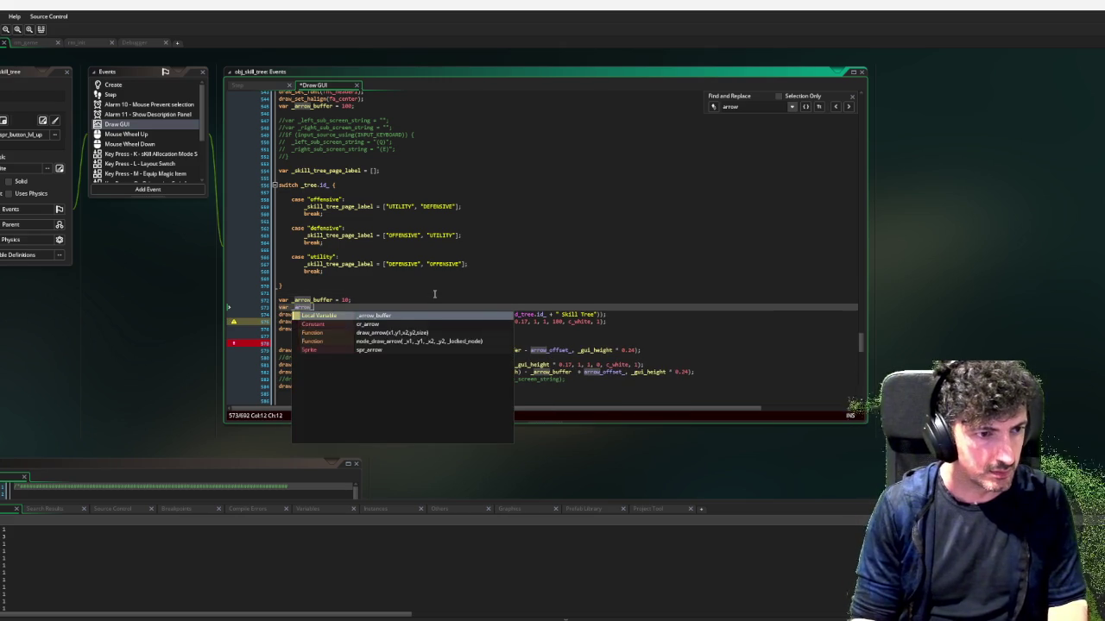
text( =)
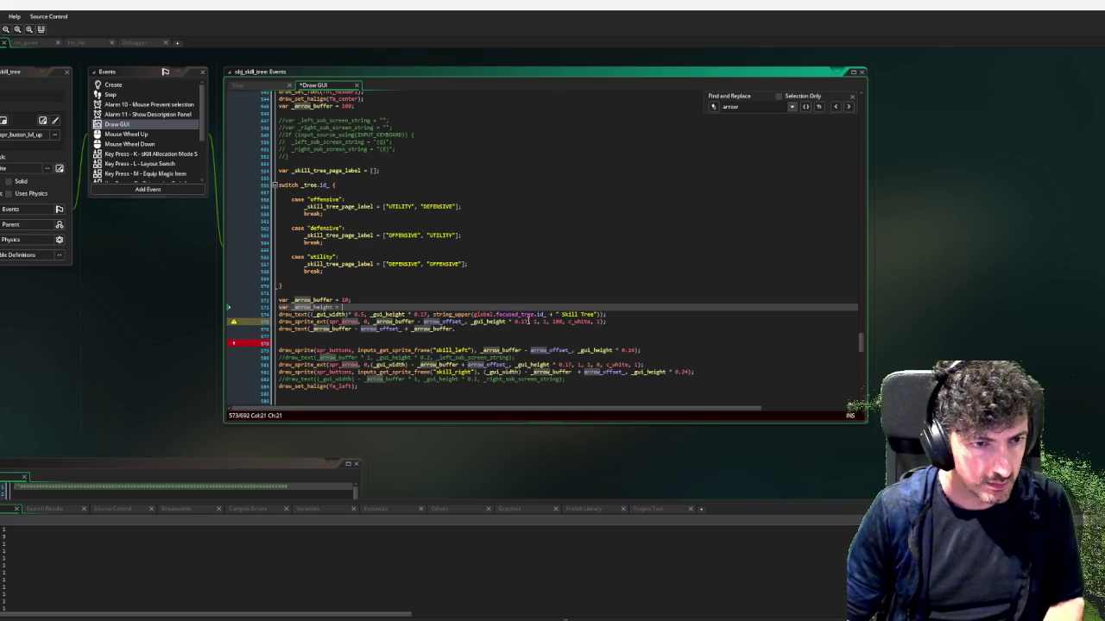
double_click(509, 321)
click(317, 307)
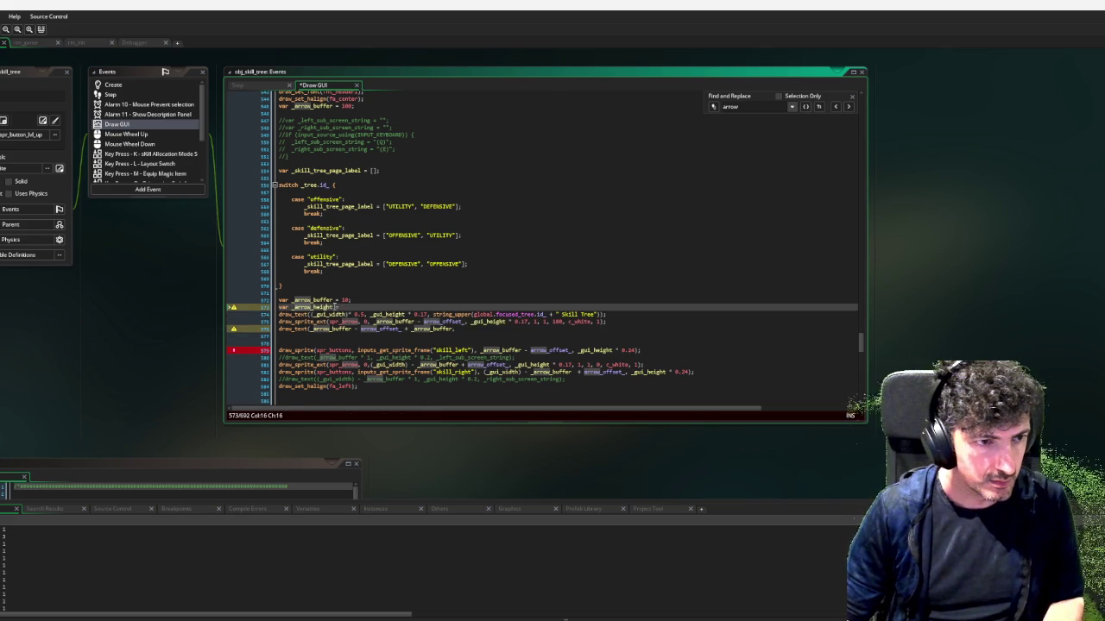
key(shift+End)
text(w)
text(_y = _gui_height * 0.17;)
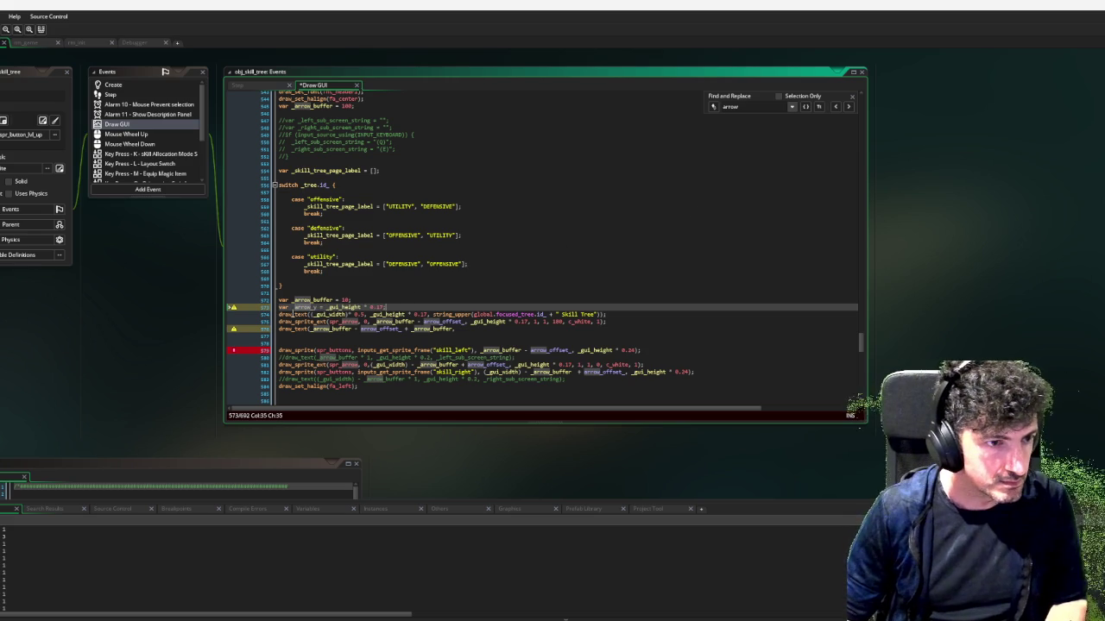
Use _arrow_y as the arrow sprite's y and add _arrow_y, _skill_tree_page_label[0] to draw_text
click(529, 322)
drag(529, 322, 471, 321)
text(_arrow_y)
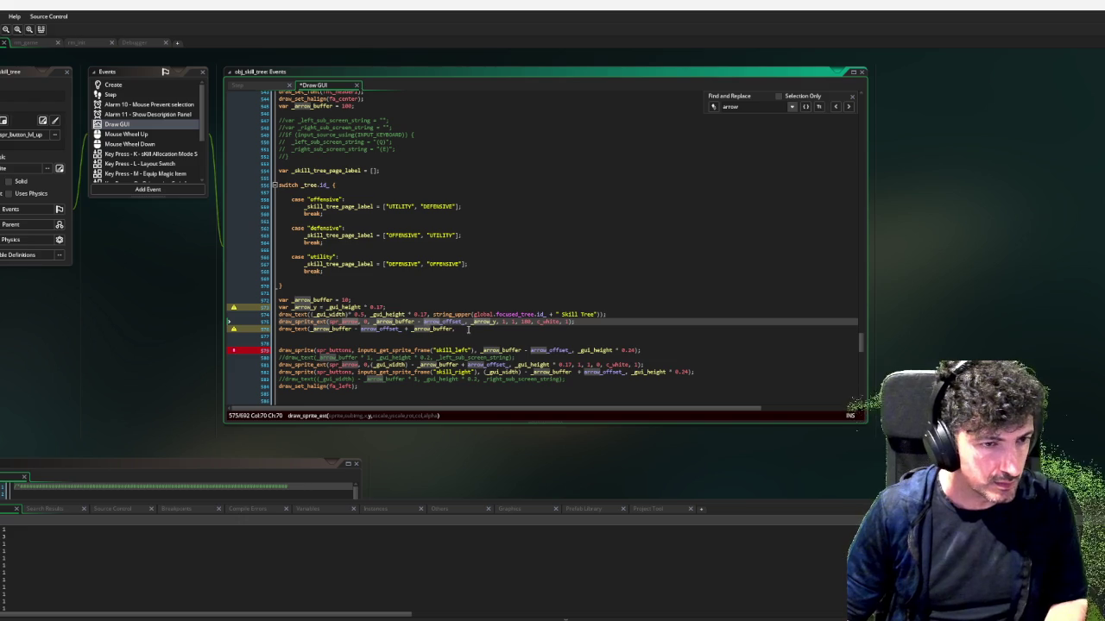
click(481, 329)
text(_arrow_y)
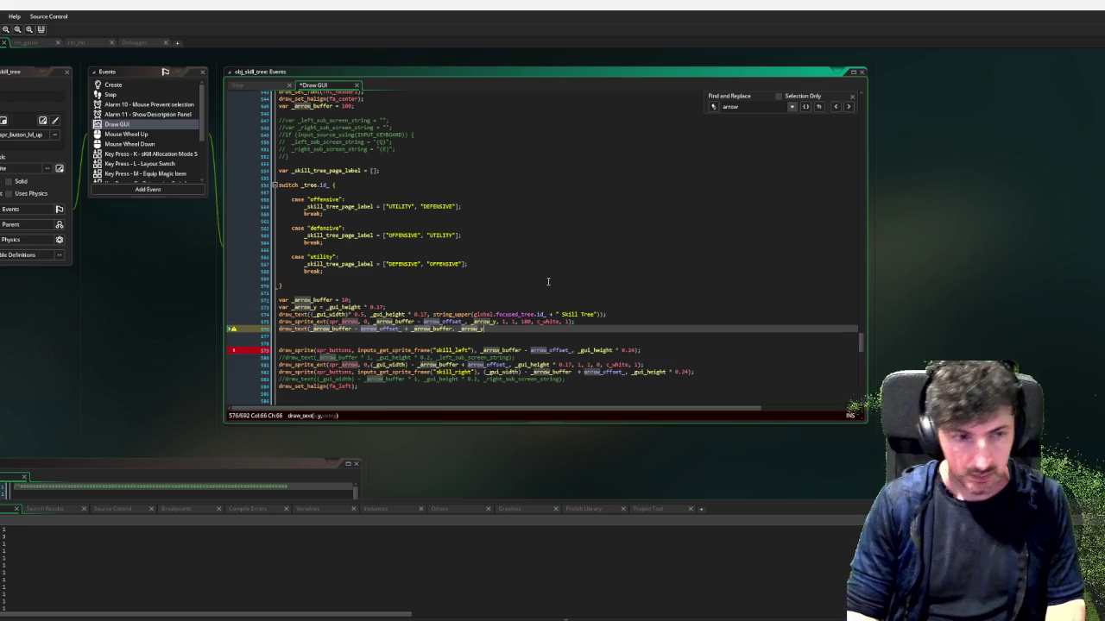
text(, )
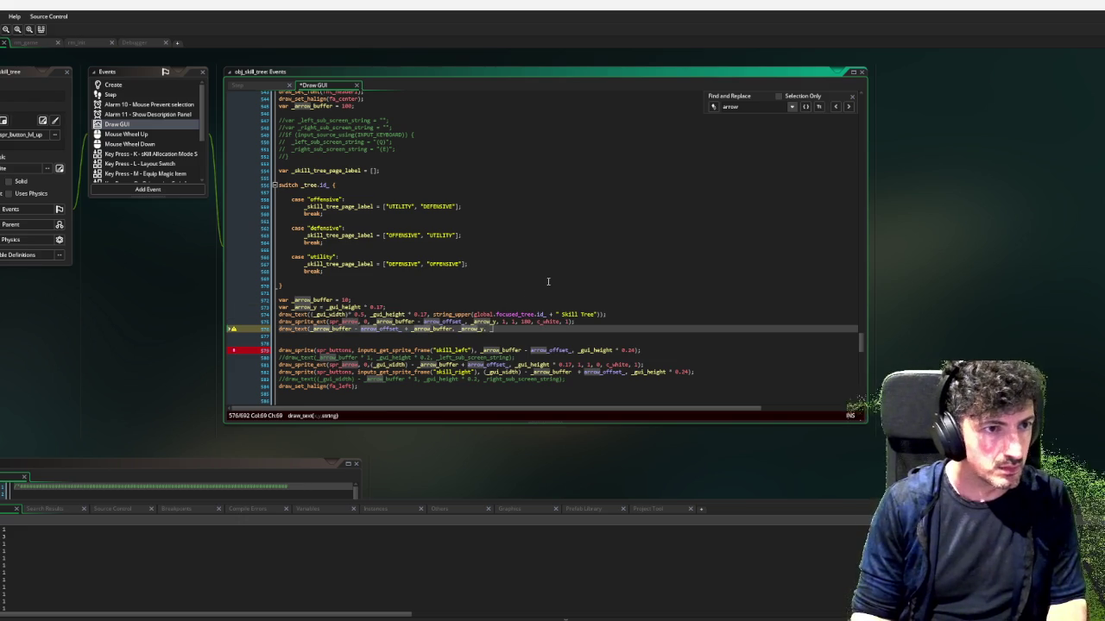
text(_skill_tree_page_label)
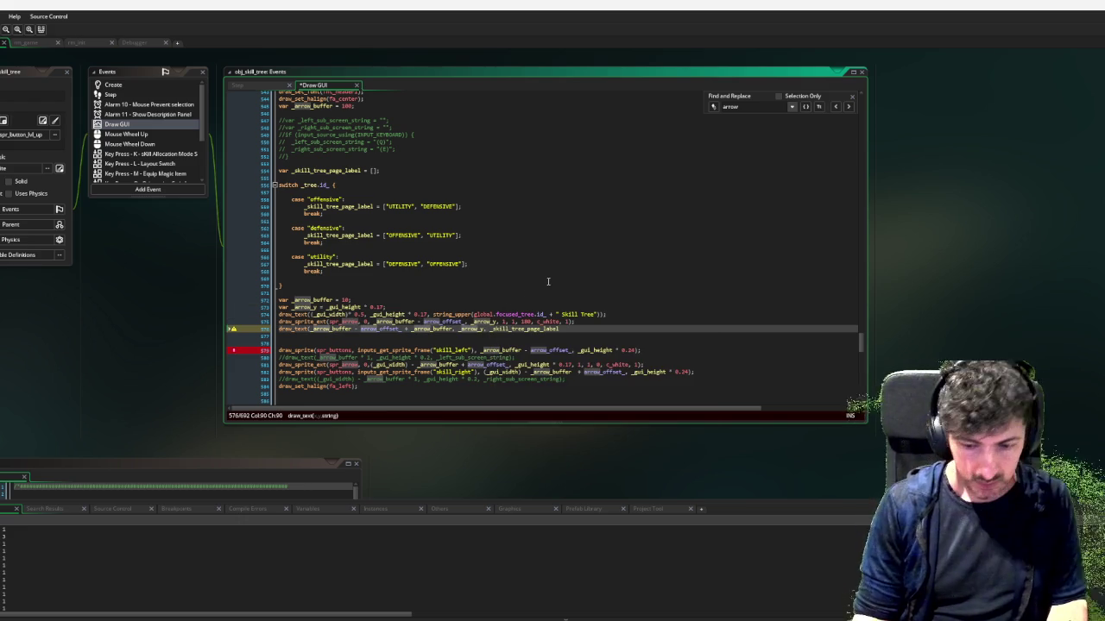
text([0)
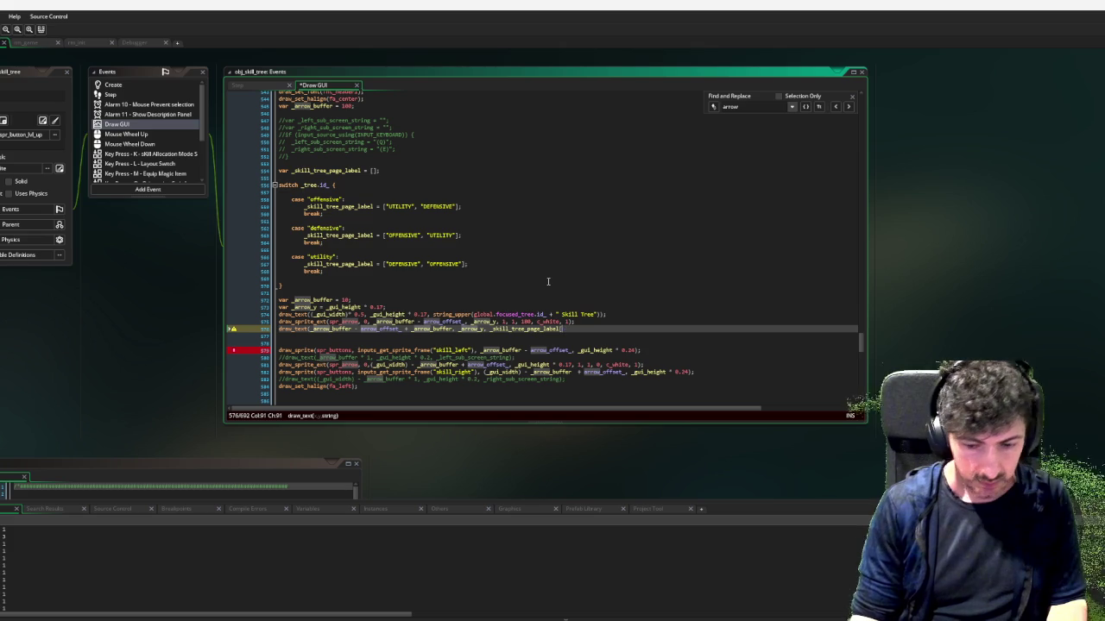
text(])
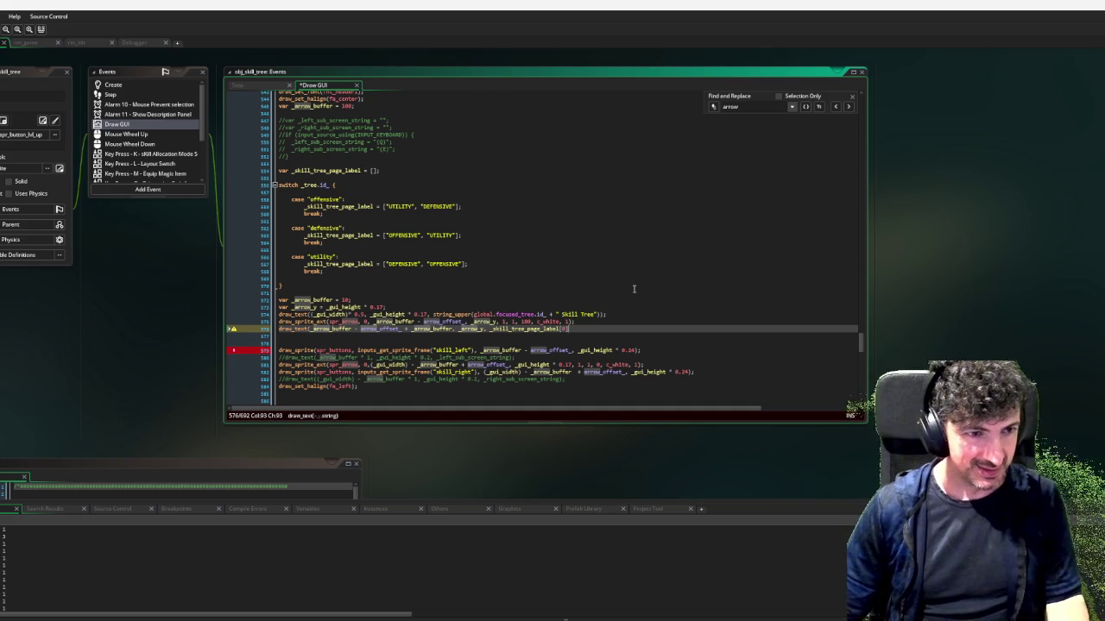
Close the left label's draw_text call so it draws _skill_tree_page_label[0] at _arrow_y
text();)
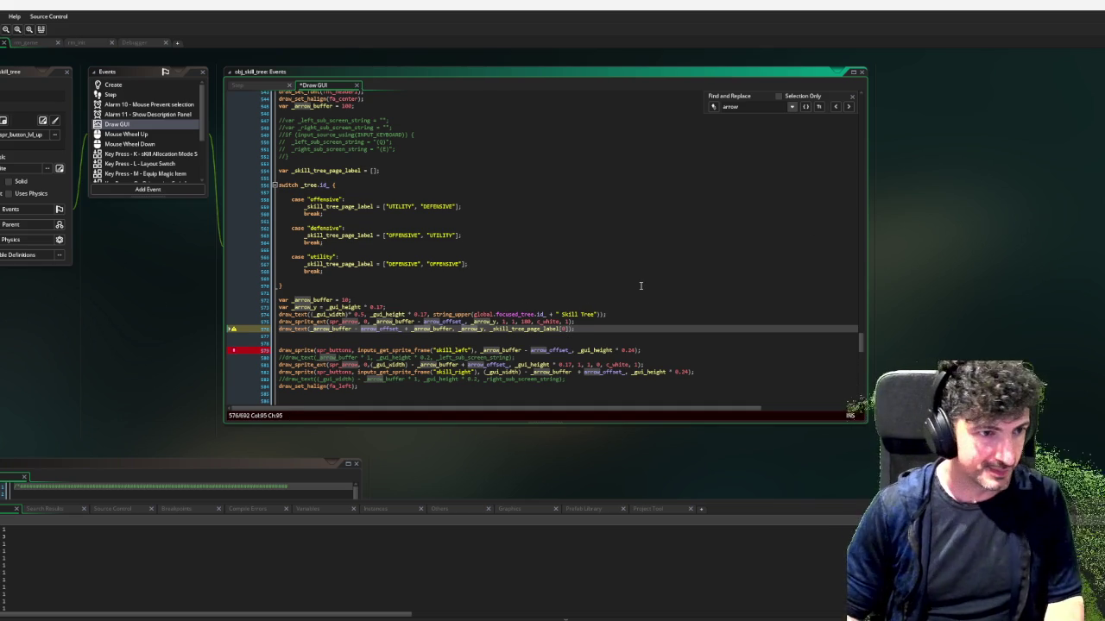
key(Down)
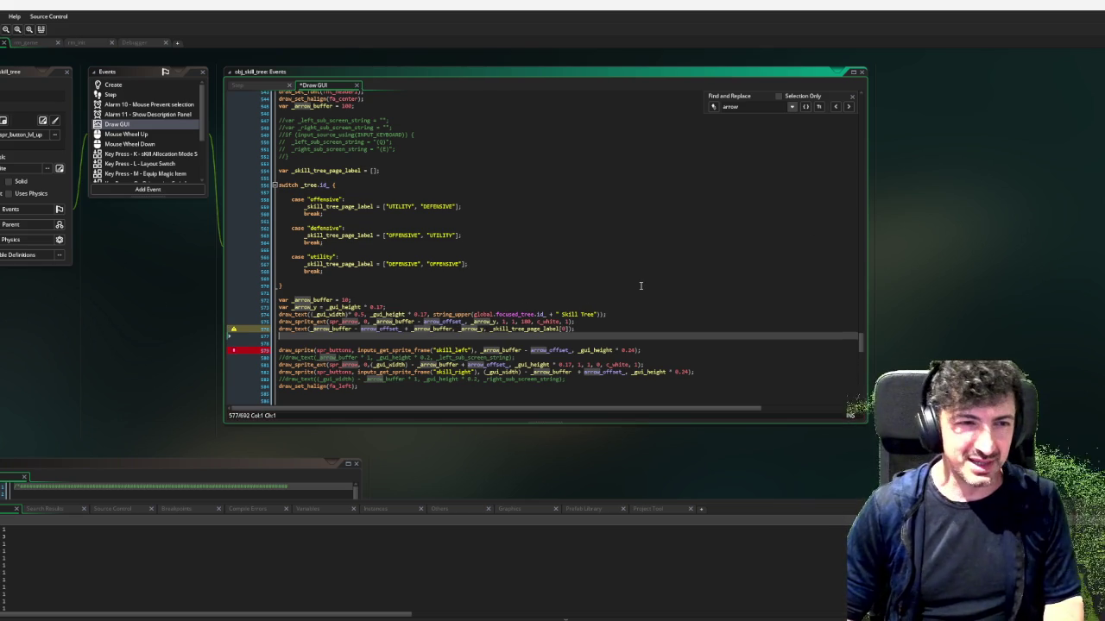
key(Down)
key(Down)
key(Up)
key(Up)
key(Up)
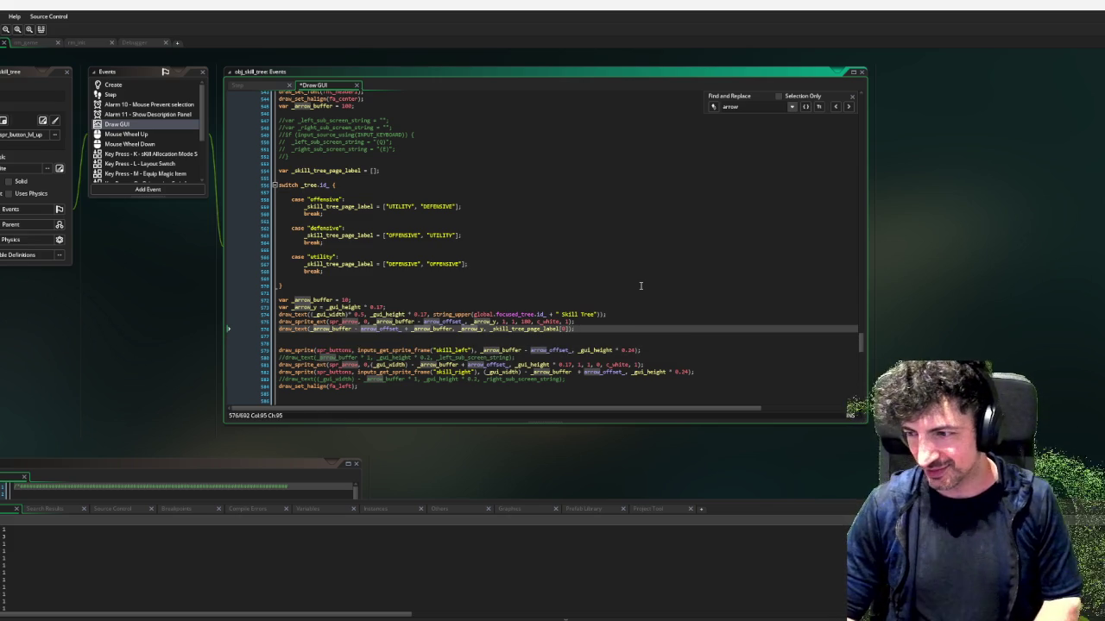
key(Down)
key(Down)
key(Up)
key(Up)
key(Down)
key(Down)
key(Up)
key(Up)
key(Up)
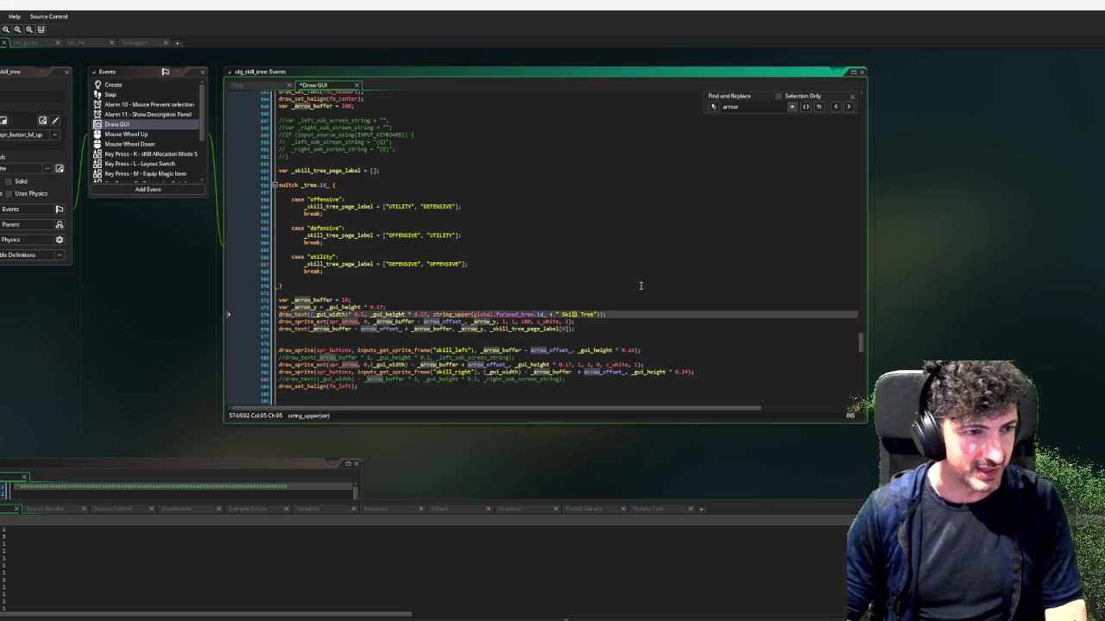
key(Down)
key(Down)
key(Down)
key(Down)
key(Down)
key(Down)
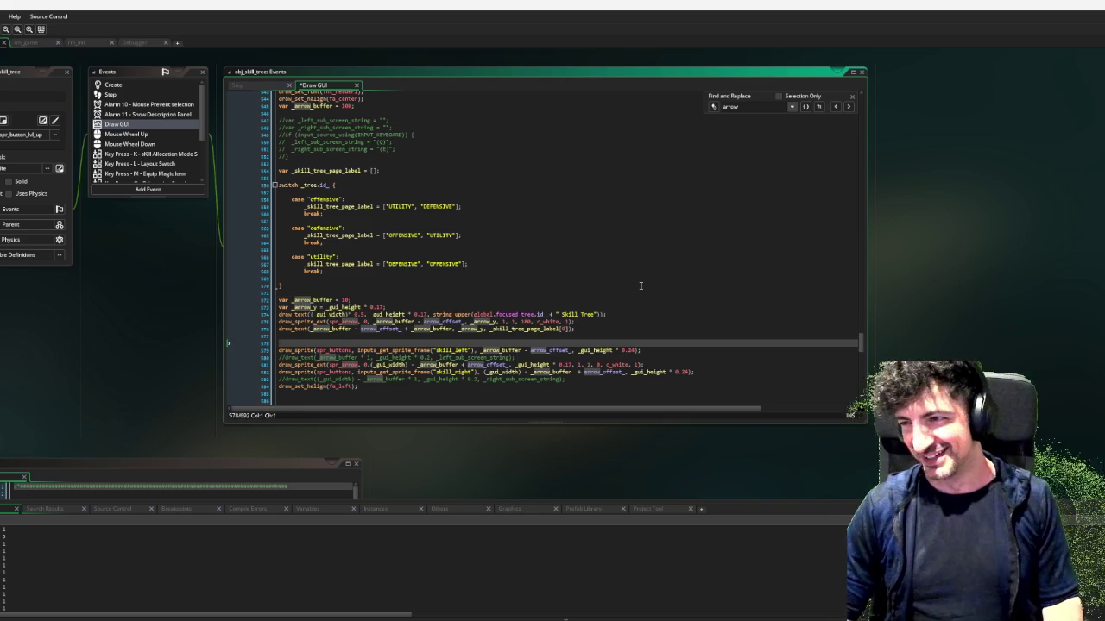
Review the header arrow lines and return to the end of the left label line
key(Down)
key(Down)
key(Up)
key(Up)
key(Up)
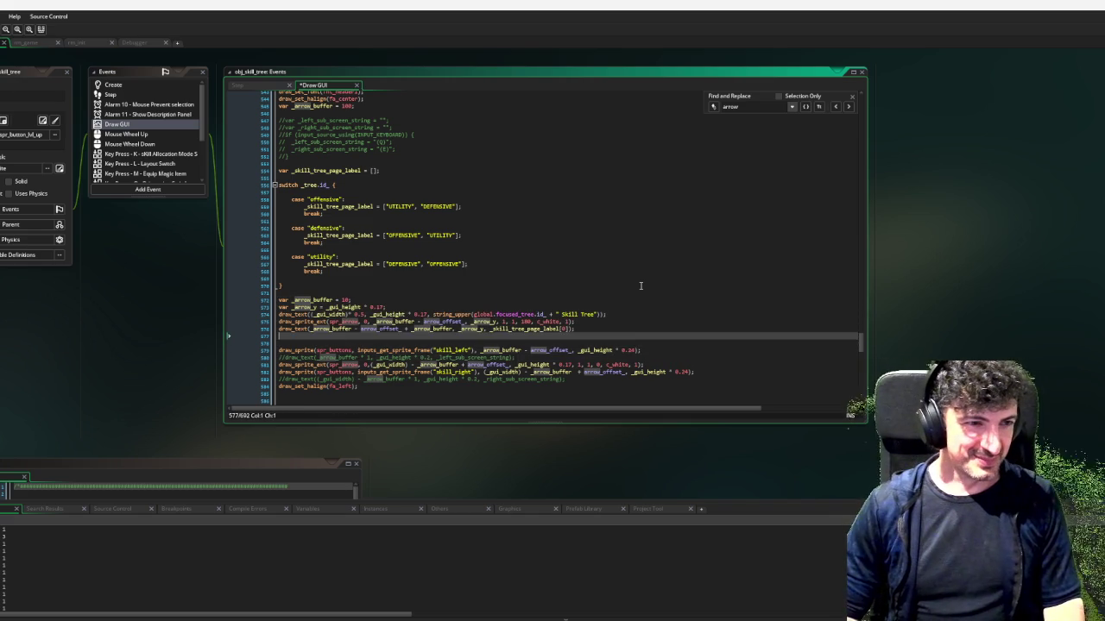
key(Down)
key(Down)
key(Down)
key(Up)
key(Up)
key(Up)
key(Down)
key(Down)
key(Up)
key(Up)
key(Up)
key(Down)
key(Down)
key(Down)
key(Down)
key(Up)
key(Up)
key(Up)
key(Up)
key(End)
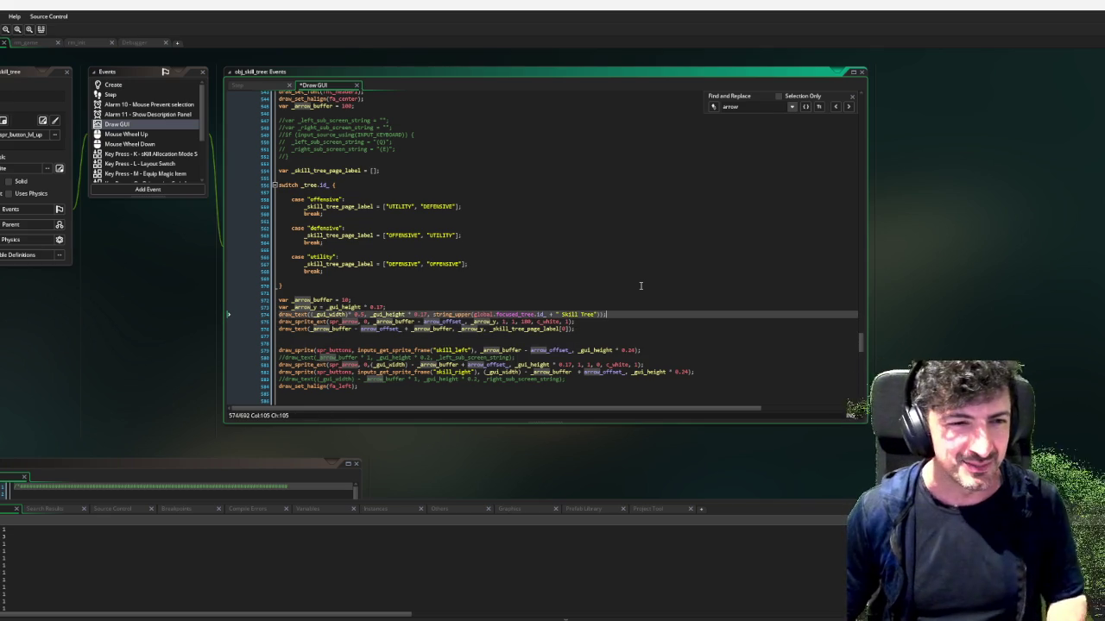
key(Down)
key(Down)
key(Down)
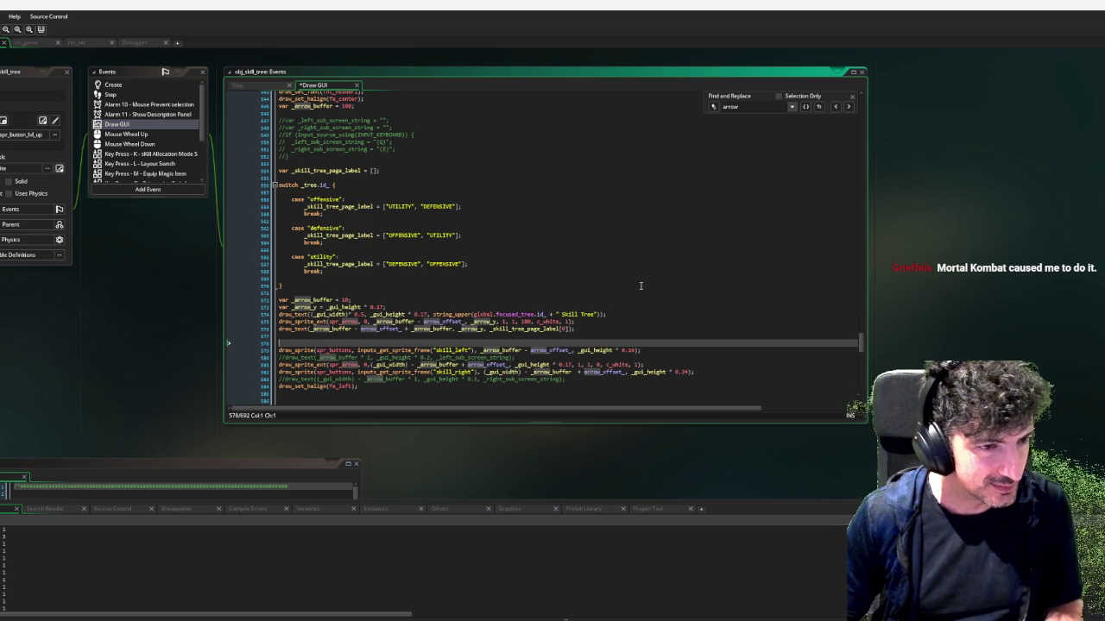
key(Left)
key(Left)
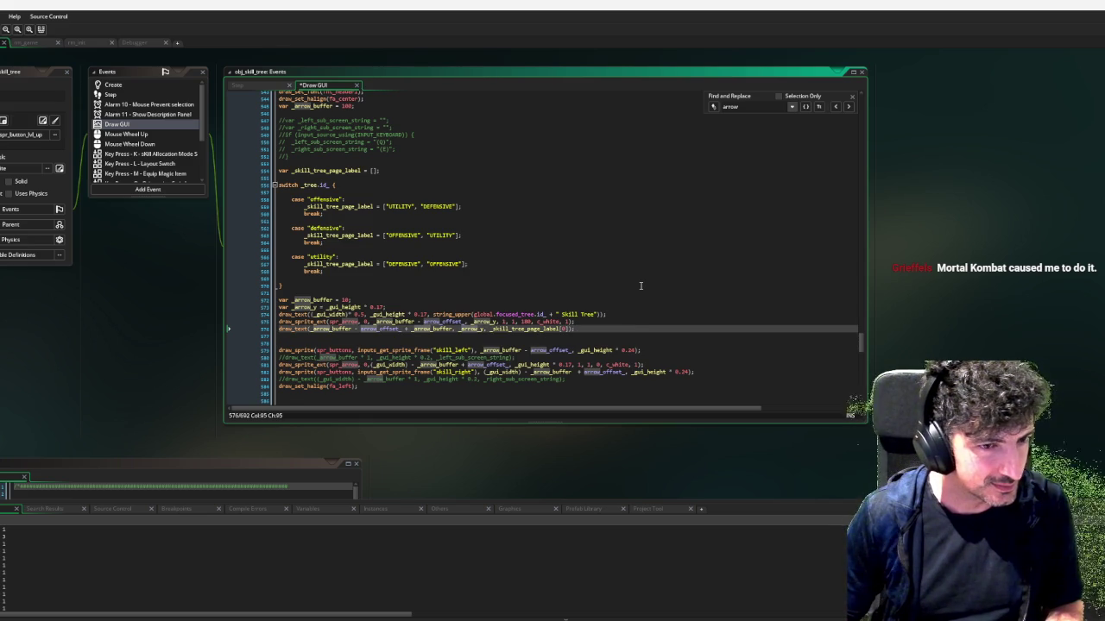
Duplicate the left label draw_text line below the right arrow's drawing code
key(shift+Home)
key(Down)
key(Down)
key(Down)
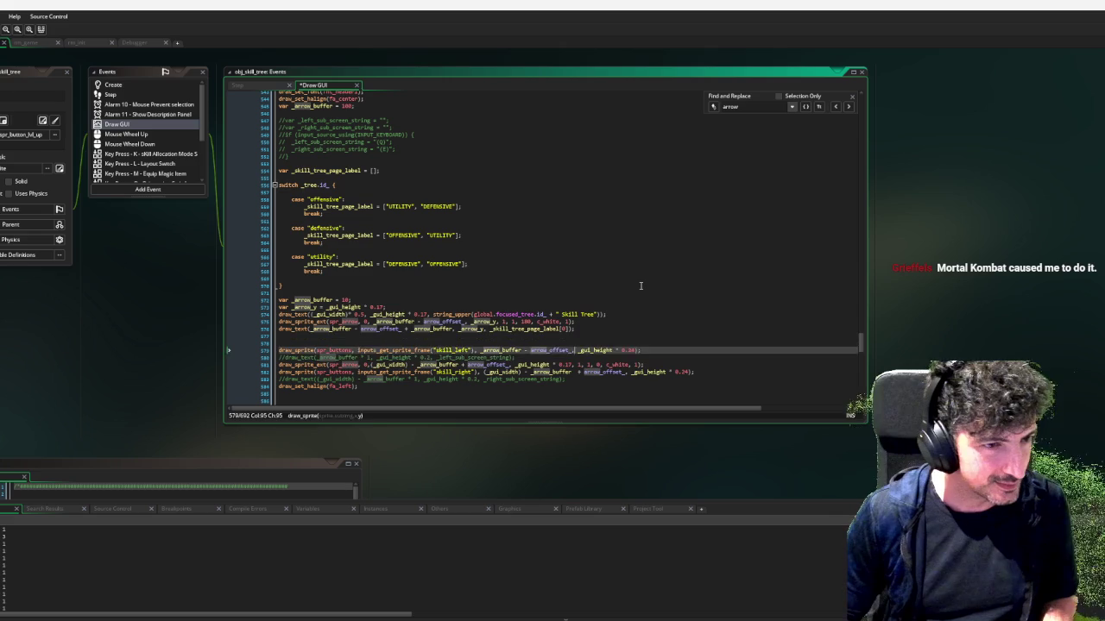
key(End)
key(Return)
key(ctrl+v)
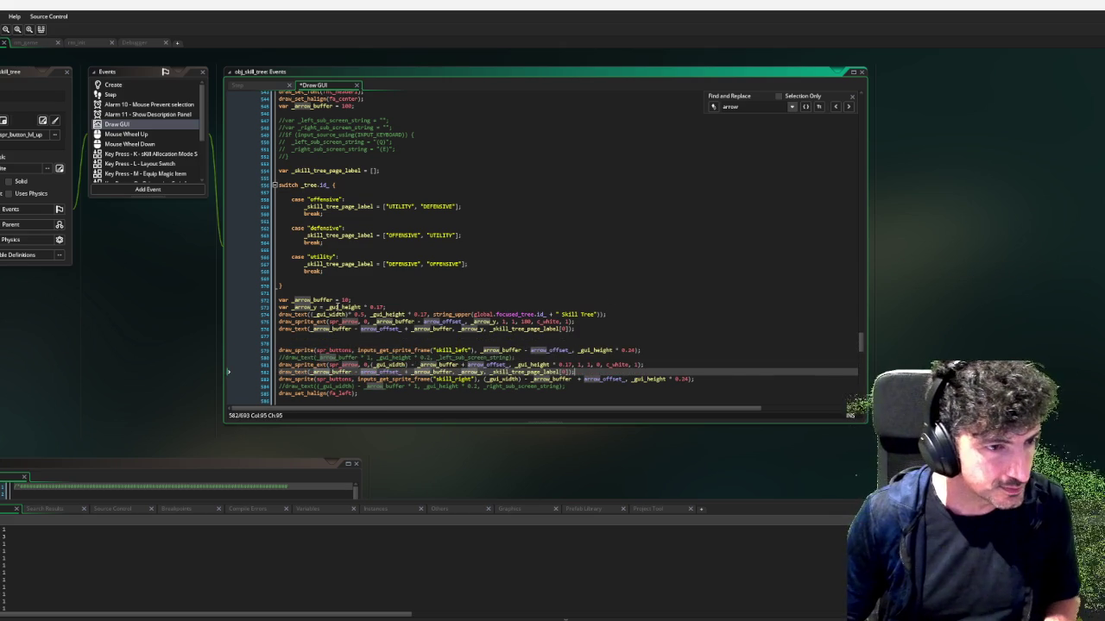
Set the right arrow's y position to _arrow_y
click(314, 307)
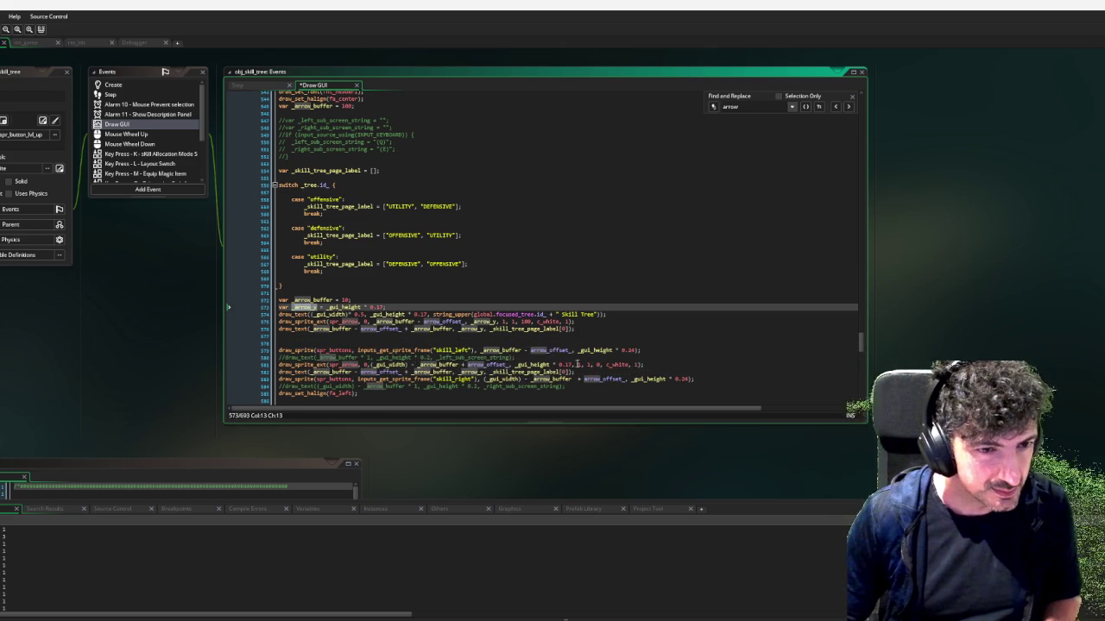
drag(574, 364, 517, 370)
text(_arrow_y)
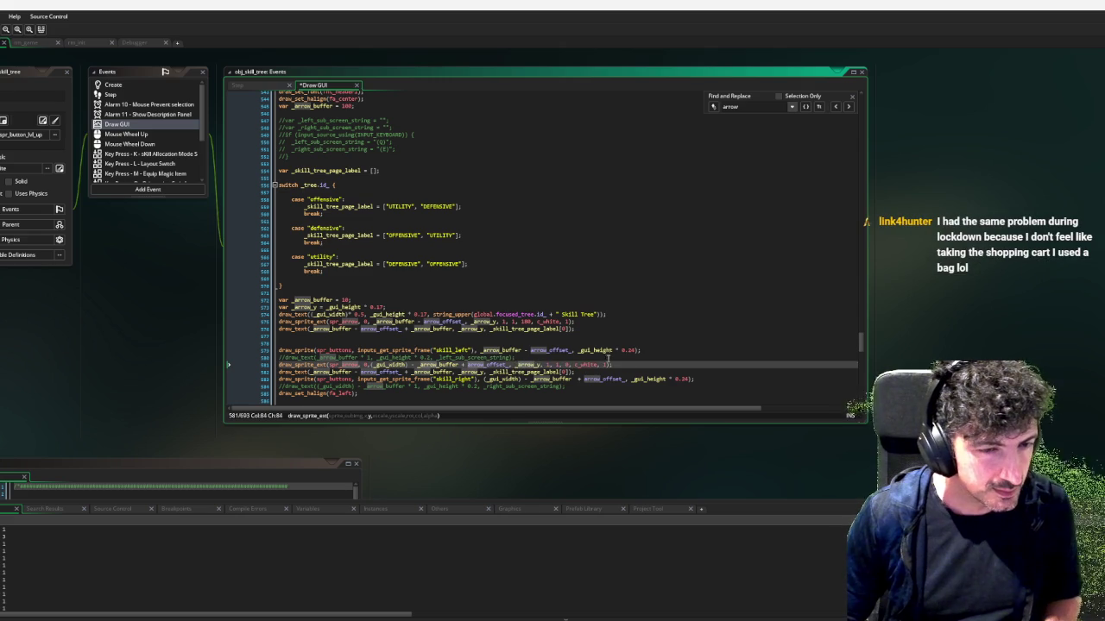
Place the label [1] draw_text at the right arrow's x expression, then select the left-alignment line
click(562, 372)
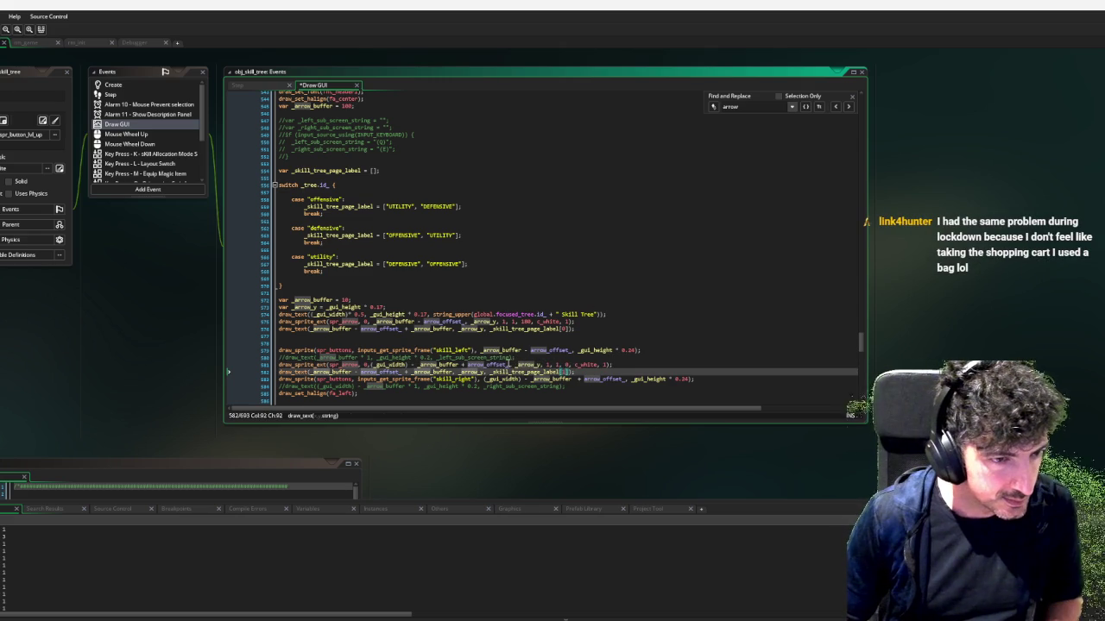
drag(508, 366, 372, 367)
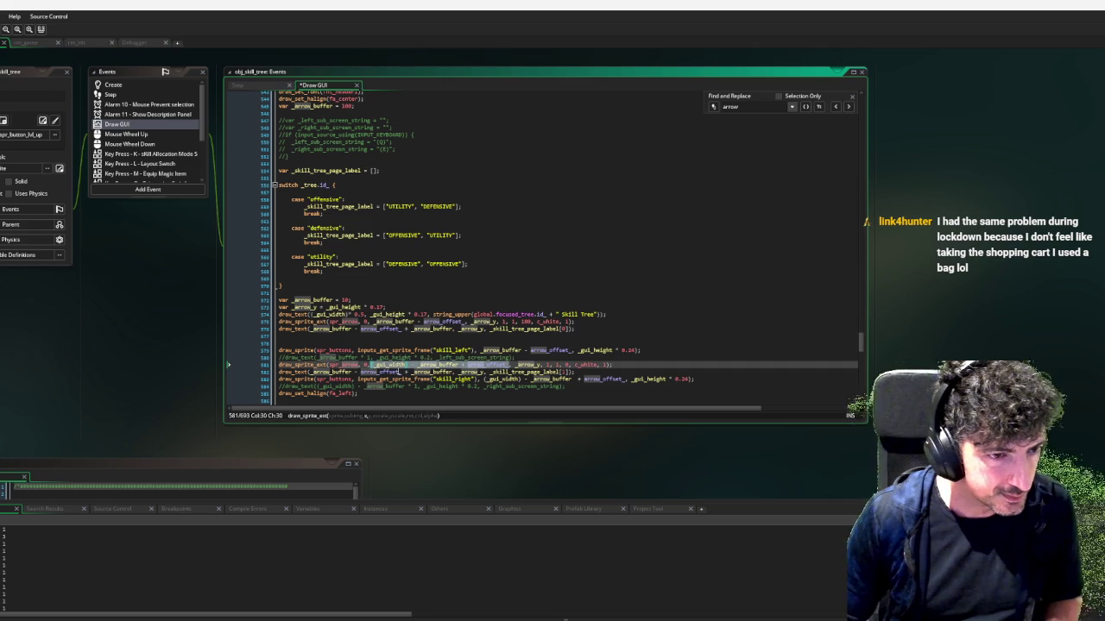
key(ctrl+v)
click(405, 372)
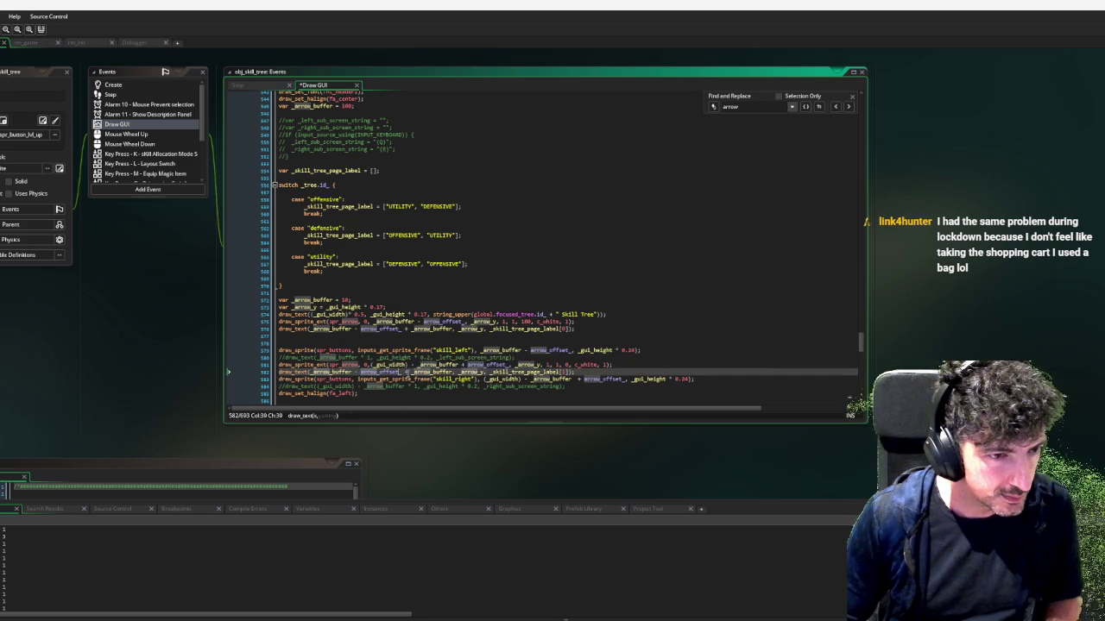
drag(406, 372, 312, 372)
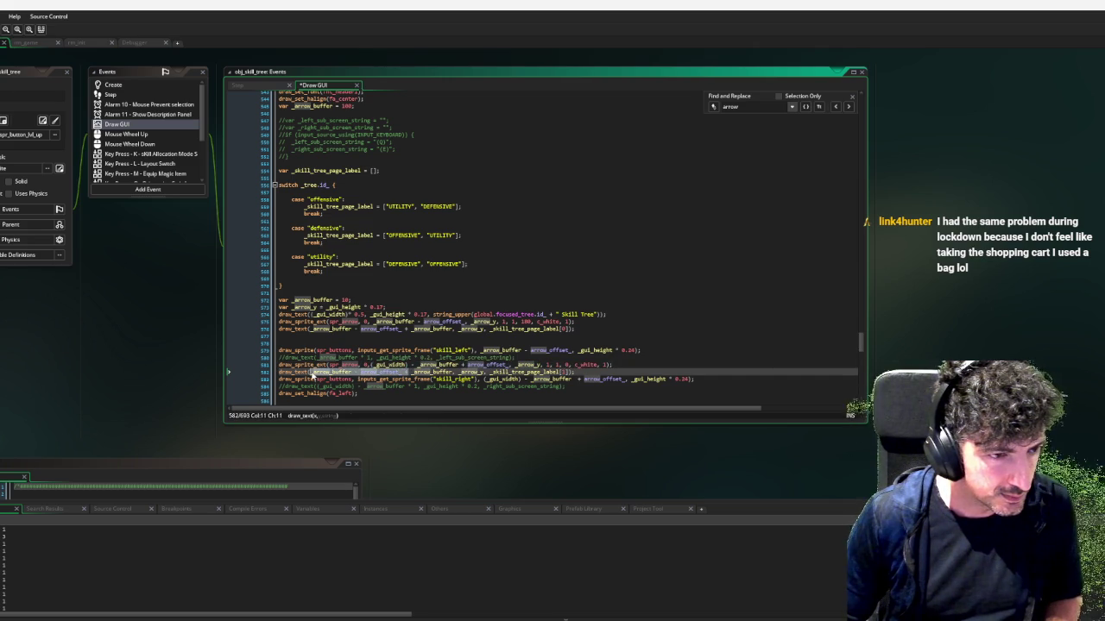
text((_gui_width) - _arrow_buffer + arrow_offset_)
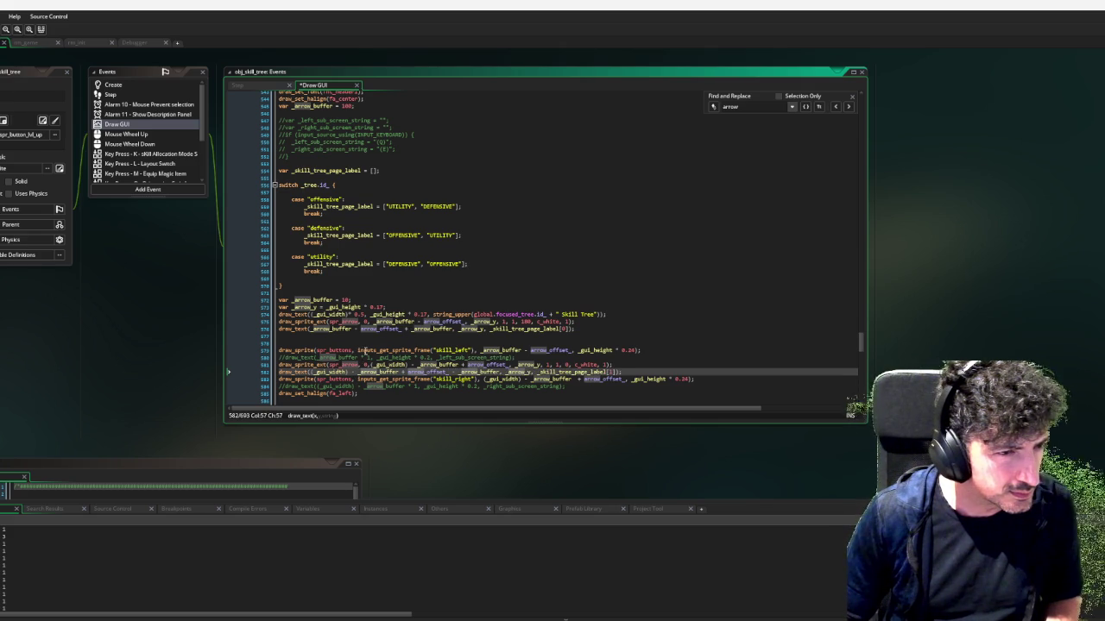
drag(366, 393, 278, 393)
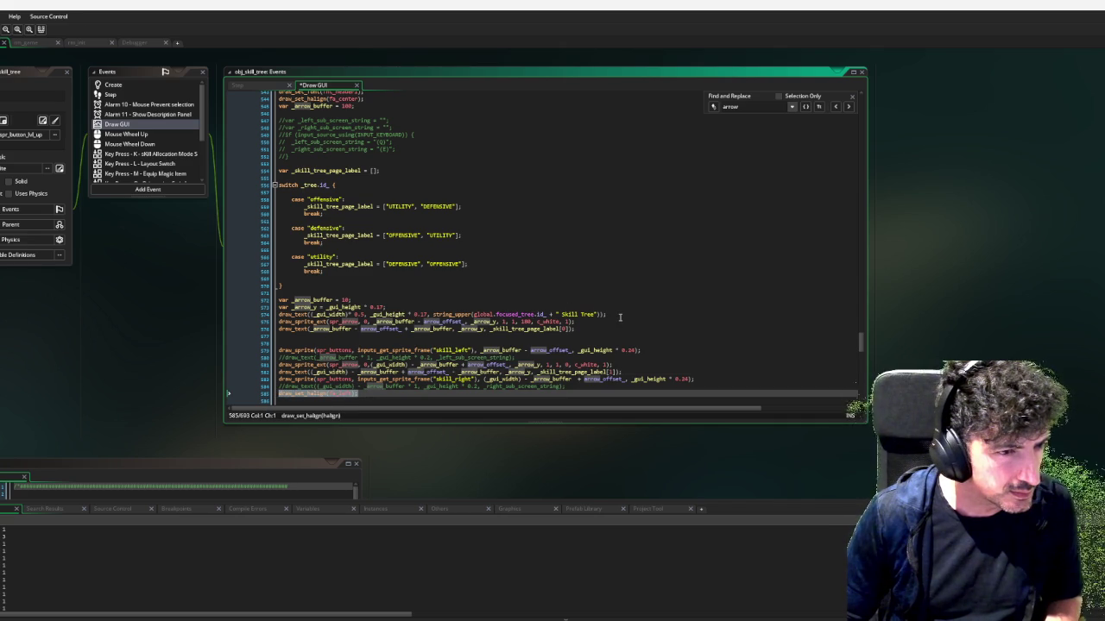
click(614, 315)
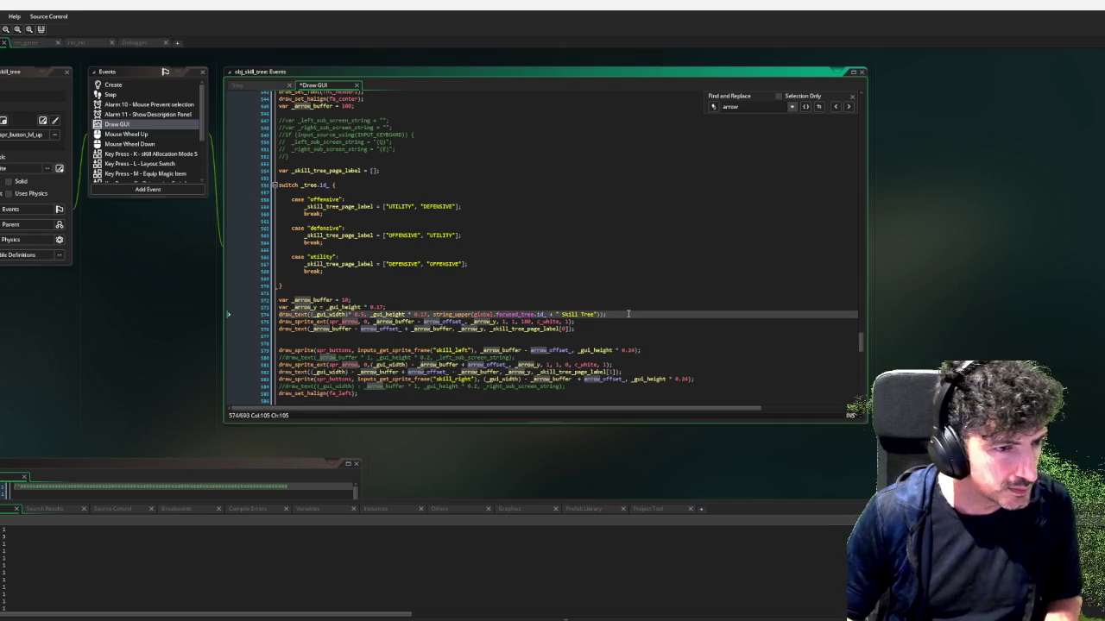
Insert draw_set_halign(fa_left) before the left page label's draw_text
key(Return)
key(BackSpace)
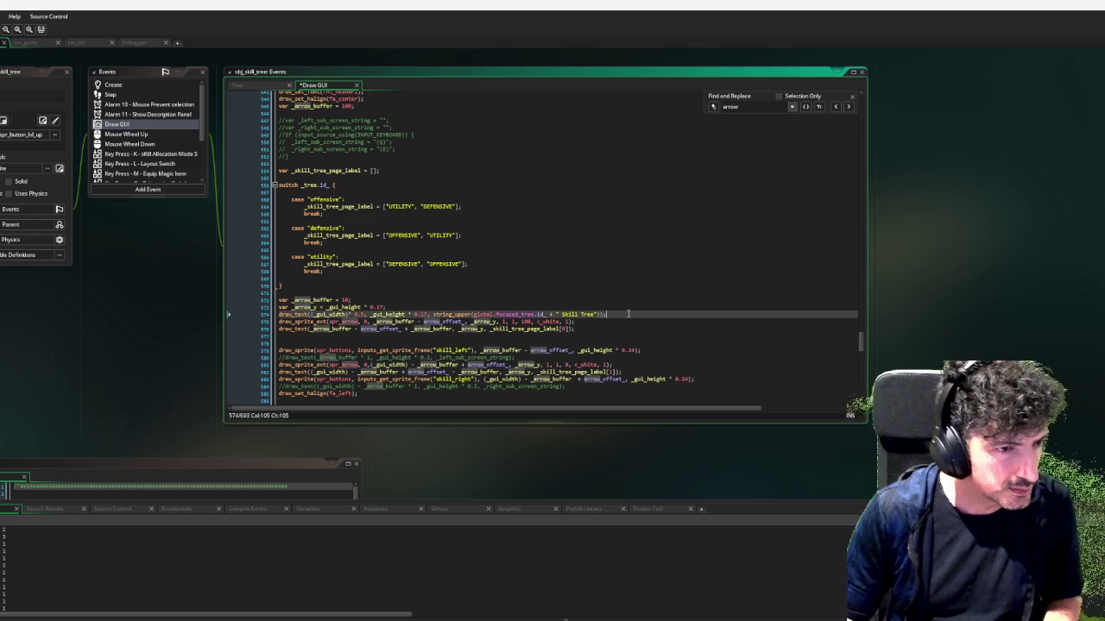
key(Down)
key(Down)
key(Home)
key(ctrl+v)
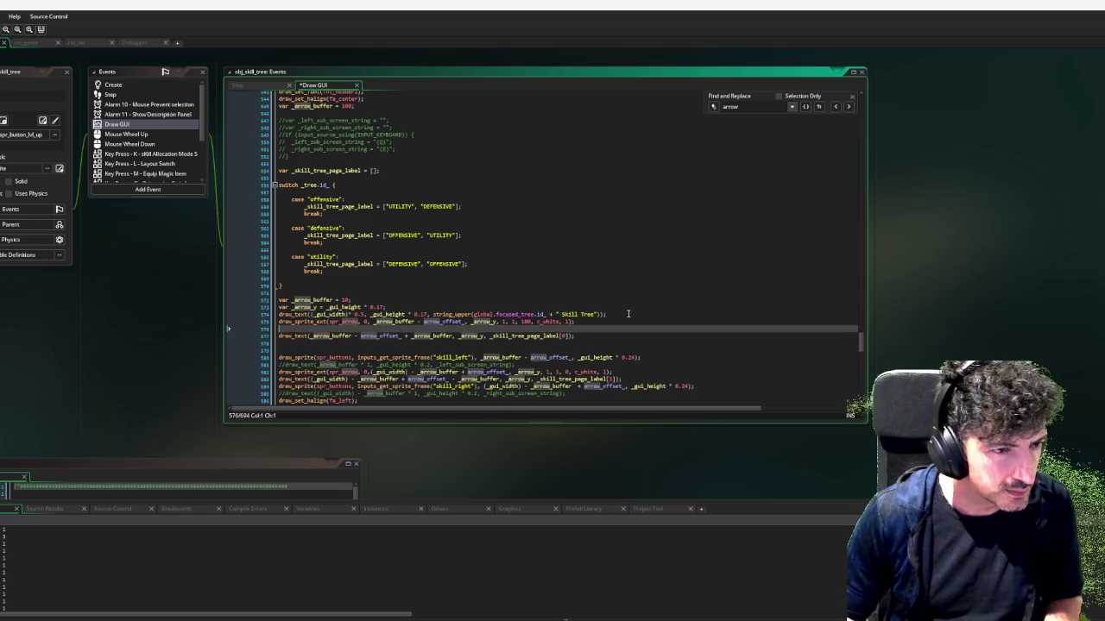
key(Down)
key(Down)
key(Down)
key(Down)
Add draw_set_halign(fa_right) before the right page label and launch a test run
key(ctrl+Right)
key(ctrl+Right)
key(ctrl+Right)
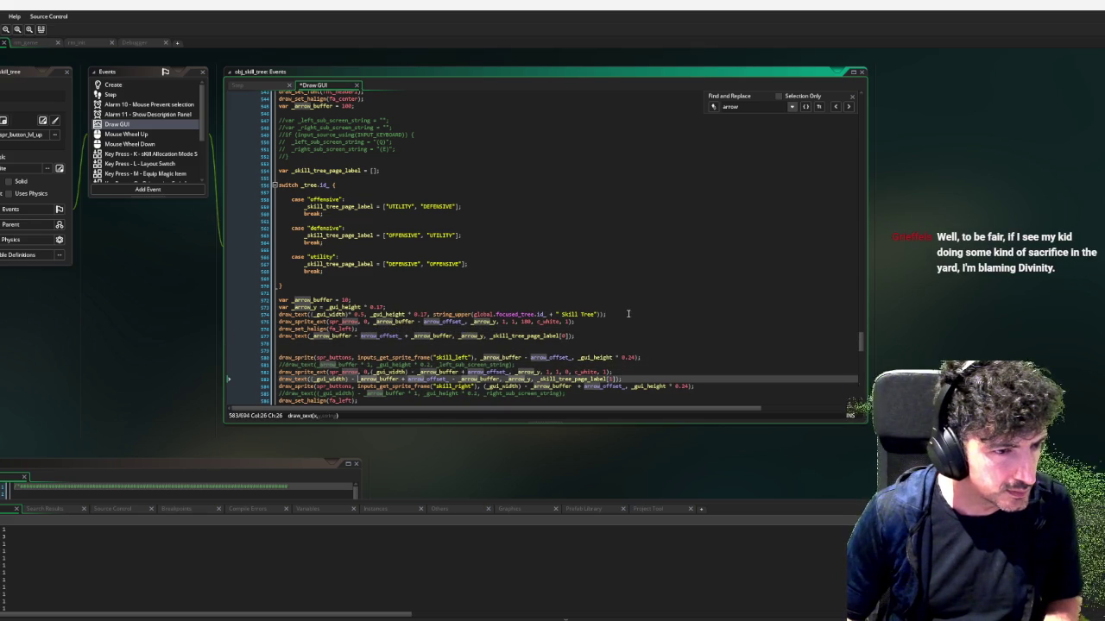
key(Up)
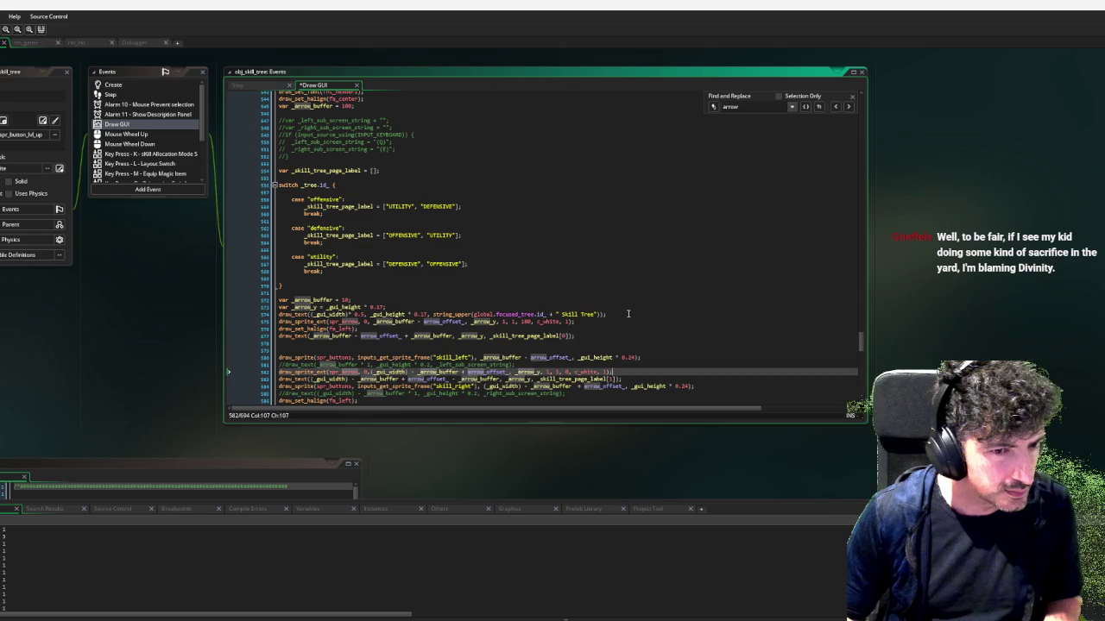
key(Home)
key(ctrl+v)
key(BackSpace)
key(BackSpace)
key(BackSpace)
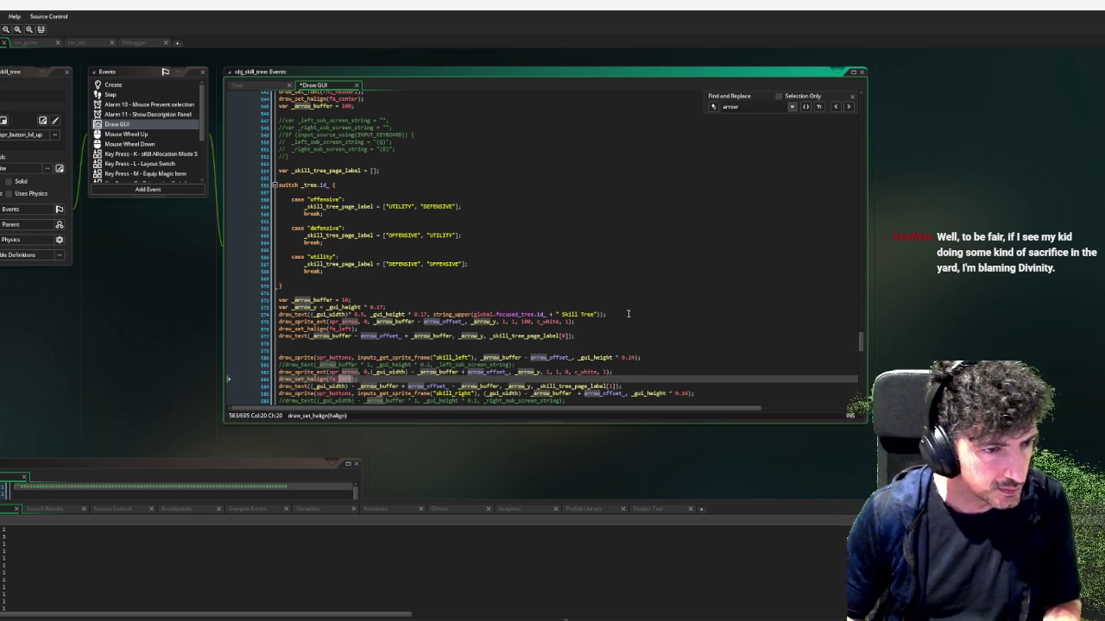
text(right)
key(Down)
key(Down)
key(Down)
key(Up)
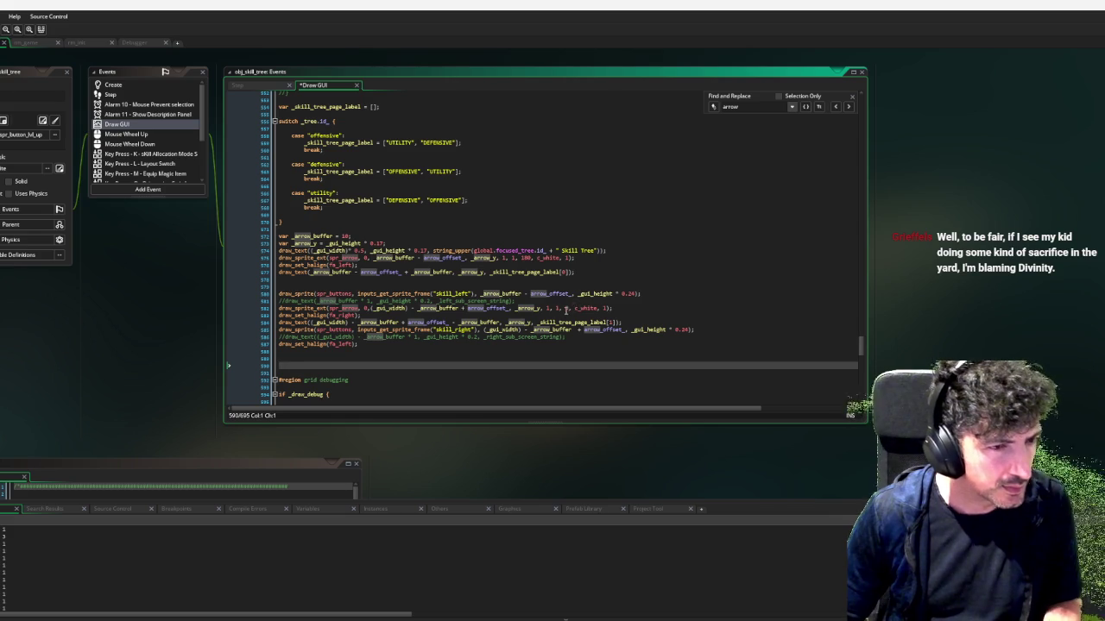
key(F6)
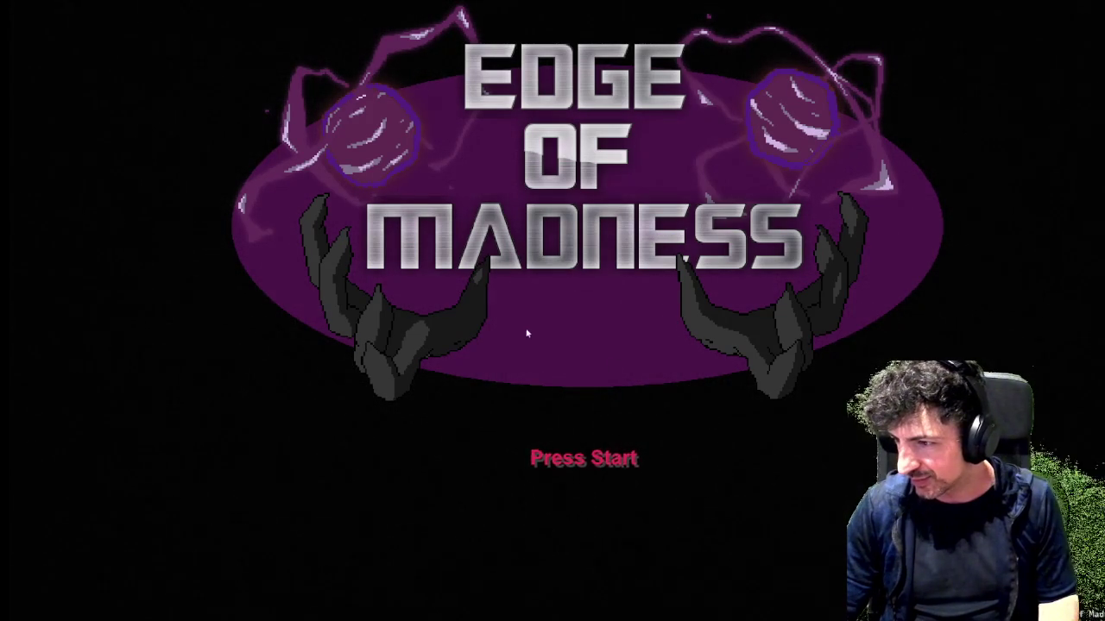
Start a tank run, open the Offensive Skill Tree to inspect its header labels, then exit
key(Return)
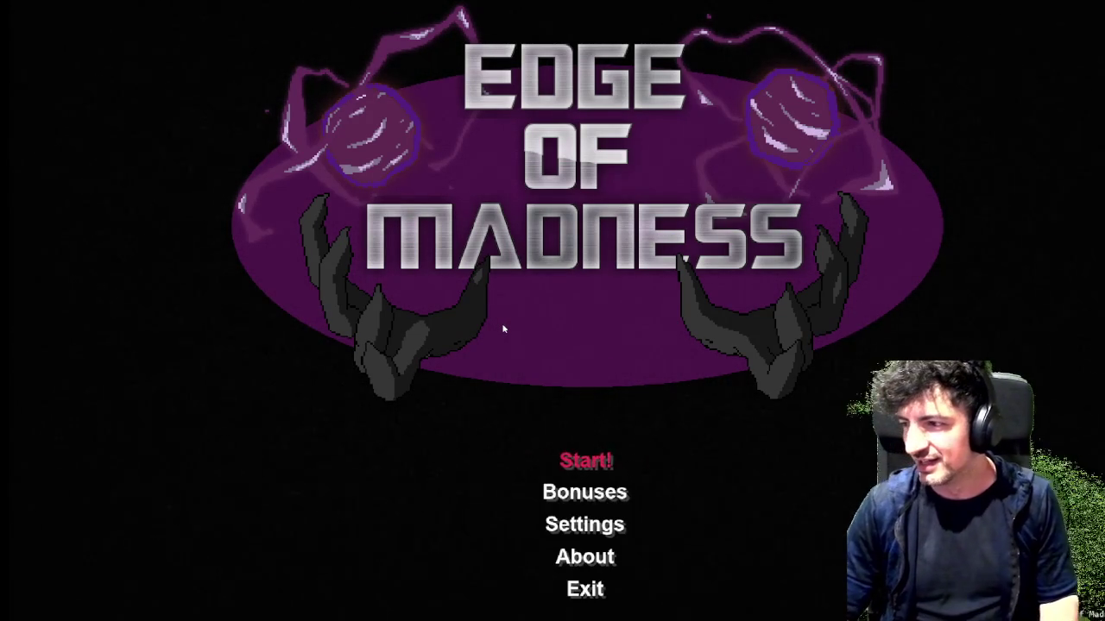
key(Return)
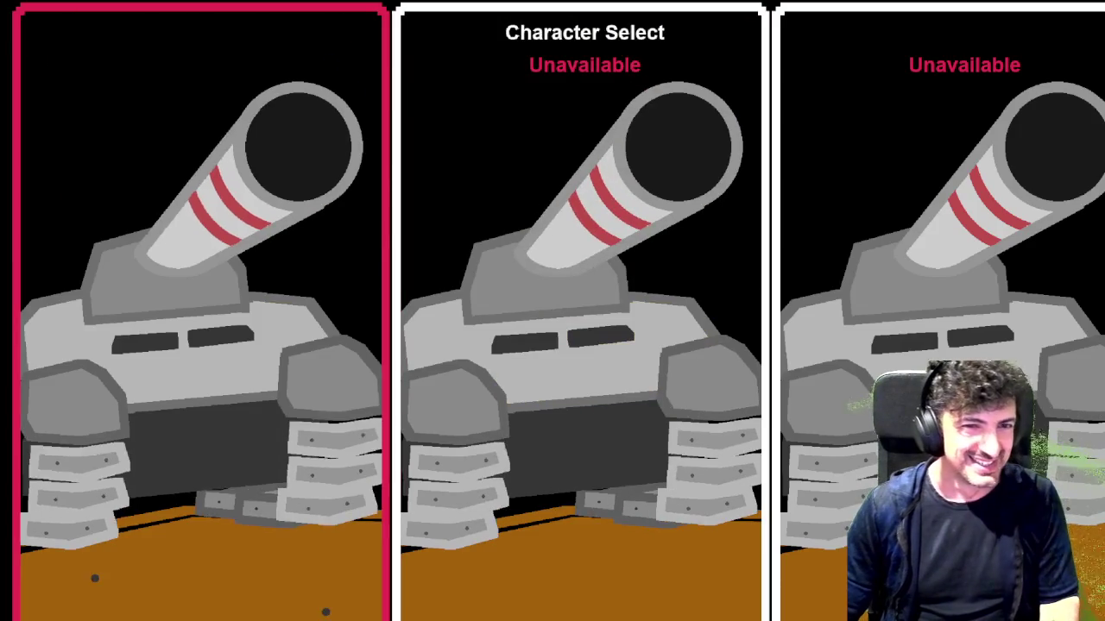
click(251, 363)
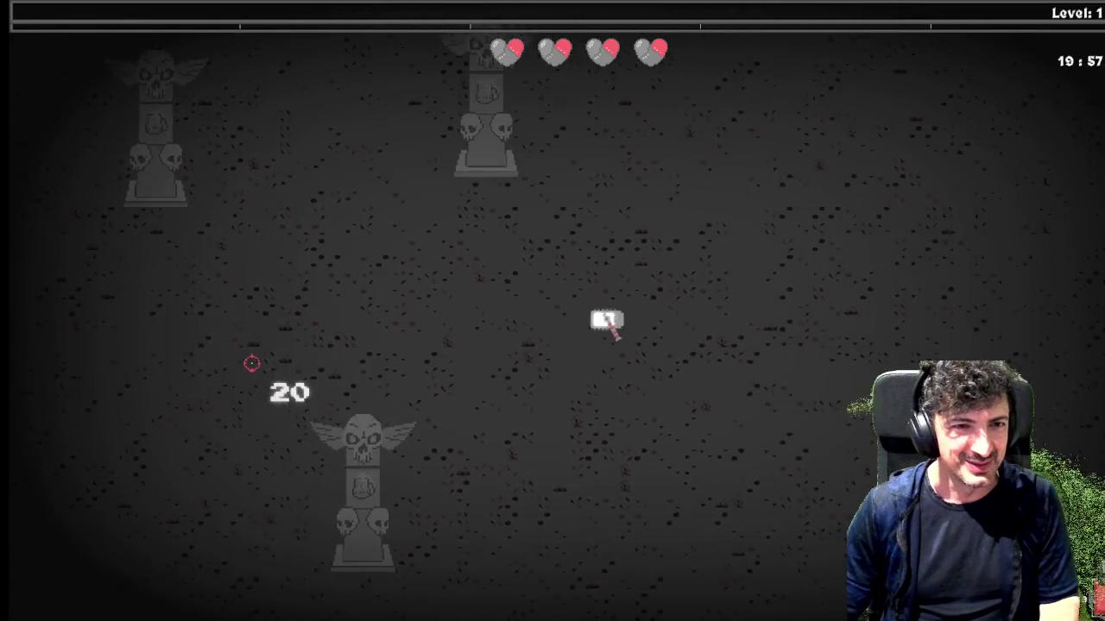
key(Tab)
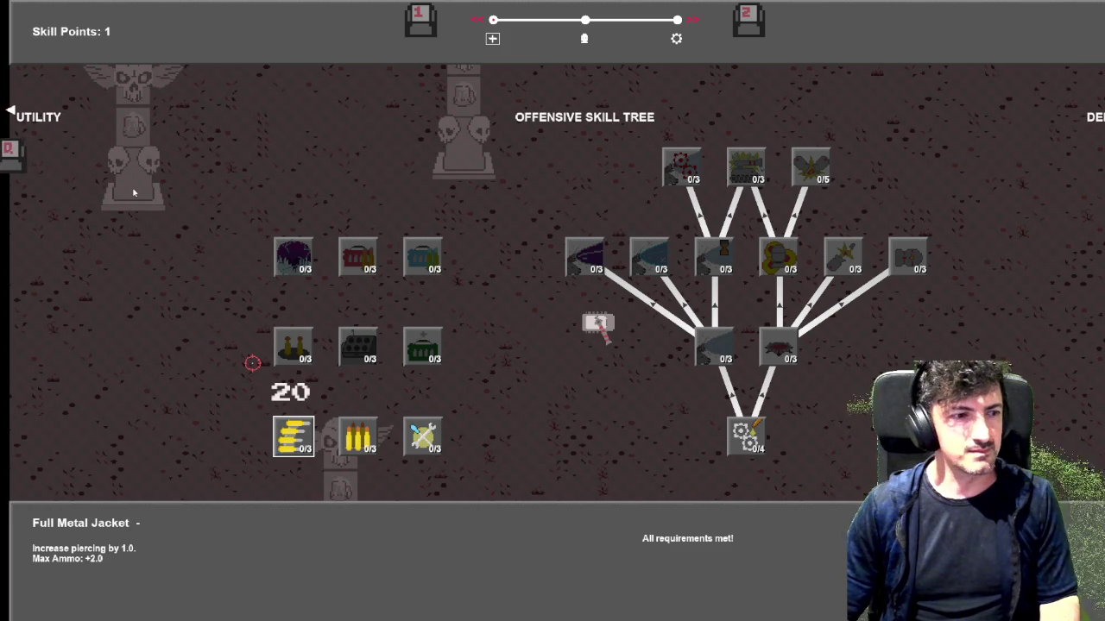
key(Escape)
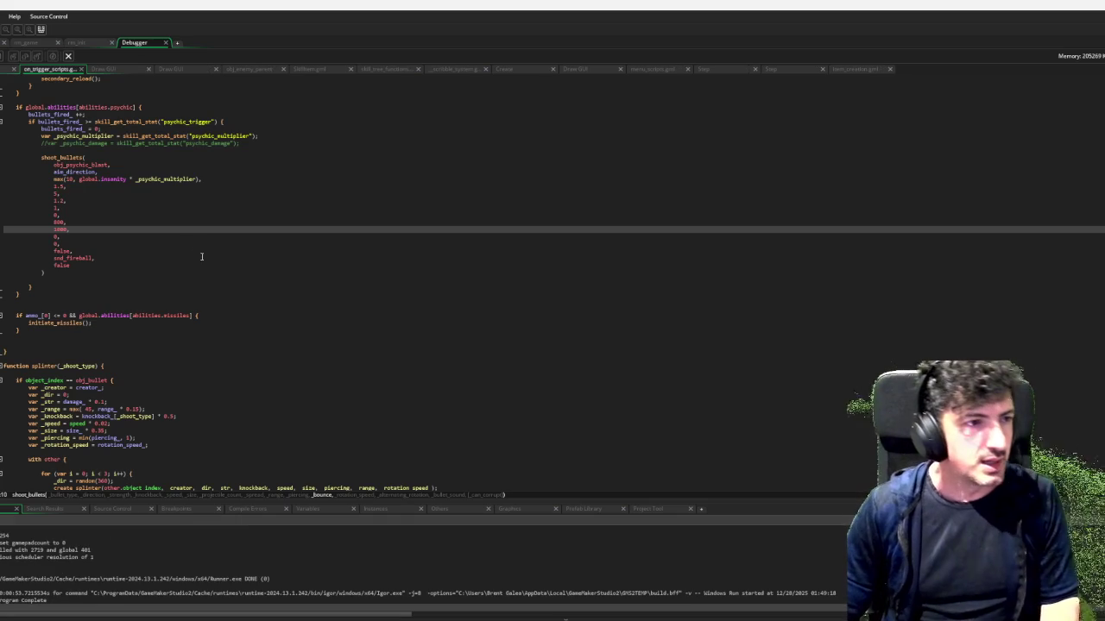
Return to the Draw GUI code and open spr_arrow from the header arrow call
scroll(down, 3)
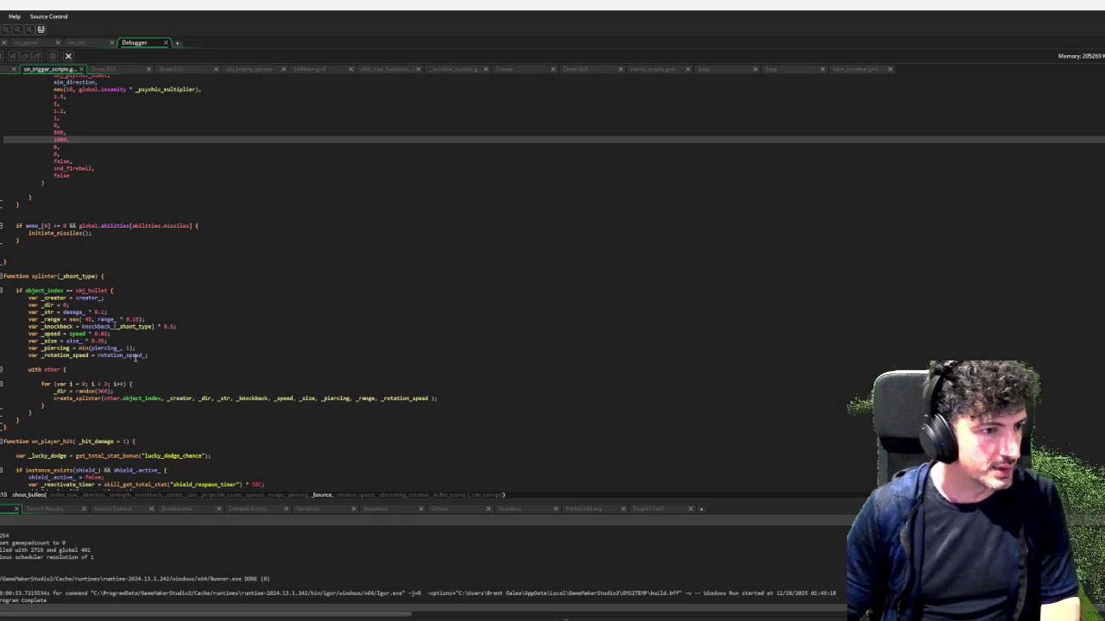
scroll(up, 3)
scroll(up, 3)
scroll(down, 3)
click(26, 42)
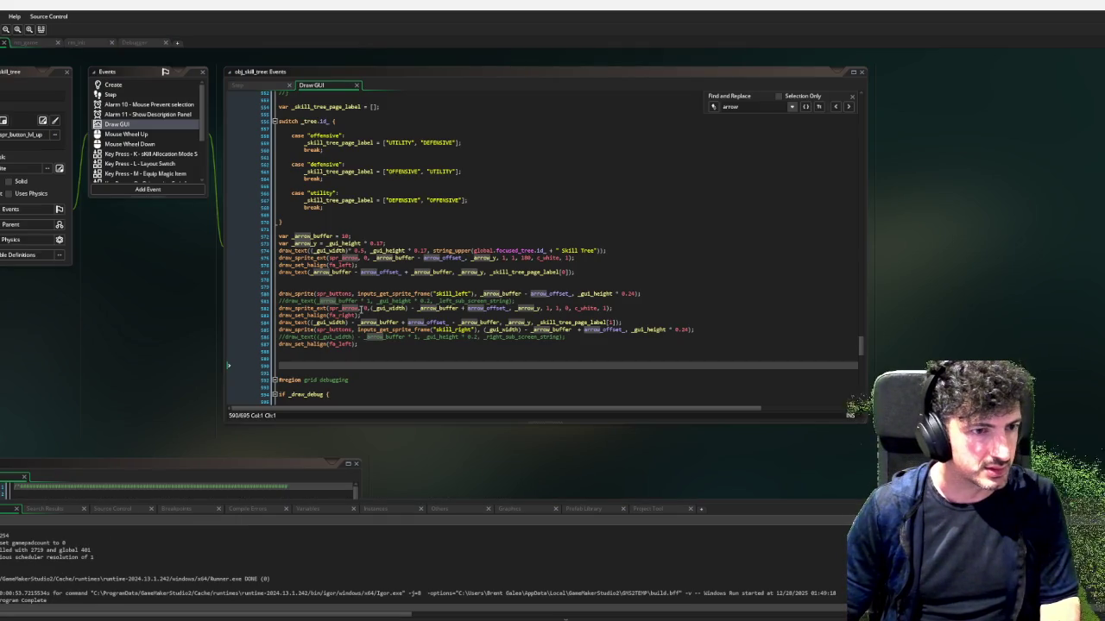
middle_click(350, 308)
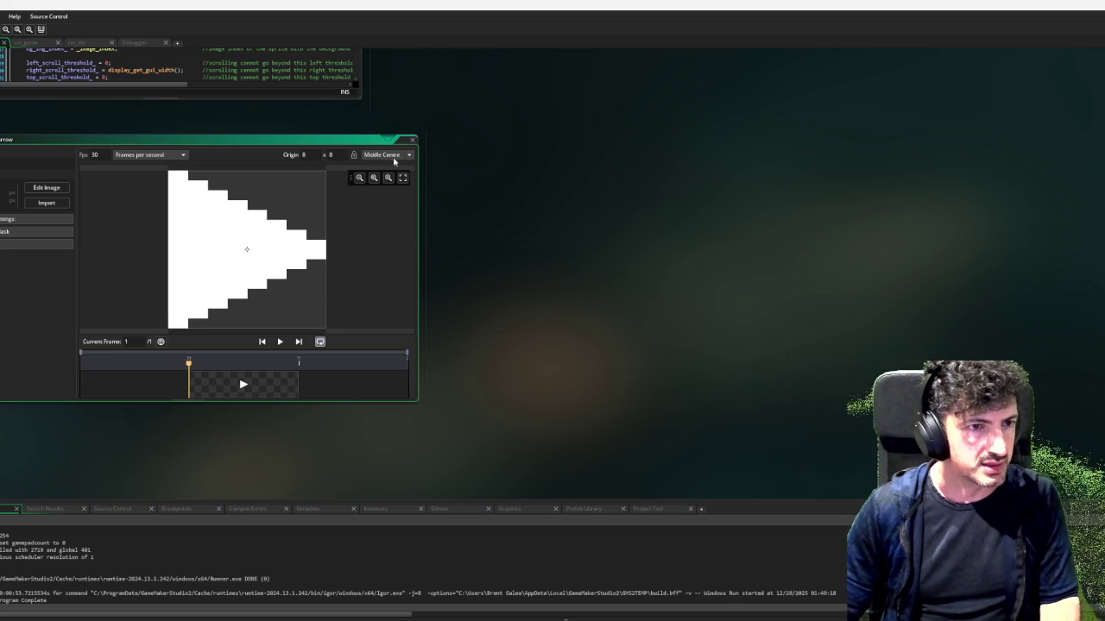
Set spr_arrow's origin to Top Centre, then restore Middle Centre and return to the code
click(391, 158)
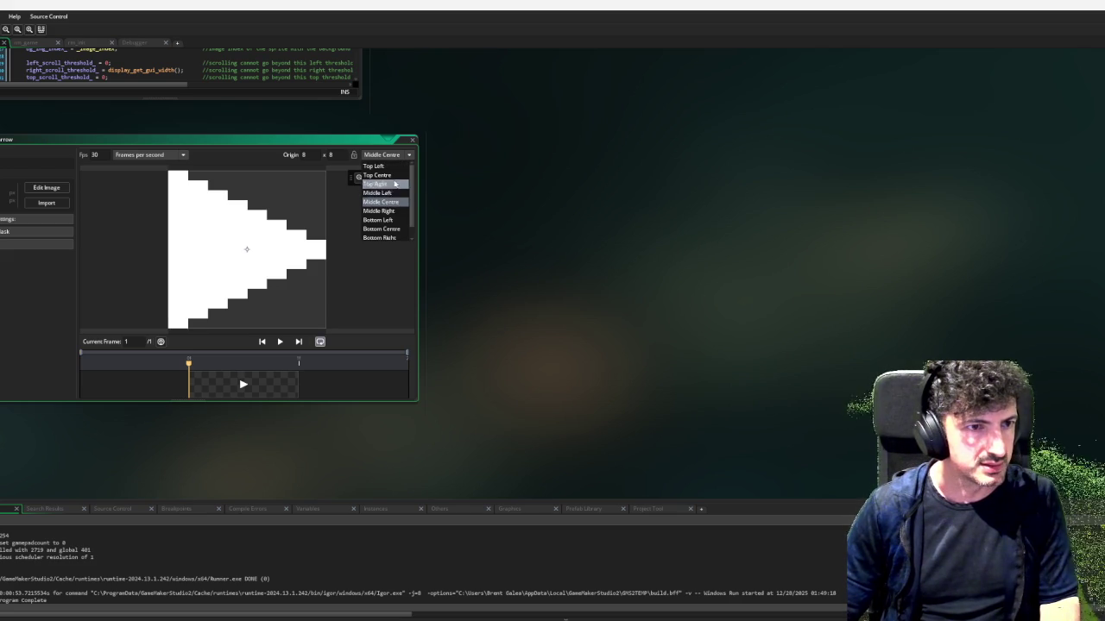
click(394, 176)
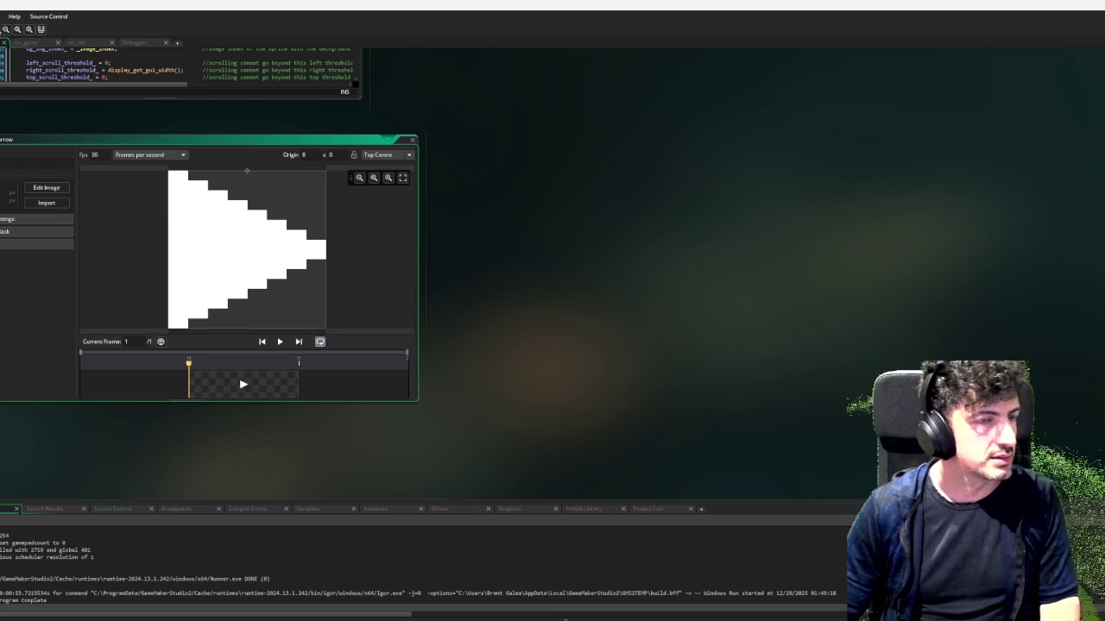
click(410, 155)
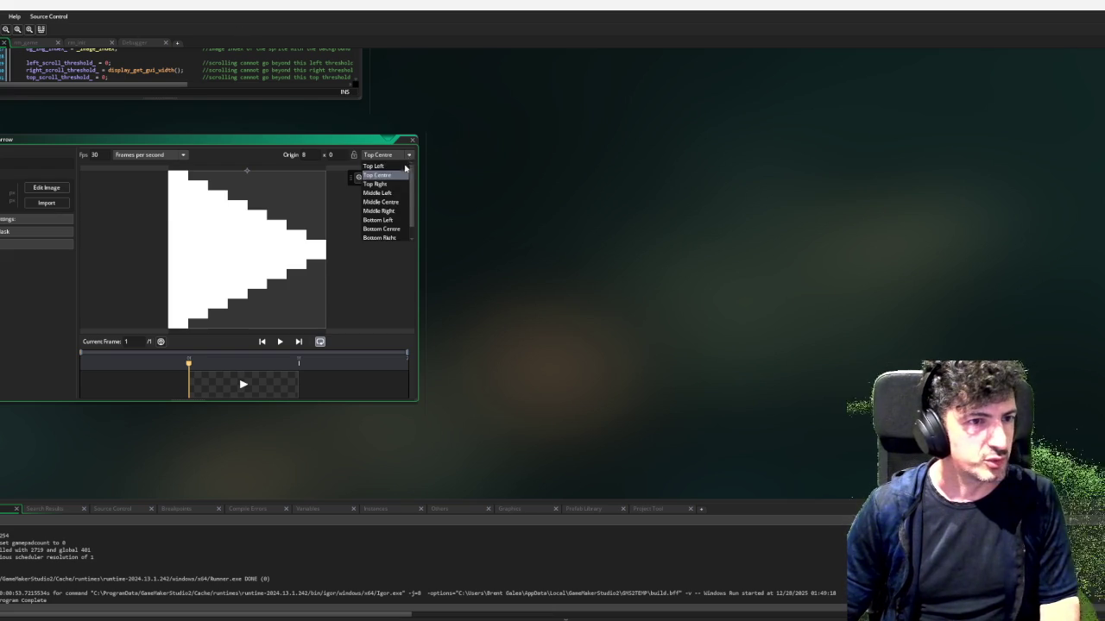
click(392, 207)
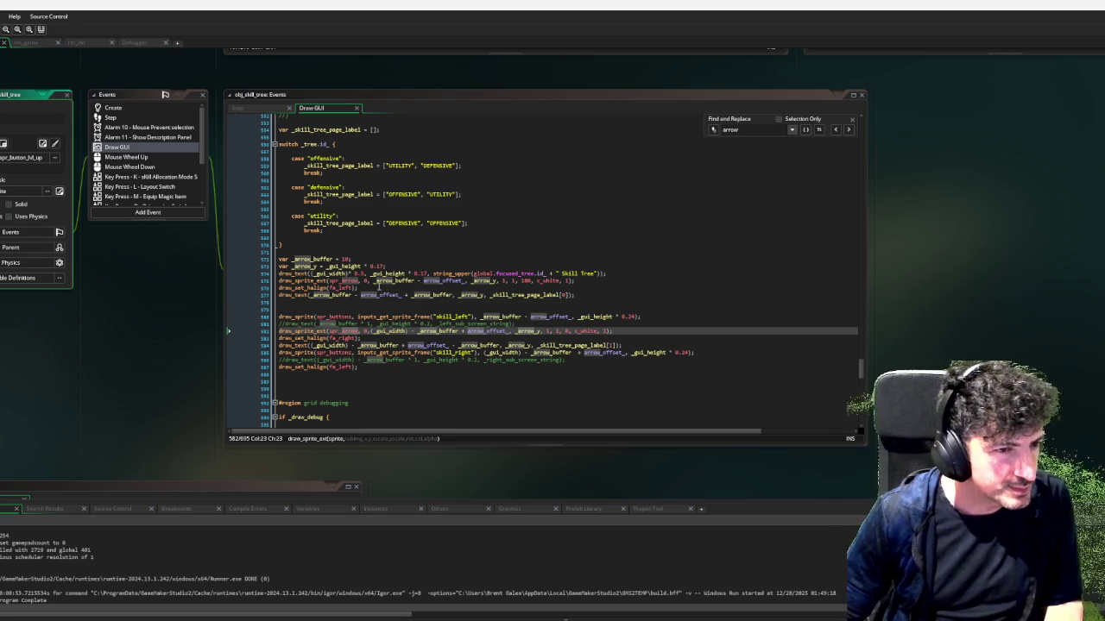
click(629, 271)
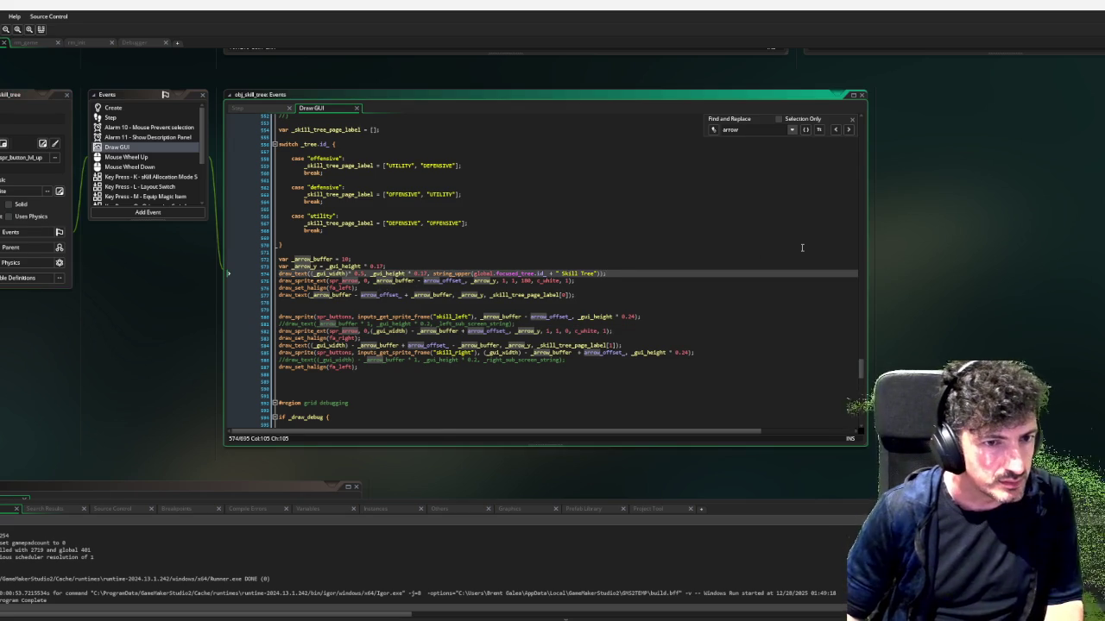
Add draw_set_valign(fa_middle) below the left label's alignment line
key(Return)
key(Return)
key(Down)
key(Down)
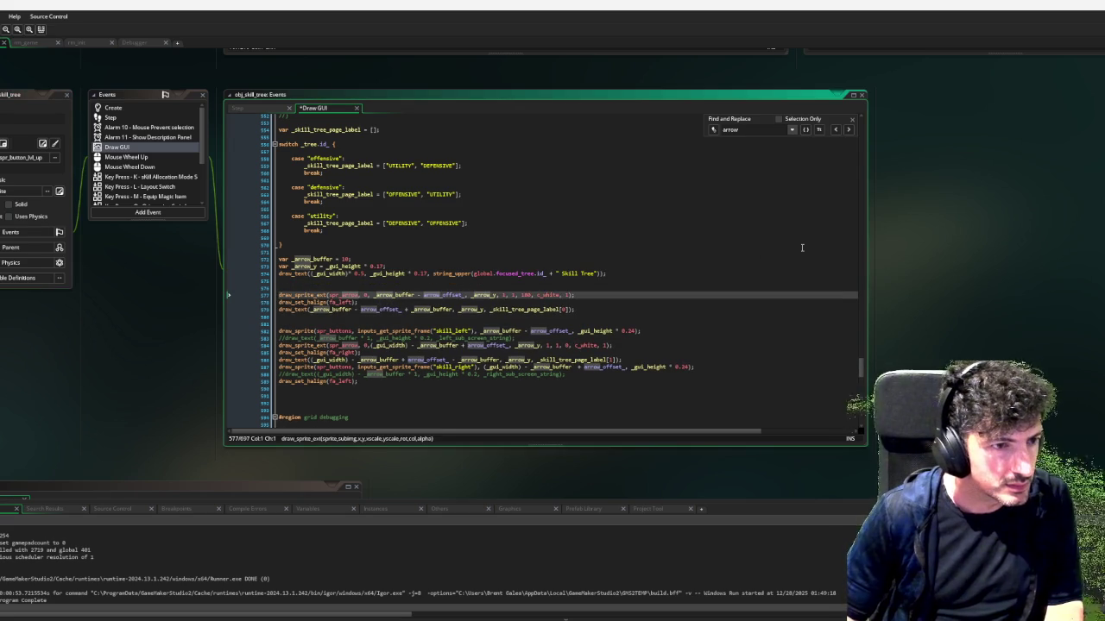
key(End)
key(Return)
text(draw_set_)
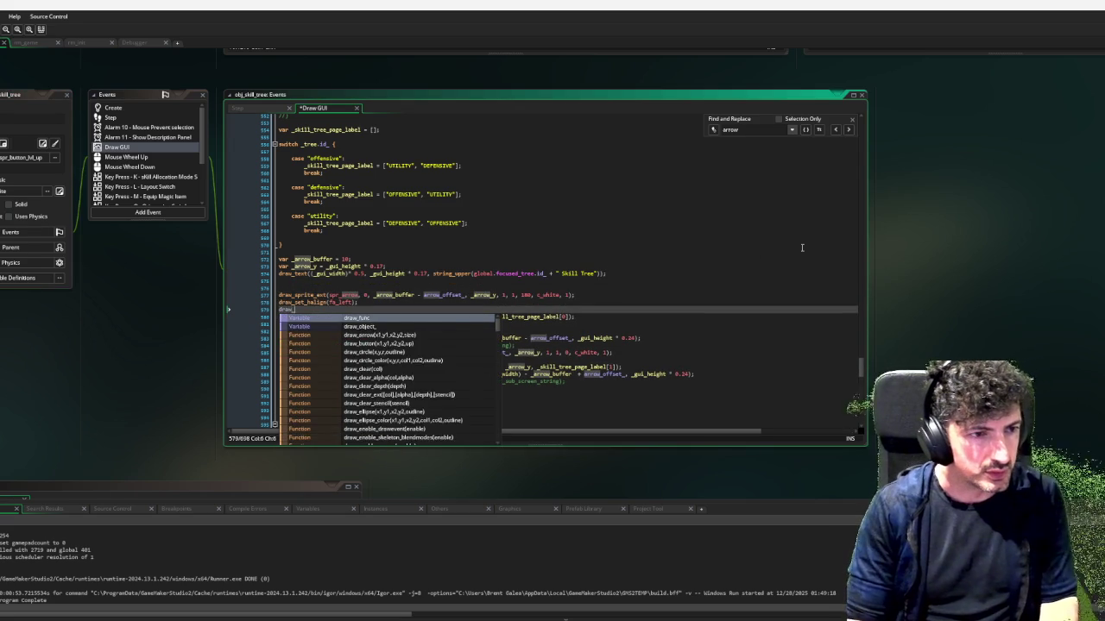
text(v)
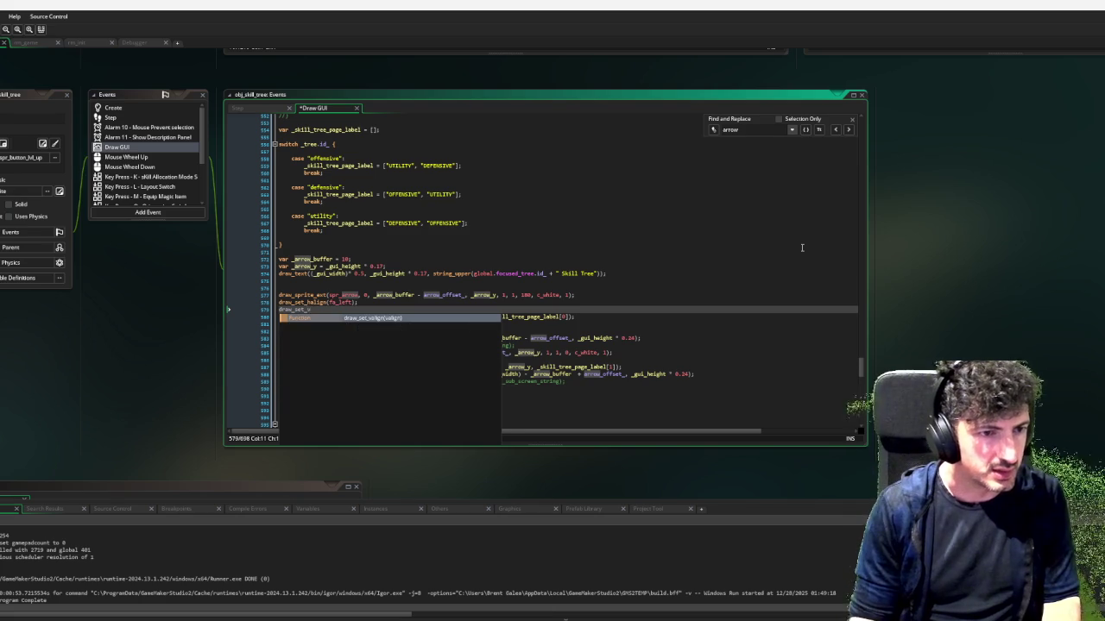
key(Return)
text(align(fa)
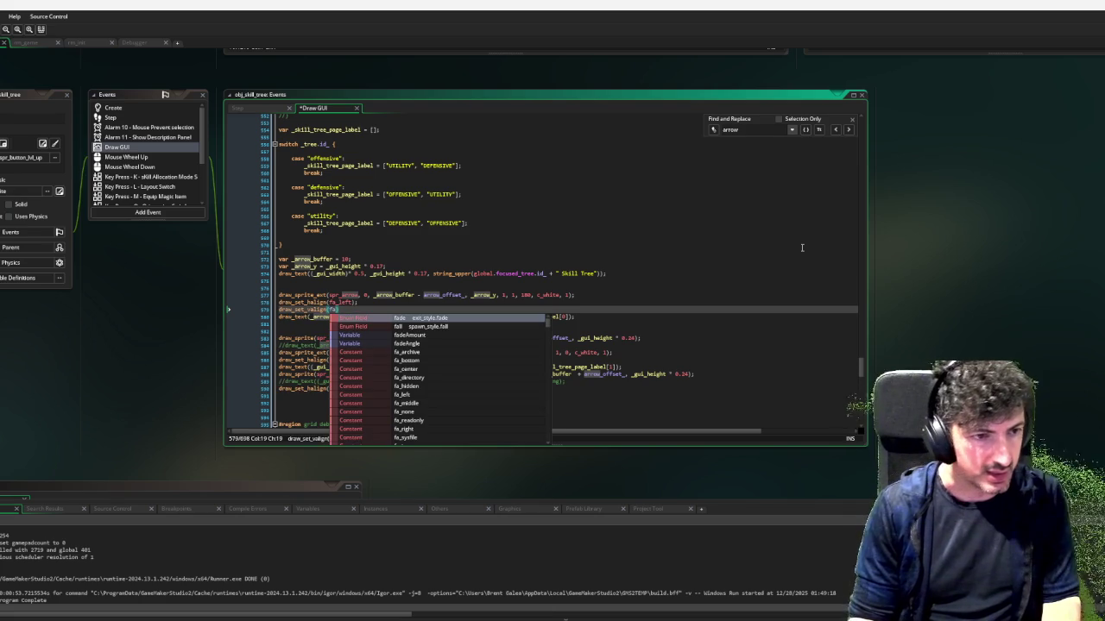
text(_m)
key(Return)
key(End)
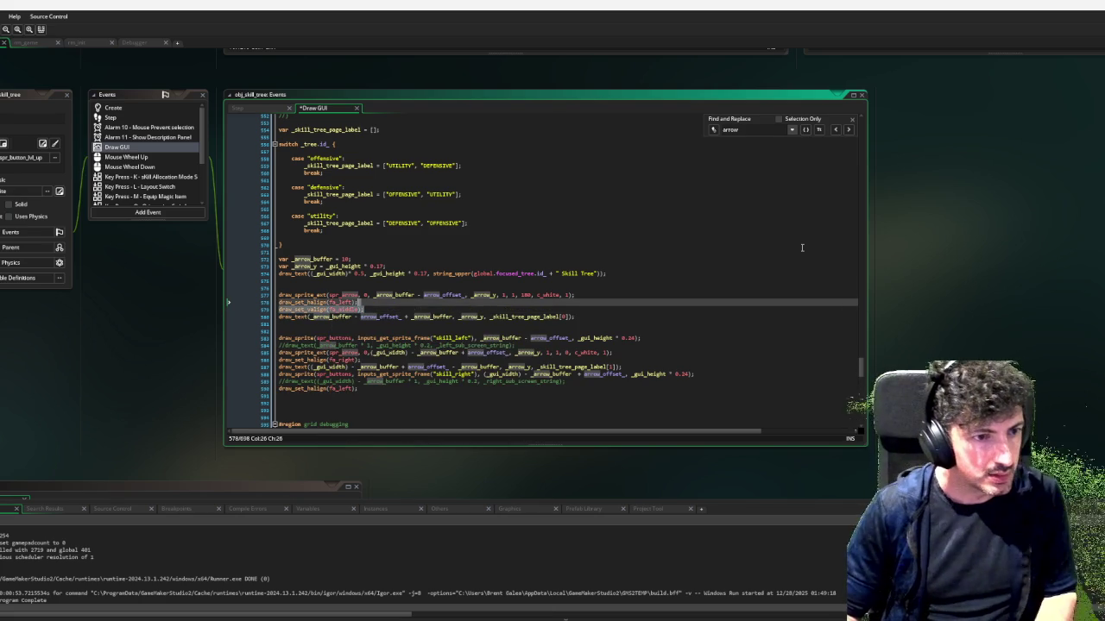
Add draw_set_valign(fa_top) after the final alignment reset line
key(Down)
key(Down)
key(Down)
key(Return)
text(draw_set_valign(fa_middle);)
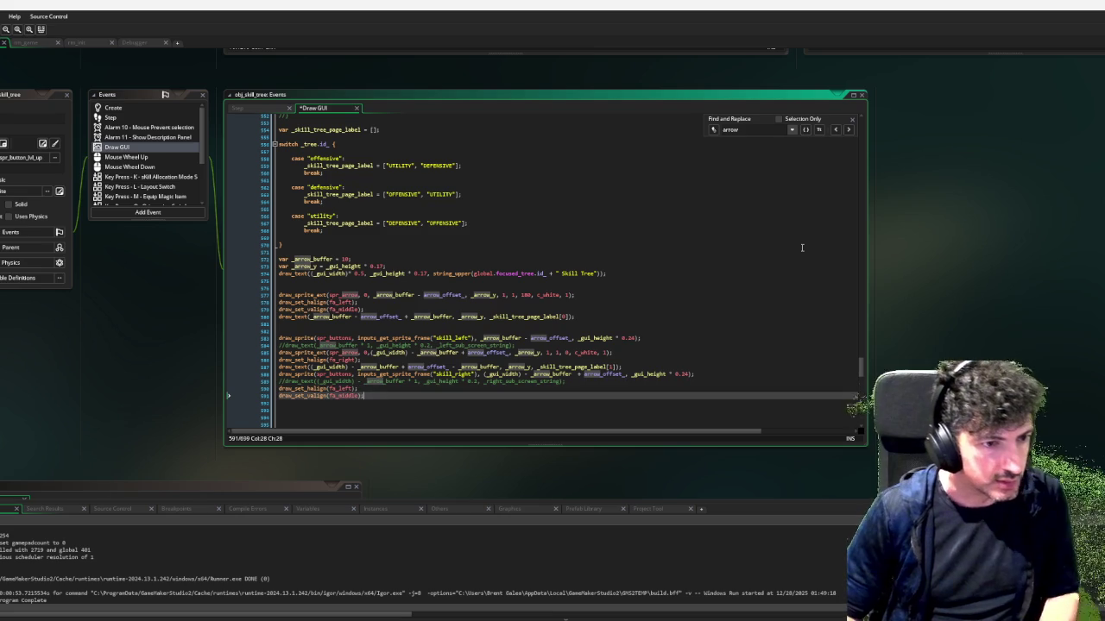
key(Left)
key(Left)
key(Left)
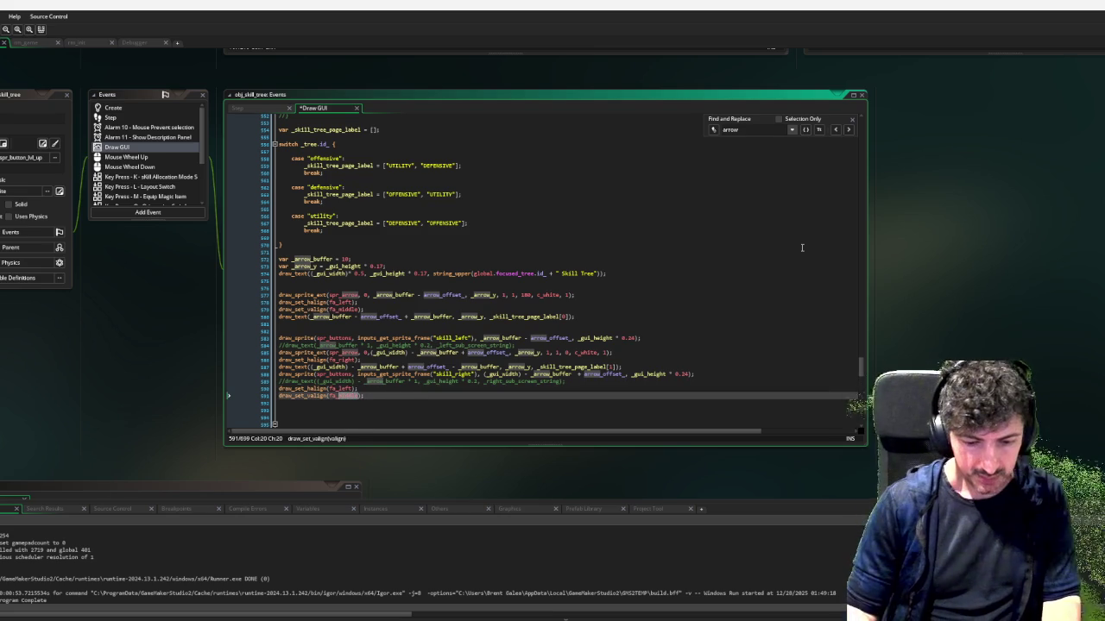
text(top)
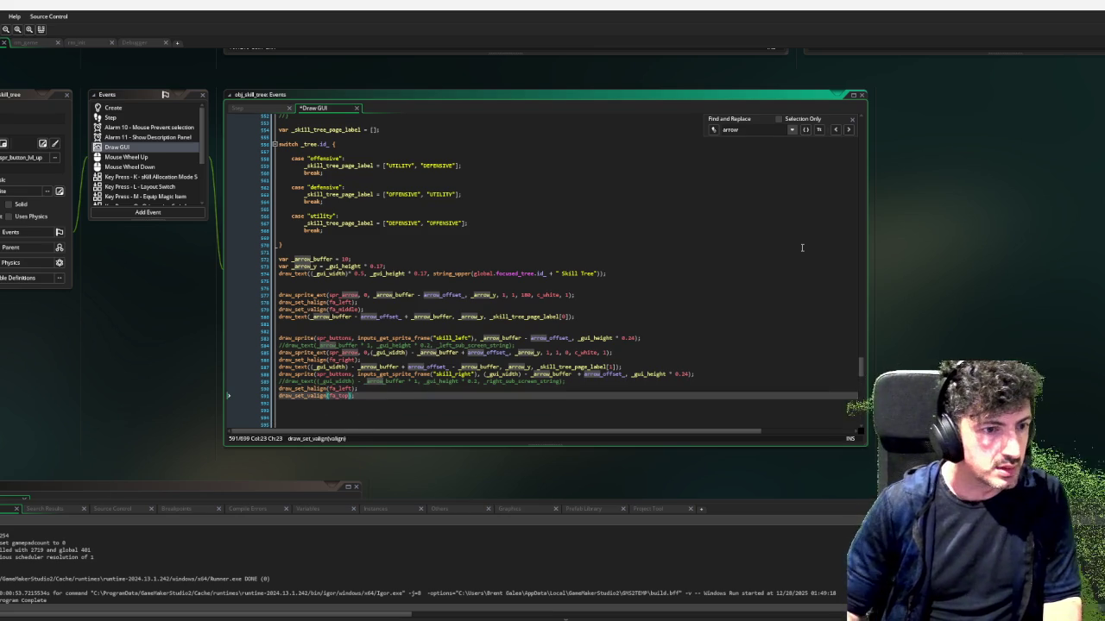
key(Up)
key(Up)
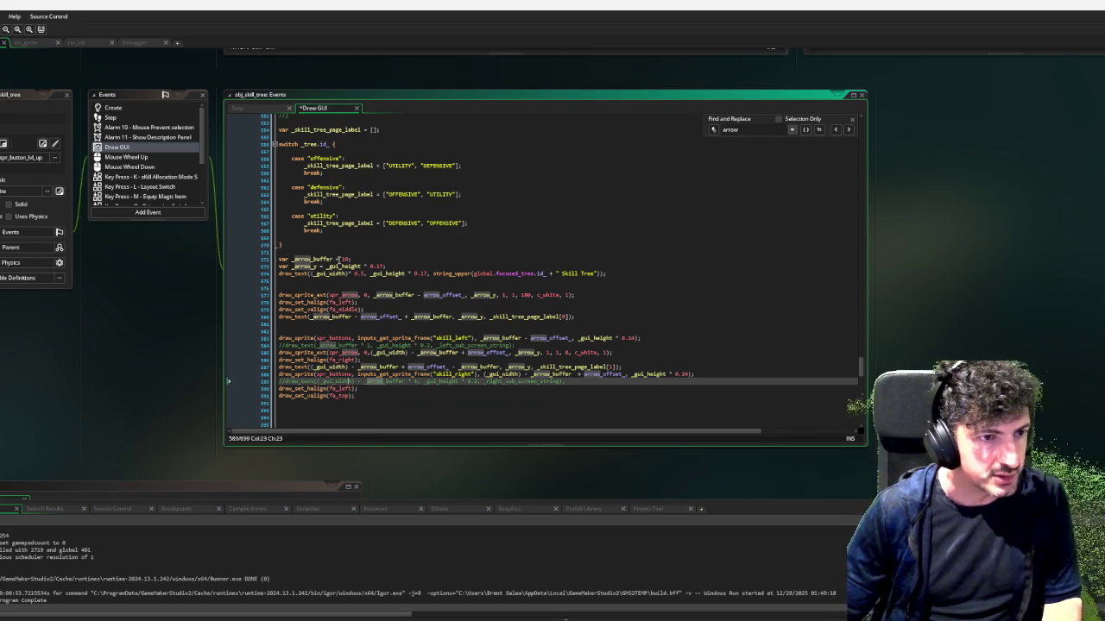
Inspect the _arrow_buffer value on line 572 and the left arrow call, selecting the variable name
click(345, 258)
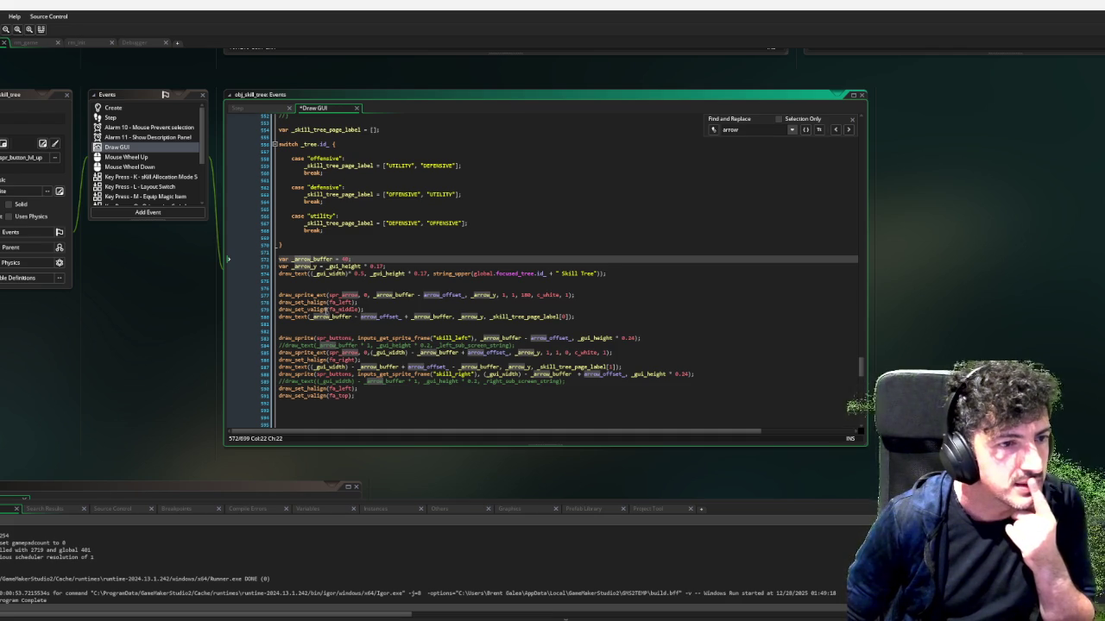
click(440, 295)
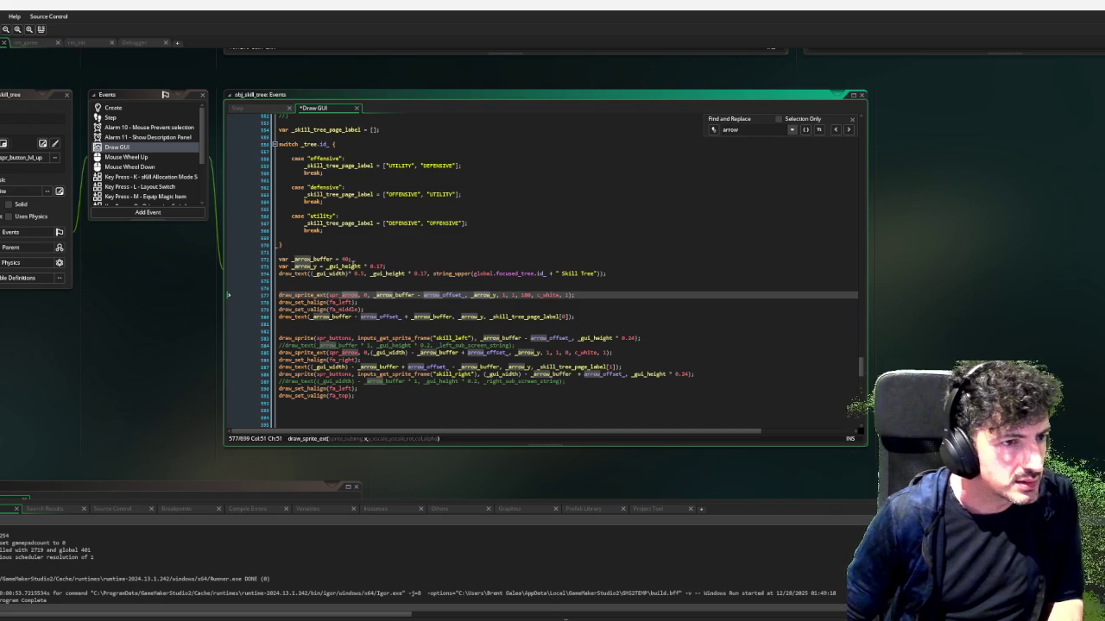
double_click(320, 258)
Search the code for _arrow_buffer, stepping through matches back to line 572
key(ctrl+f)
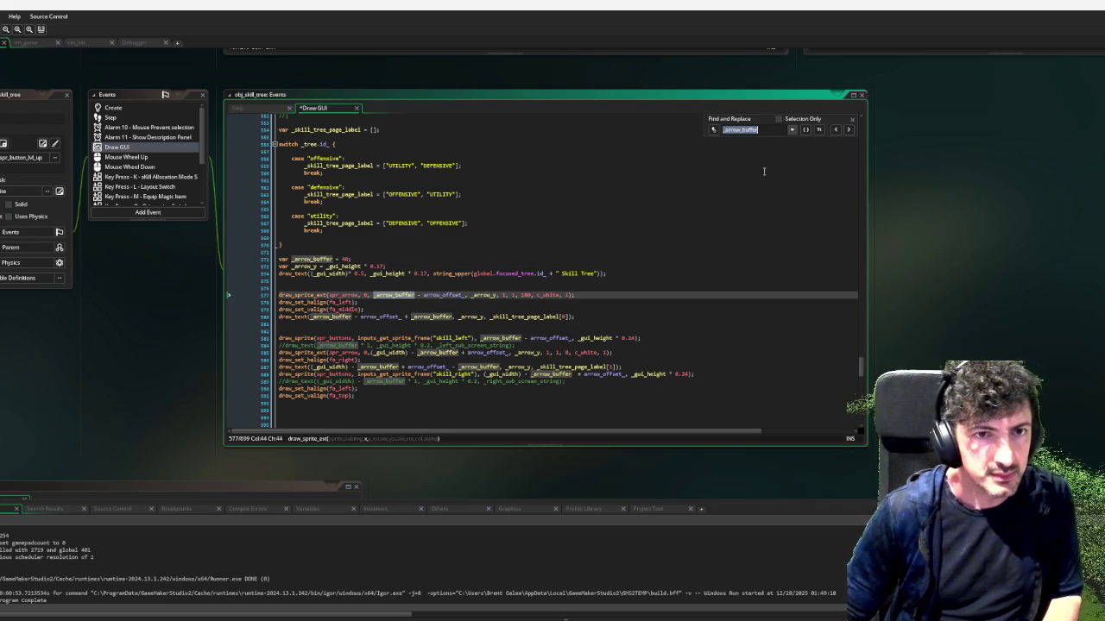
click(837, 130)
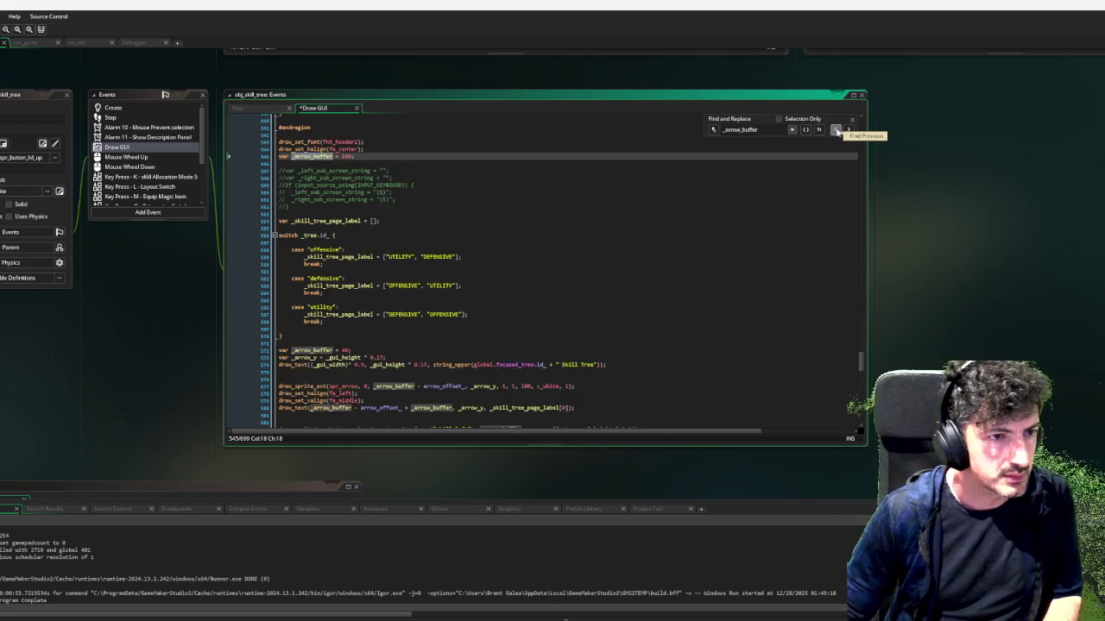
click(837, 131)
click(849, 130)
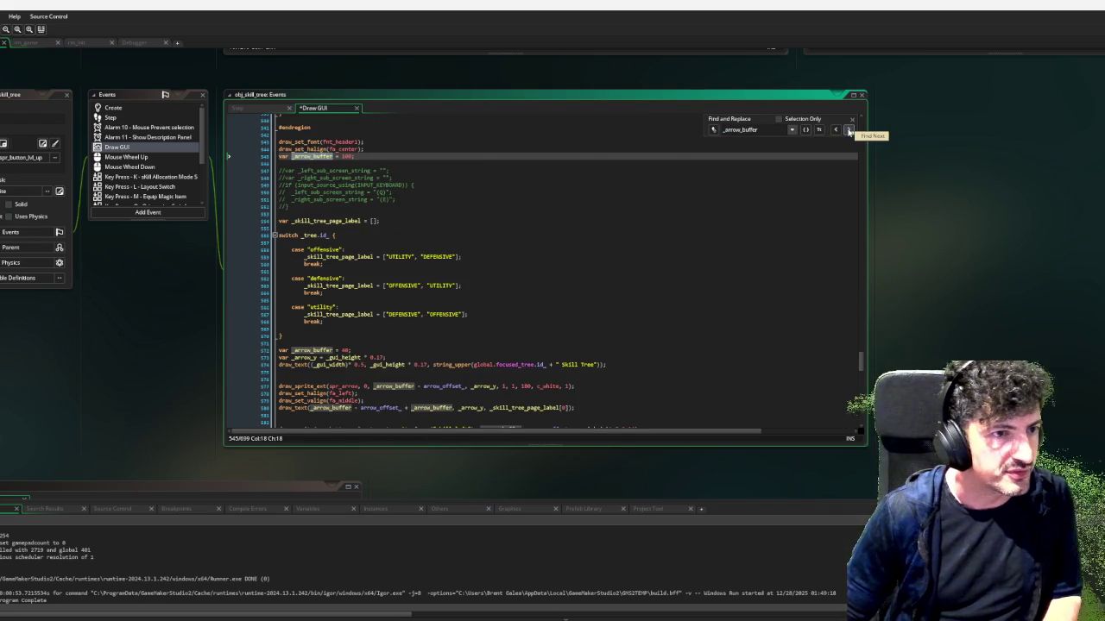
click(848, 130)
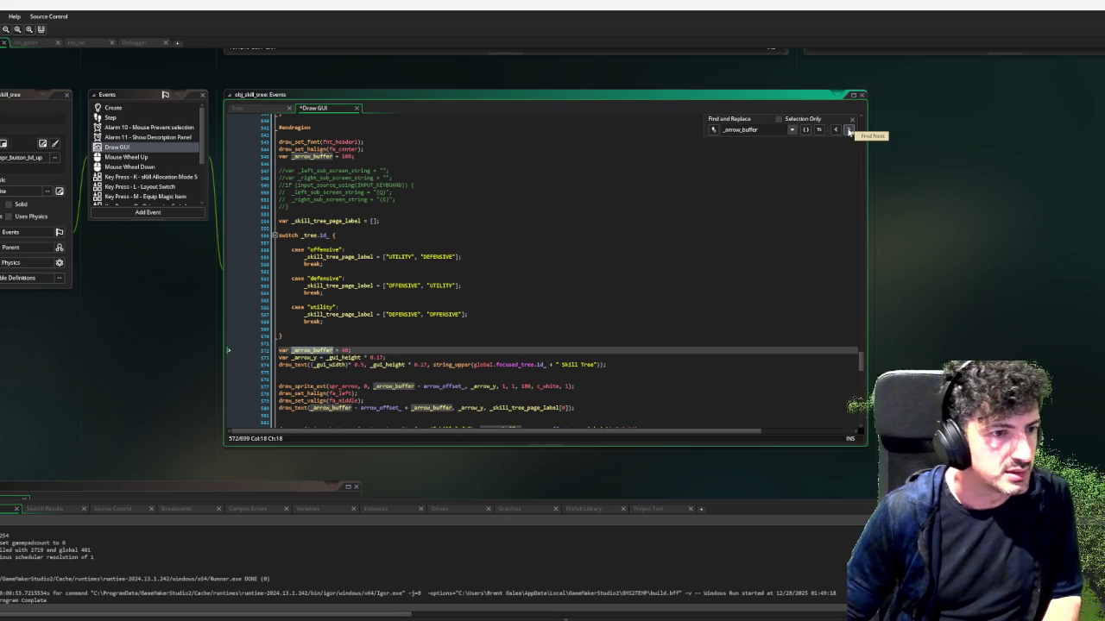
scroll(down, 3)
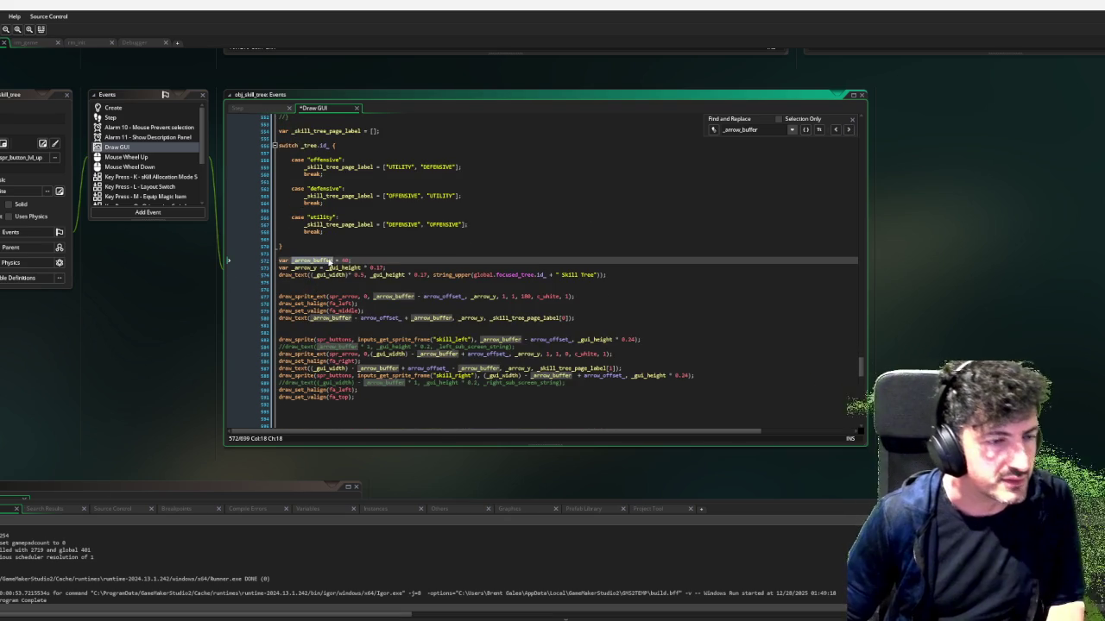
Rename the line 572 variable to _arrow_text_buffer and copy the new name
click(335, 261)
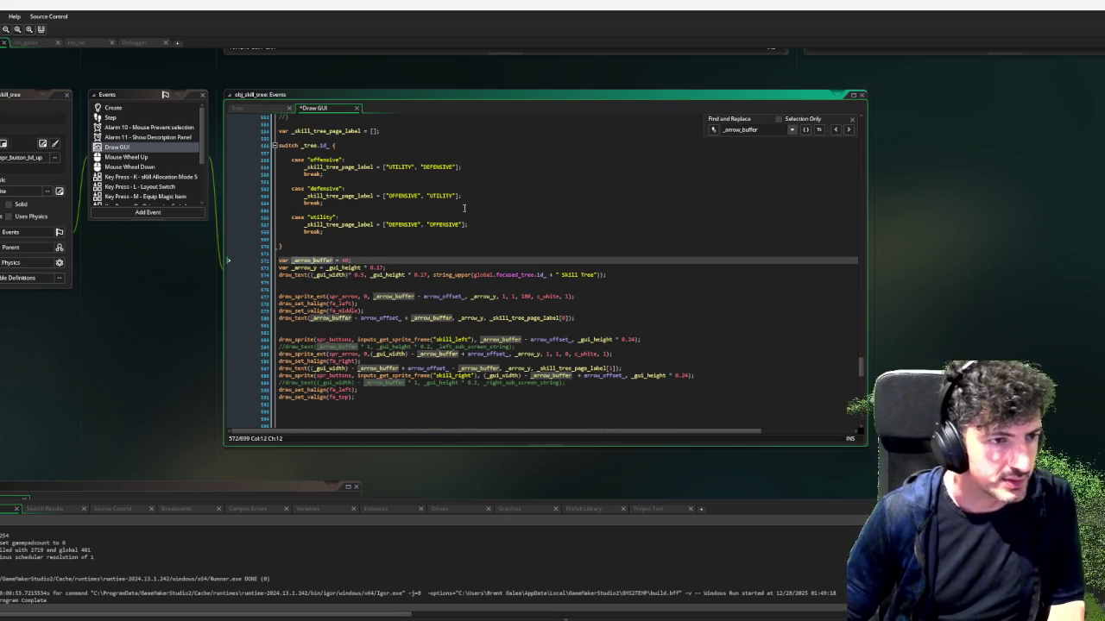
text(text_)
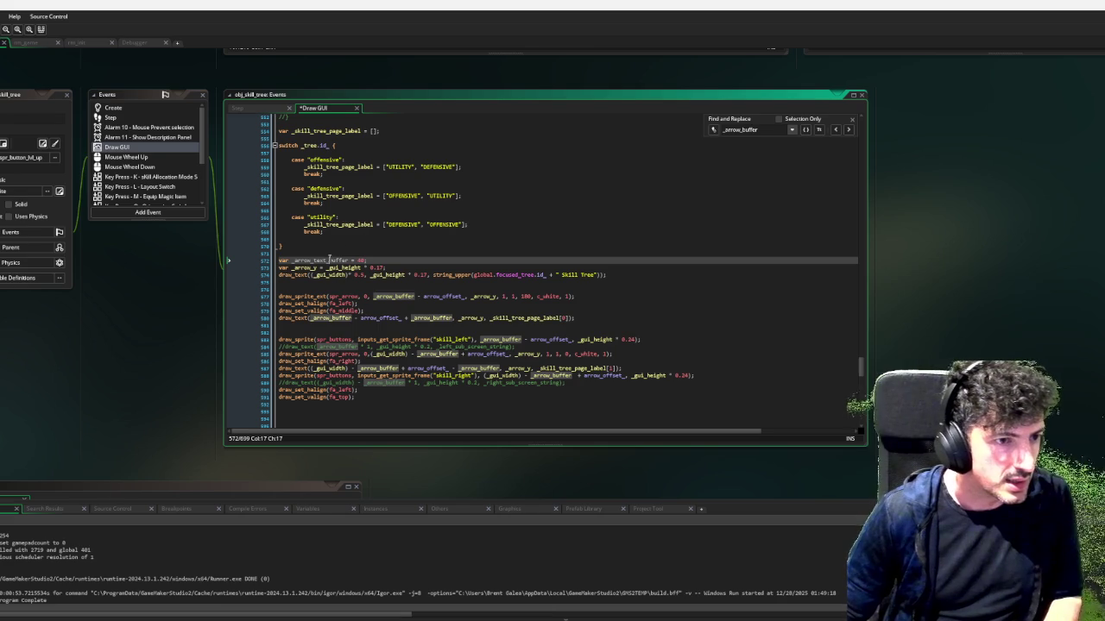
double_click(329, 260)
key(ctrl+c)
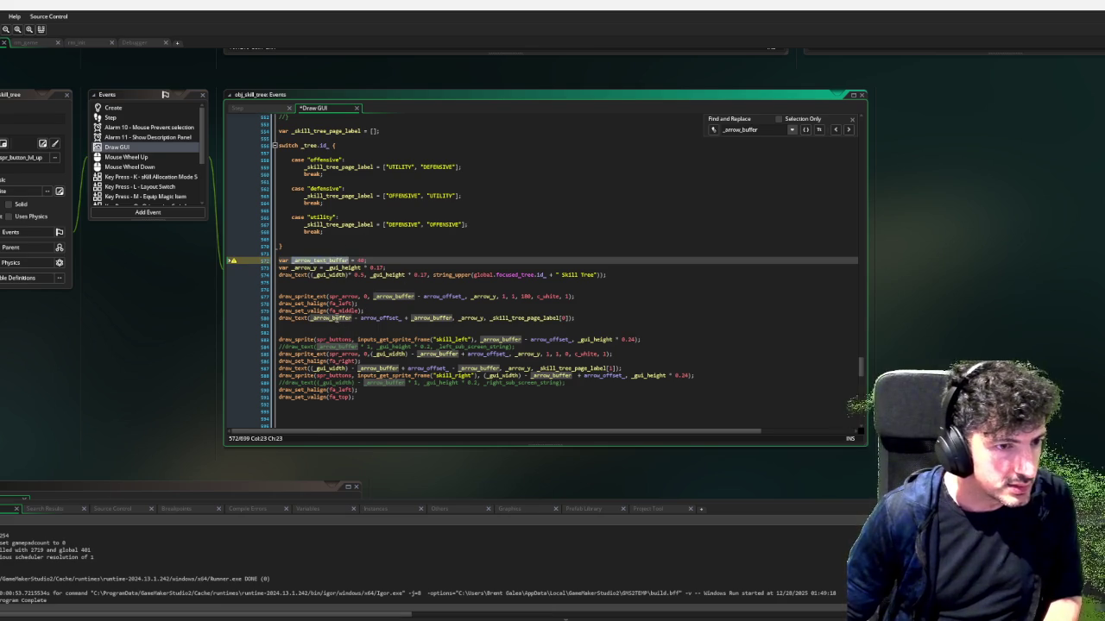
Use _arrow_text_buffer in both label draw_text calls and start a debug run
double_click(332, 318)
key(ctrl+v)
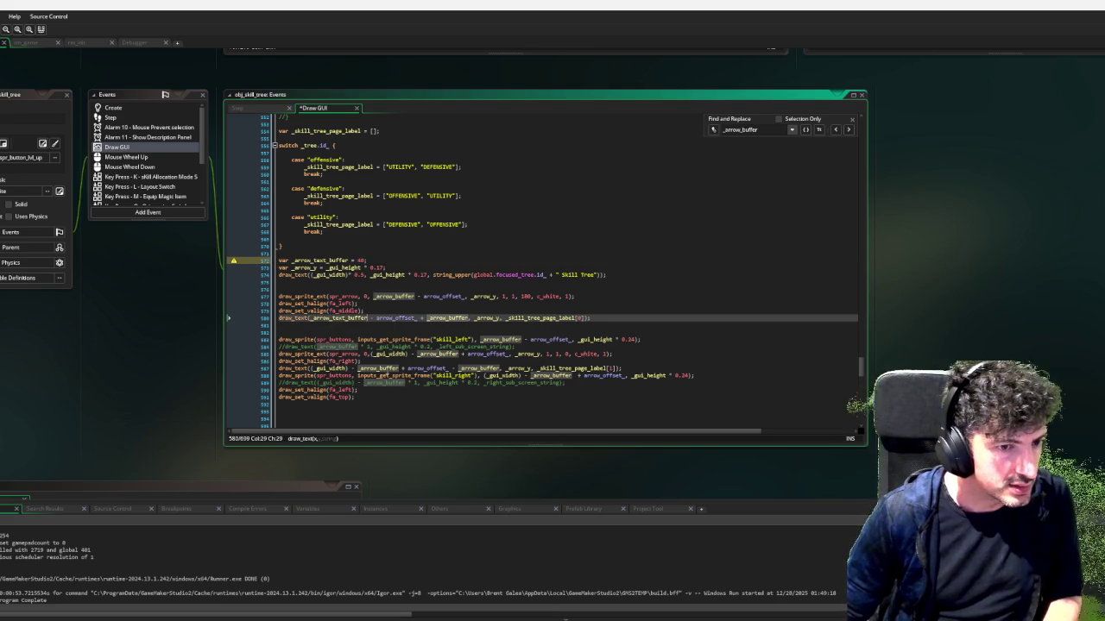
double_click(479, 368)
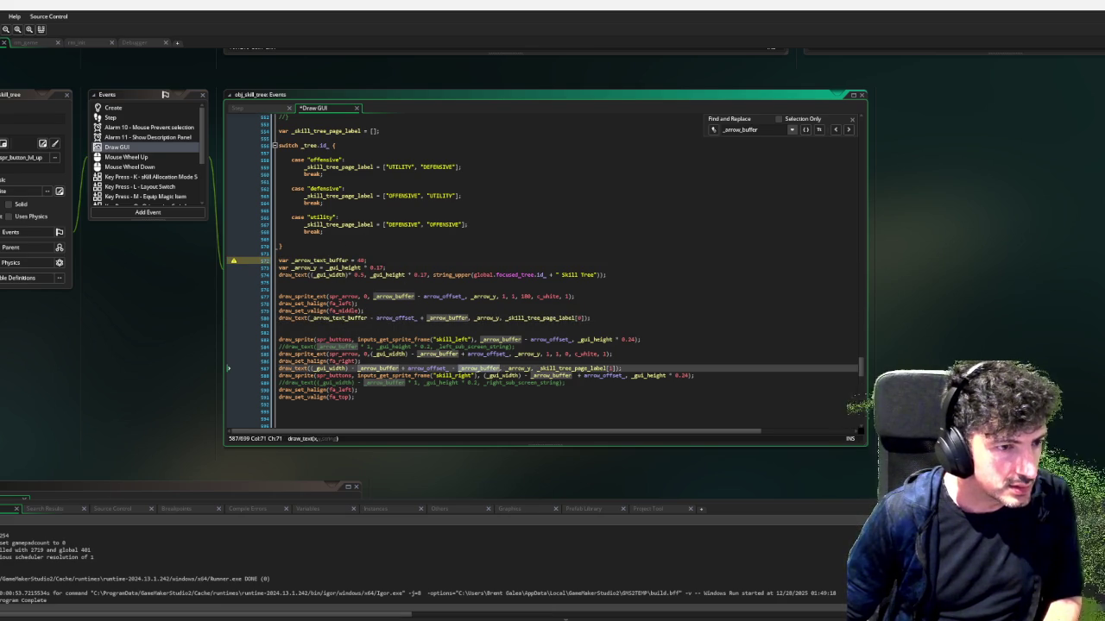
key(ctrl+v)
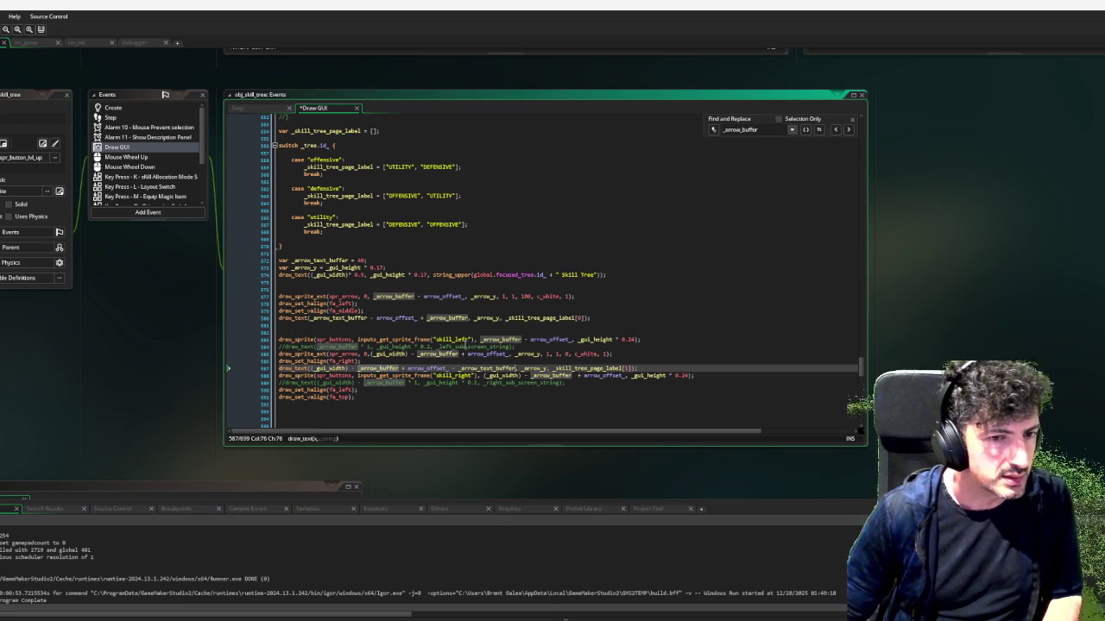
scroll(down, 3)
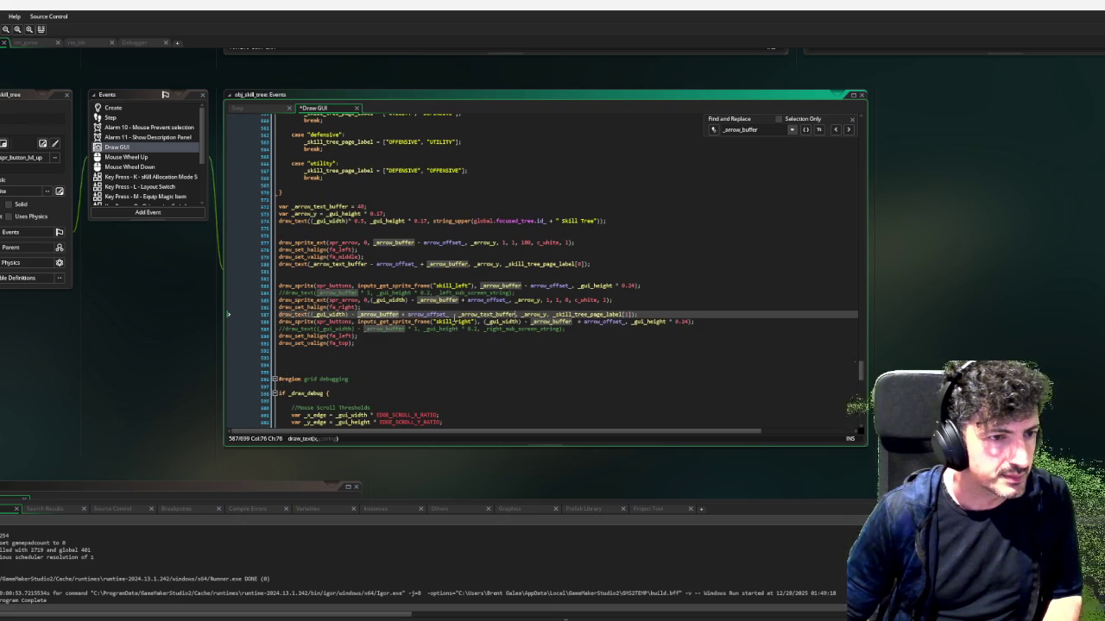
scroll(down, 3)
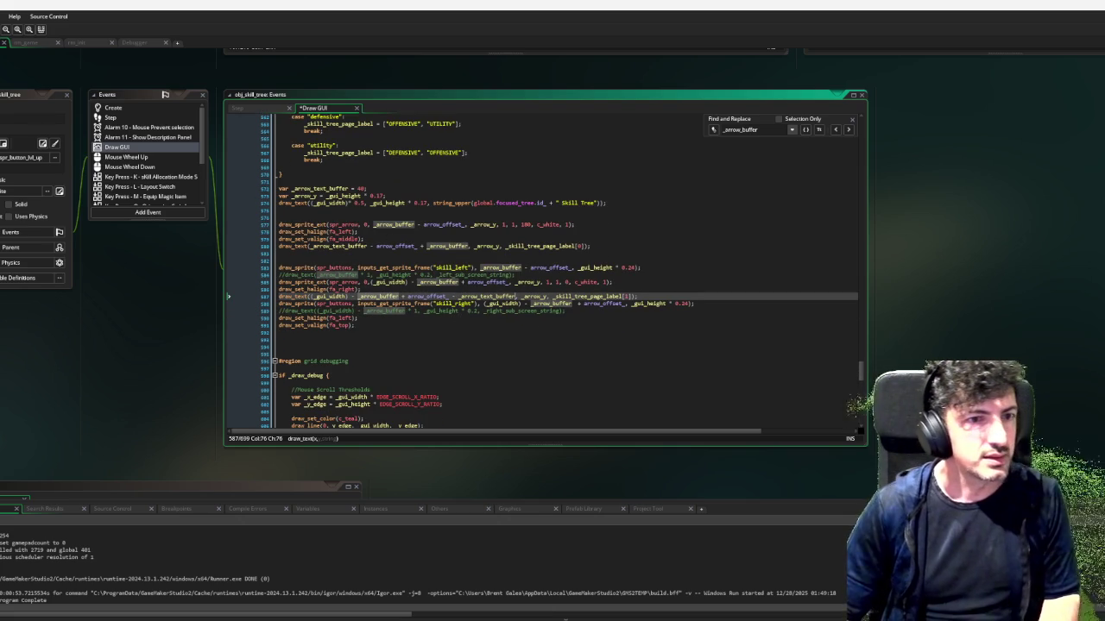
key(F6)
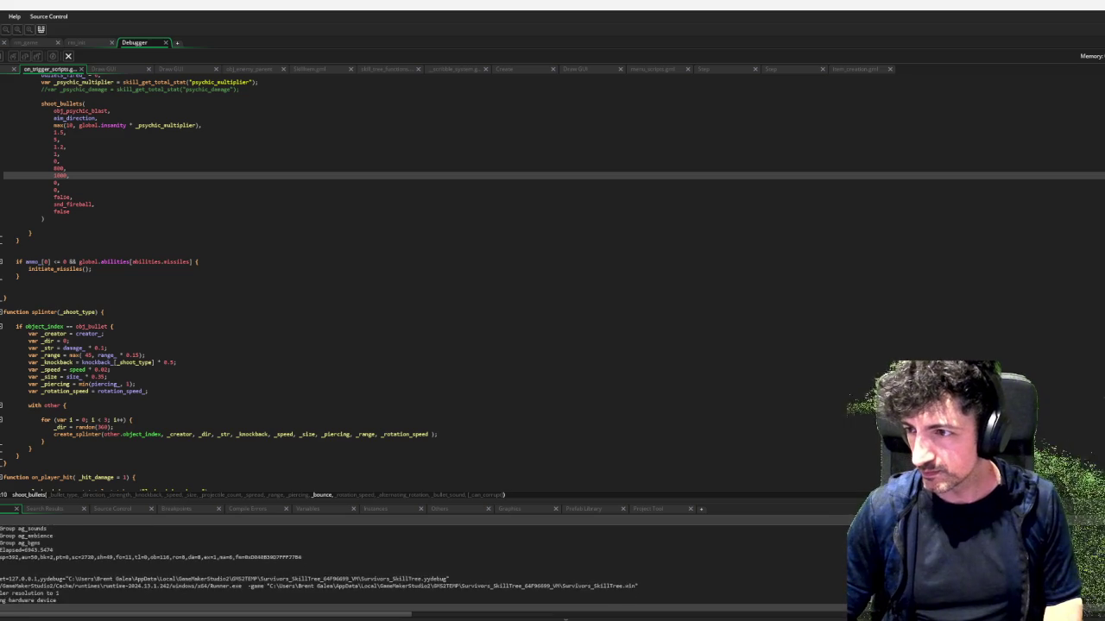
Skip the title menus, pick a character and open the skill tree overlay
key(Return)
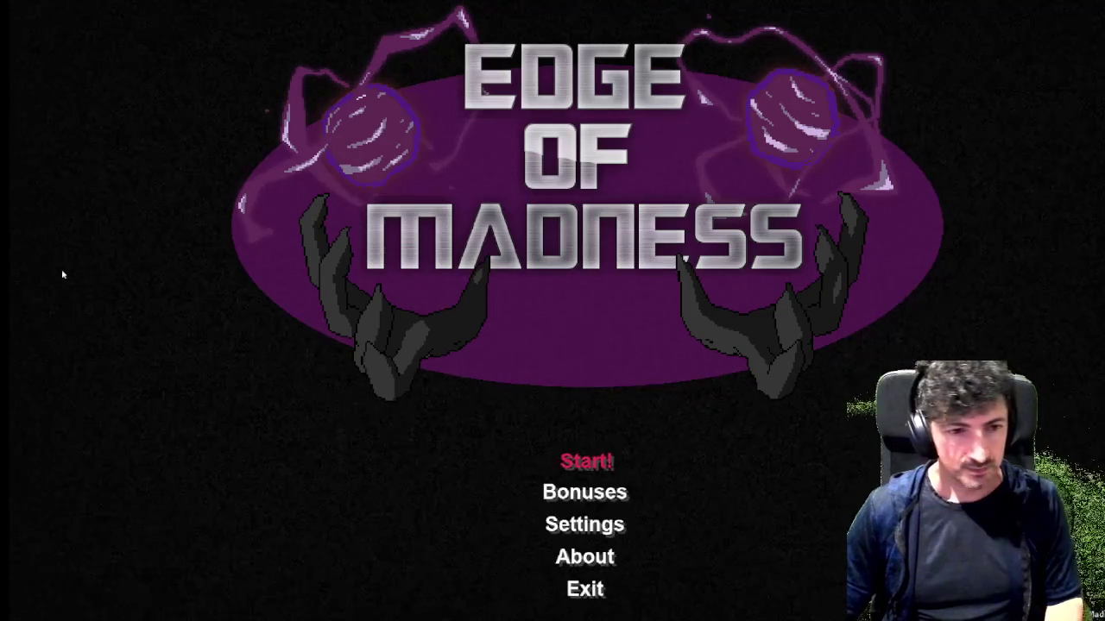
key(Return)
click(128, 315)
key(Tab)
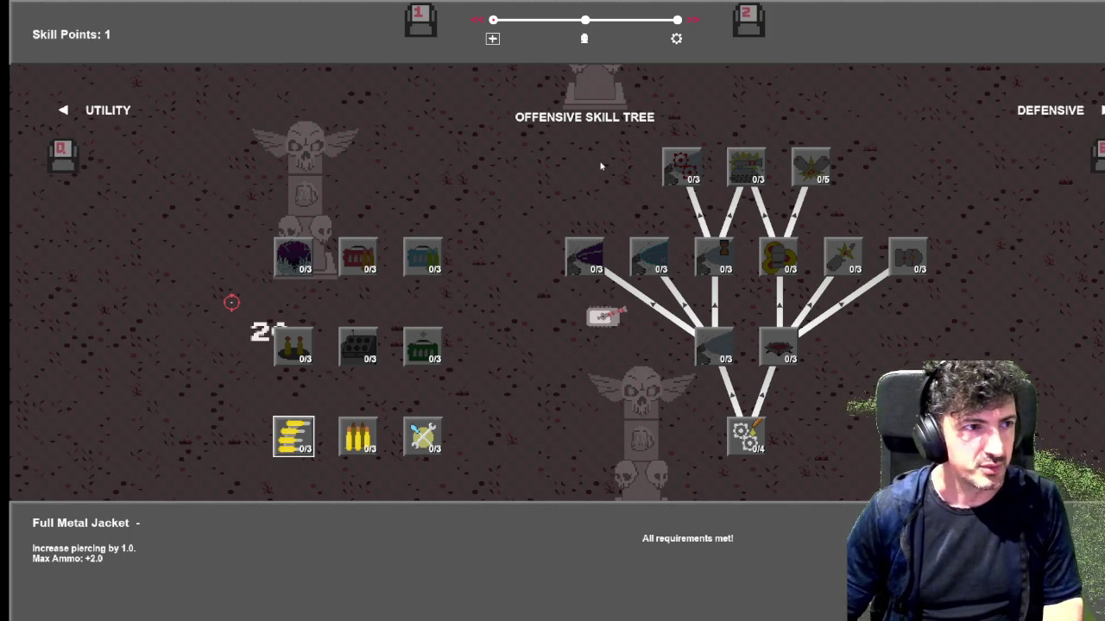
Page back and forth through the Offensive, Defensive and Utility trees with E and Q
key(e)
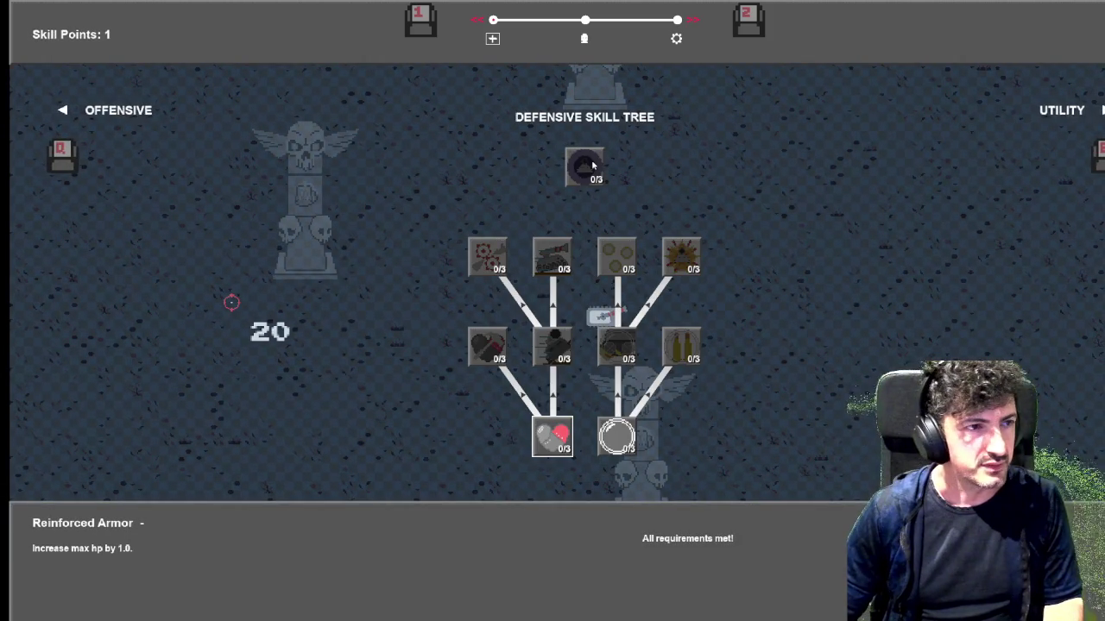
key(e)
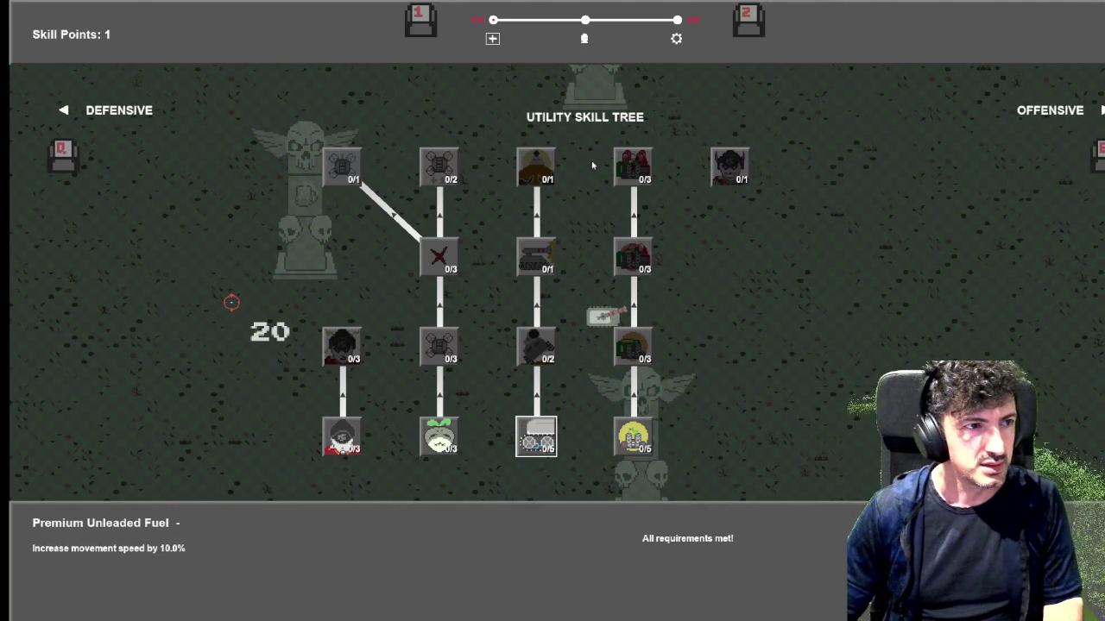
key(q)
key(q)
key(q)
key(q)
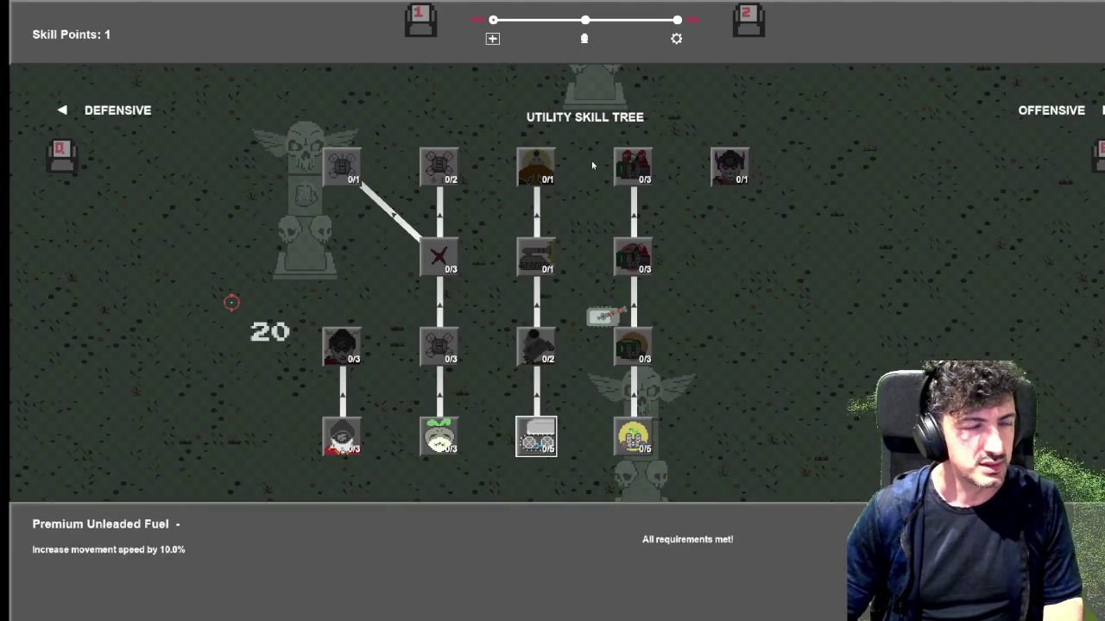
key(e)
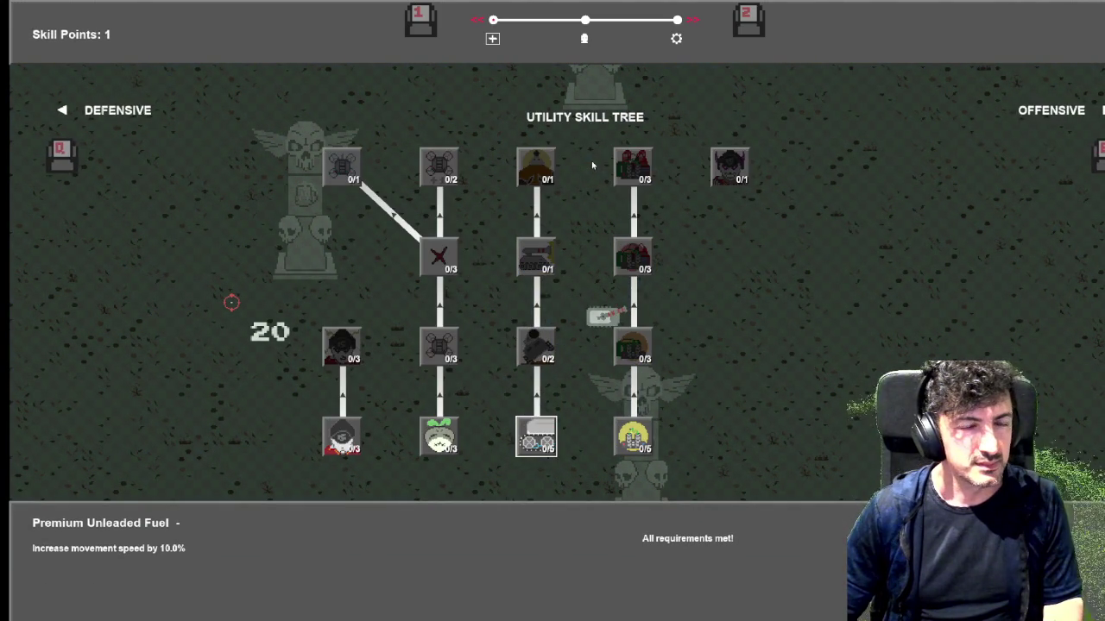
key(e)
key(e)
key(q)
key(e)
key(q)
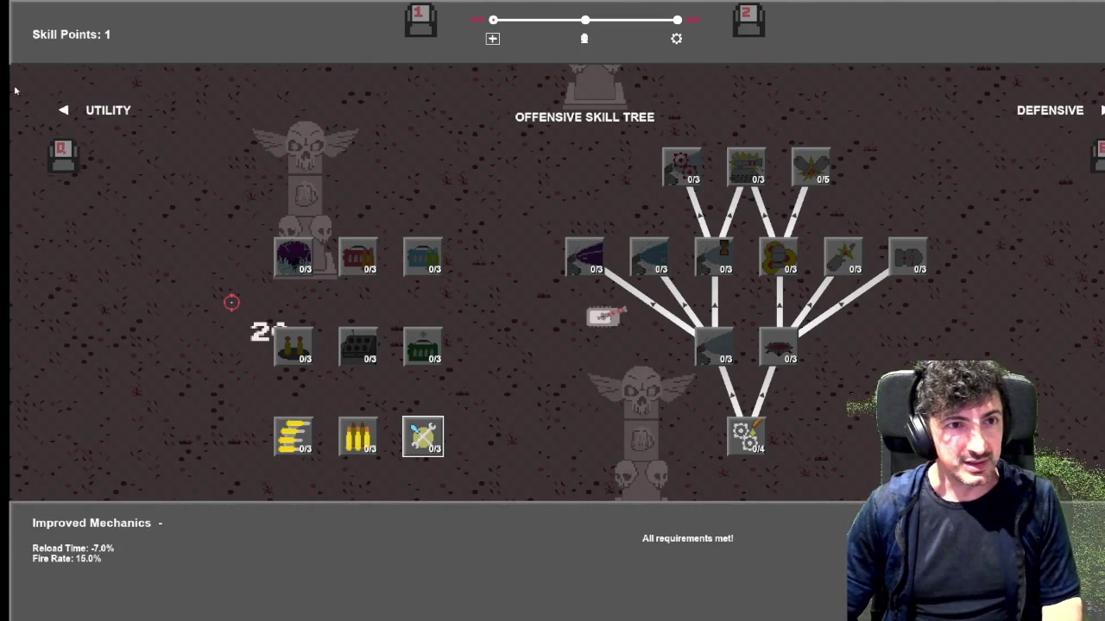
key(e)
key(e)
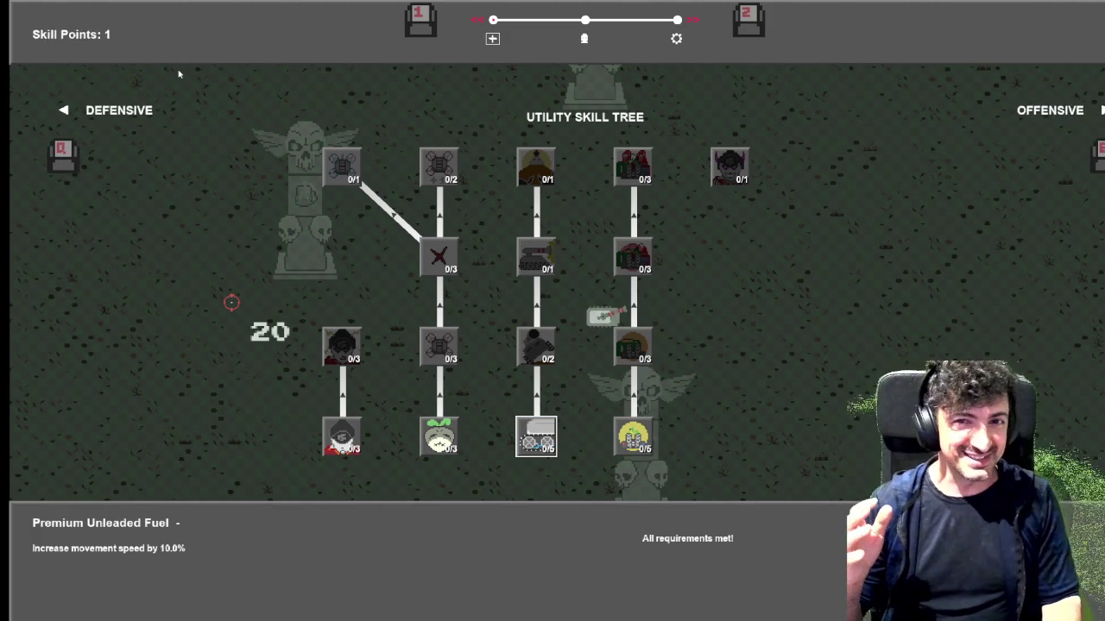
key(q)
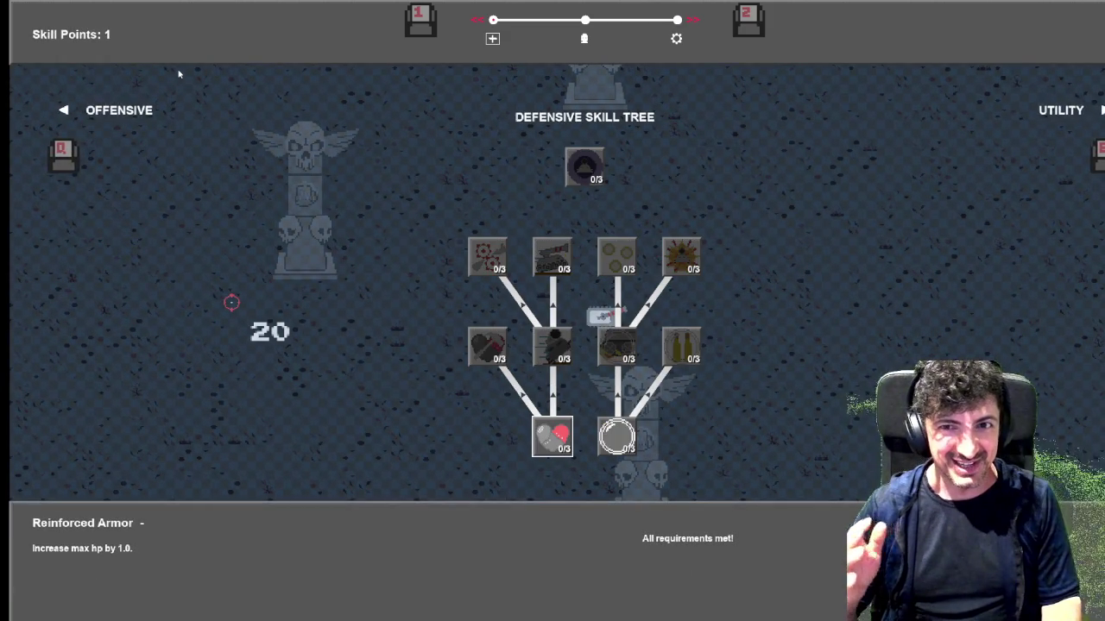
key(q)
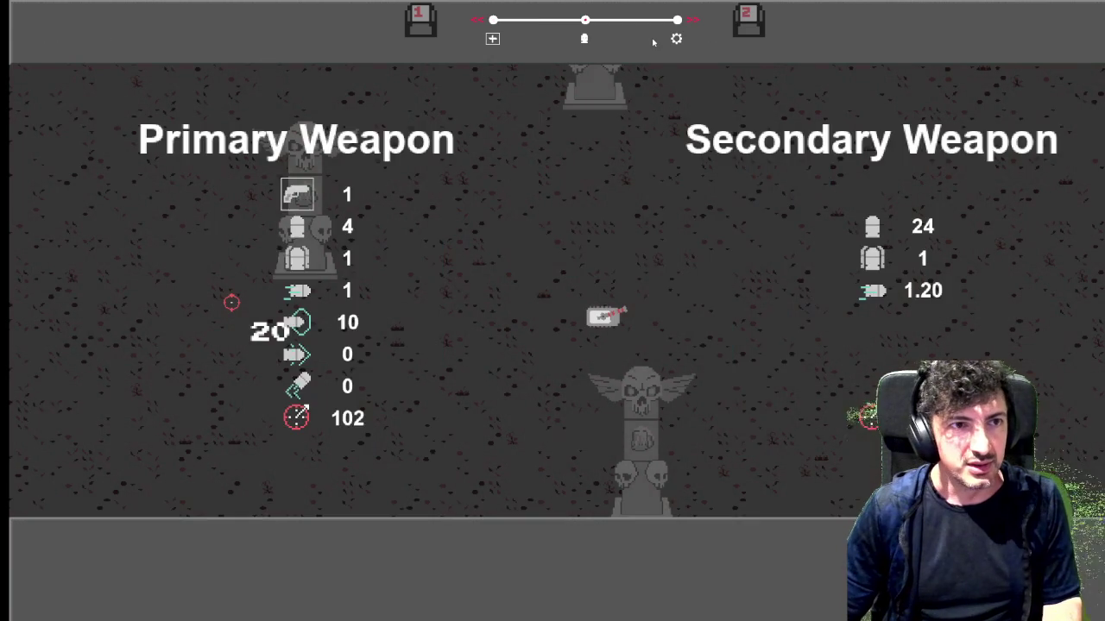
Flip between the weapon stats view and the pause menu in the running game
key(Tab)
key(Escape)
key(Escape)
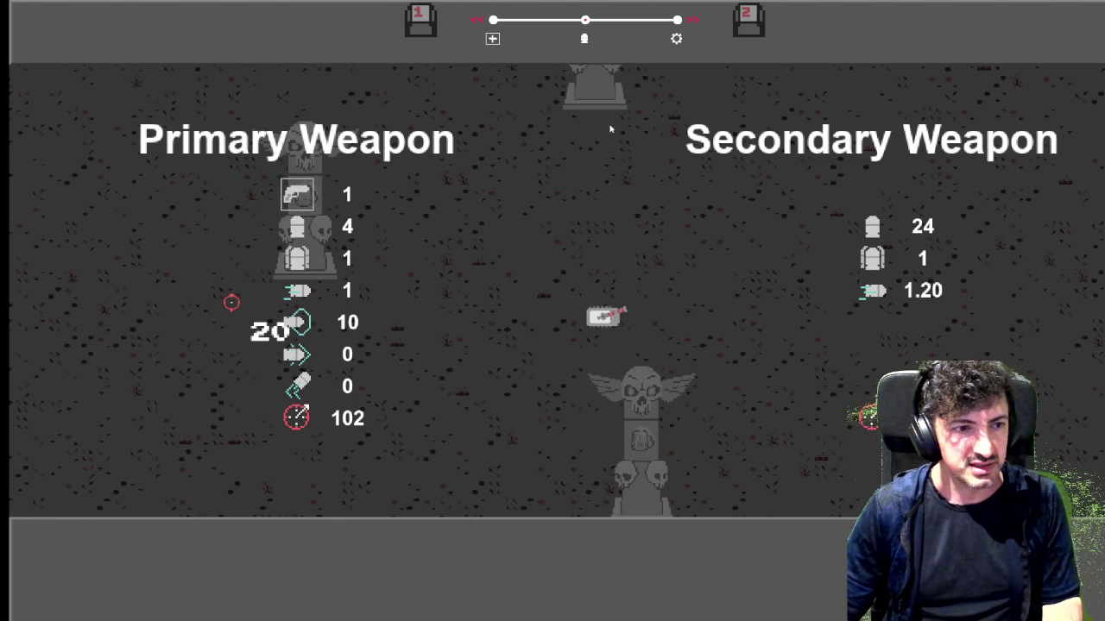
key(1)
key(2)
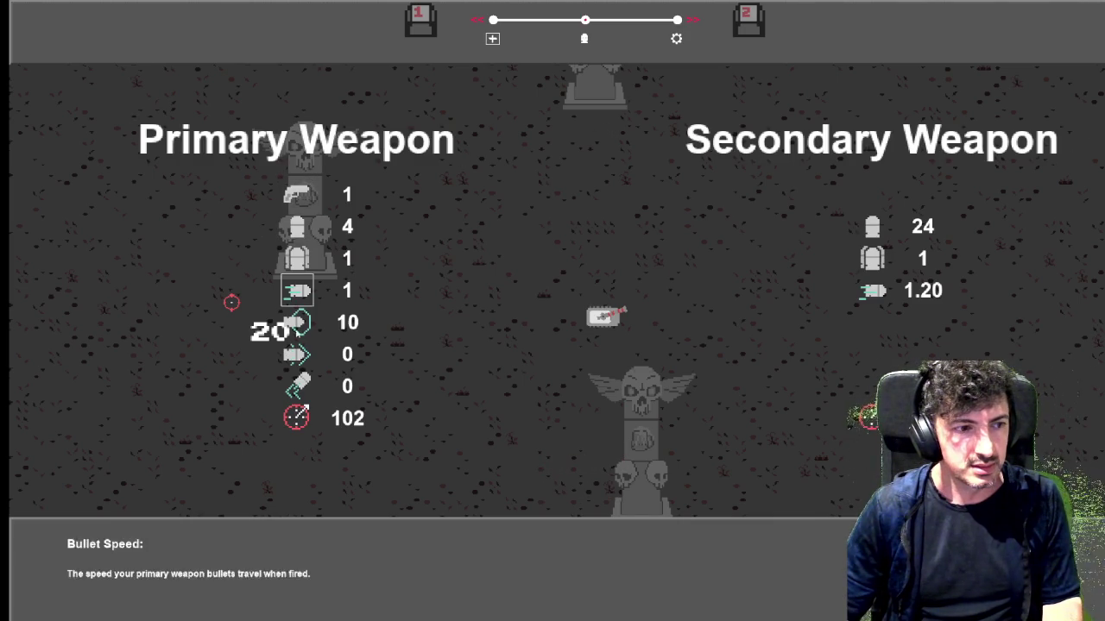
mouse_move(873, 390)
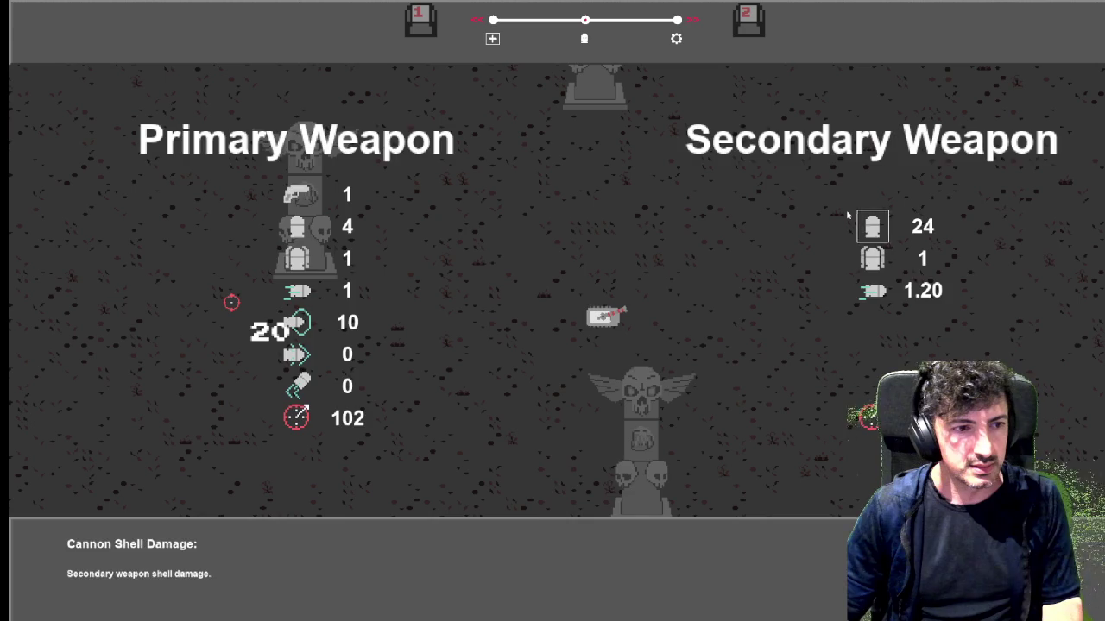
key(1)
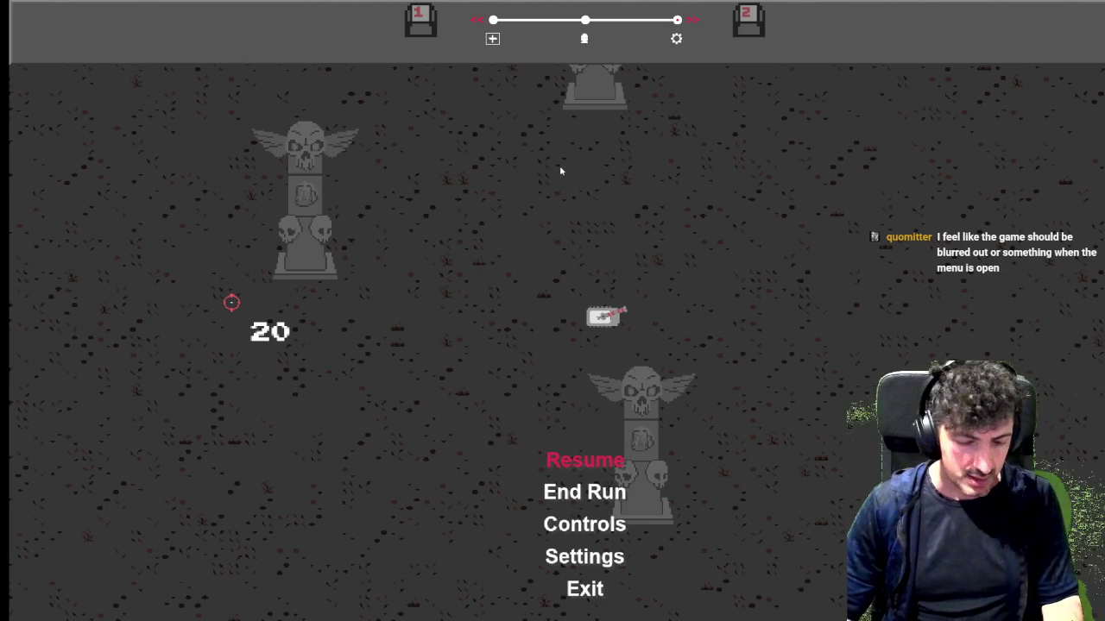
Cycle with Tab and Shift+Tab between weapon stats and the Offensive skill tree
key(Tab)
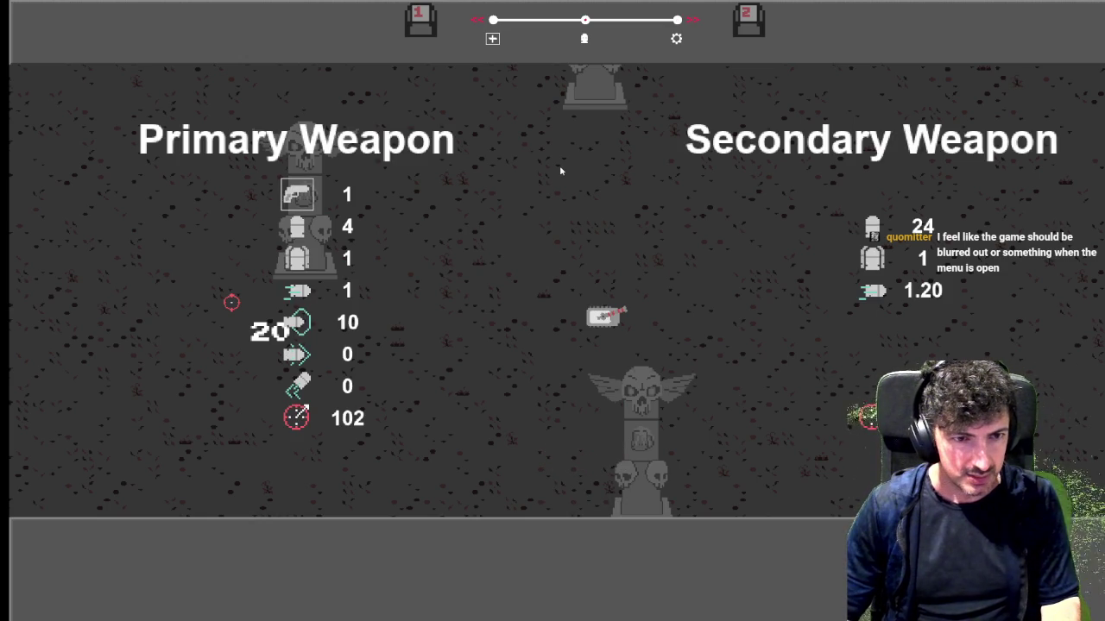
key(Tab)
key(shift+Tab)
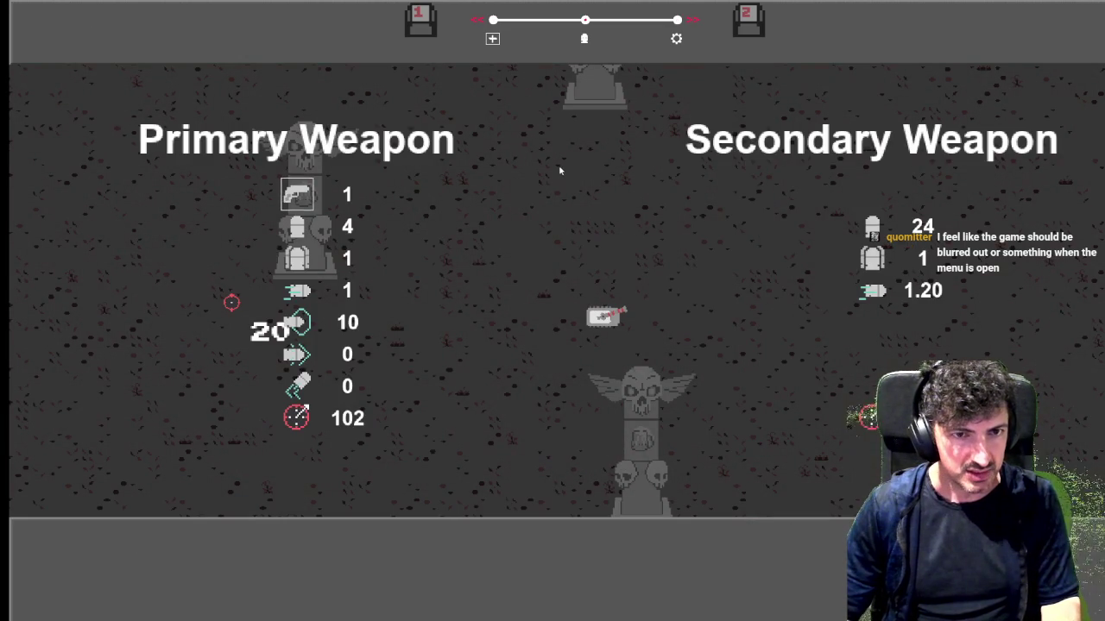
key(shift+Tab)
key(Tab)
key(Tab)
key(shift+Tab)
key(Tab)
key(shift+Tab)
key(Tab)
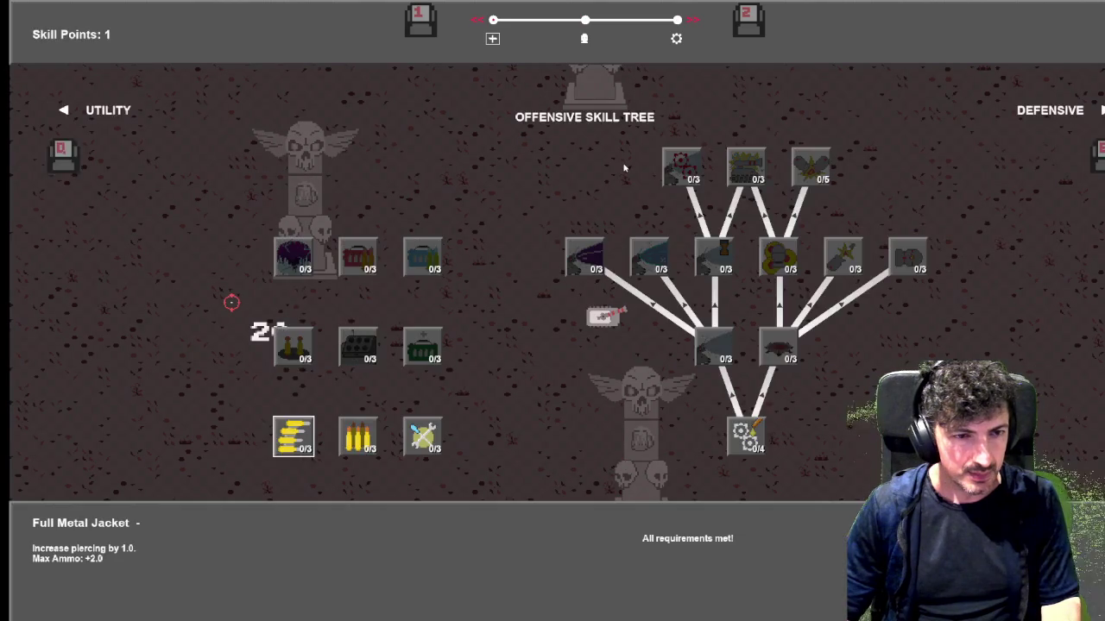
key(shift+Tab)
key(Tab)
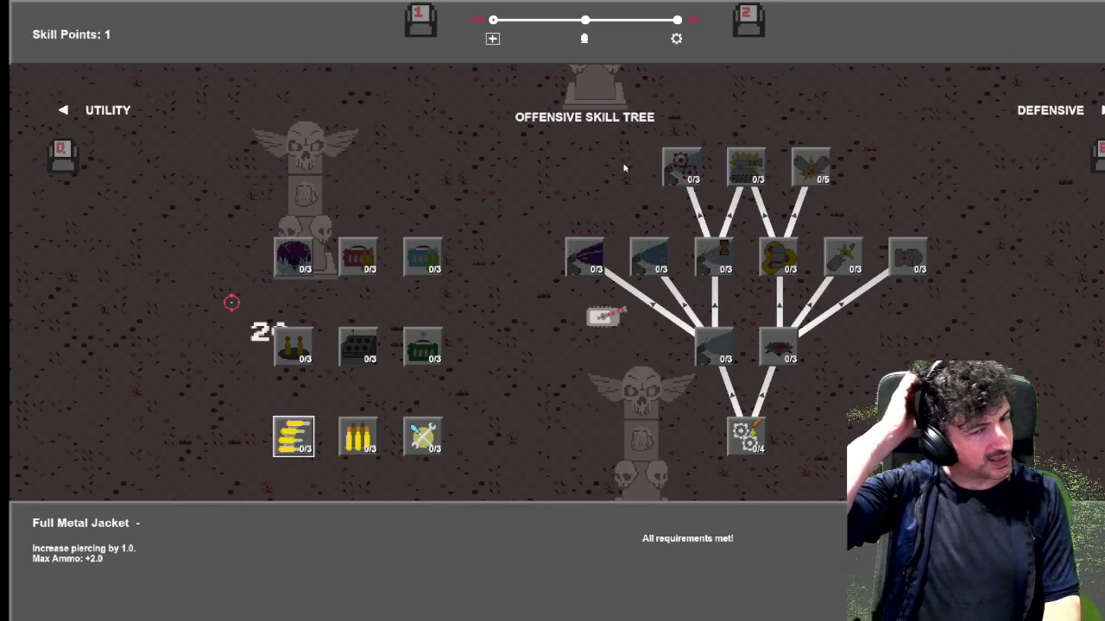
key(shift+Tab)
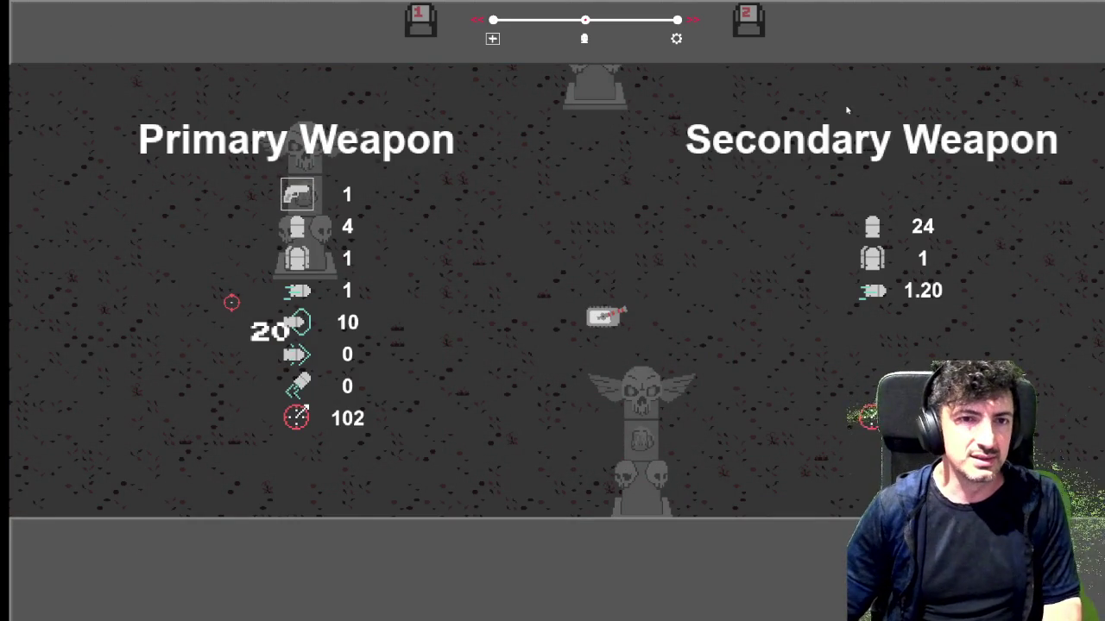
key(Tab)
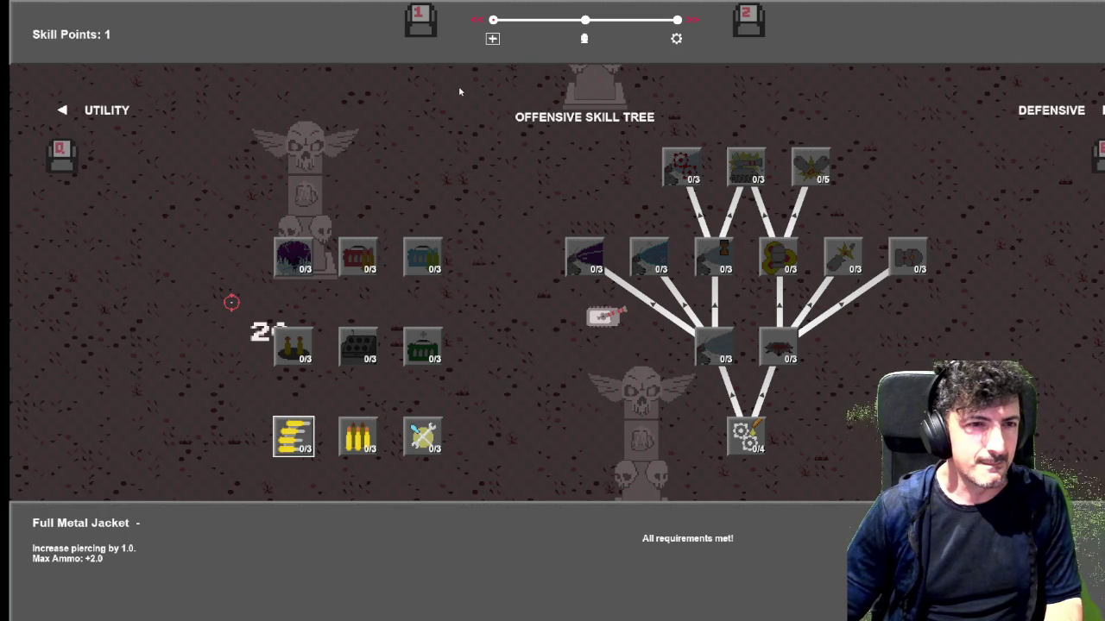
Cycle through skill tree, weapon stats and pause menu, ending on the Offensive skill tree
key(1)
key(2)
key(2)
key(2)
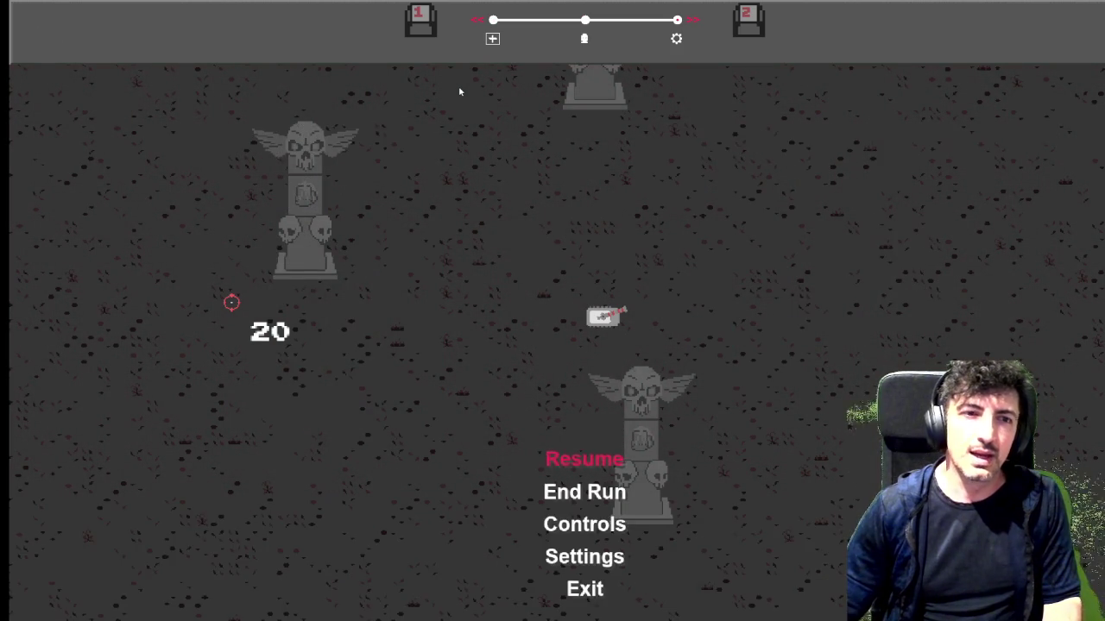
key(1)
key(1)
key(1)
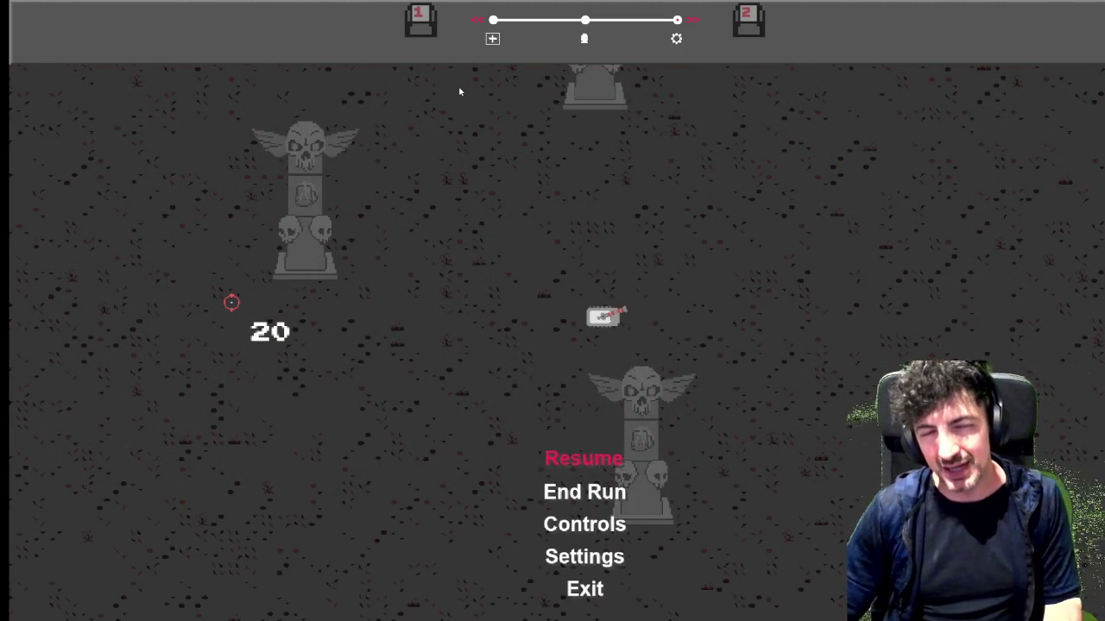
click(758, 14)
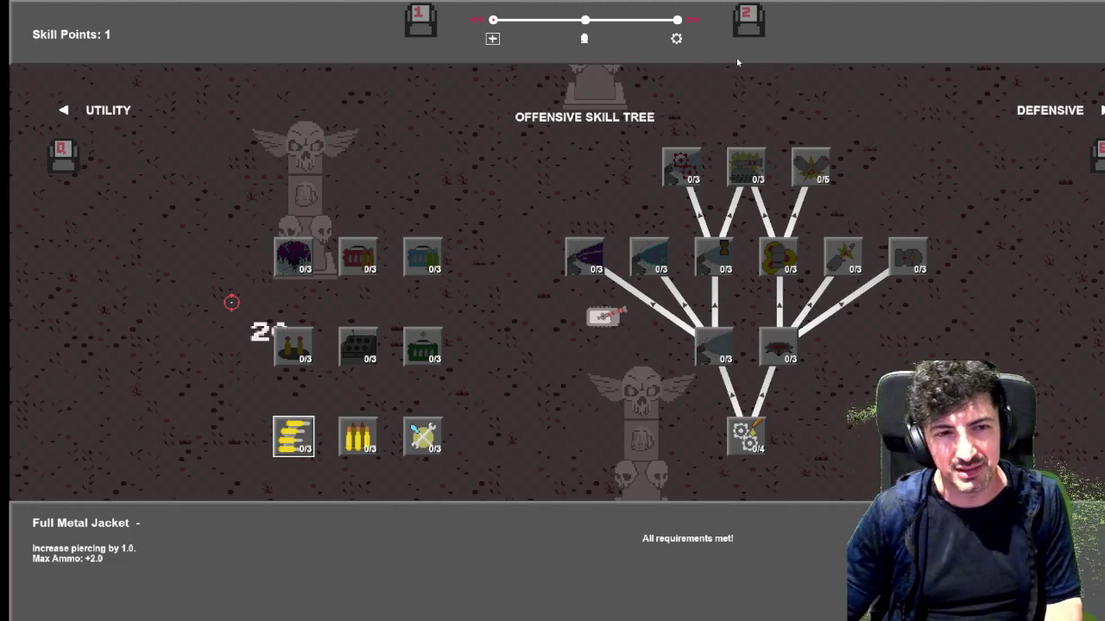
key(2)
key(2)
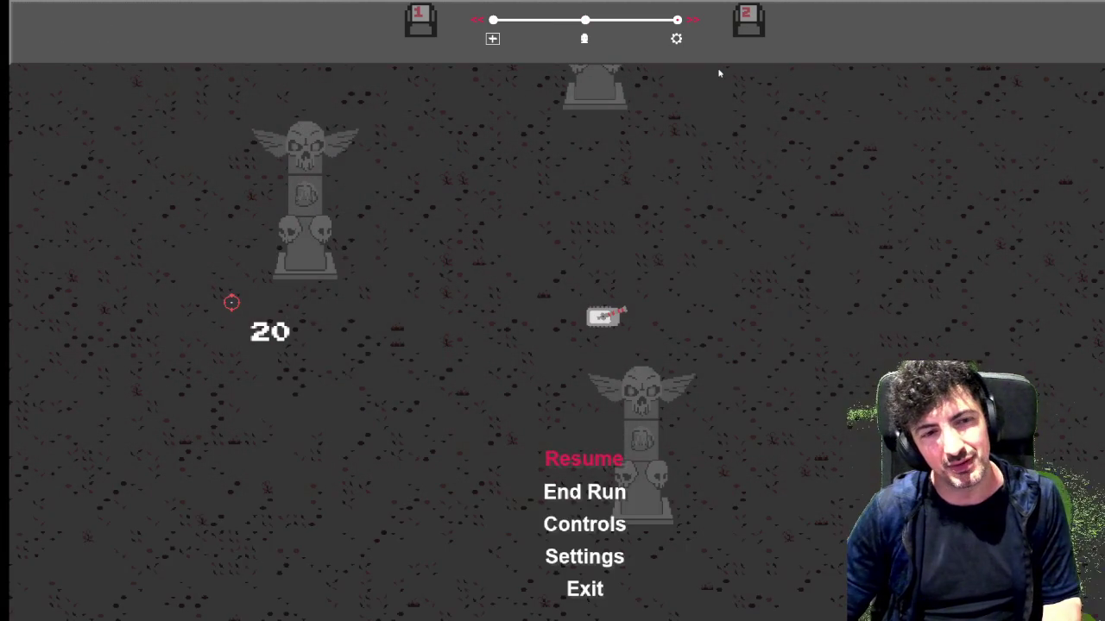
key(2)
key(2)
key(1)
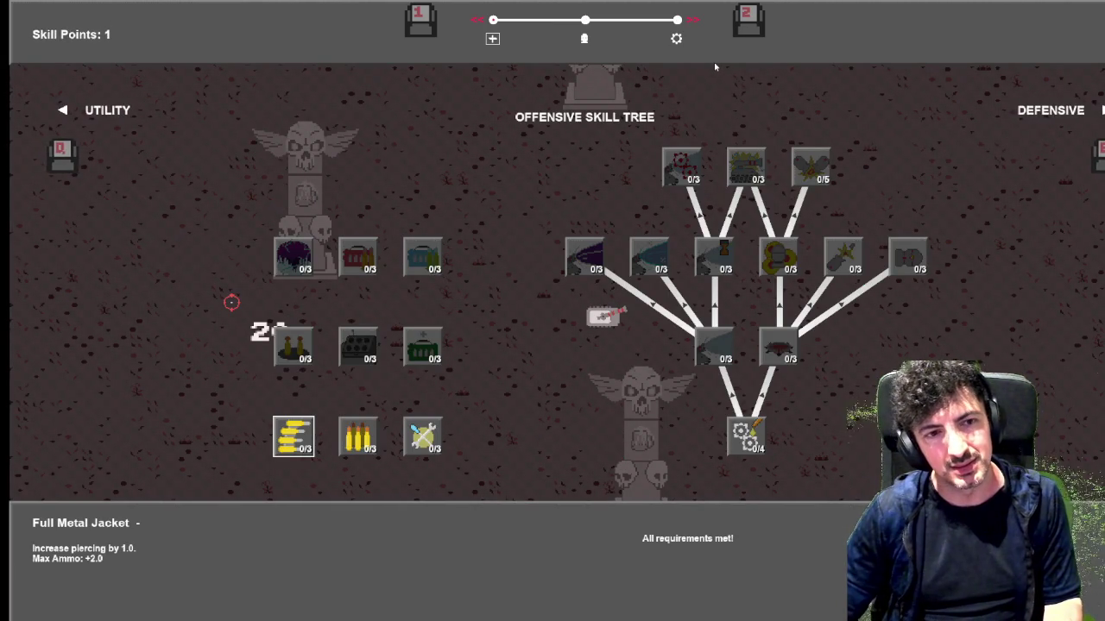
key(2)
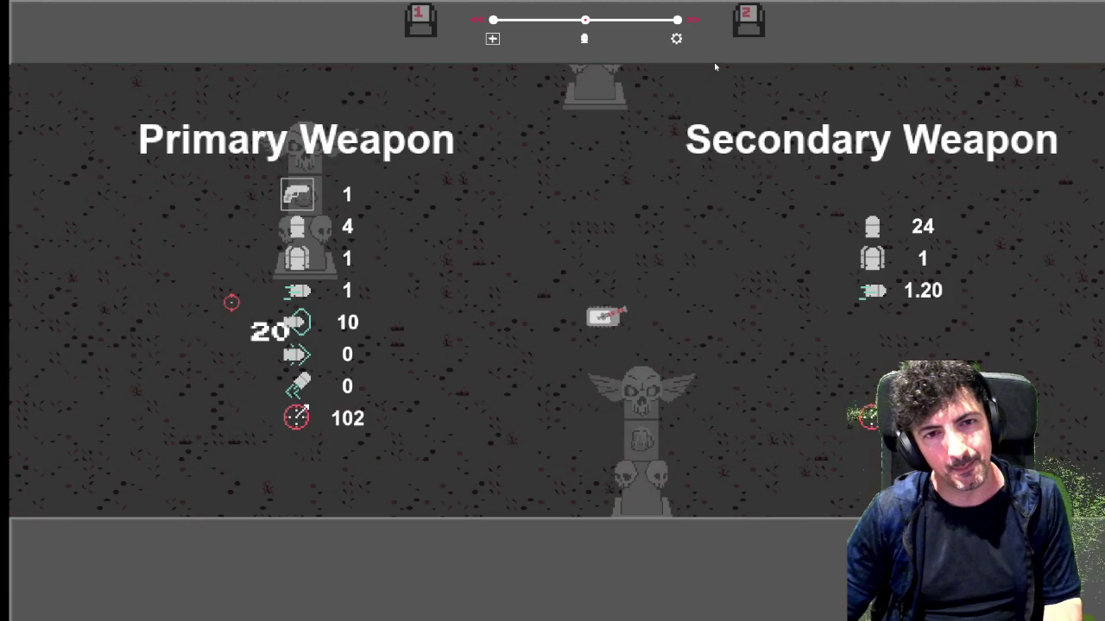
key(2)
key(2)
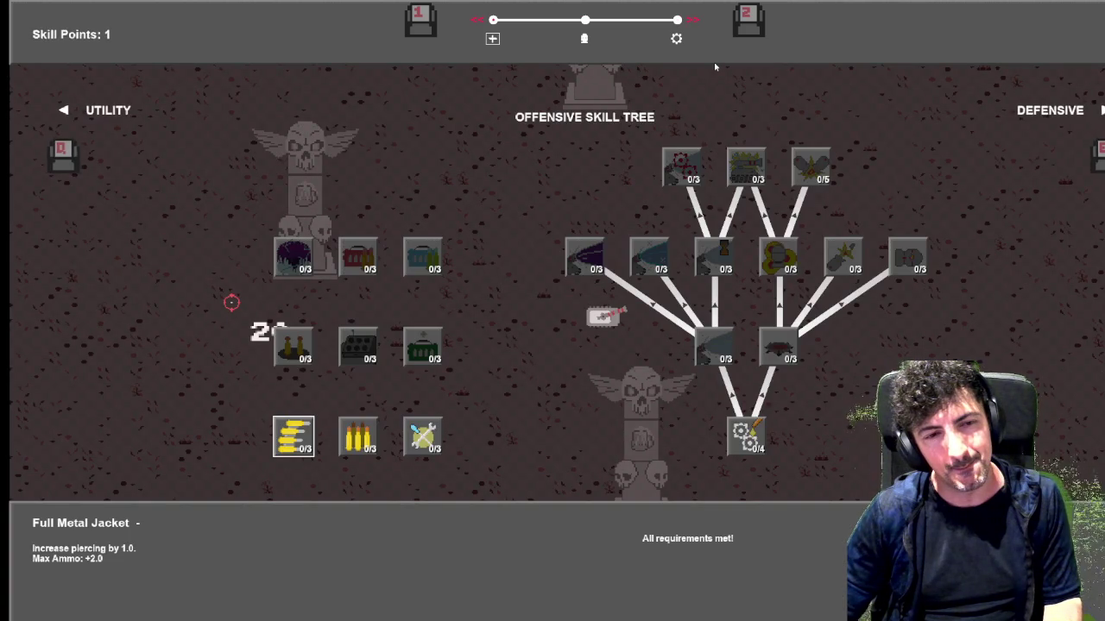
key(Escape)
key(Escape)
key(Escape)
key(Escape)
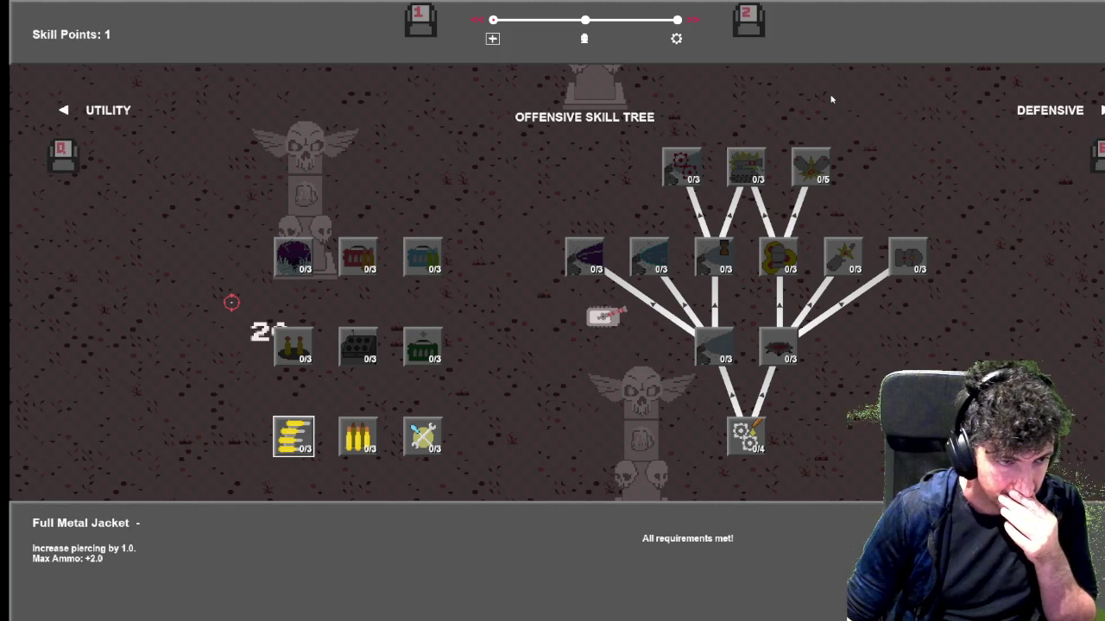
Read several Offensive skill descriptions, then close the test build with Alt+F4
mouse_move(414, 261)
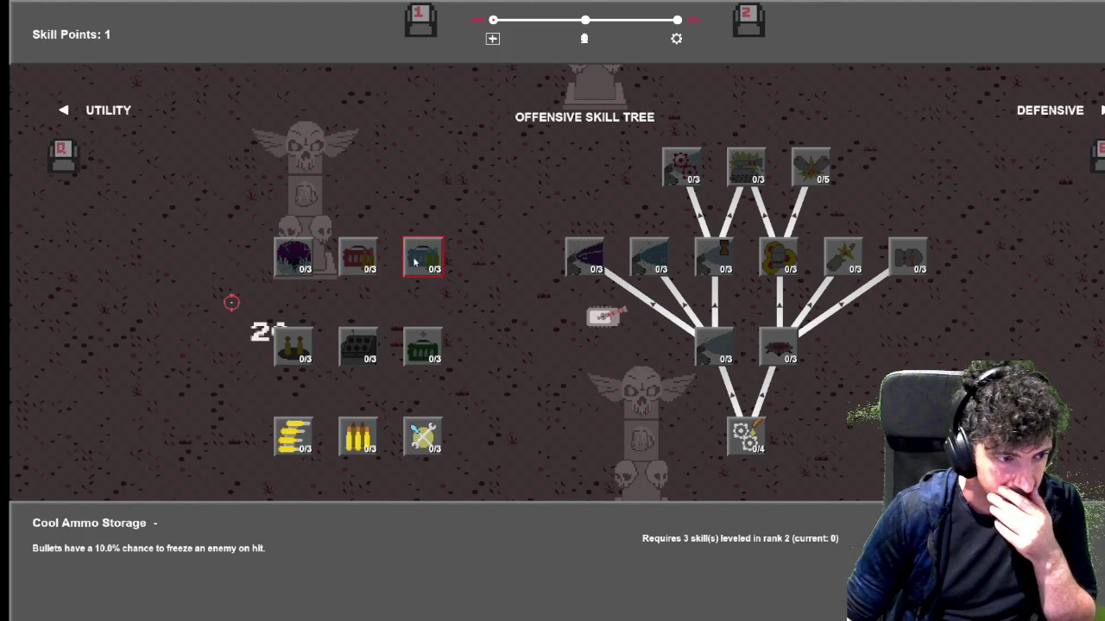
mouse_move(365, 257)
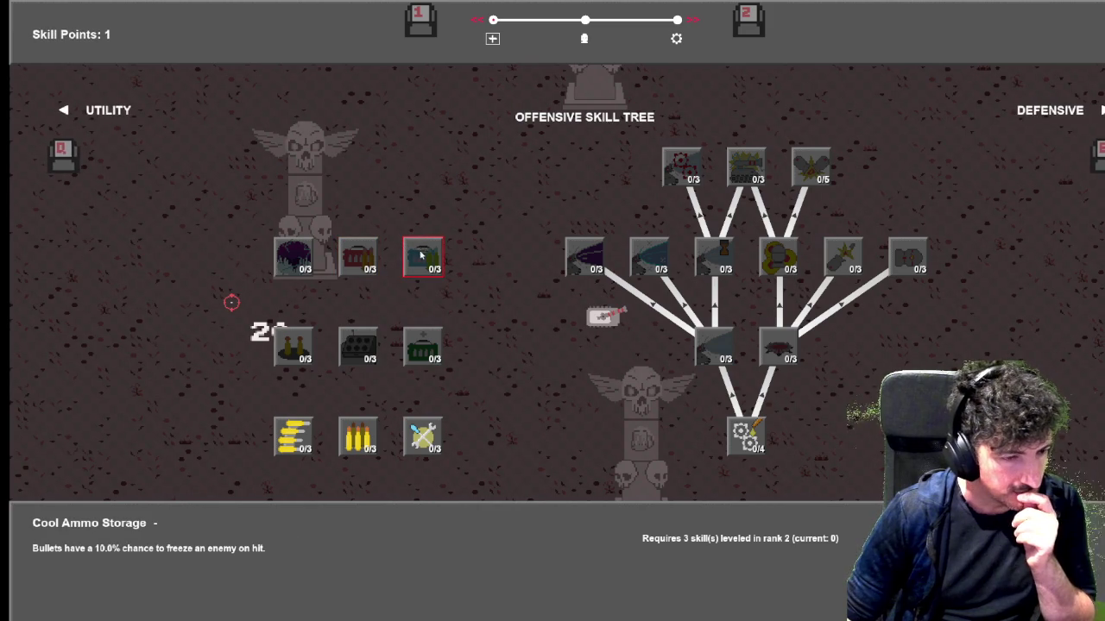
mouse_move(300, 336)
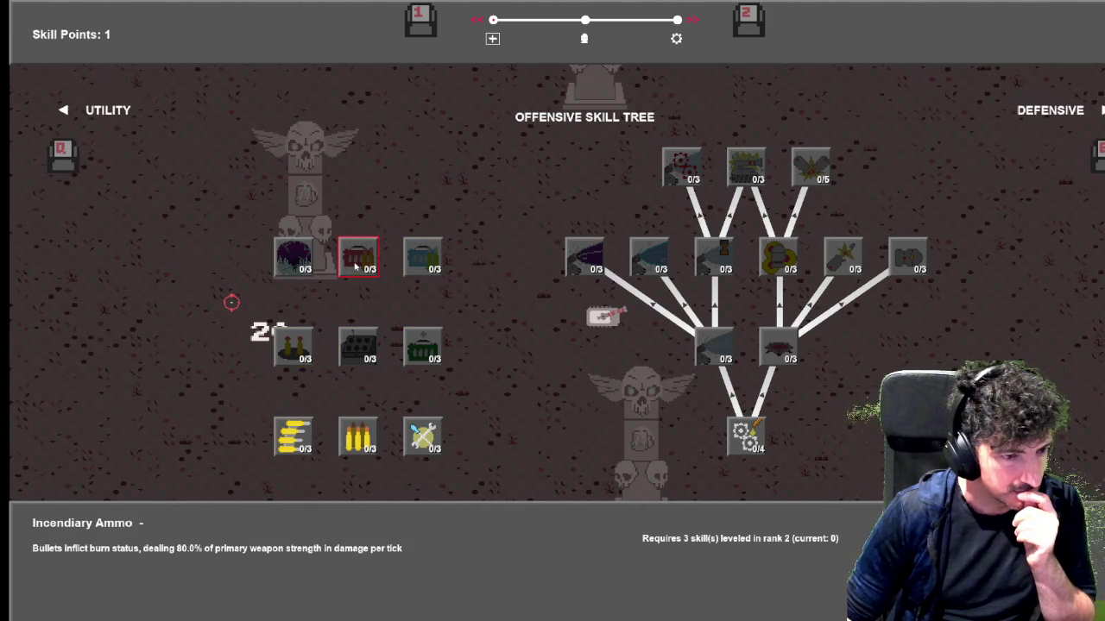
mouse_move(359, 346)
mouse_move(408, 347)
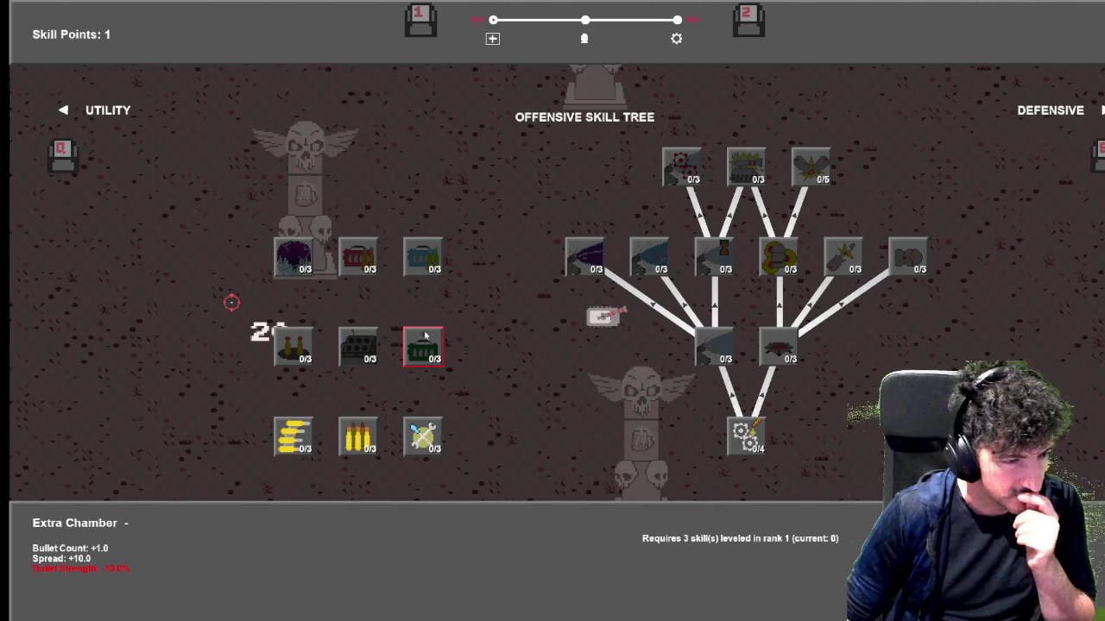
mouse_move(418, 436)
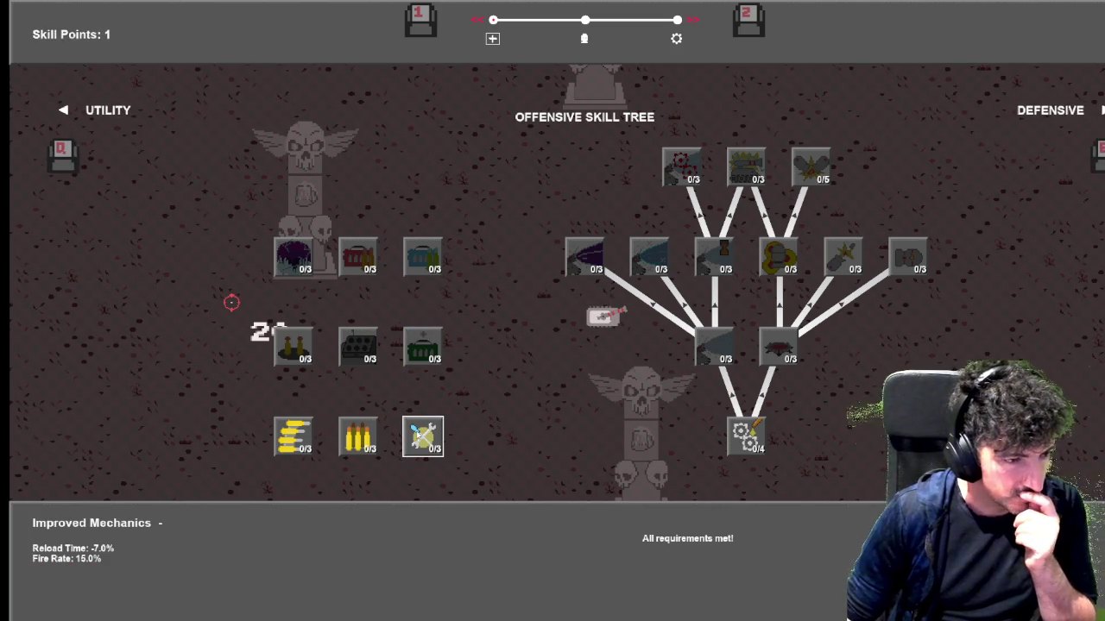
mouse_move(289, 451)
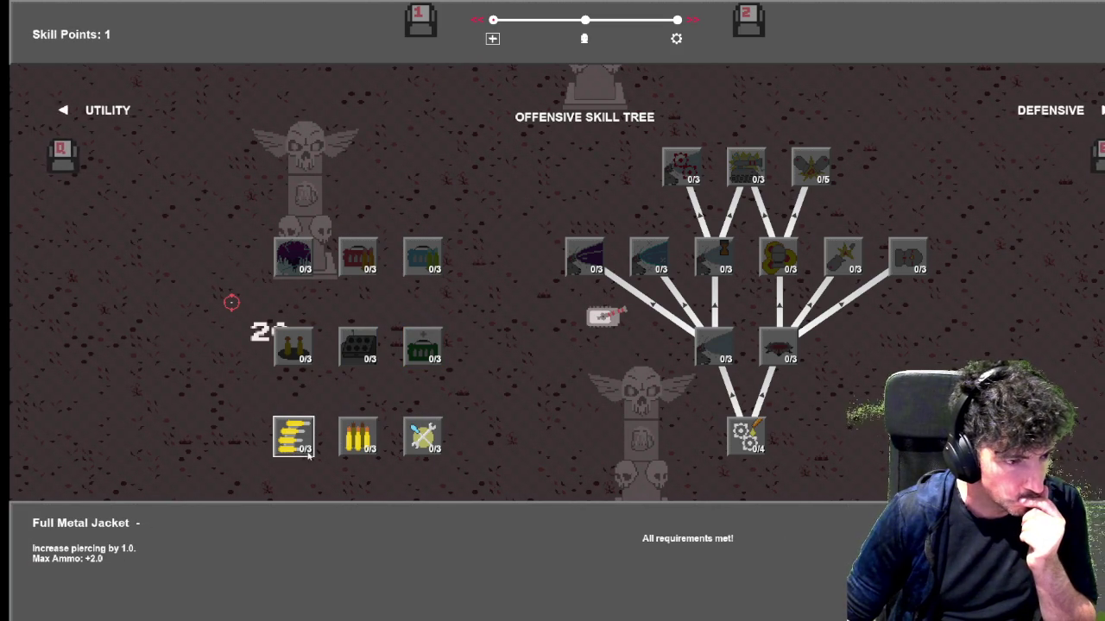
mouse_move(780, 432)
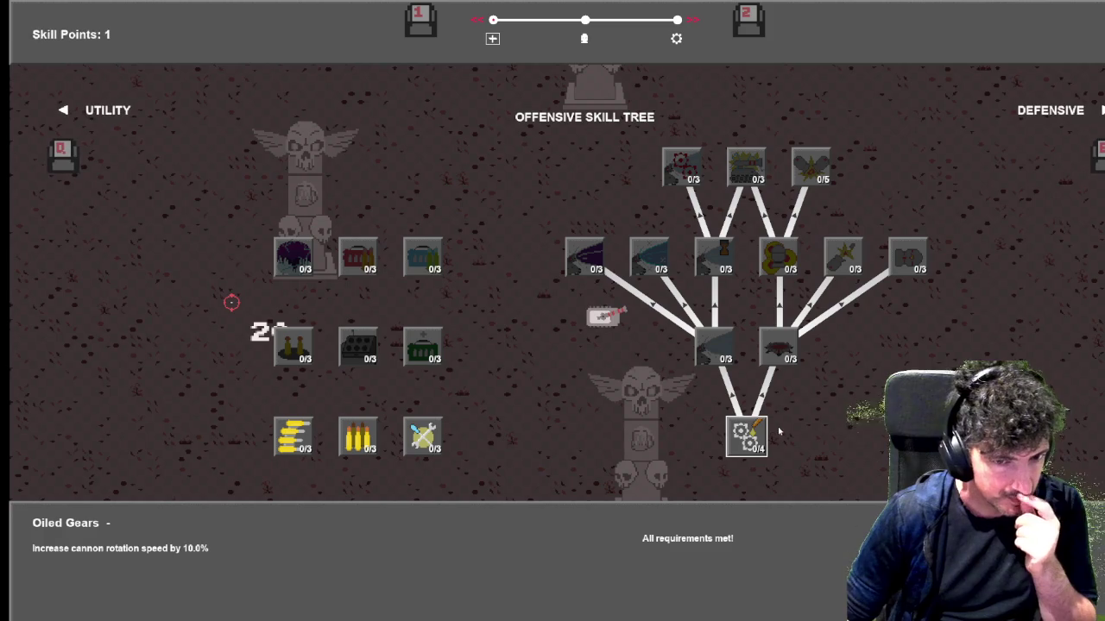
key(alt+F4)
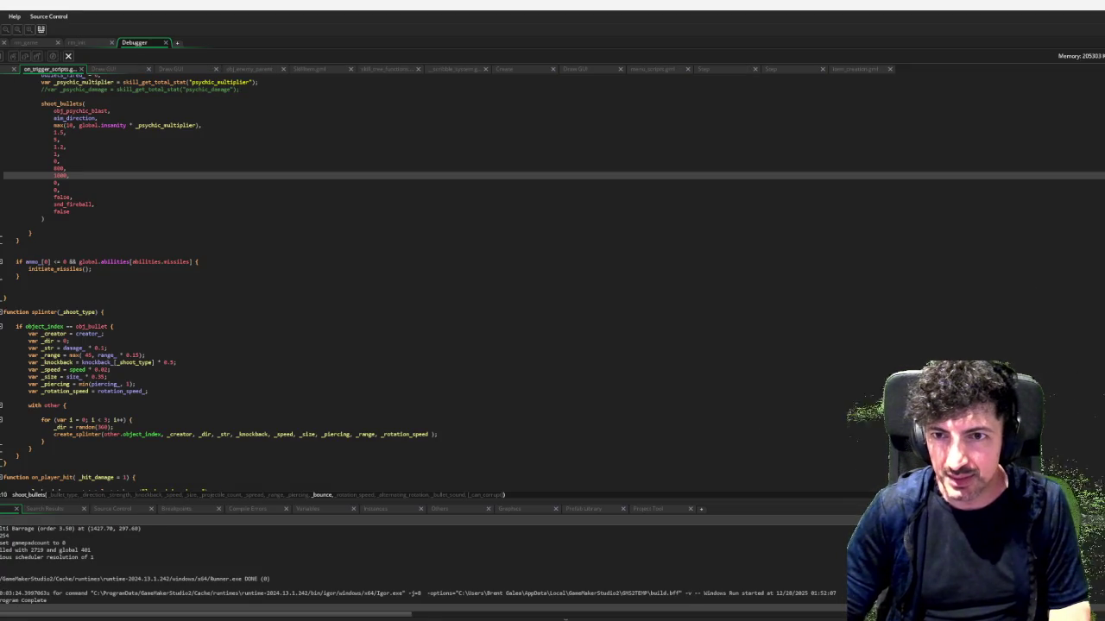
Search the skill tree code for 'burn' and widen the code window
key(ctrl+Tab)
key(ctrl+Tab)
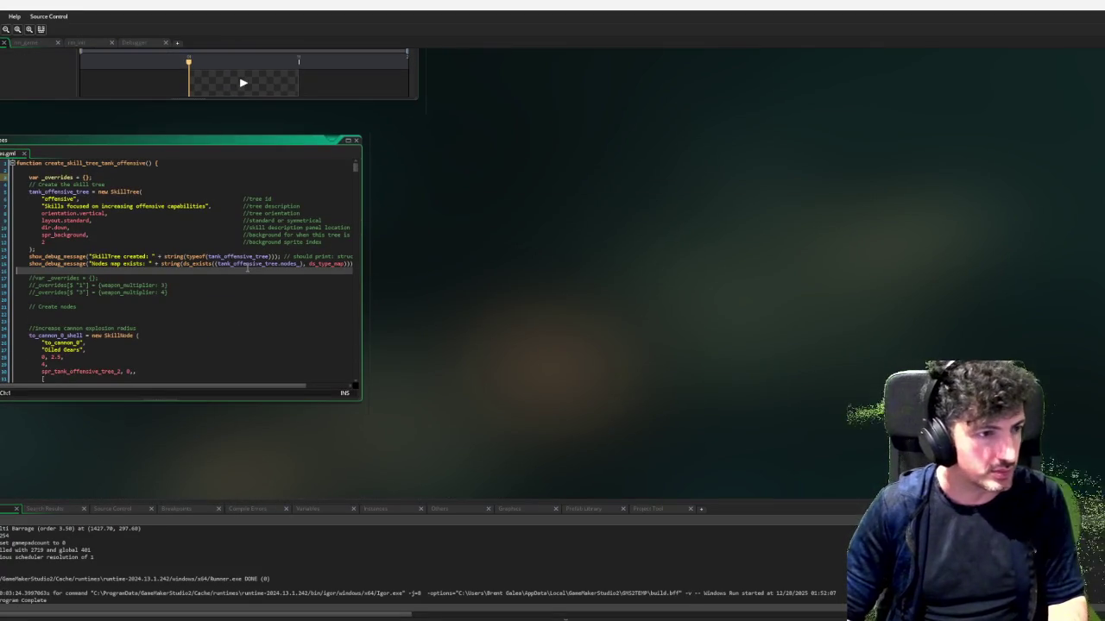
key(ctrl+f)
text(burn)
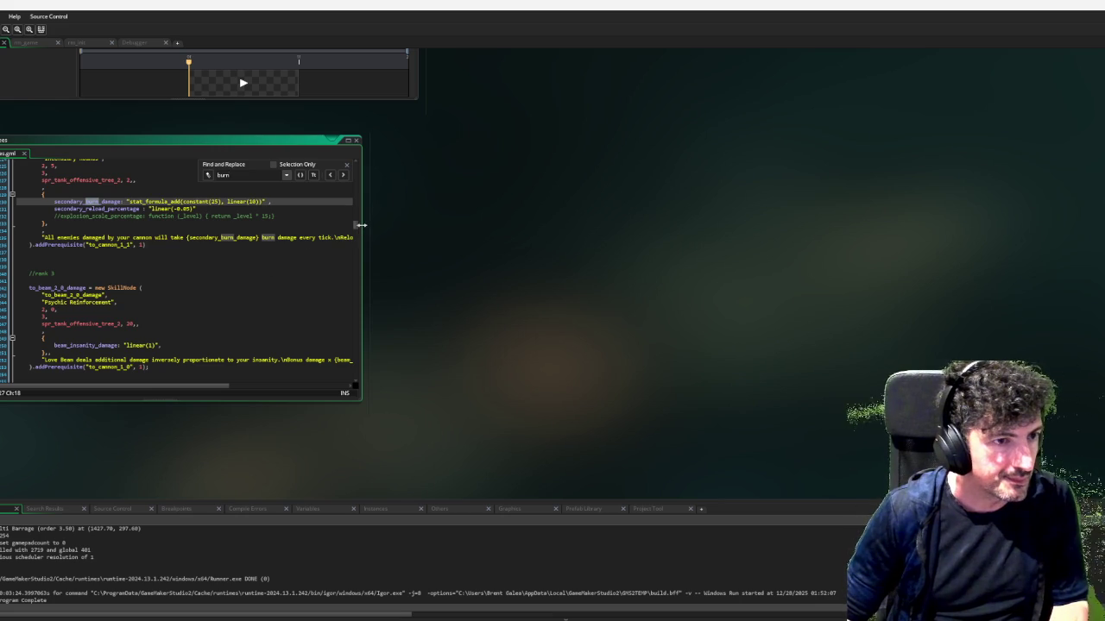
drag(360, 229, 656, 235)
Reach the Incendiary Ammo node and append the burned-enemy movement speed reduction note to its description
click(631, 174)
click(631, 175)
click(631, 174)
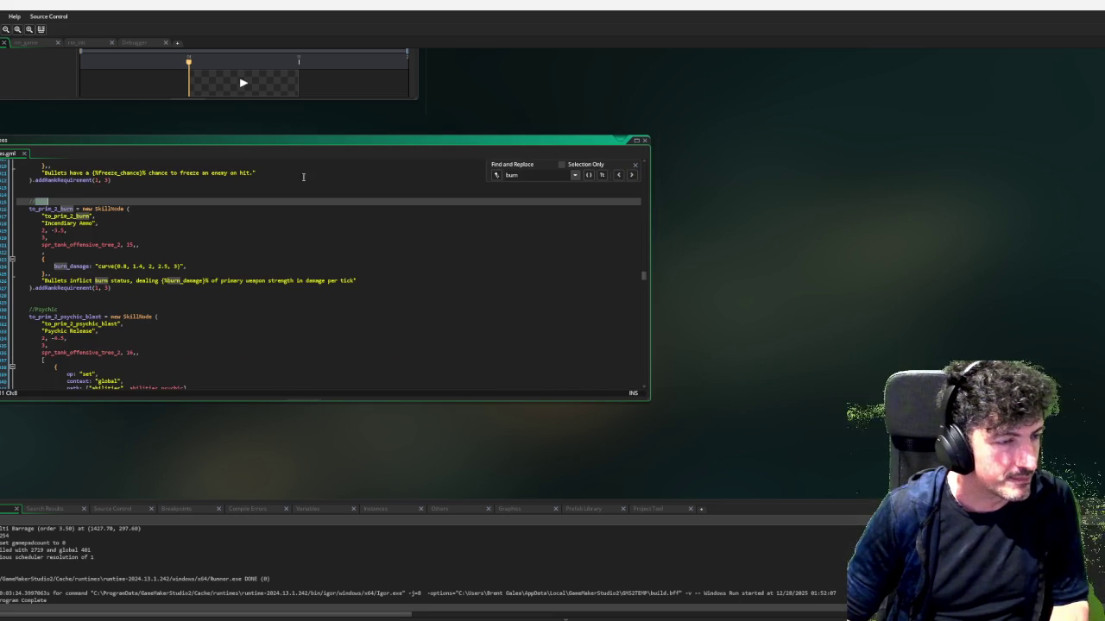
click(356, 282)
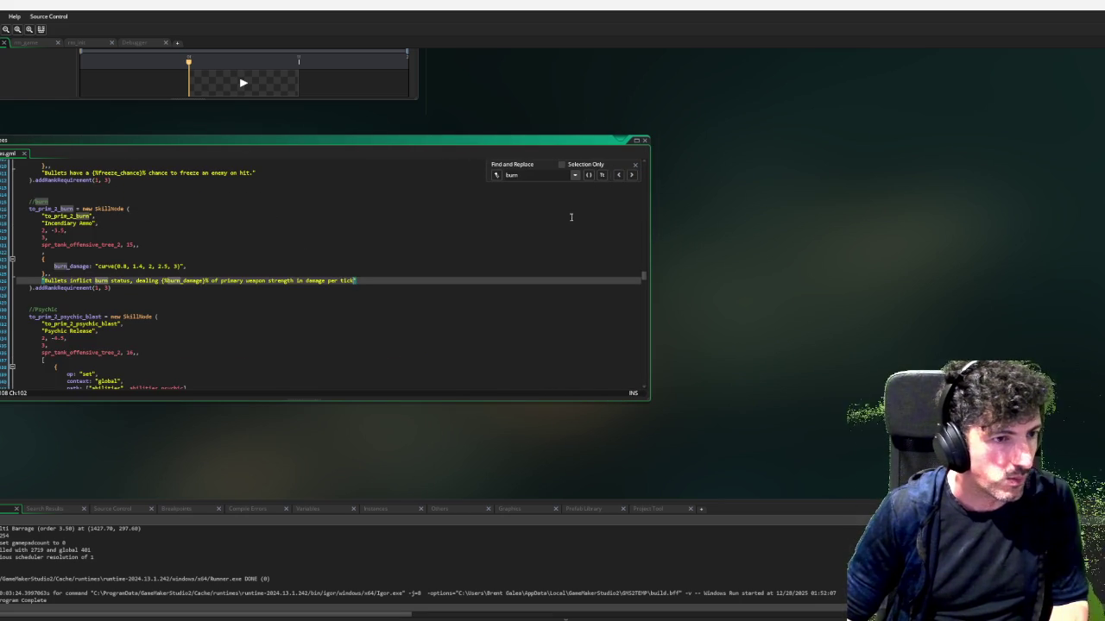
text(. )
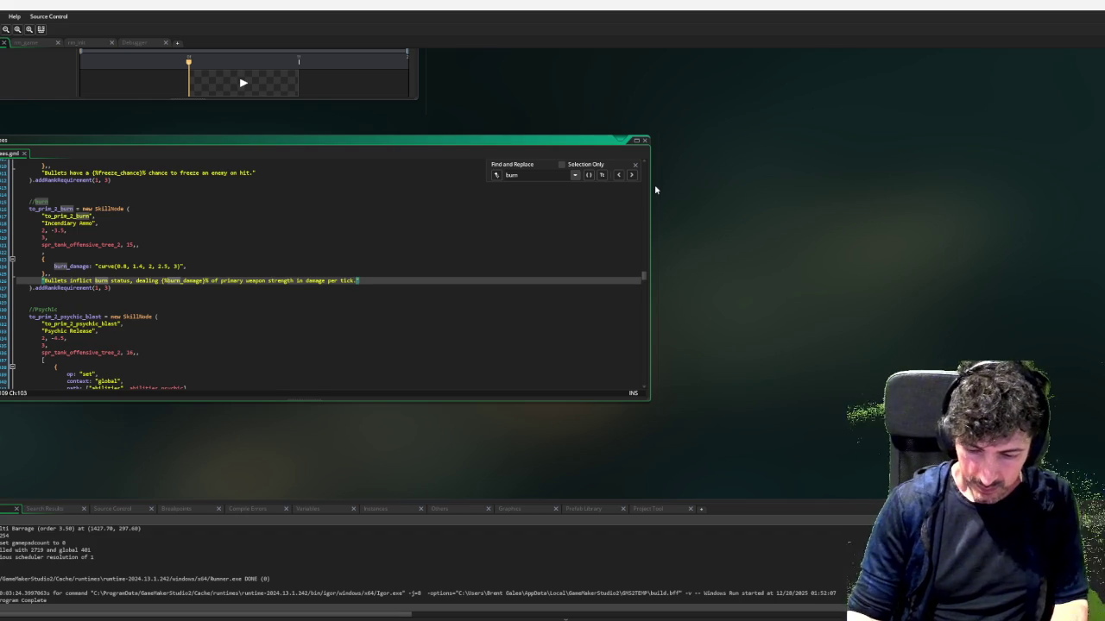
text(Burned enem)
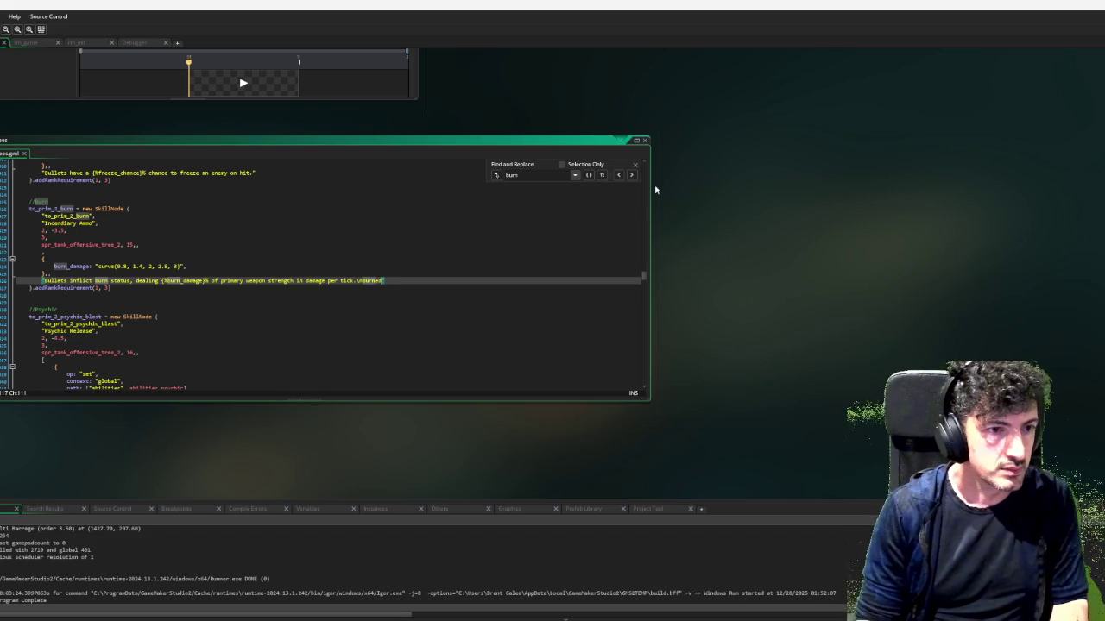
text(ies have a )
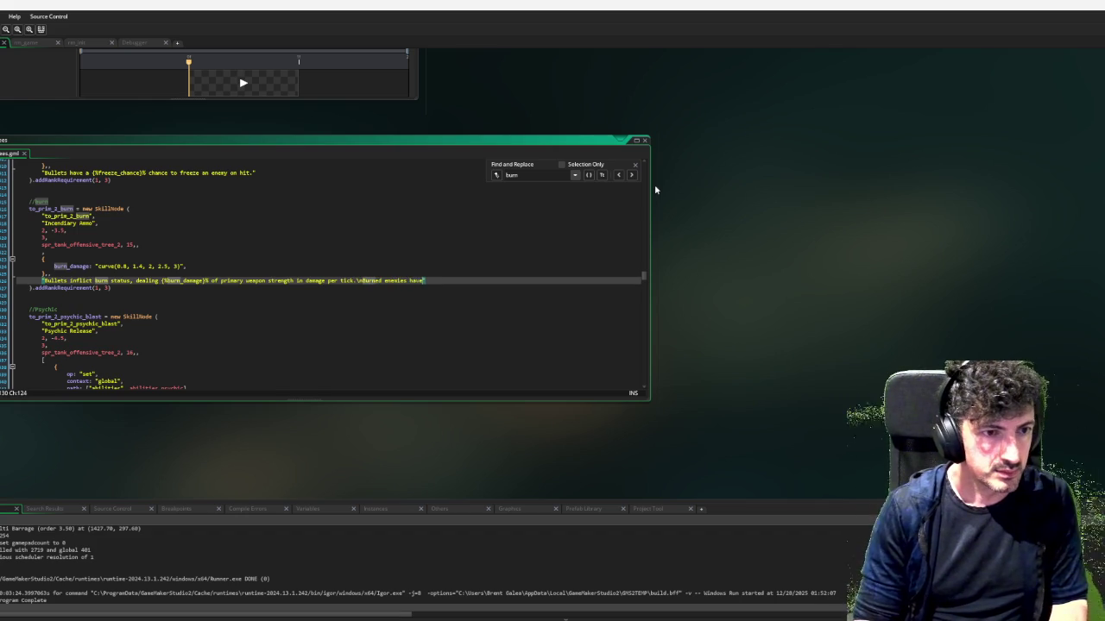
text(movement spee)
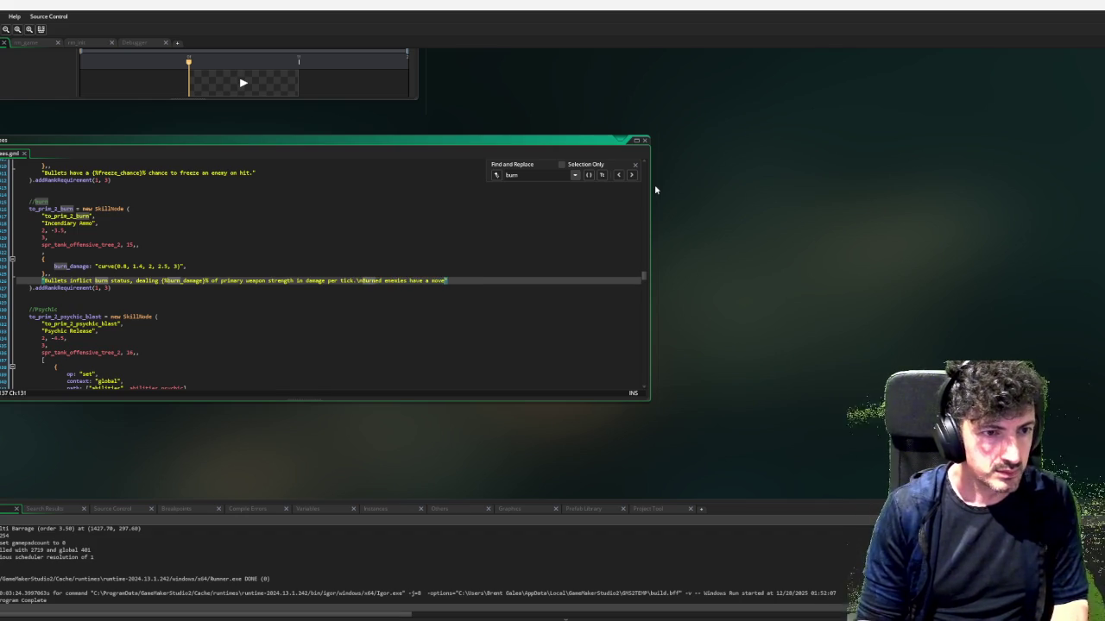
text(d reduction)
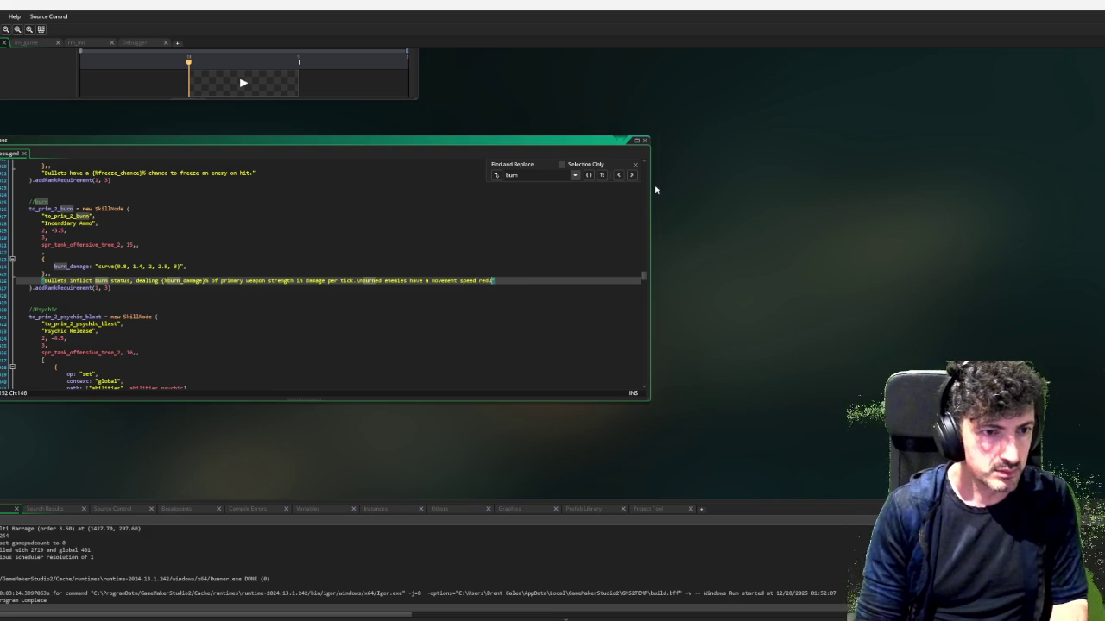
text(. (Not app)
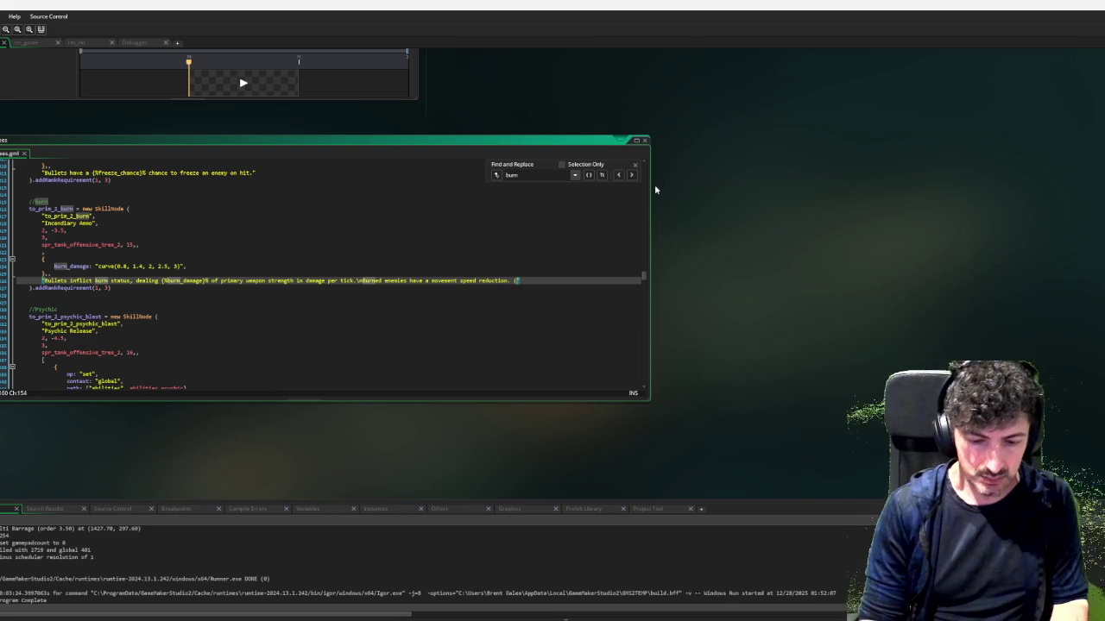
text(licable to e)
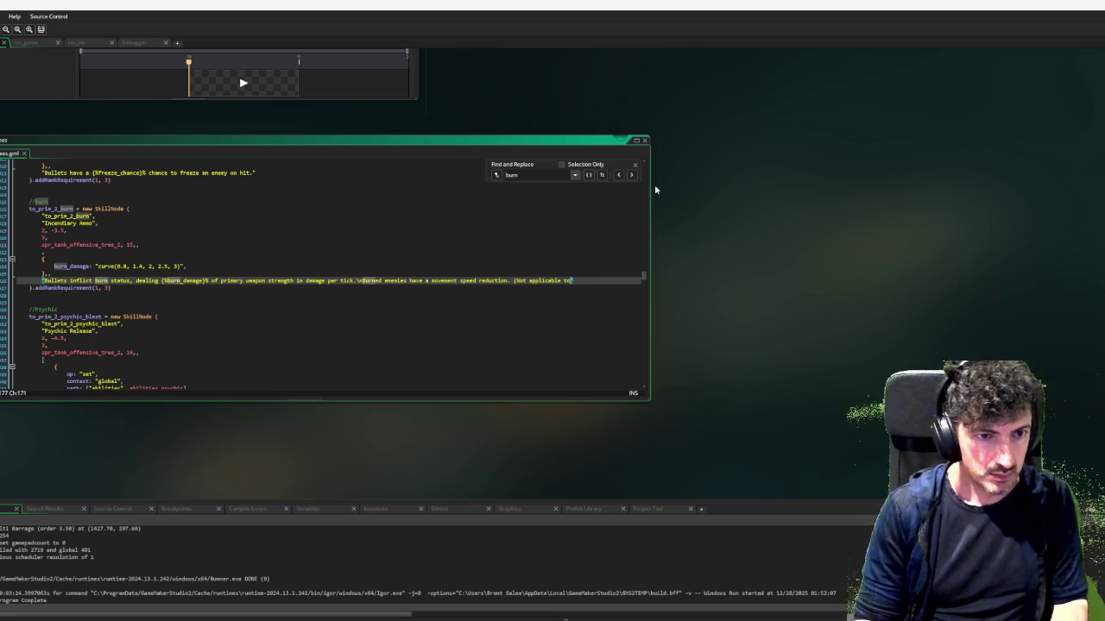
text(lite enem)
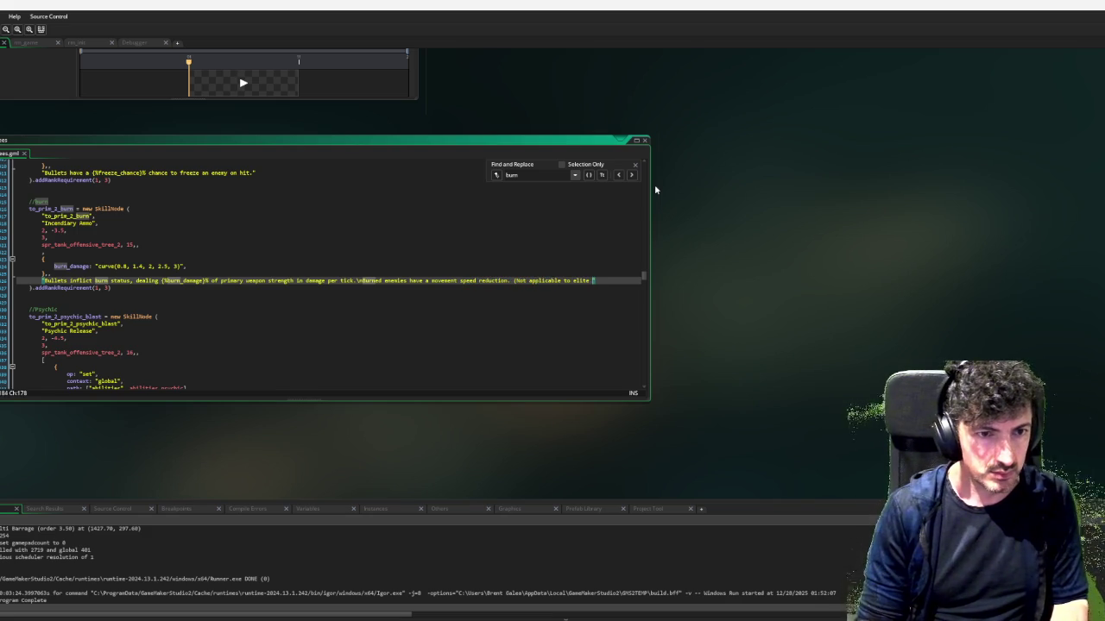
text(ies))
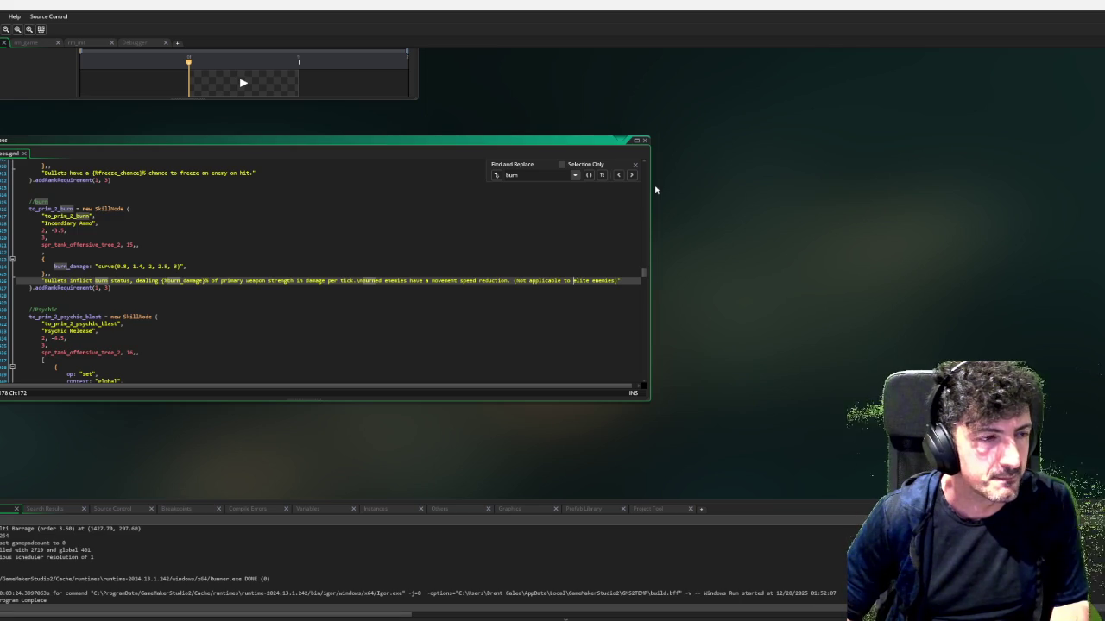
Open the project-wide Search & Replace with Ctrl+Shift+F
key(ctrl+shift+f)
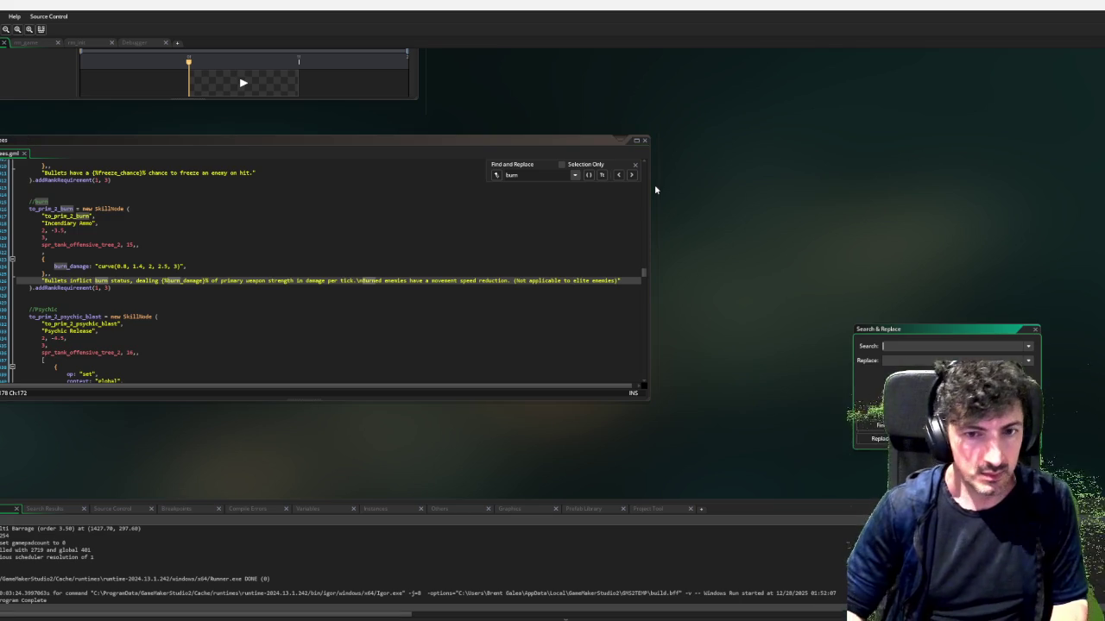
text(boss)
Review the project's 'boss' matches, replace 'elite' with 'Boss' in the Incendiary Ammo note, and close the search
key(Return)
scroll(down, 3)
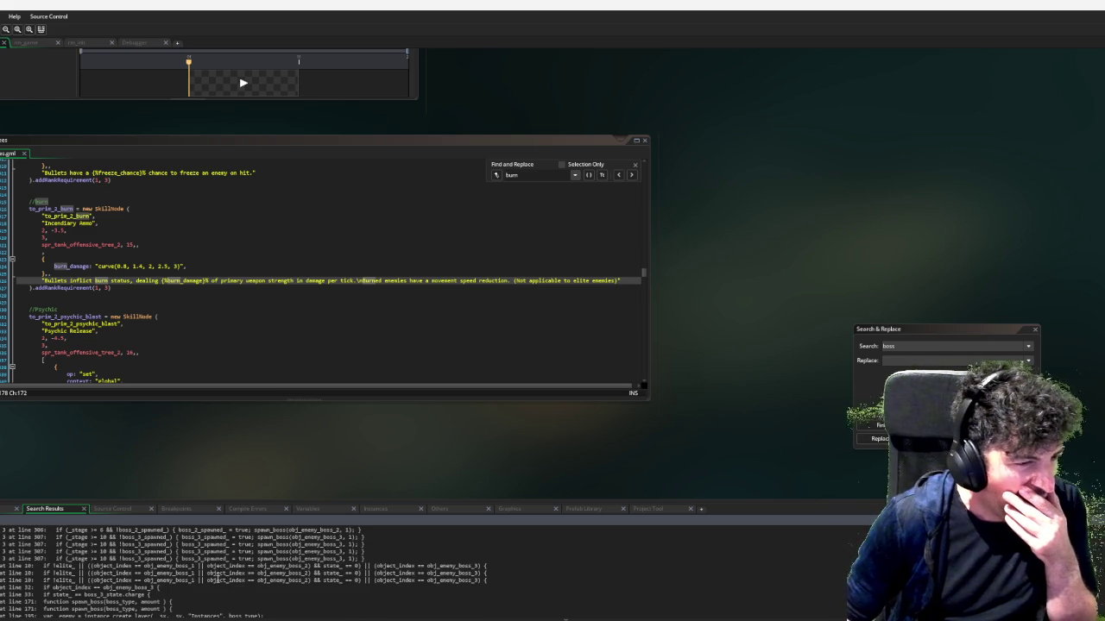
scroll(down, 3)
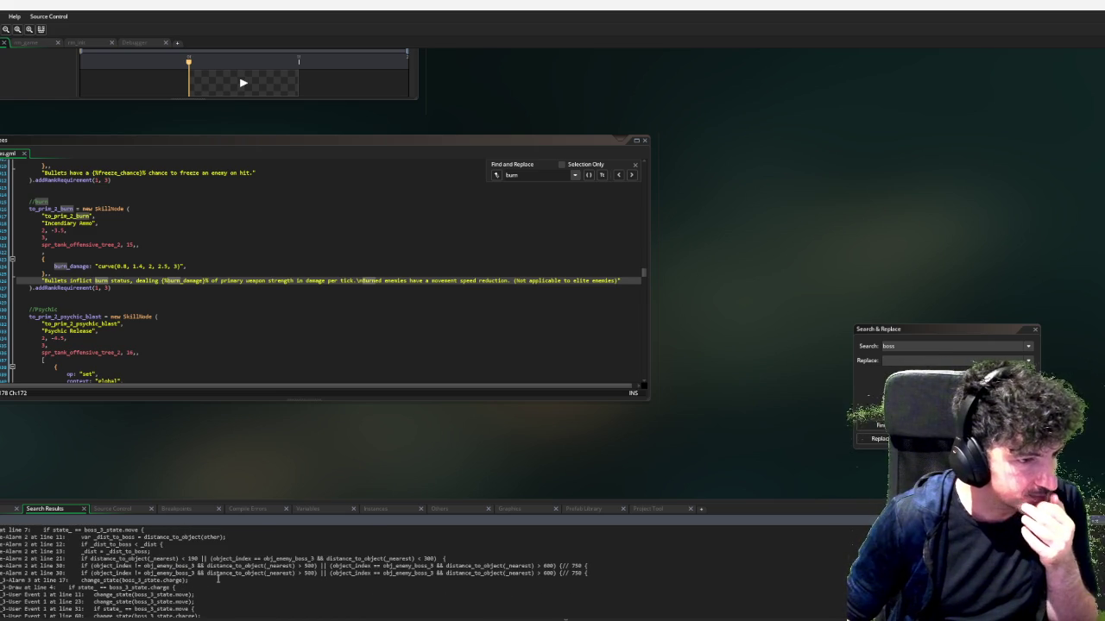
scroll(down, 3)
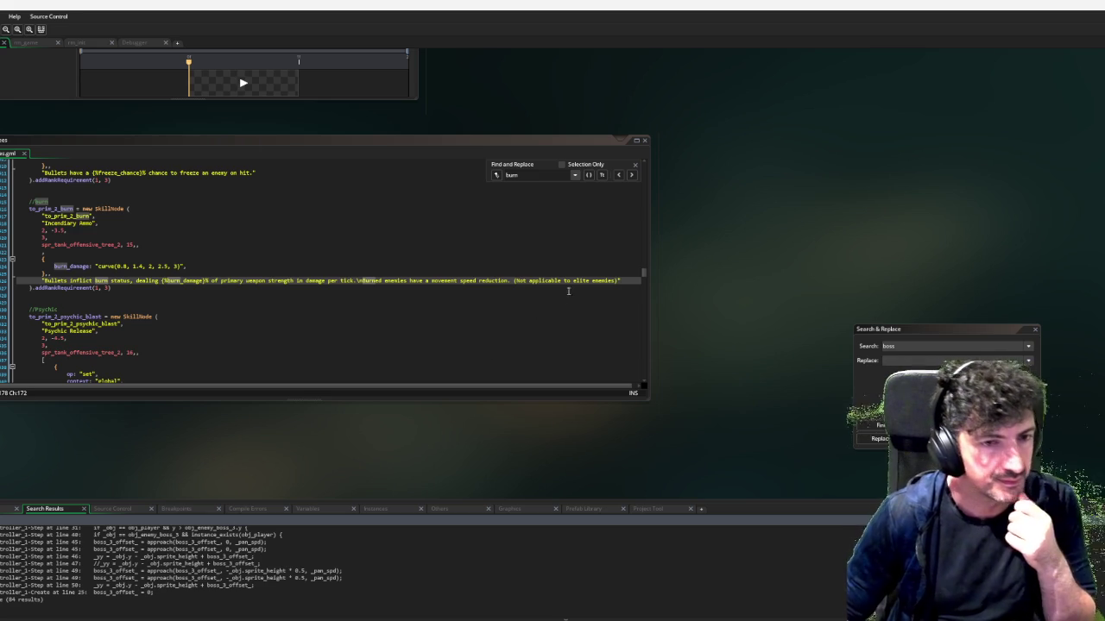
double_click(583, 280)
text(Boss)
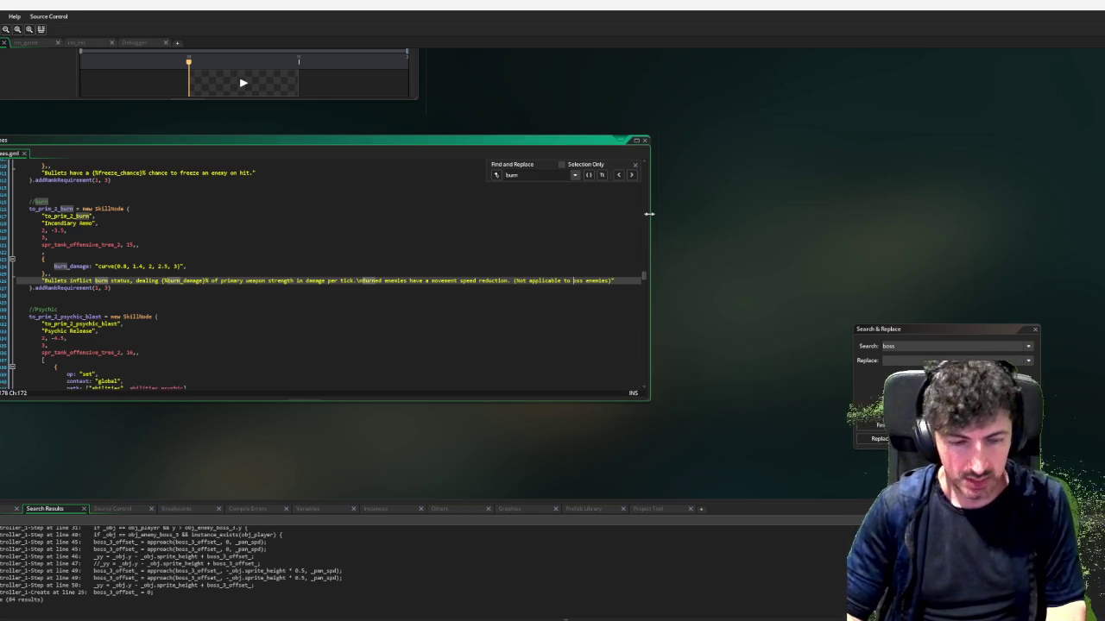
key(Down)
key(Down)
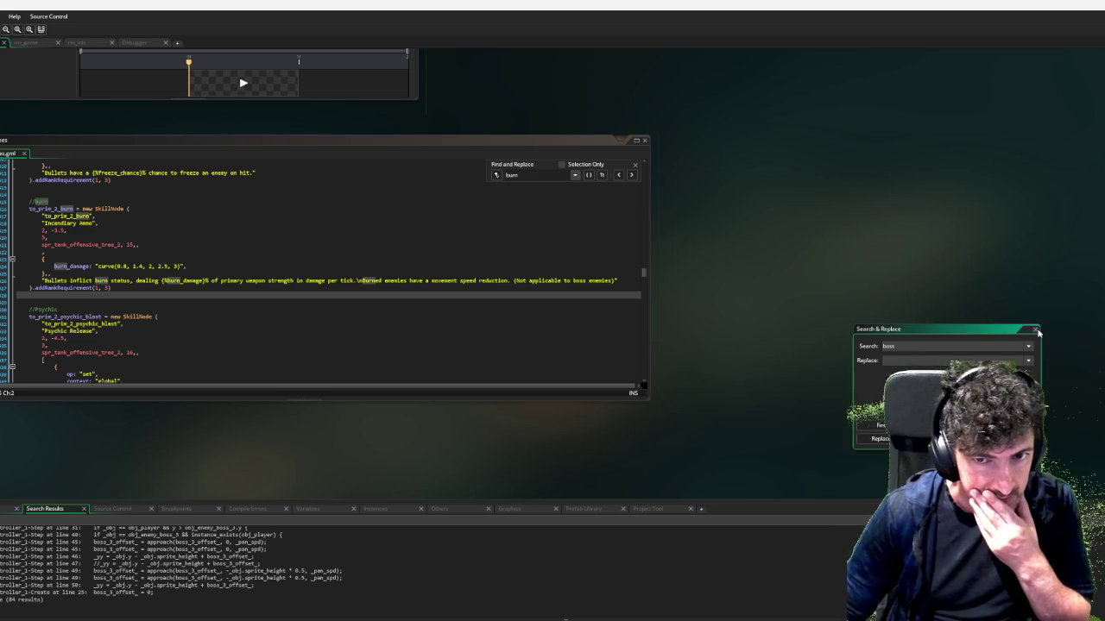
click(1036, 329)
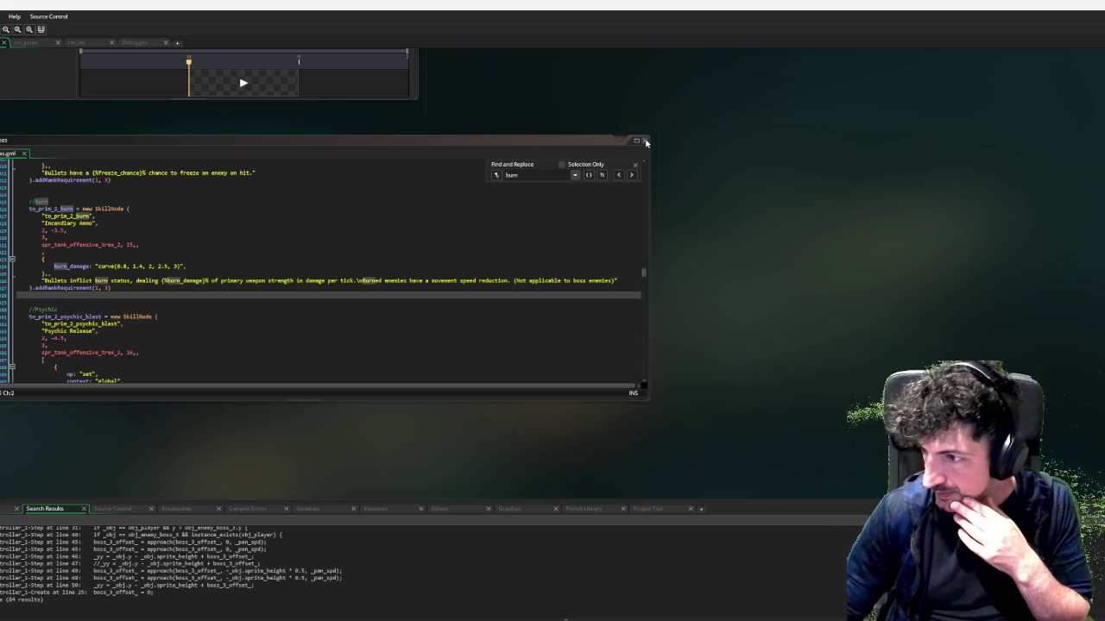
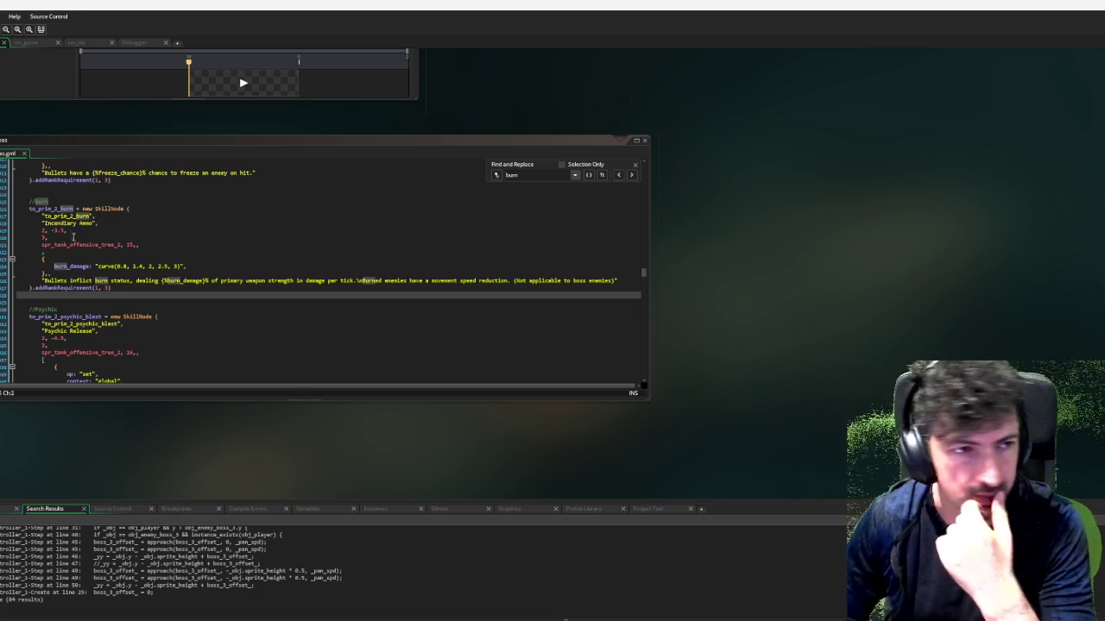
Narrow the tank_skill_trees code window, then close it, the spr_arrow editor and the SkillTree code
drag(649, 215, 429, 215)
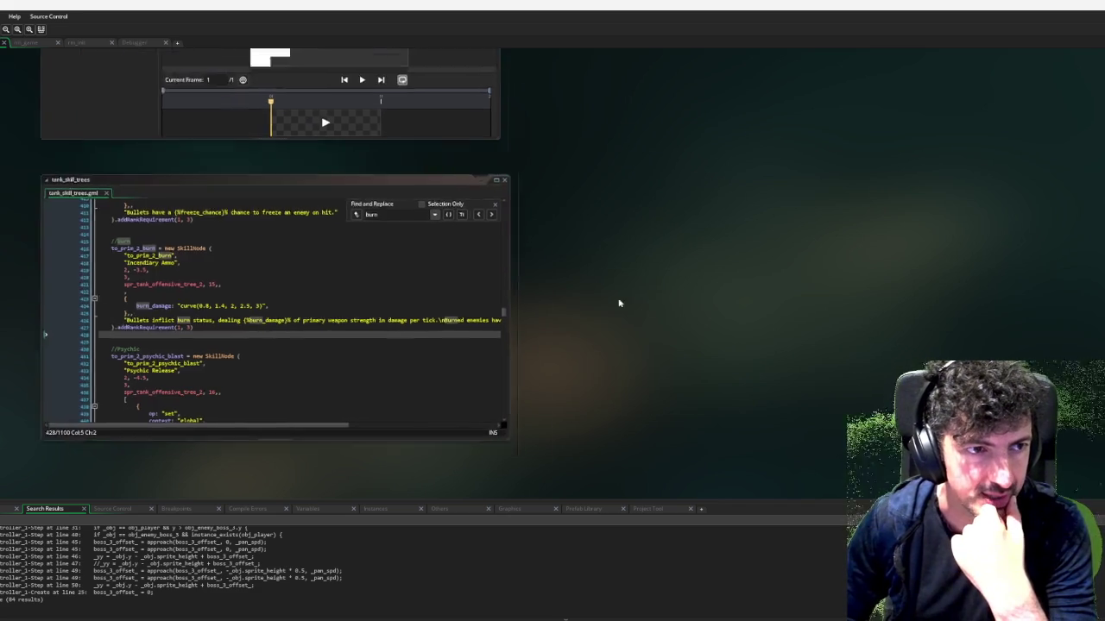
click(702, 229)
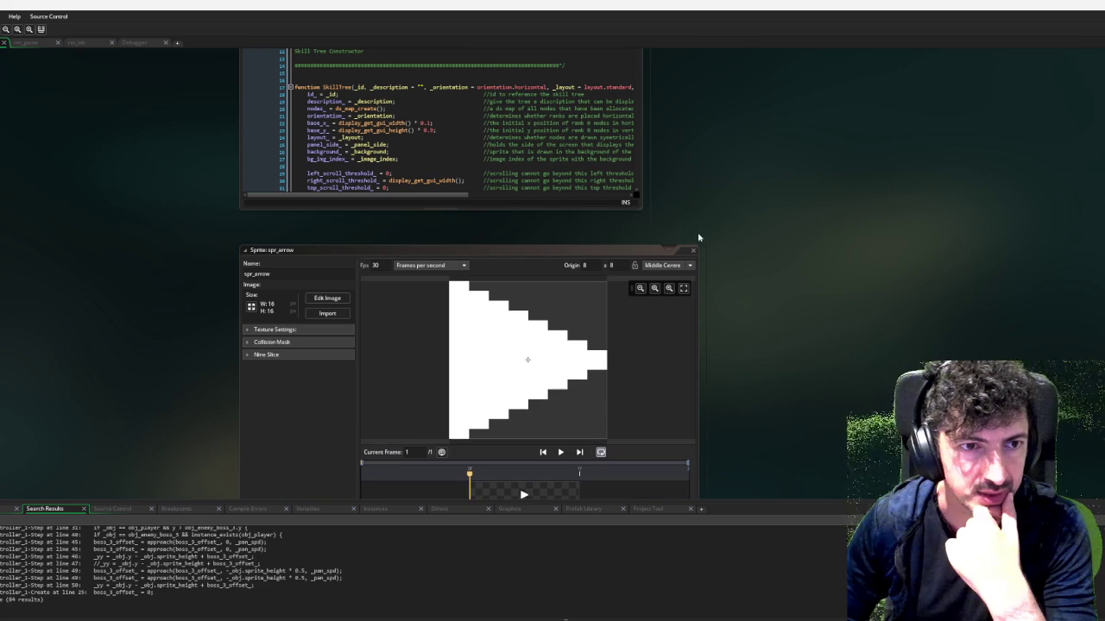
click(694, 250)
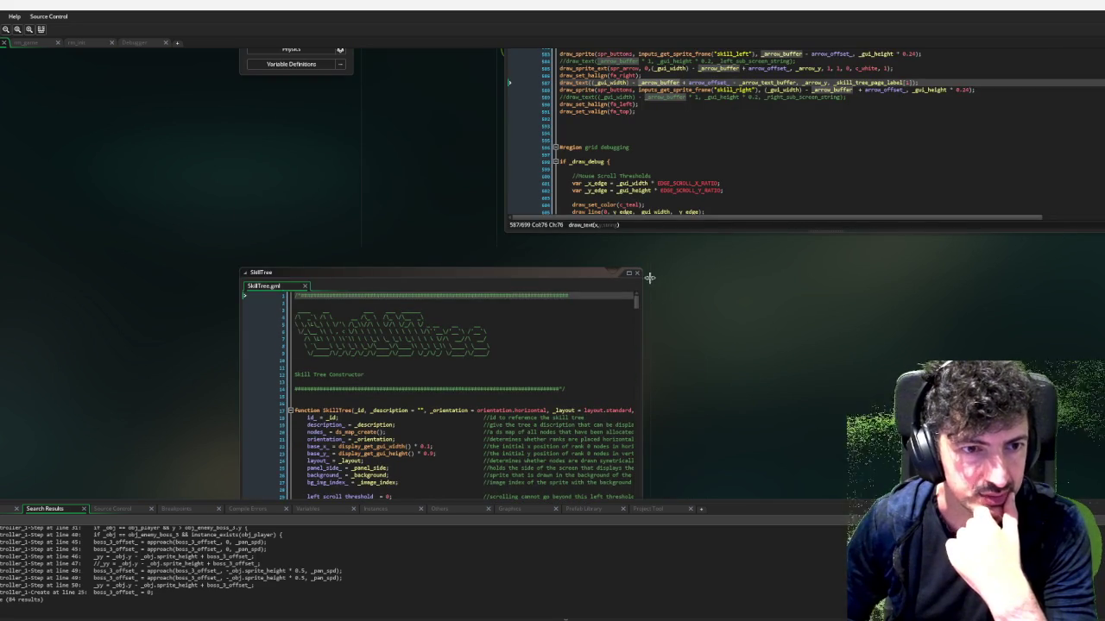
click(637, 275)
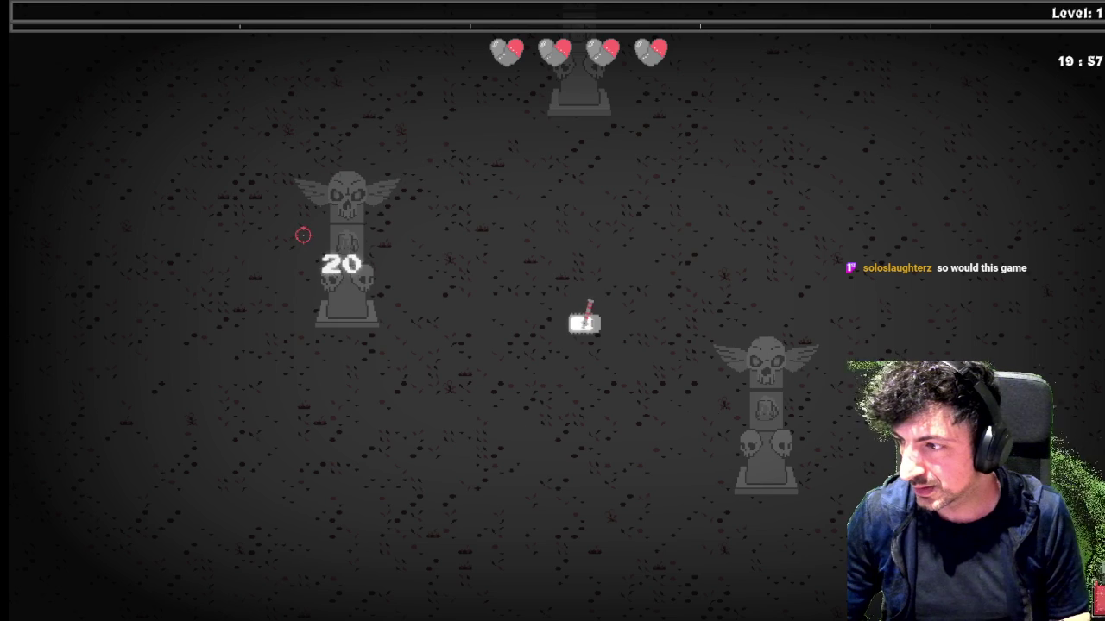
Drive the tank right and up-right through level 1 shooting enemies, then return to the editor
key(d)
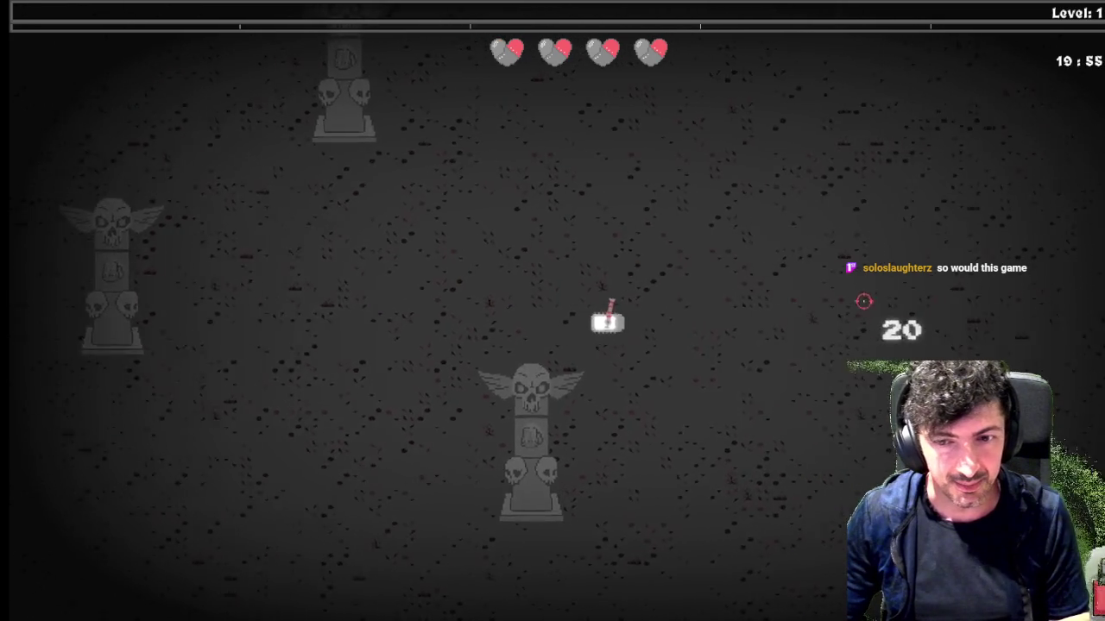
key(d)
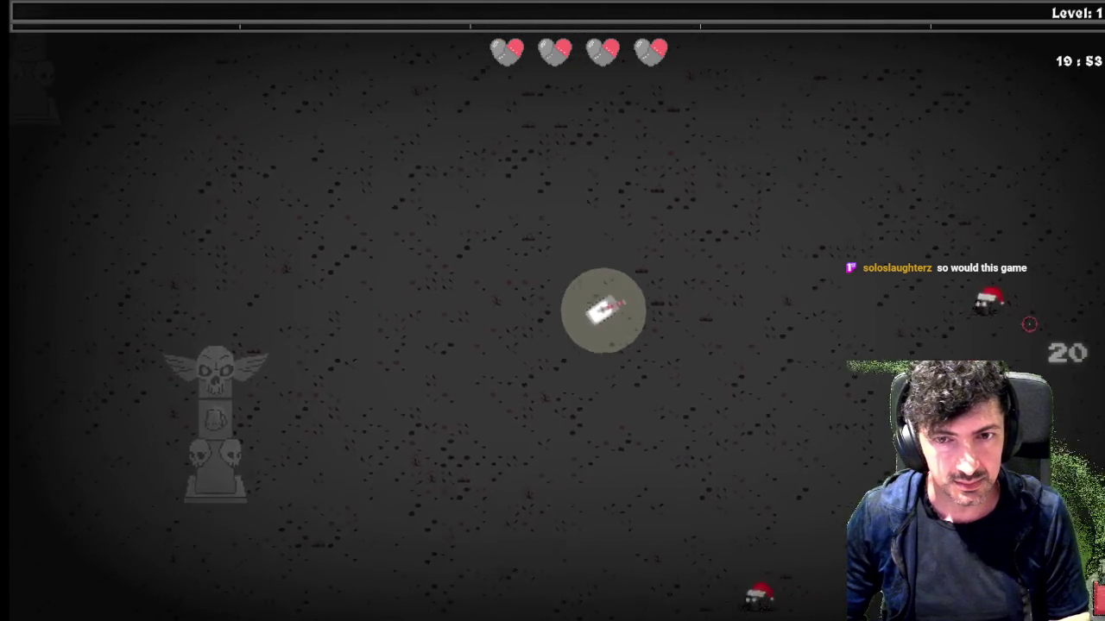
key(d)
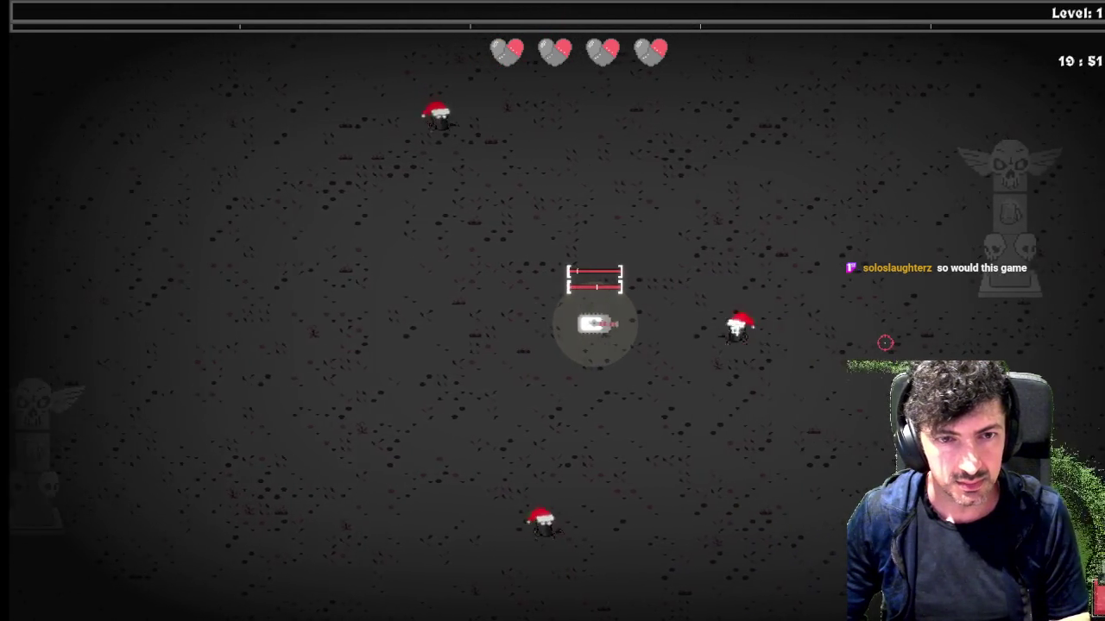
key(d)
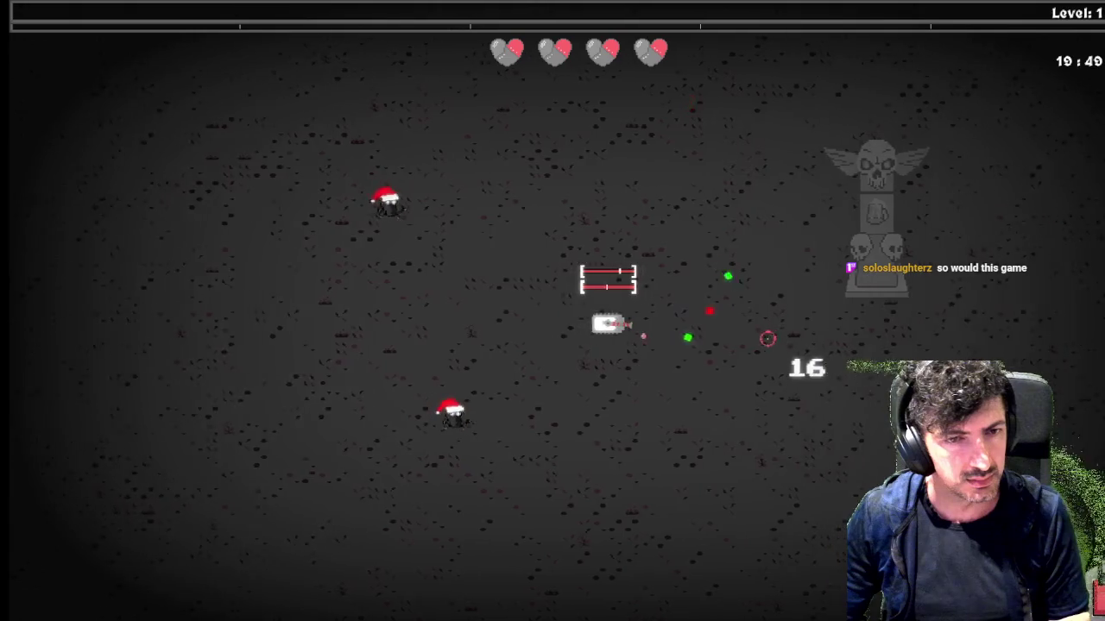
key(w)
key(d)
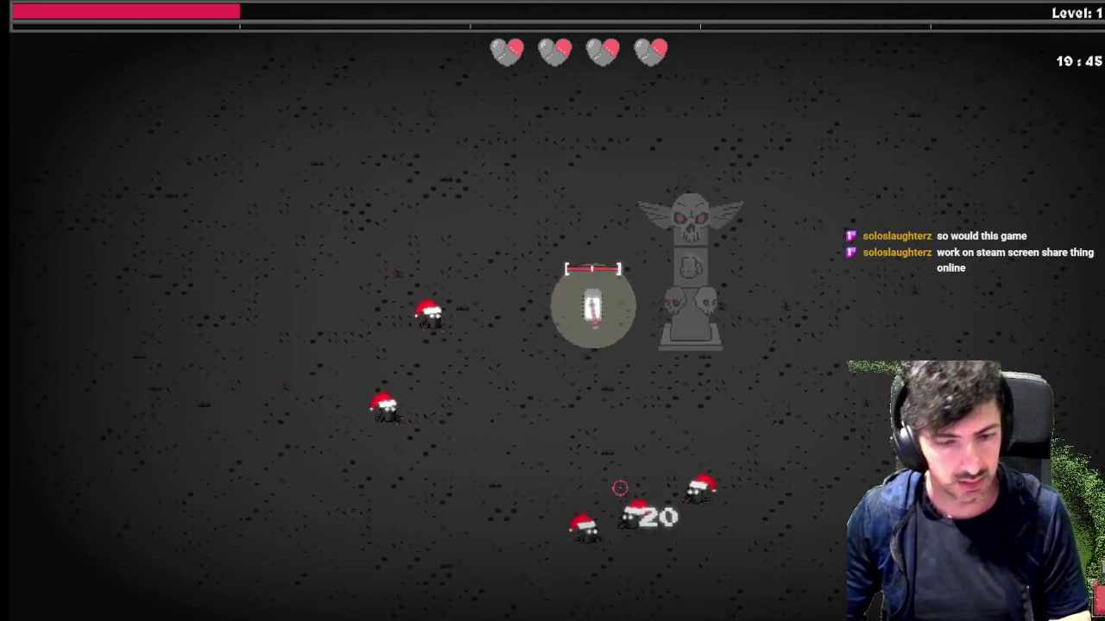
key(alt+Tab)
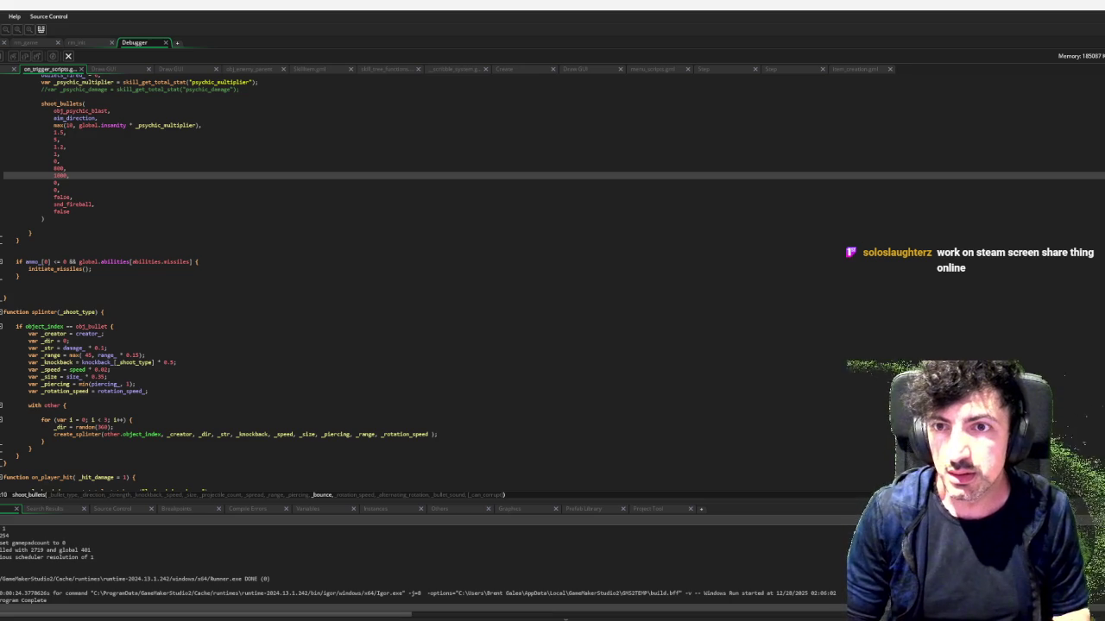
Switch to the spr_cannon_shell workspace and enlarge its sprite editor window
key(ctrl+Tab)
scroll(down, 3)
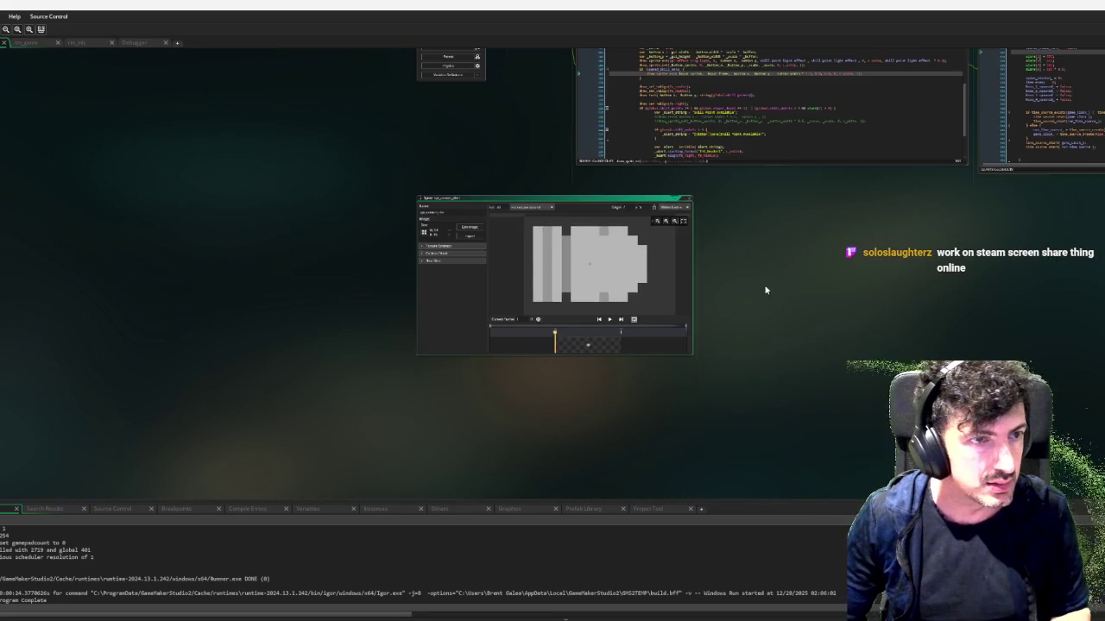
scroll(up, 3)
drag(635, 429, 889, 499)
scroll(down, 3)
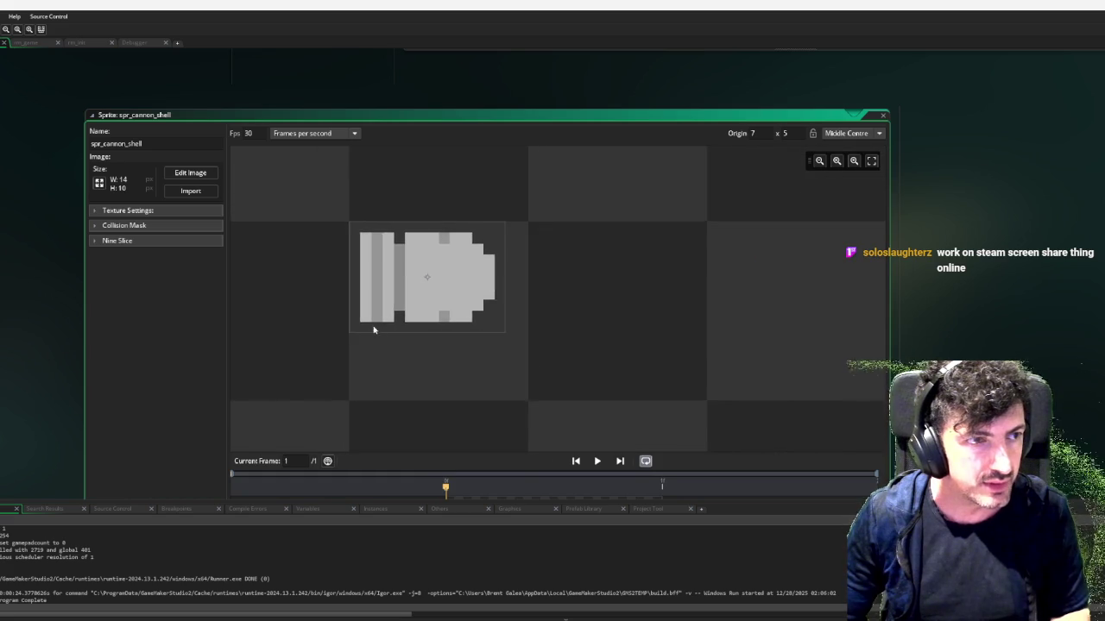
Stretch the cannon shell collision mask to Right 15, Top -4, Bottom 13, then run the game
click(127, 225)
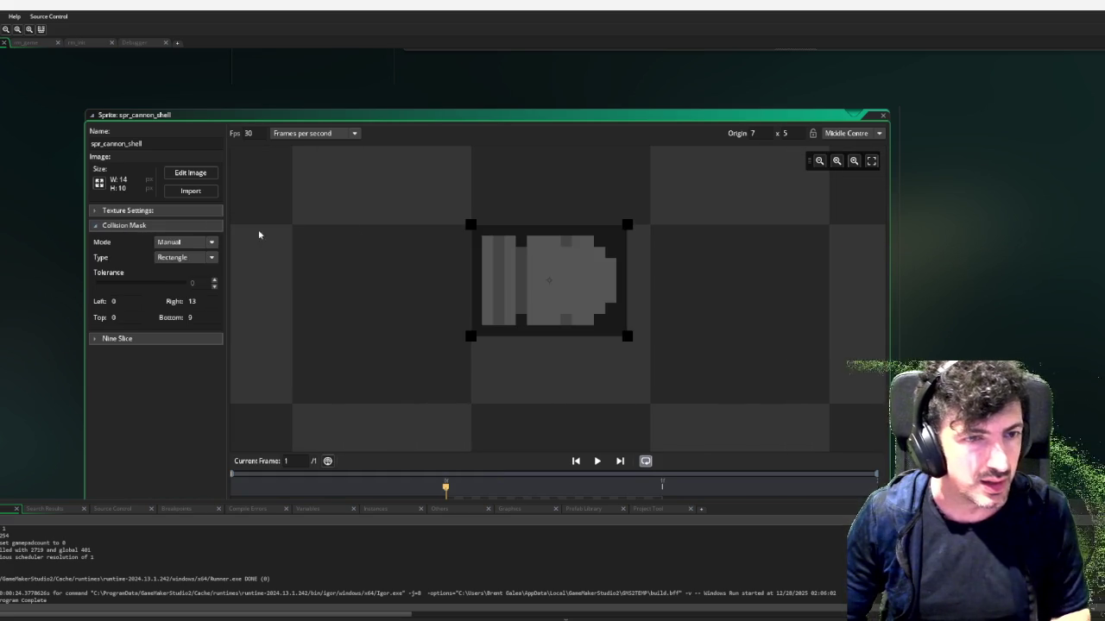
scroll(down, 3)
scroll(up, 3)
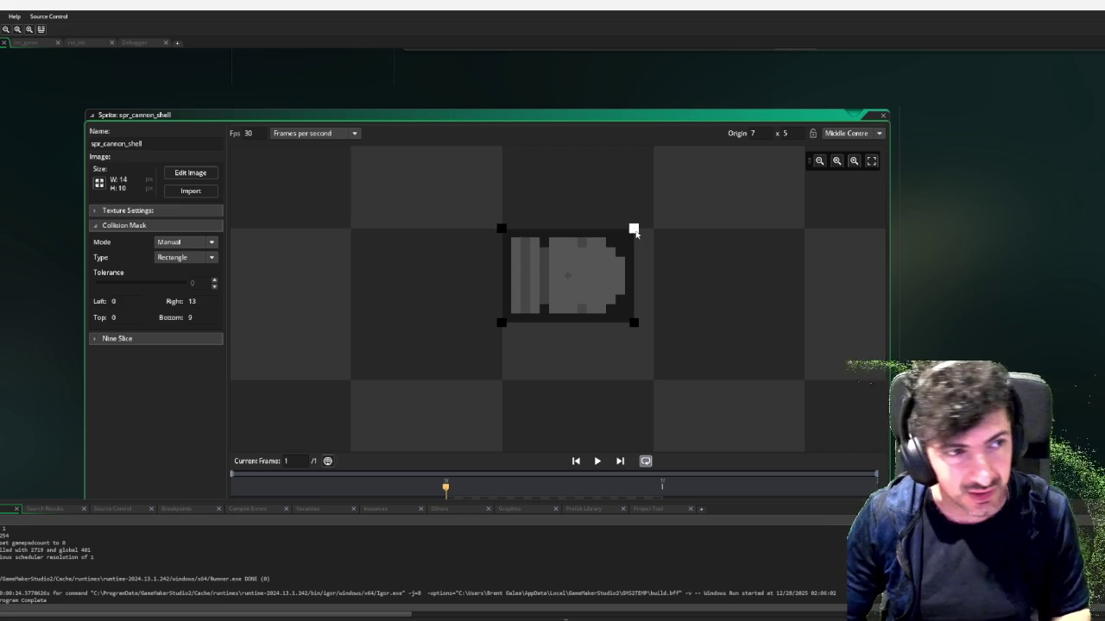
drag(635, 231, 654, 205)
drag(652, 324, 653, 352)
drag(500, 201, 502, 192)
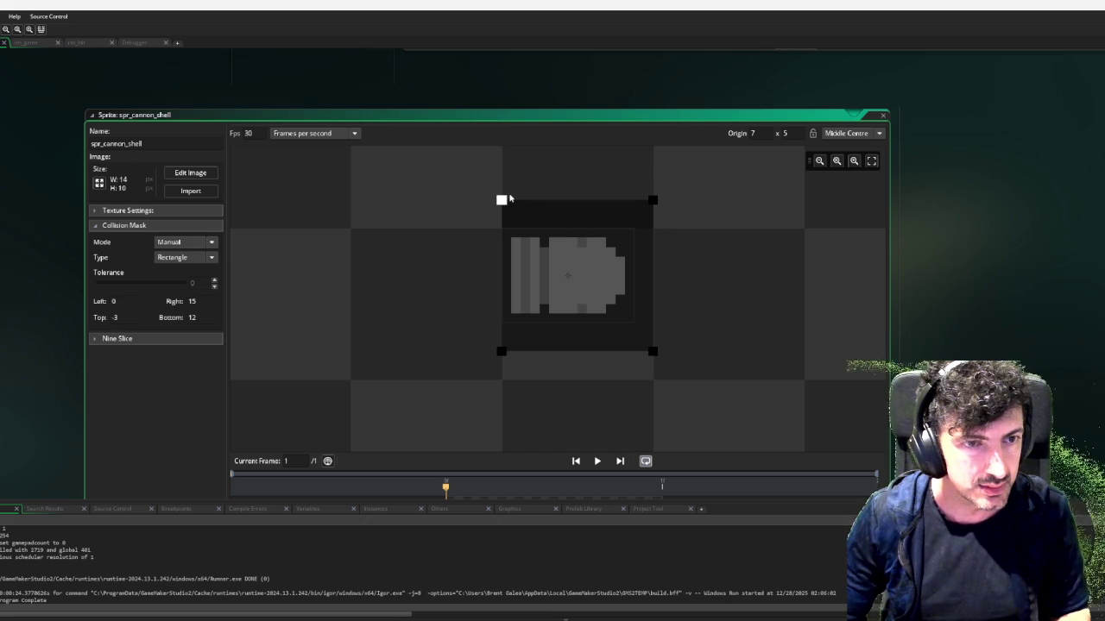
drag(501, 352, 501, 359)
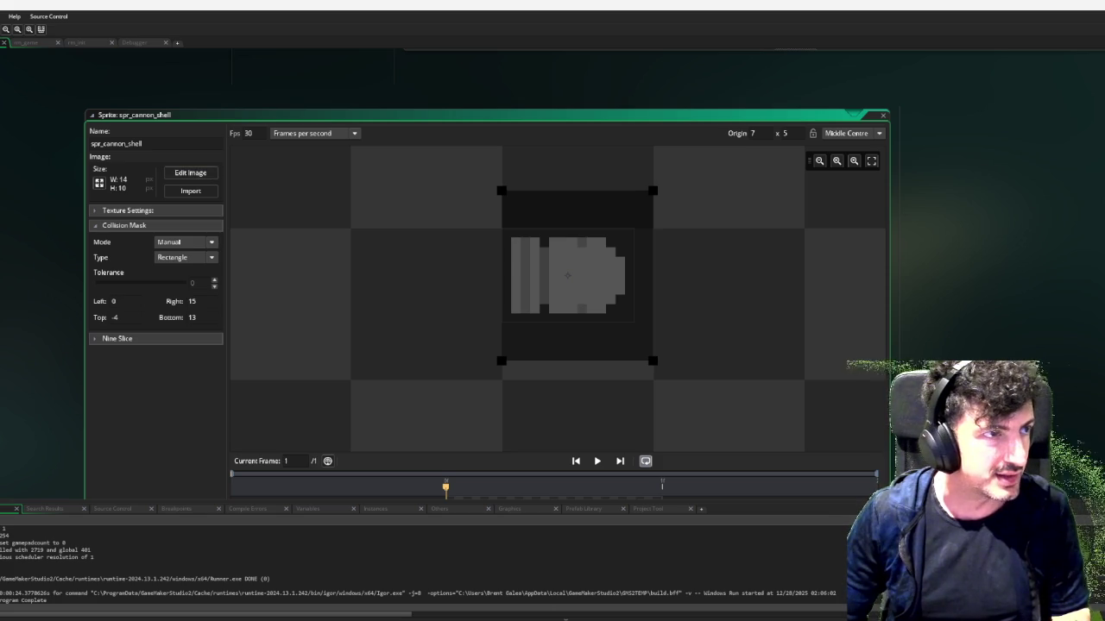
key(F6)
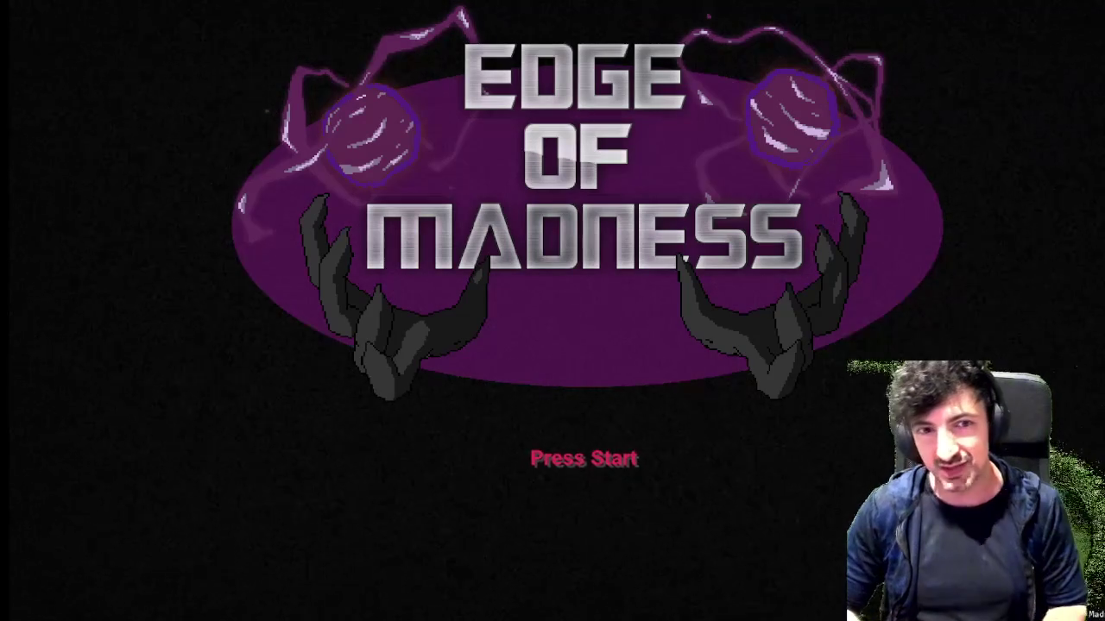
Start a new game and drive the tank right, firing at the first enemies
key(Return)
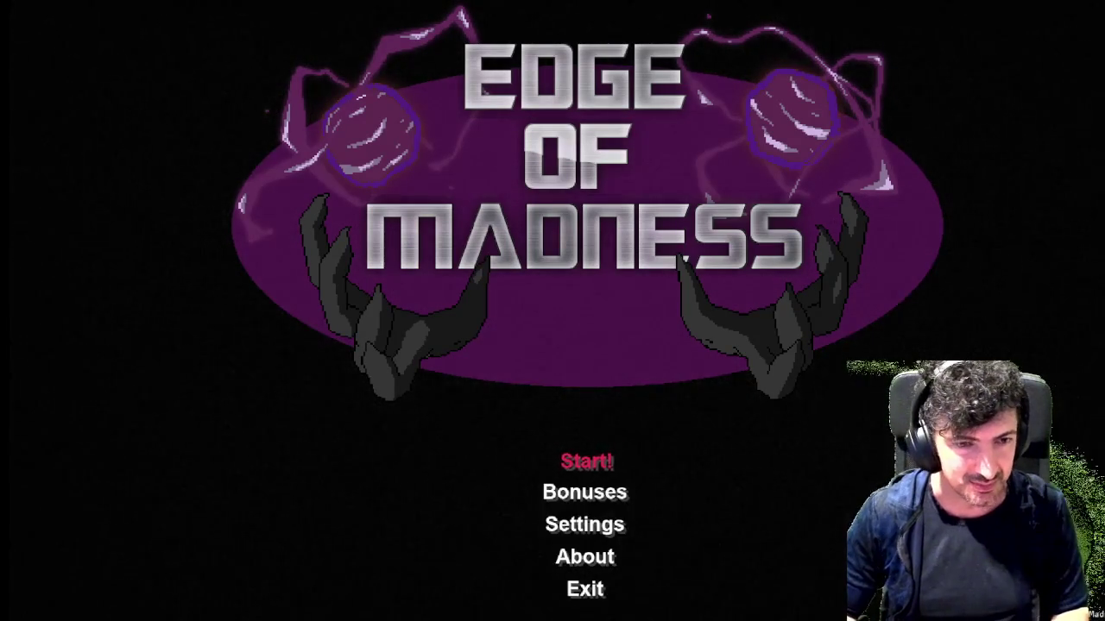
key(Return)
key(Return)
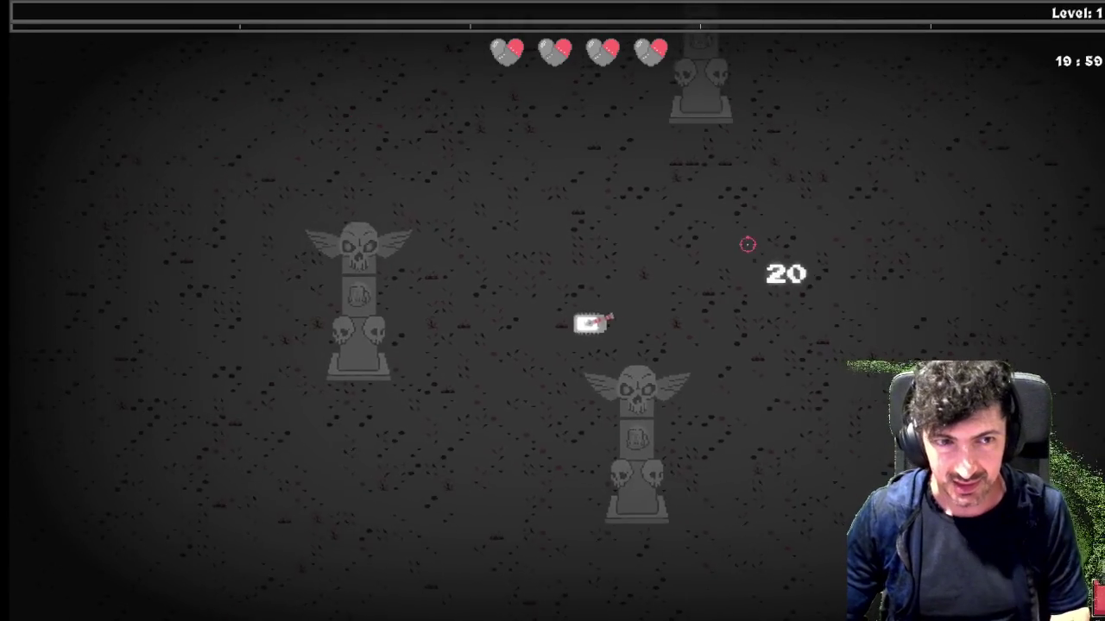
key(w)
key(d)
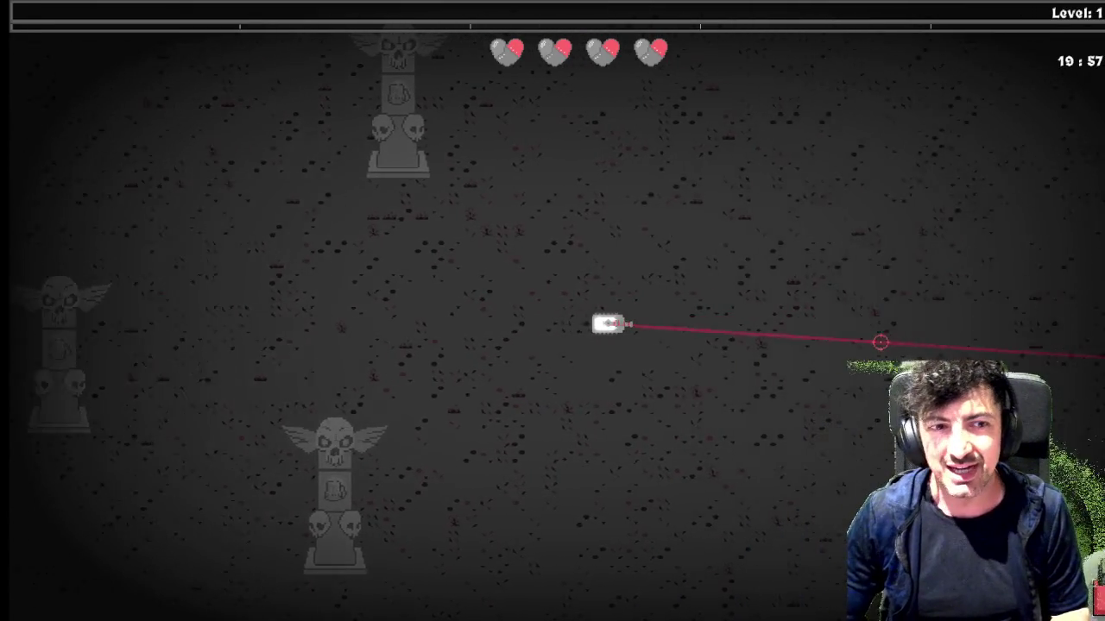
key(w)
key(d)
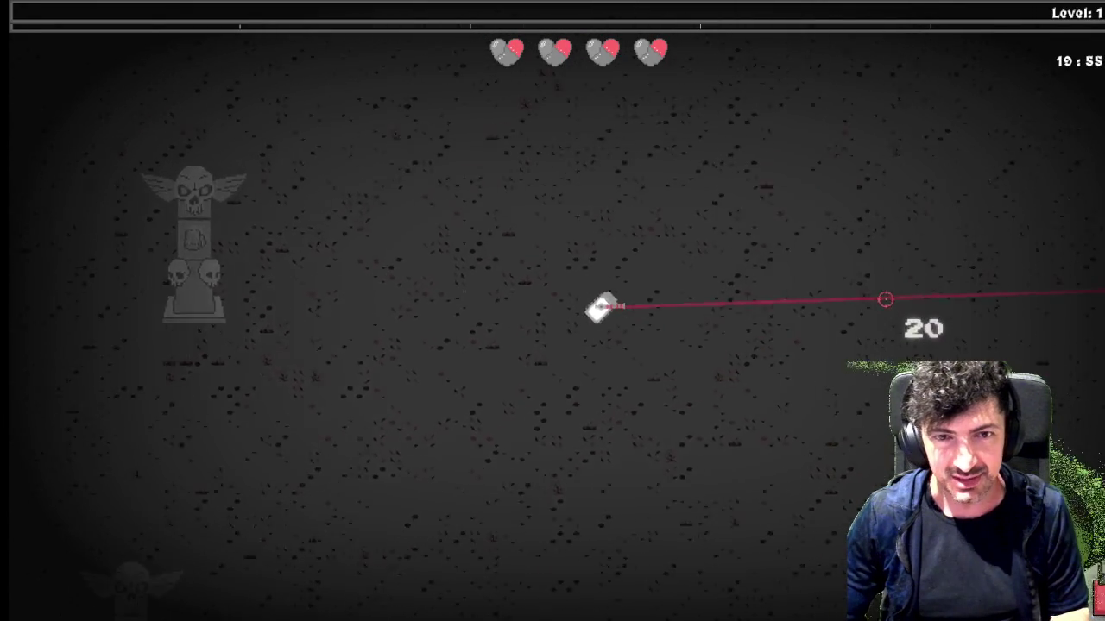
key(s)
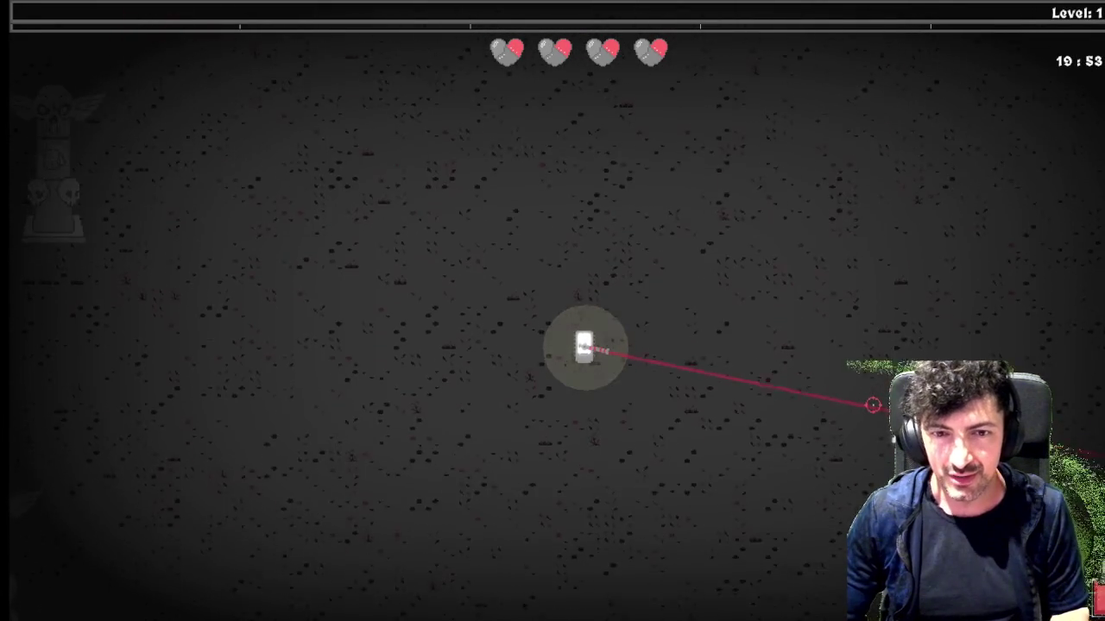
click(873, 404)
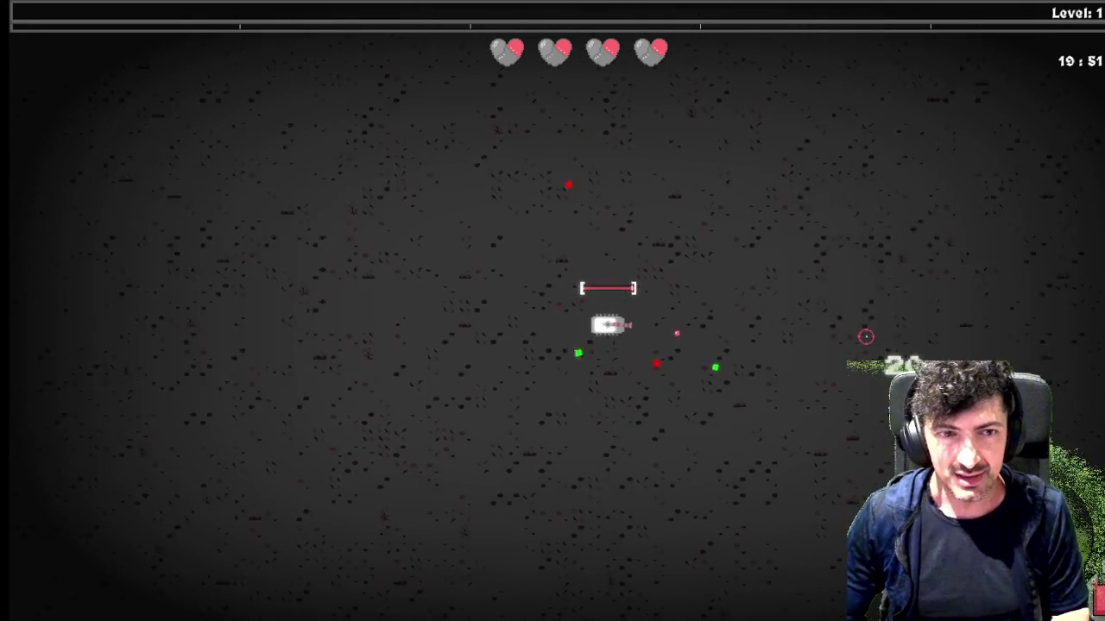
key(s)
click(870, 404)
Circle the tank around the arena, firing the laser at the enemies to the lower left
key(d)
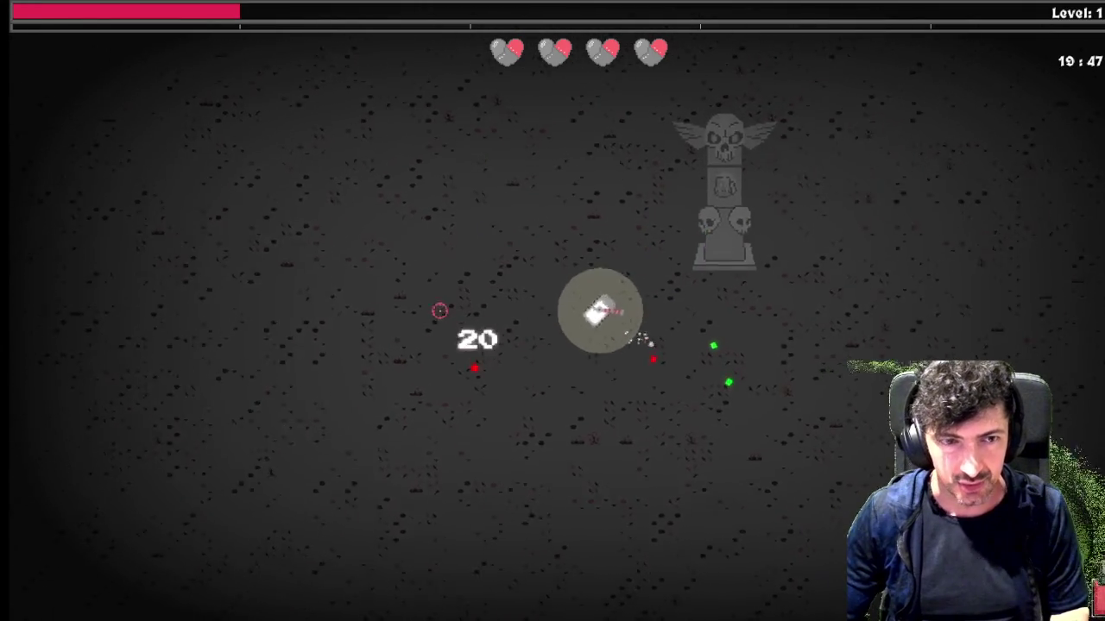
key(w)
key(a)
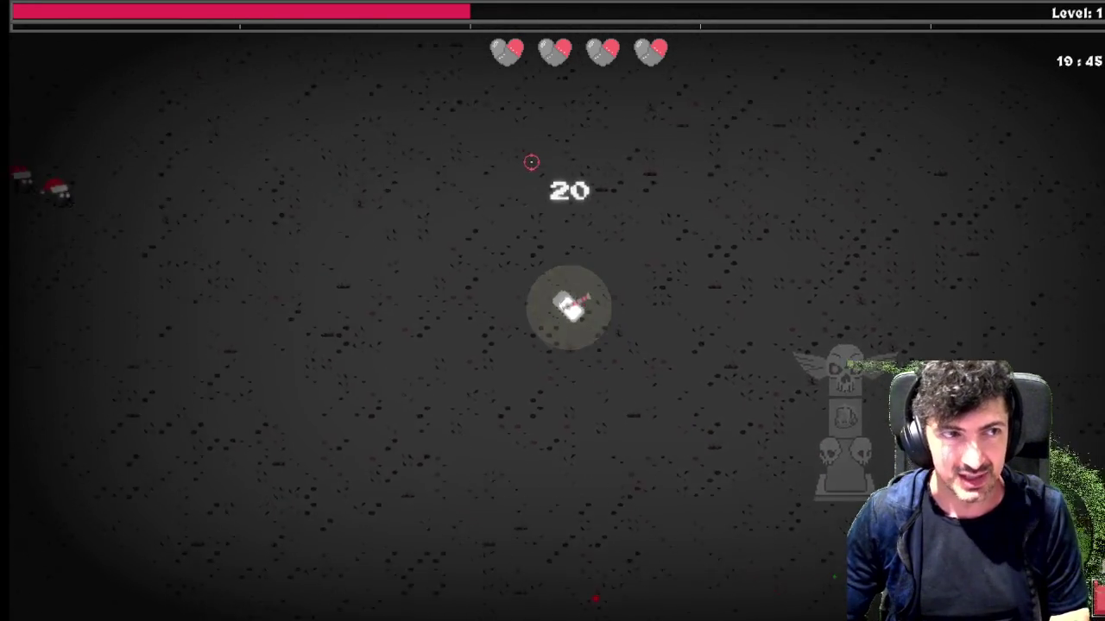
key(w)
key(a)
key(s)
key(a)
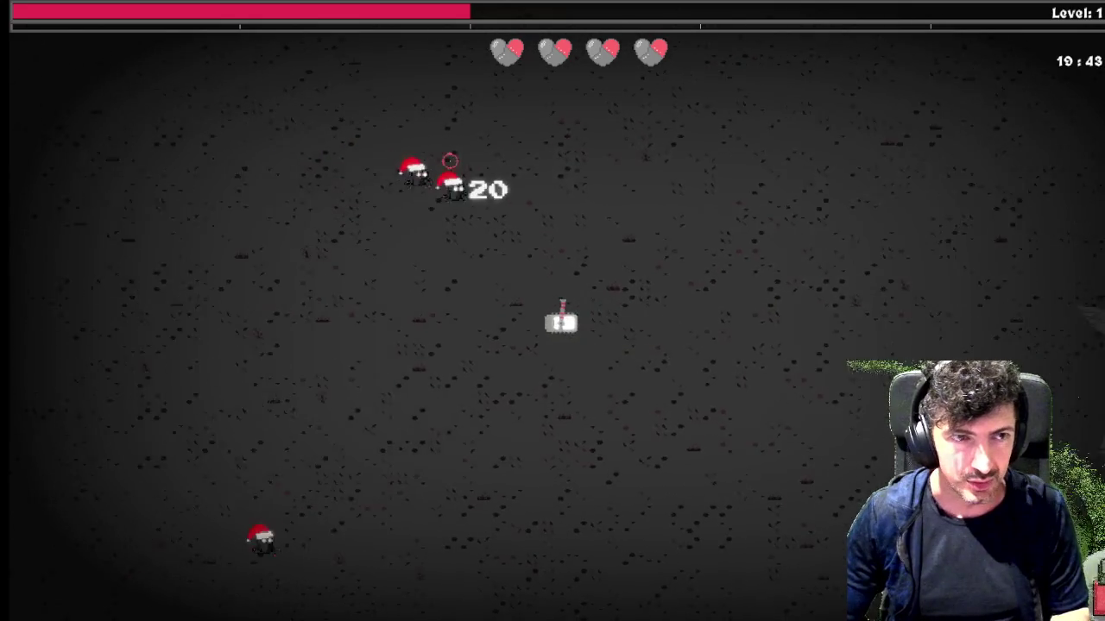
key(s)
key(d)
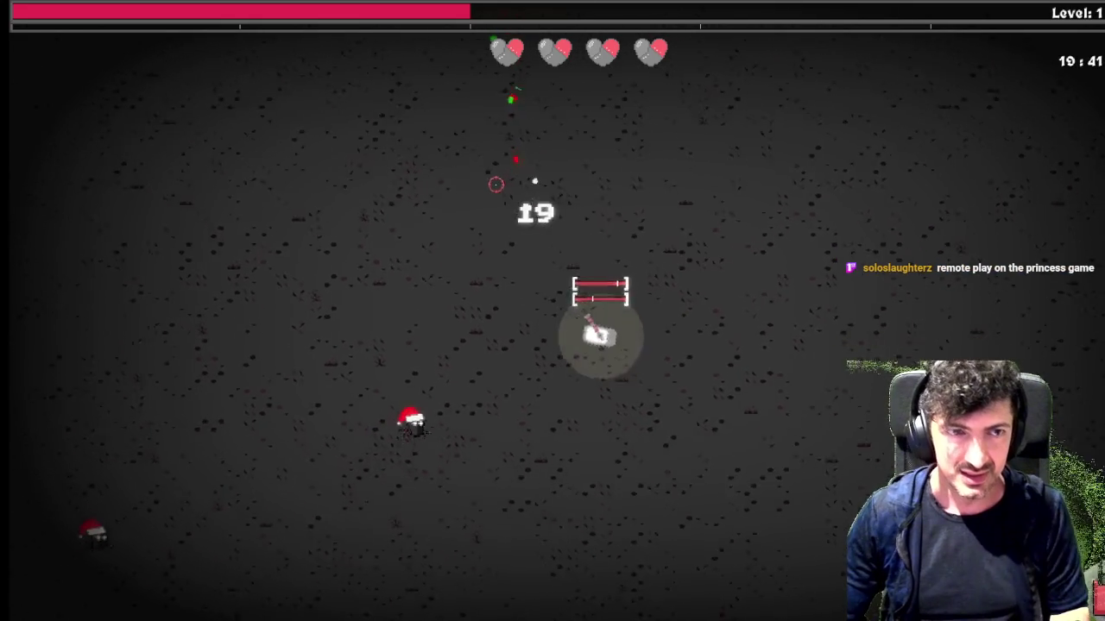
click(511, 347)
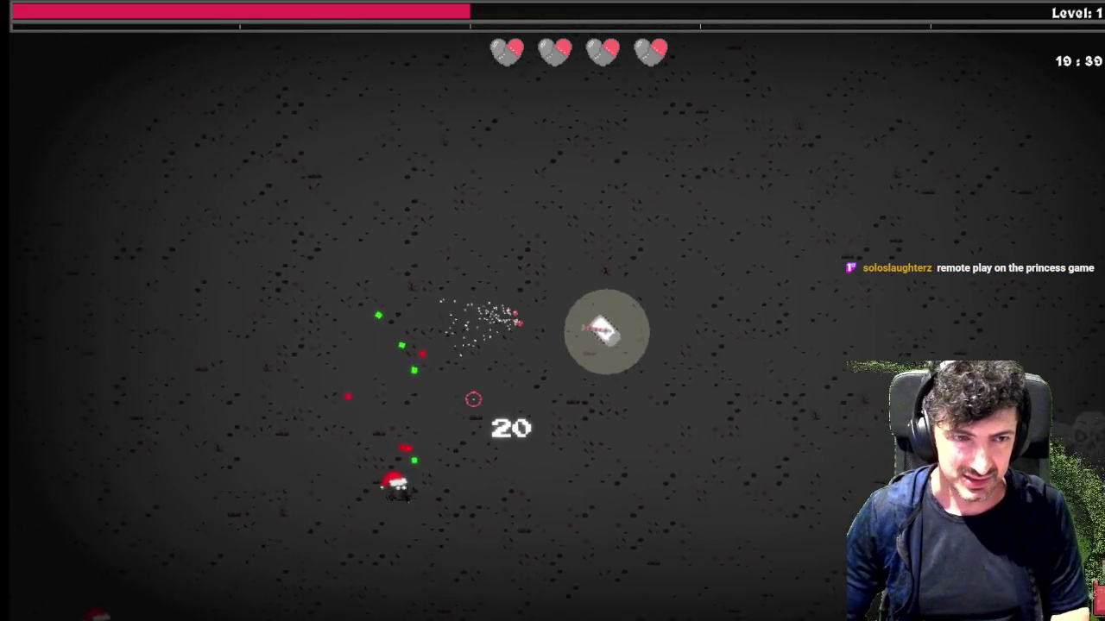
click(437, 360)
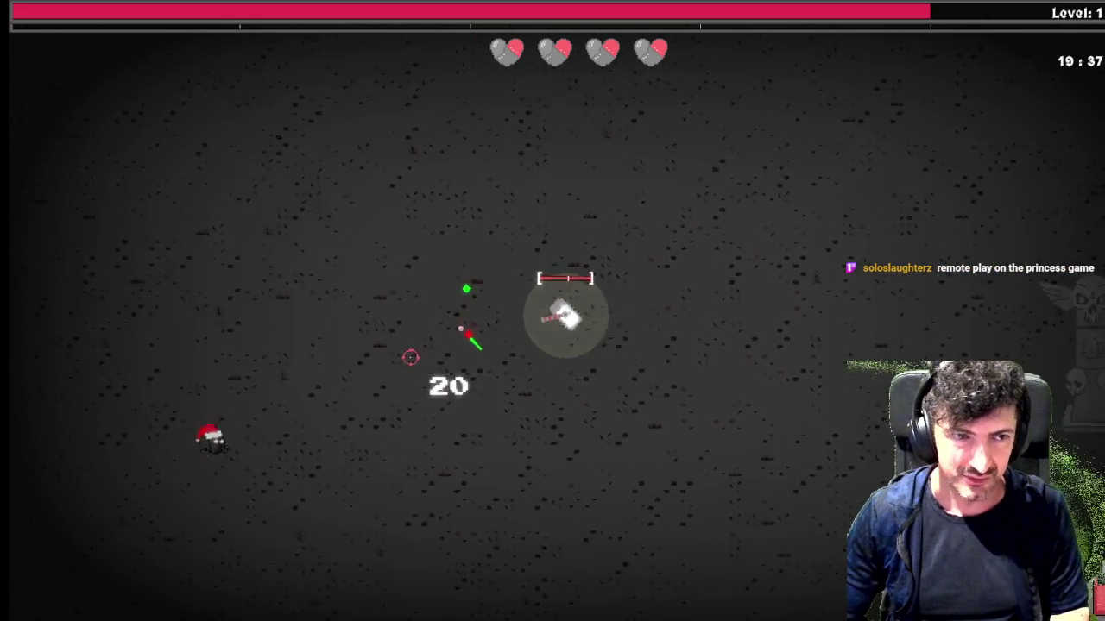
click(406, 390)
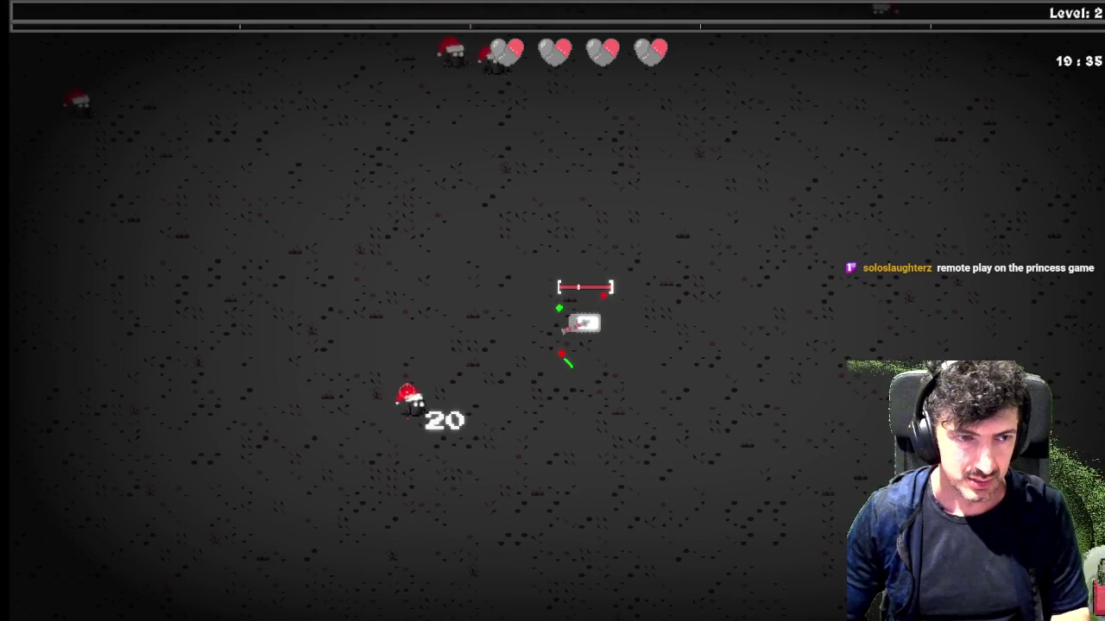
click(419, 404)
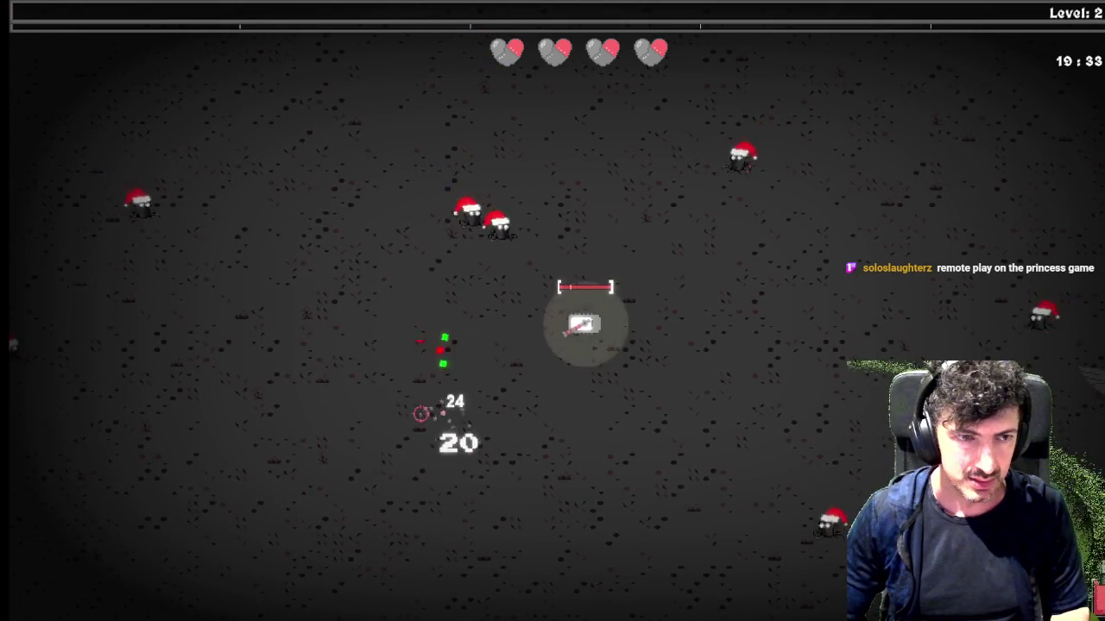
Shoot the Santa-hat enemy cluster above the tank, then close the running game
key(s)
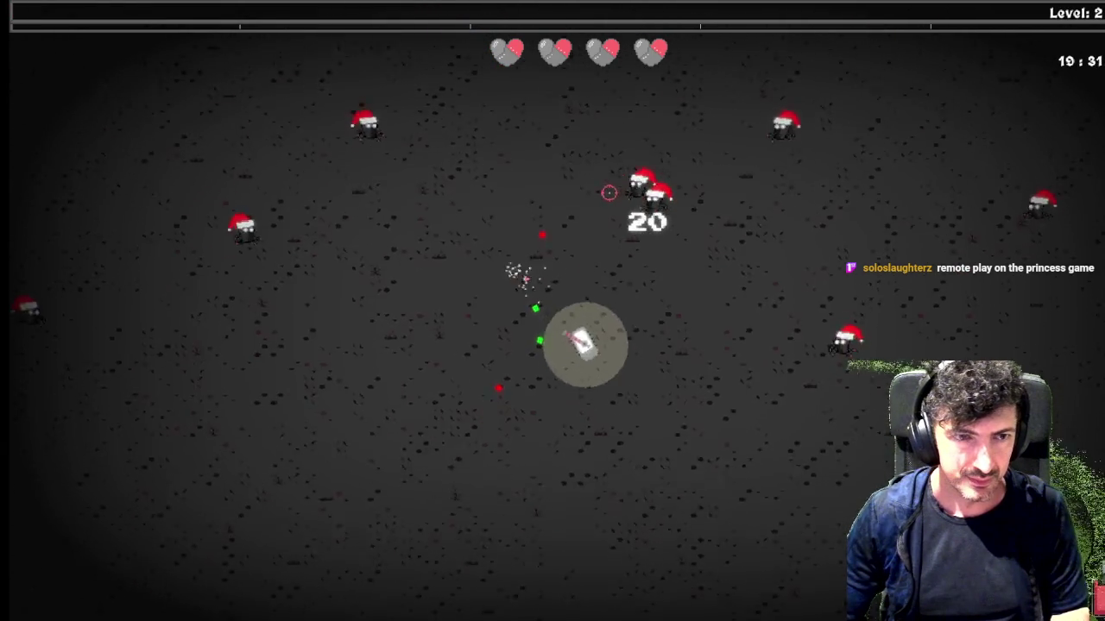
click(564, 124)
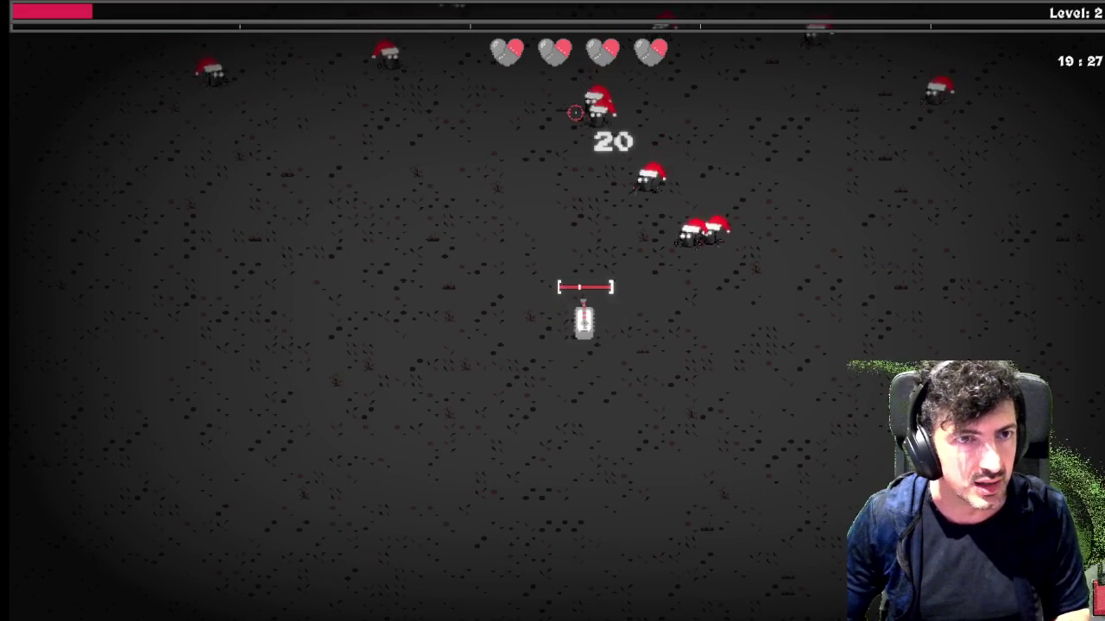
click(575, 112)
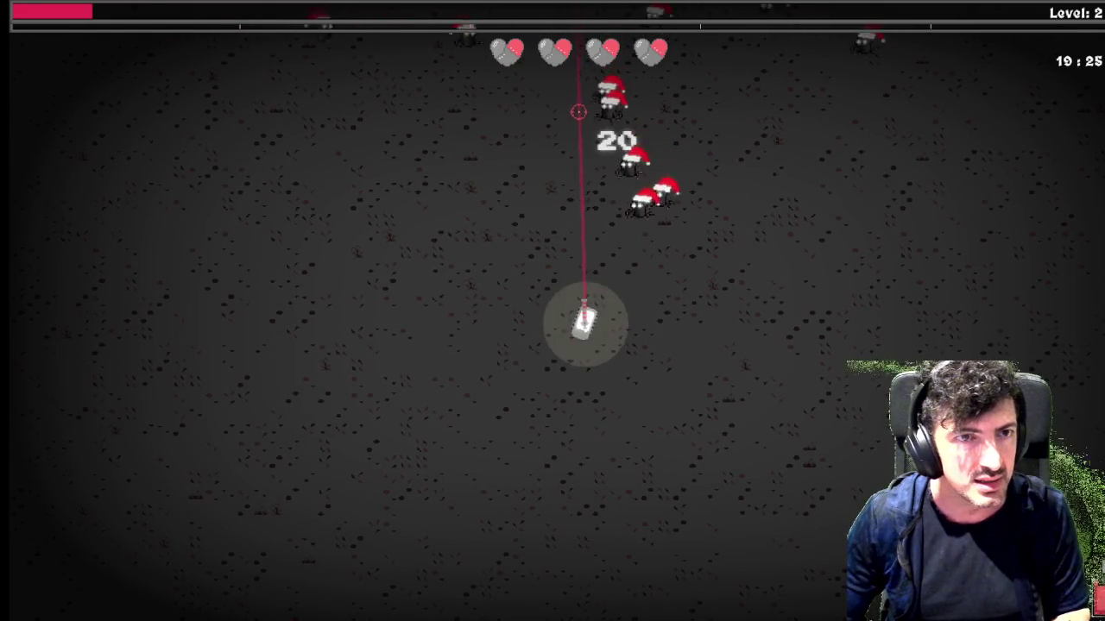
click(608, 109)
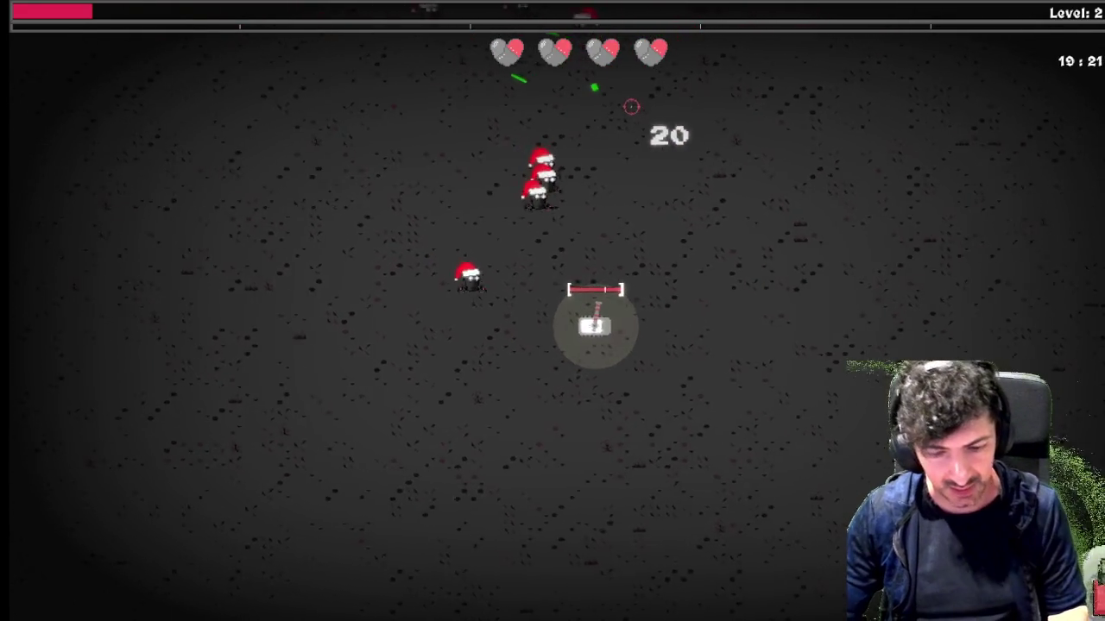
key(Escape)
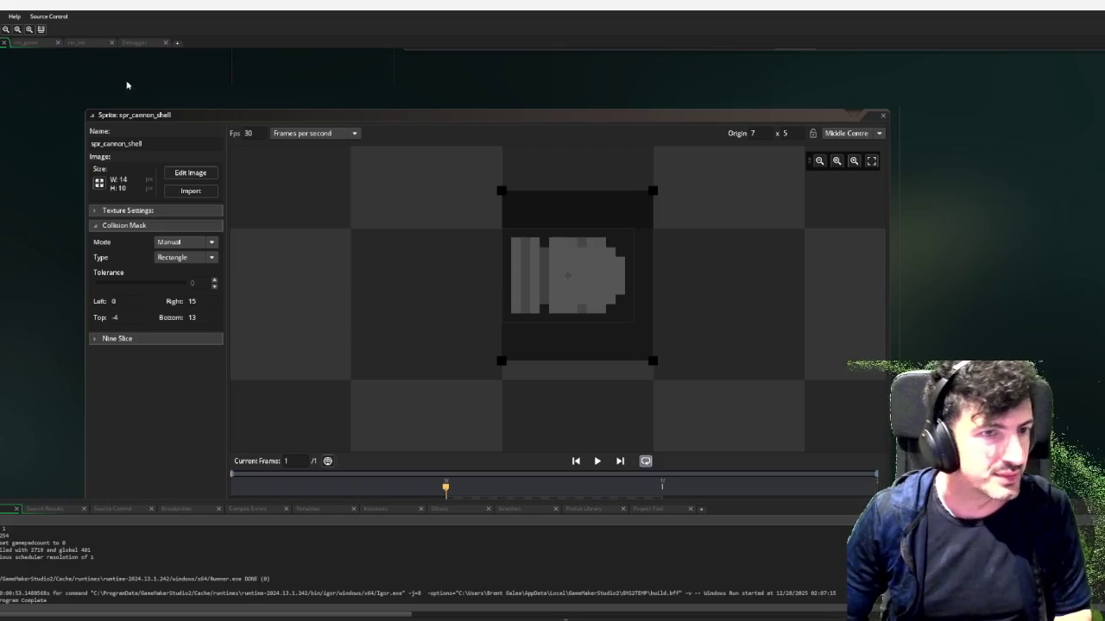
Drag the cannon shell mask handles out to Top -7, Bottom 16 and Right 16
click(656, 192)
drag(655, 191, 661, 171)
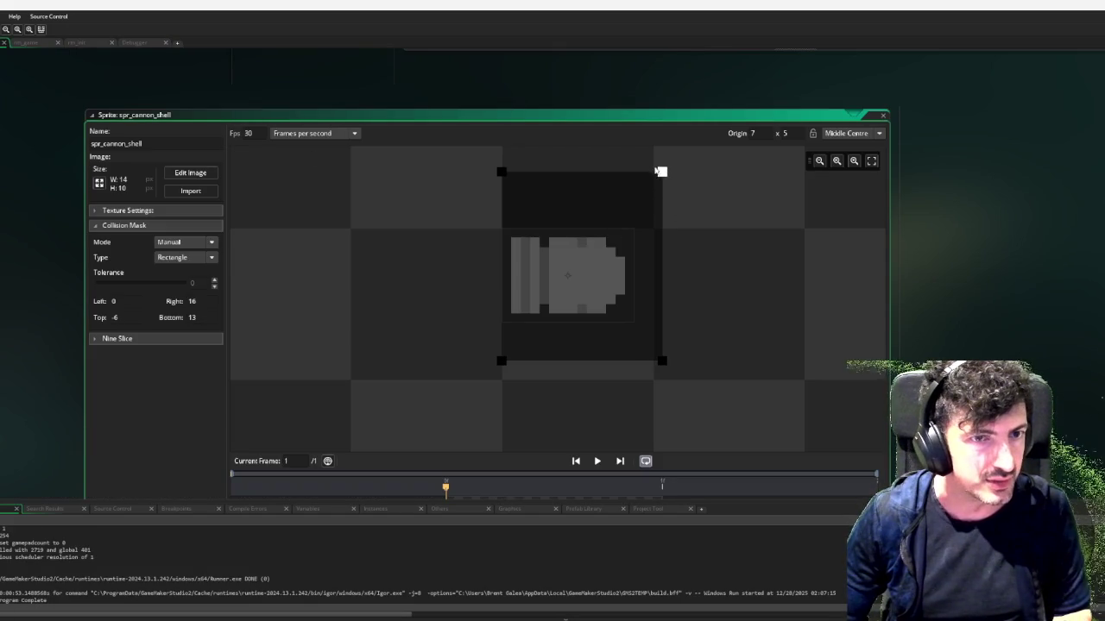
drag(661, 362, 662, 389)
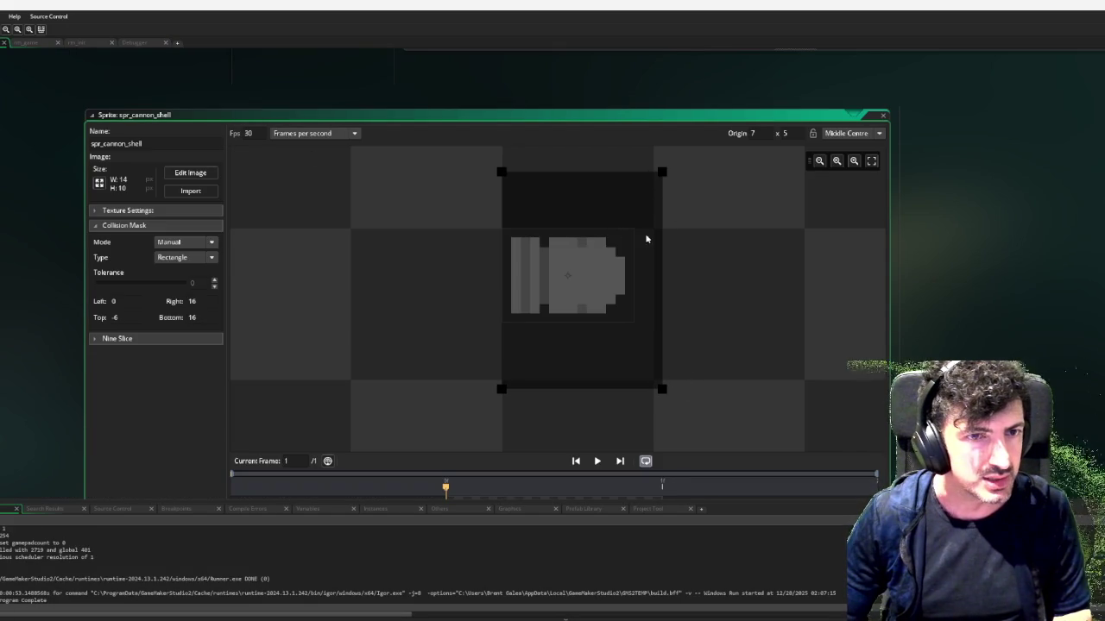
drag(662, 170, 662, 163)
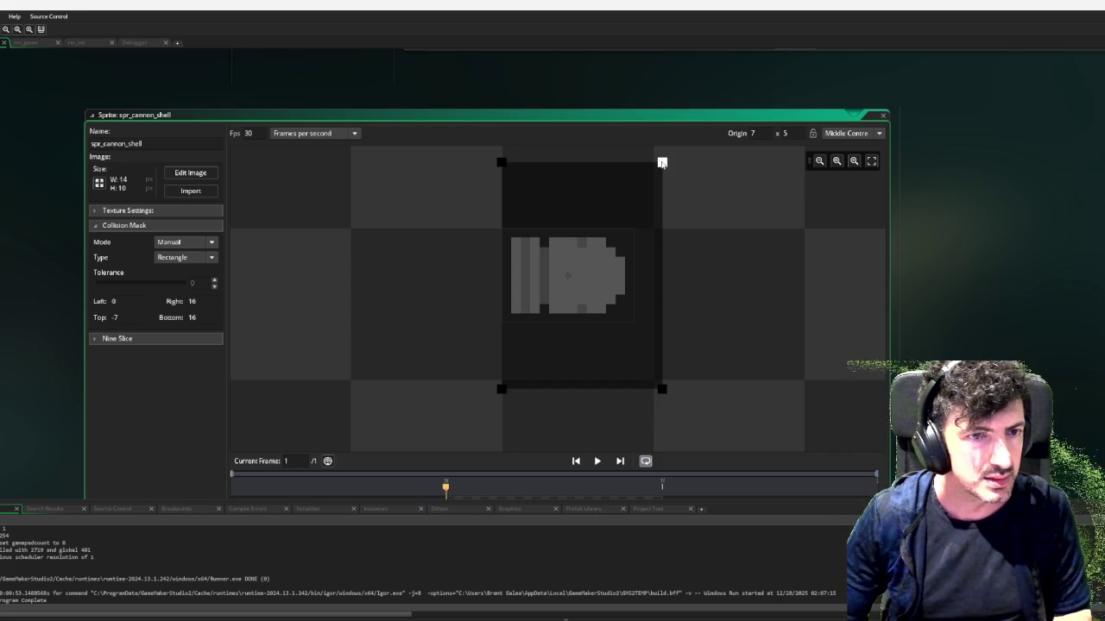
scroll(down, 3)
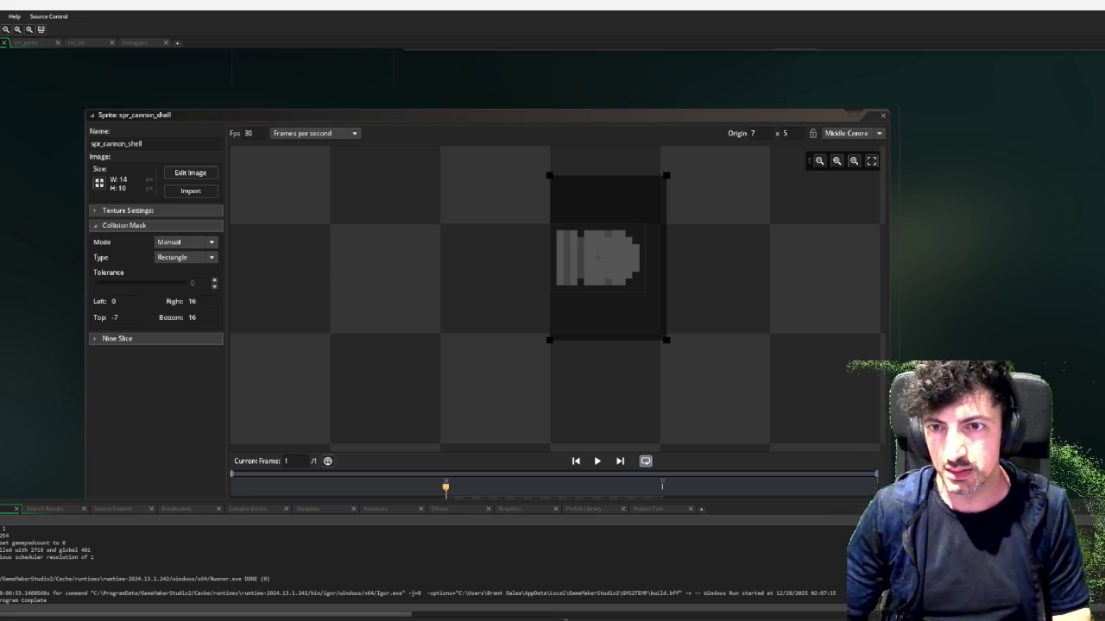
scroll(down, 3)
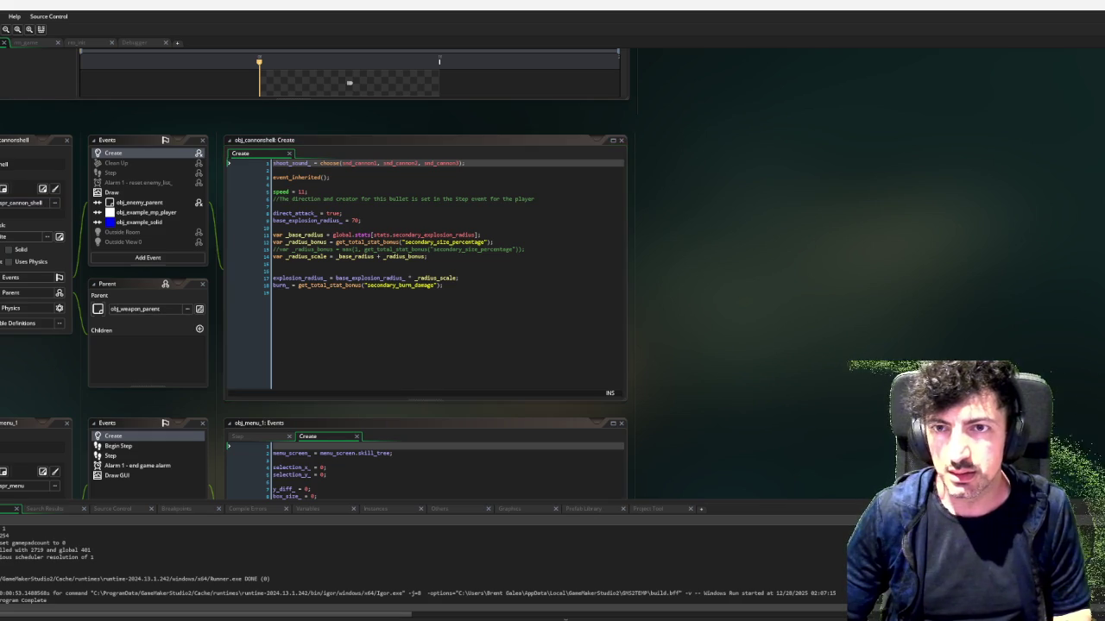
scroll(up, 3)
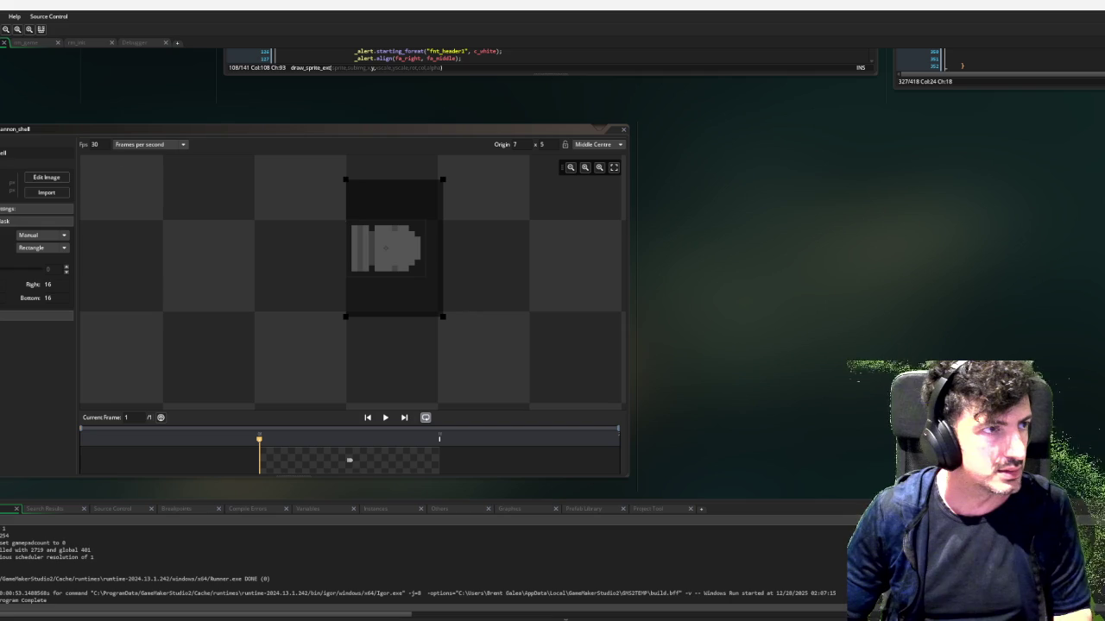
Rebuild and run the game with F6, then advance from the Edge of Madness title screen
key(F6)
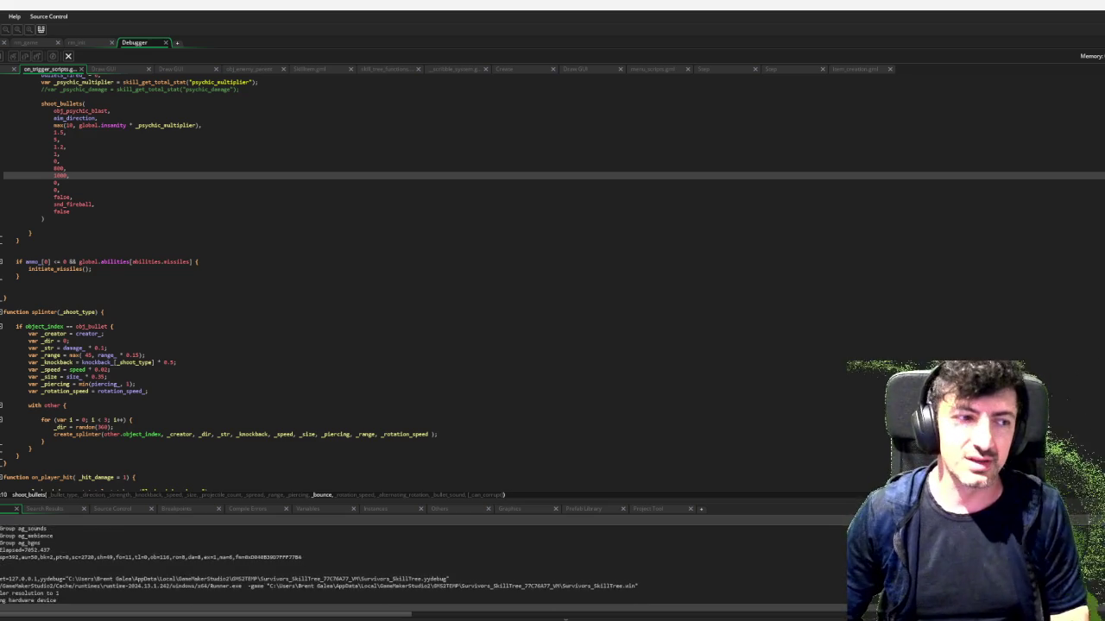
key(Return)
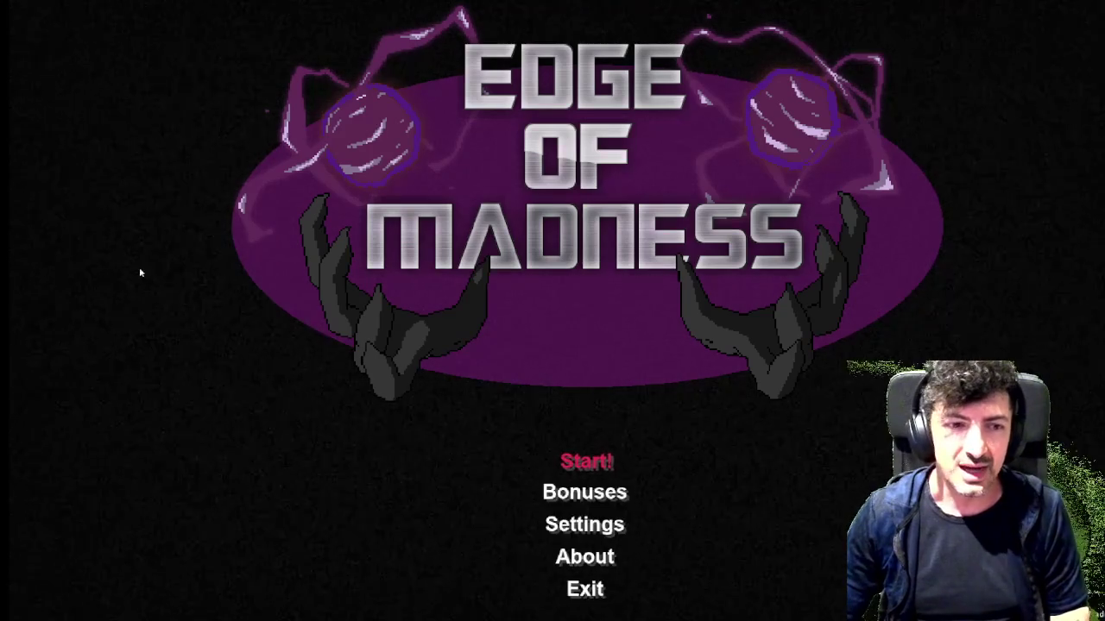
Confirm through character select and drive the tank around level 1 shooting enemies until Level 2
key(Return)
key(Return)
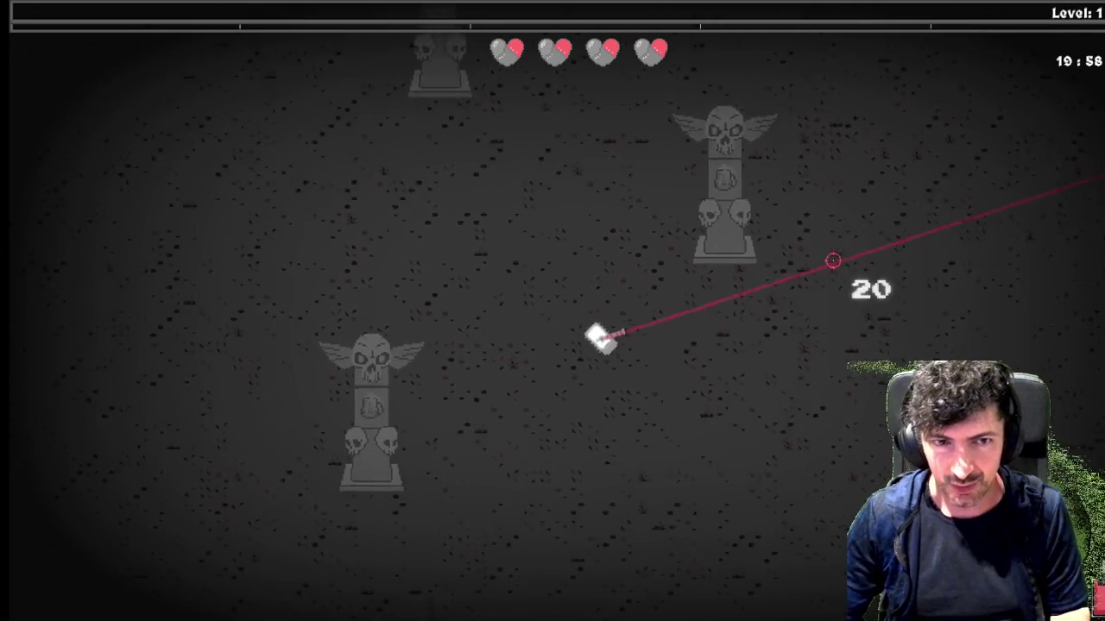
key(d)
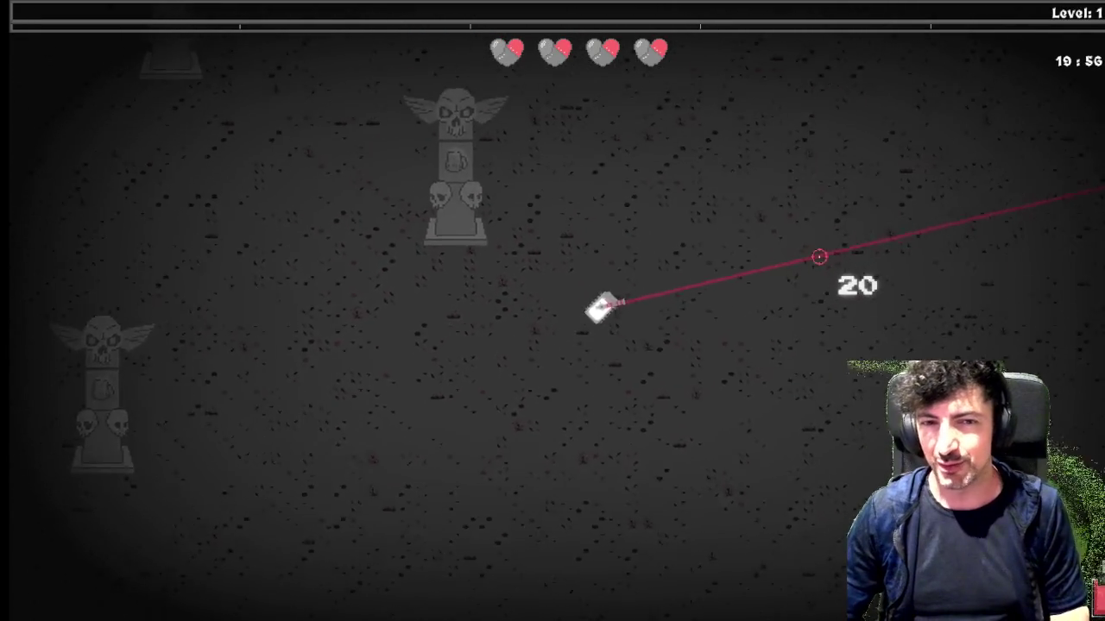
key(w)
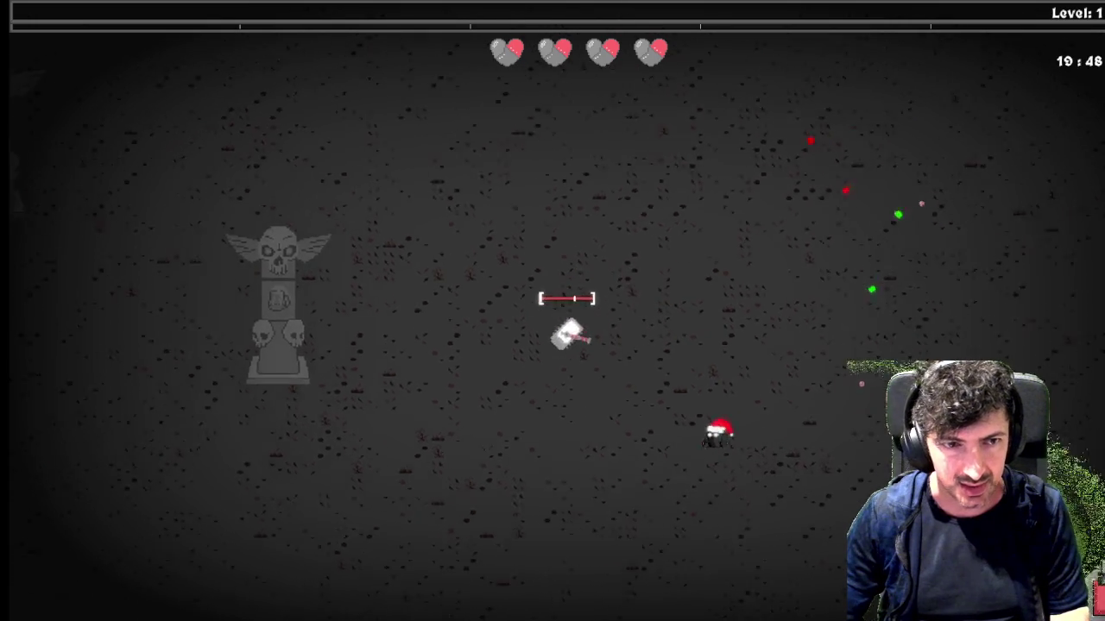
key(a)
key(s)
key(a)
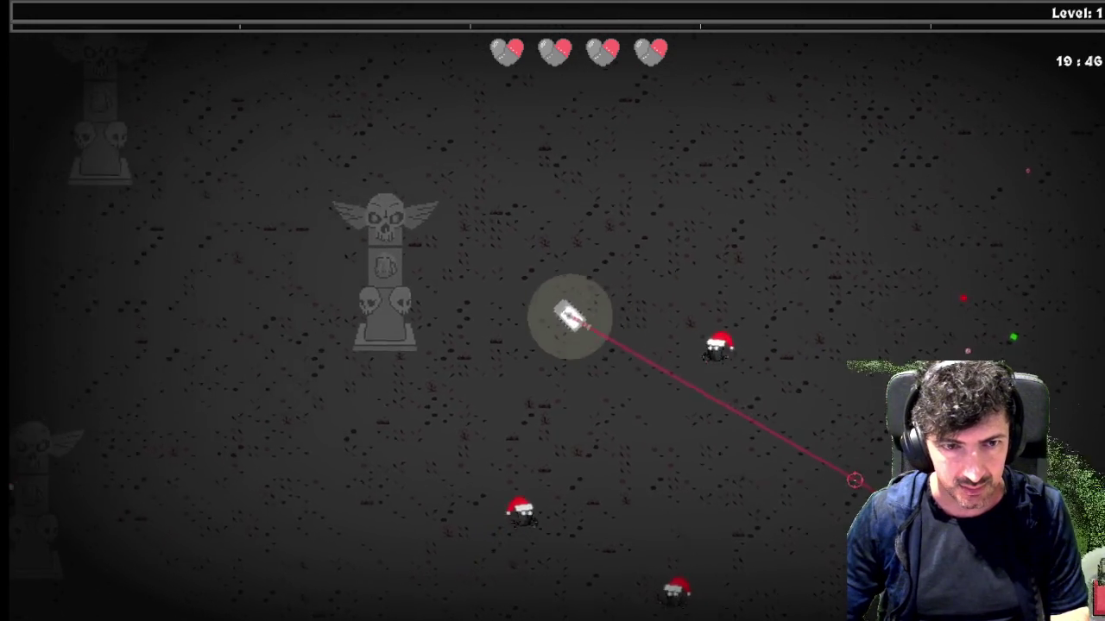
key(w)
key(w)
key(d)
key(s)
key(w)
key(w)
Weave the tank up-left and down through level 2 while the laser hits Santa-hat enemies
key(a)
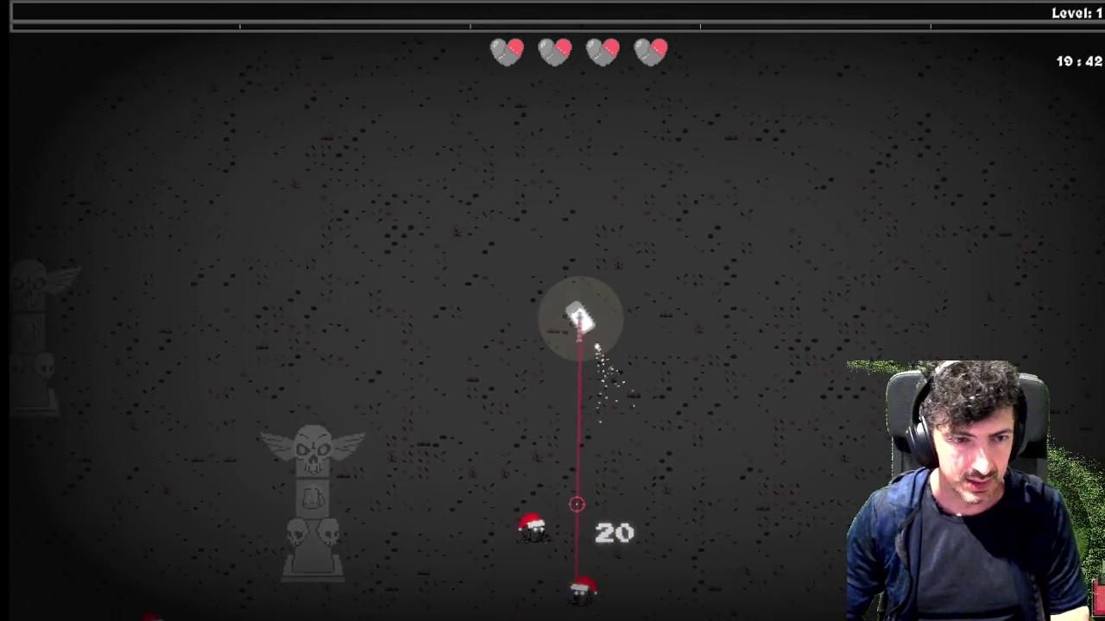
key(s)
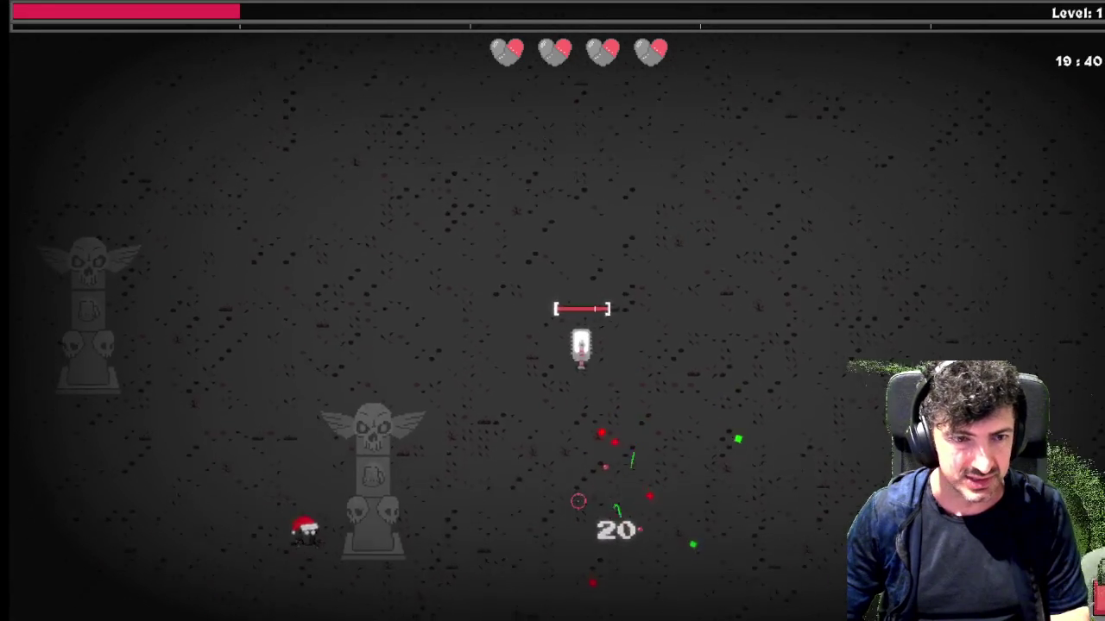
key(d)
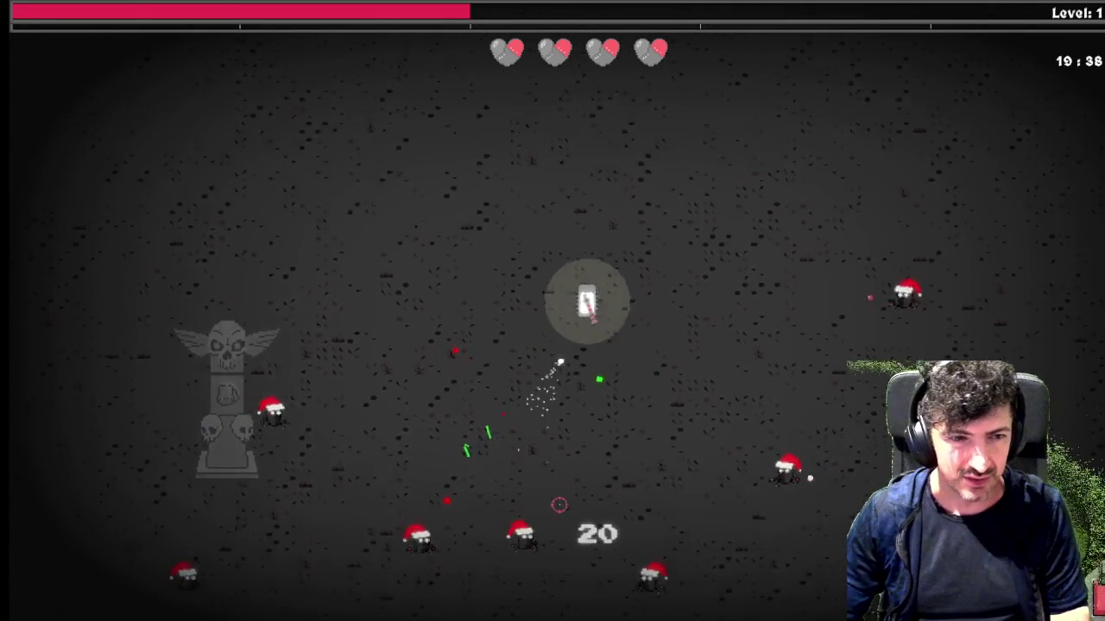
key(w)
key(a)
key(w)
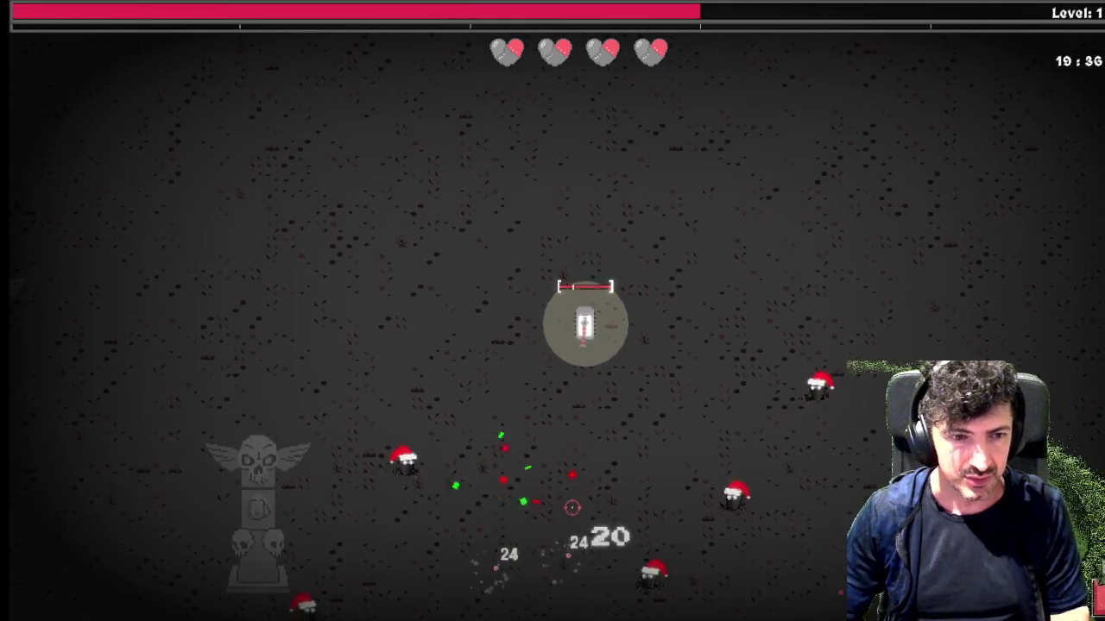
key(a)
key(s)
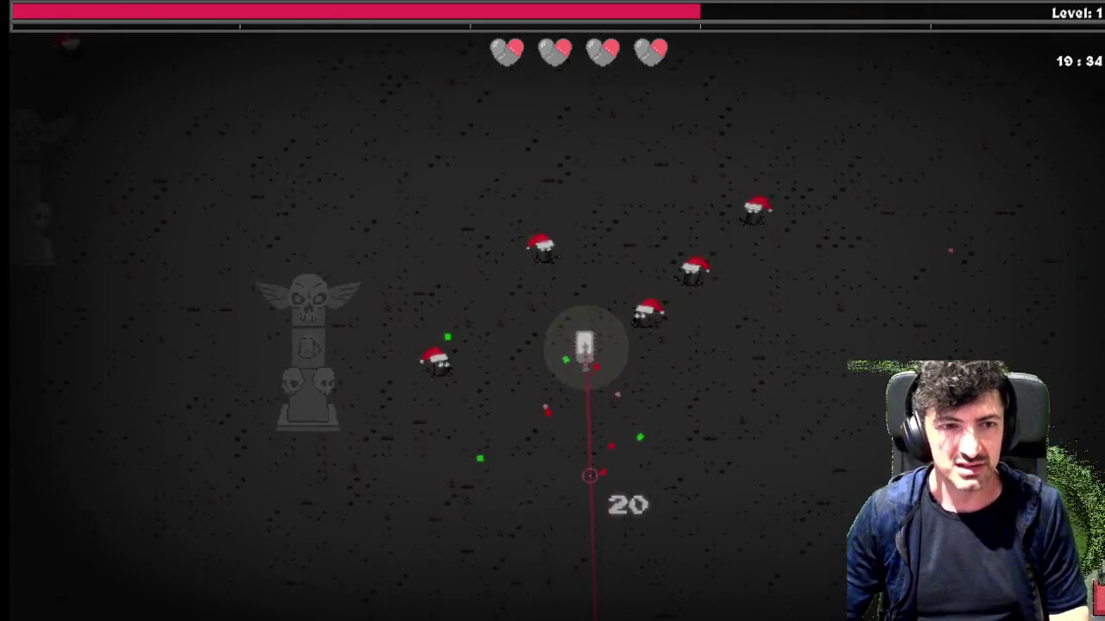
key(s)
key(d)
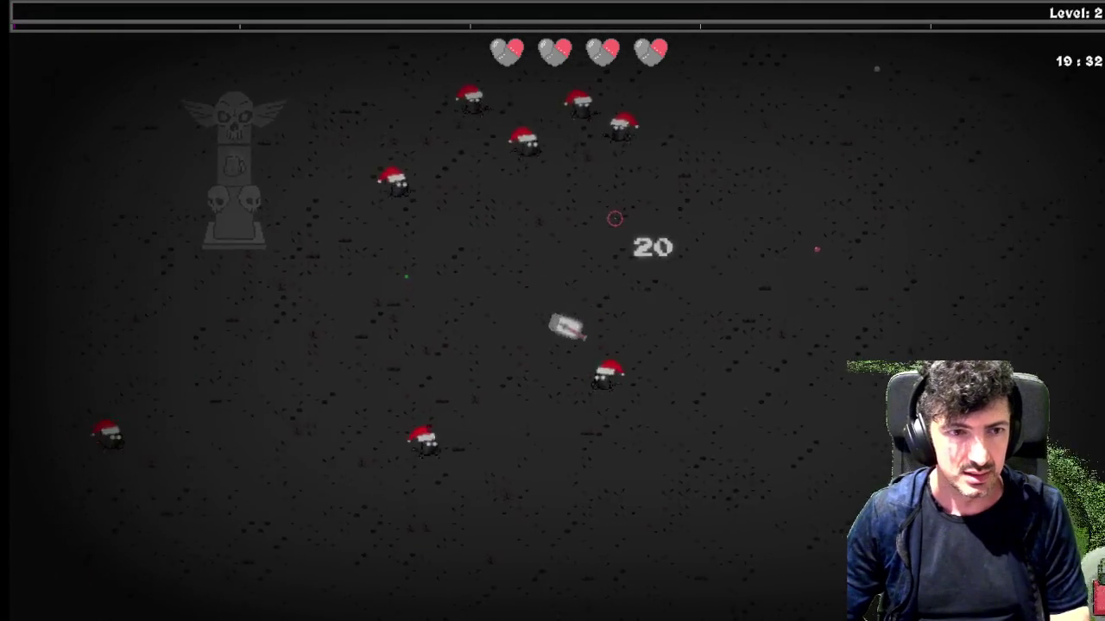
key(a)
key(s)
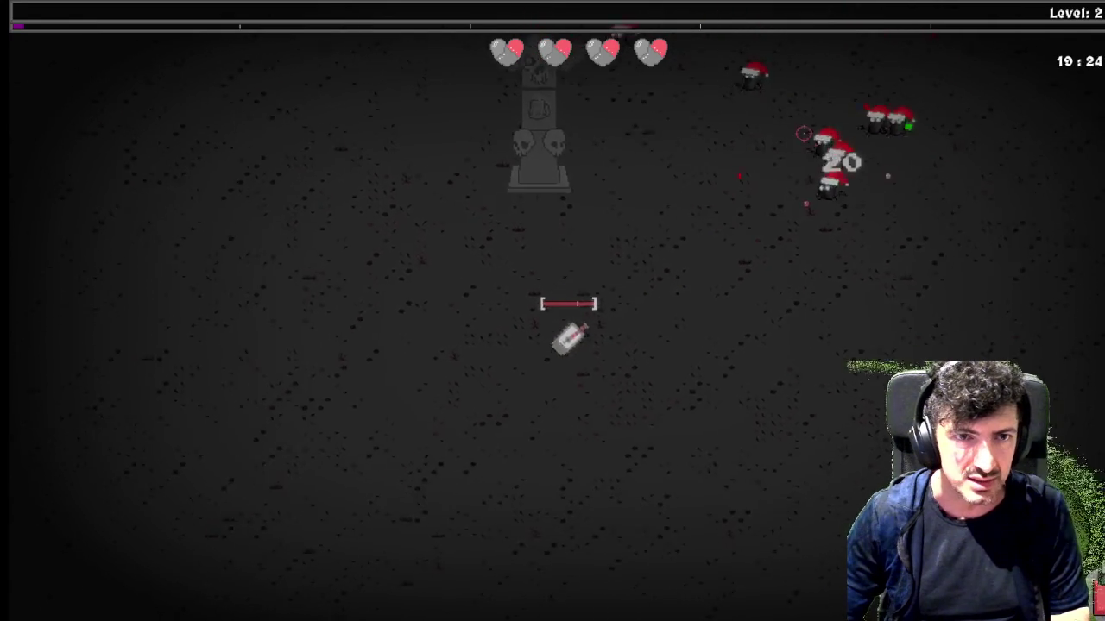
key(s)
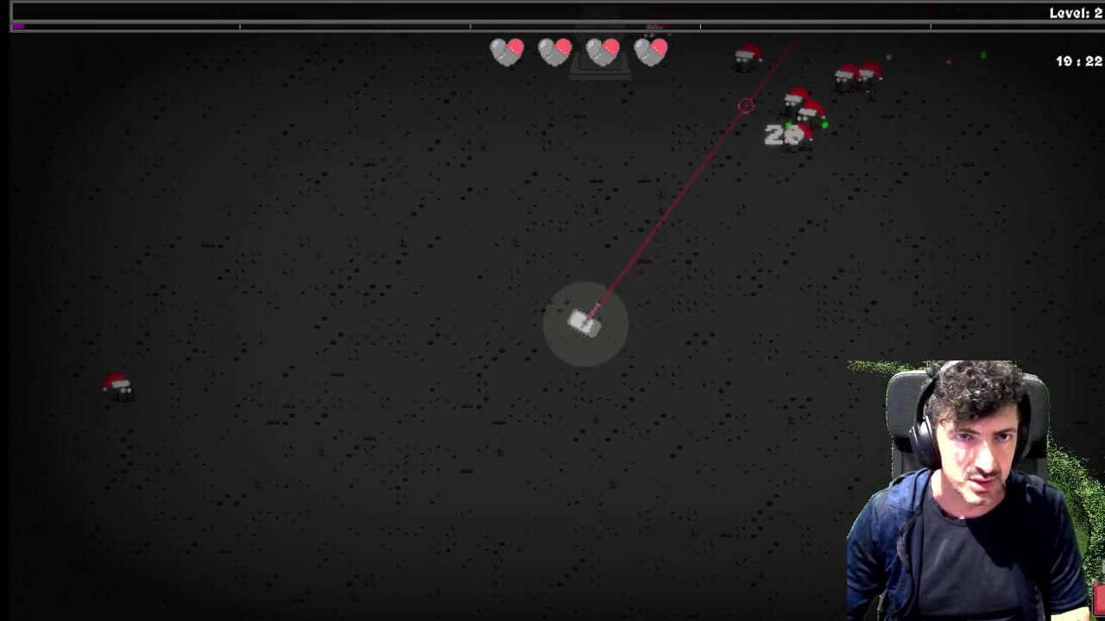
key(s)
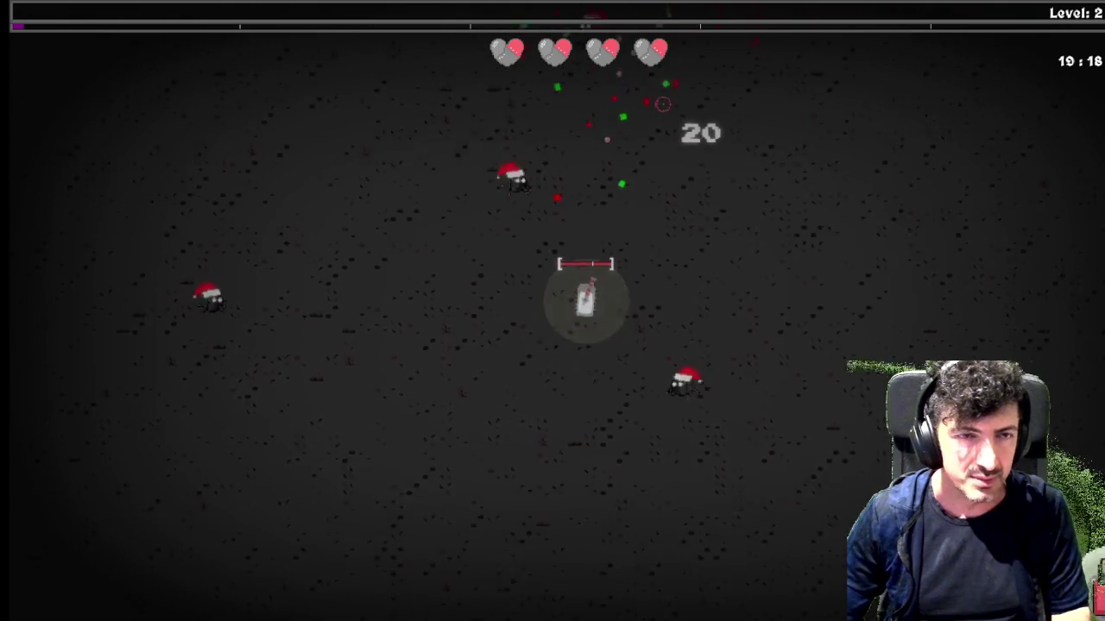
Keep dodging up-right and down-left while shooting until the XP bar fills to Level 3
key(w)
key(w)
key(d)
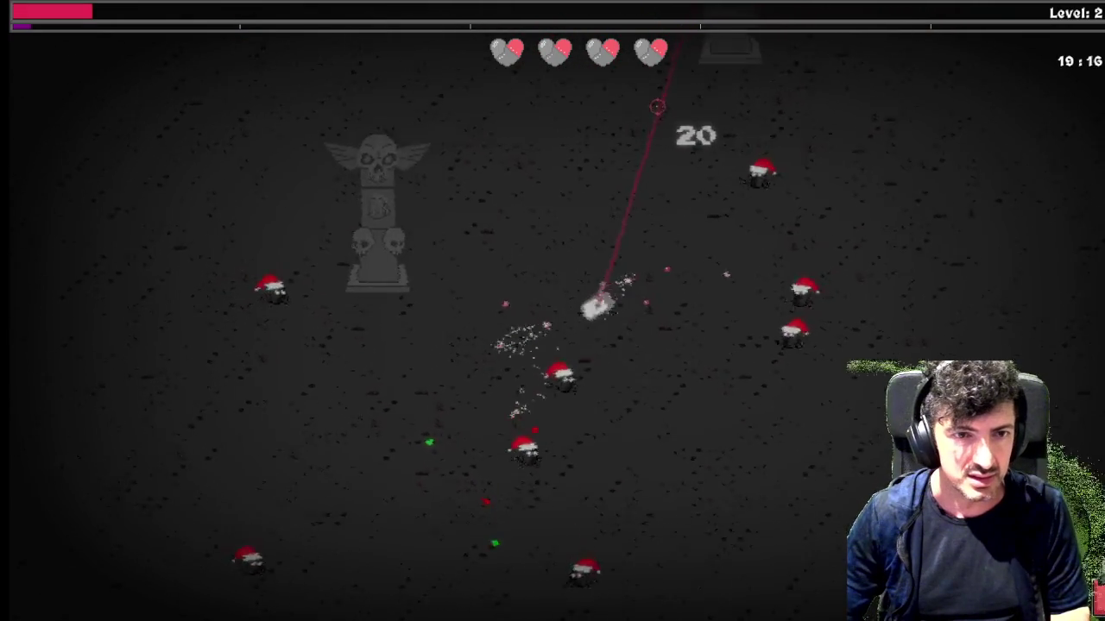
key(a)
key(s)
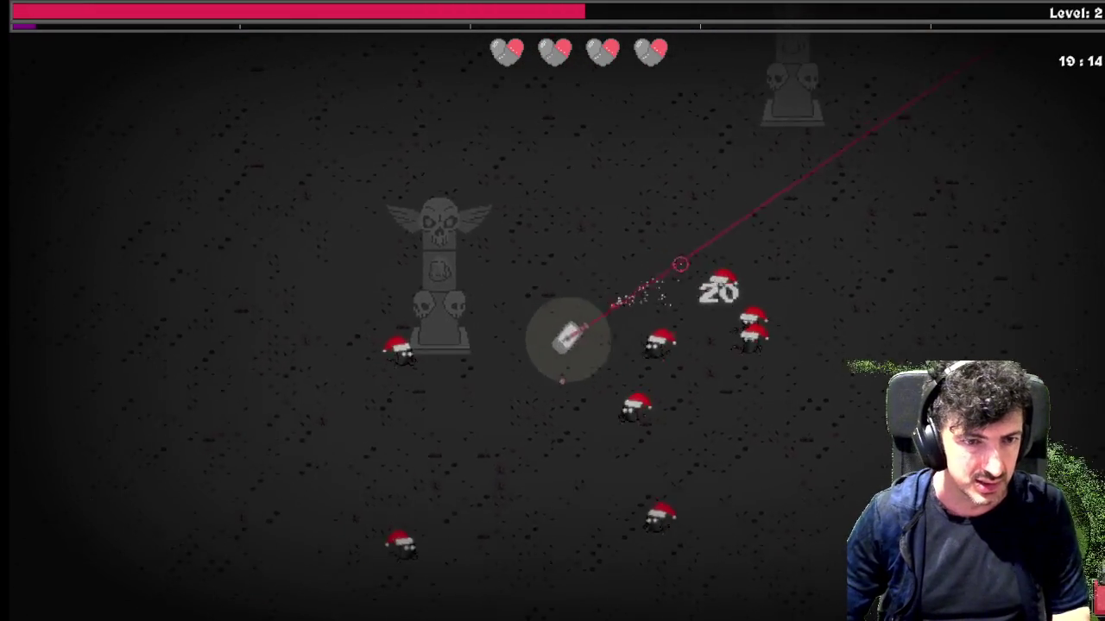
key(s)
key(a)
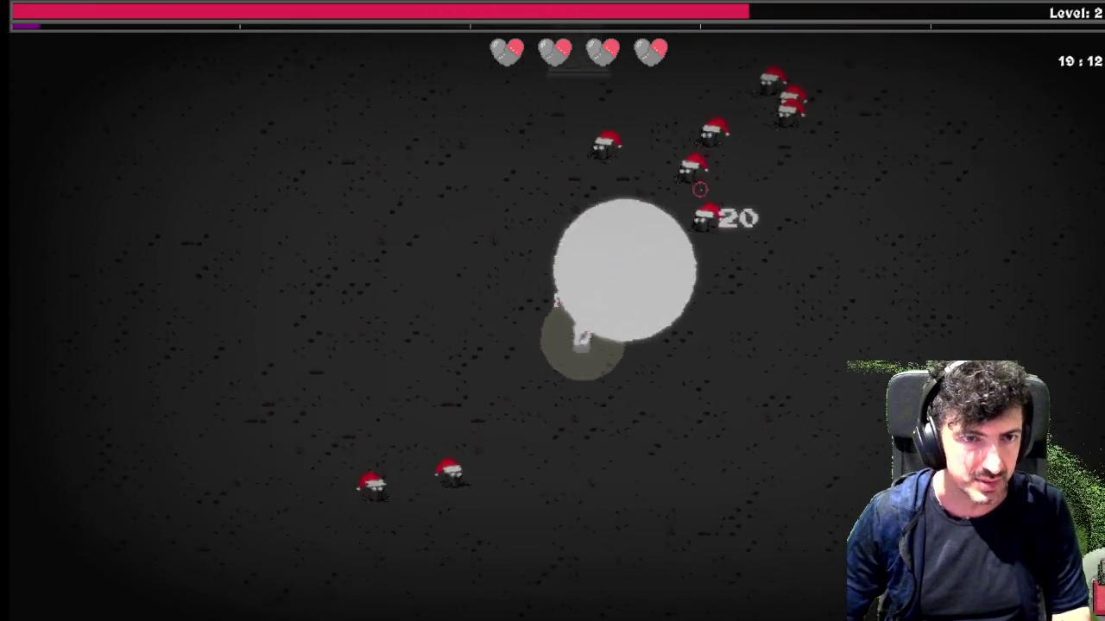
key(s)
key(d)
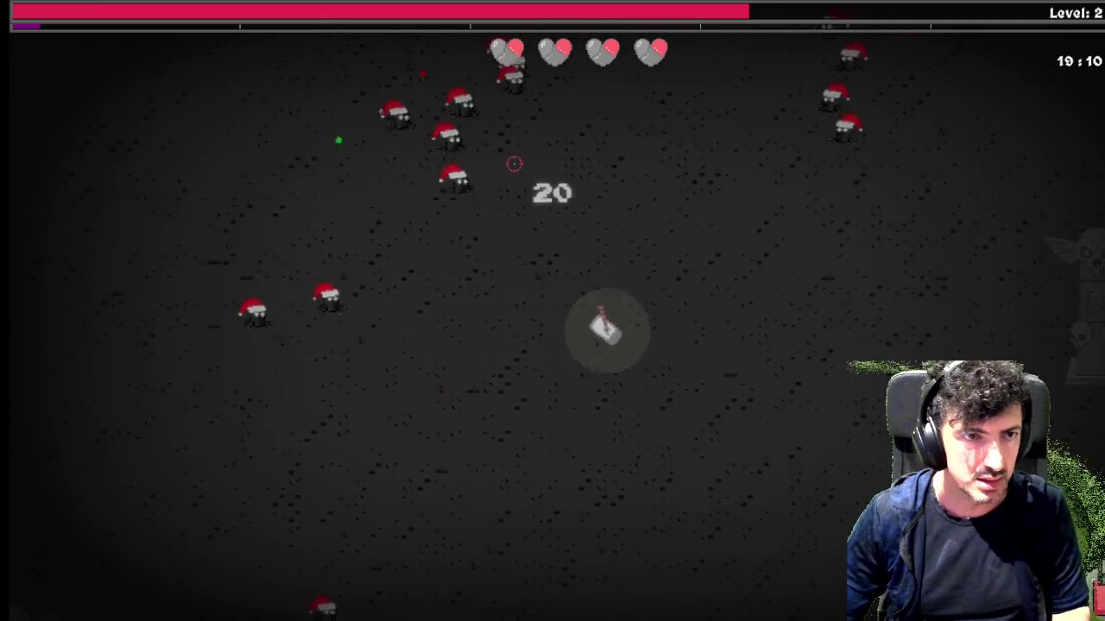
key(d)
key(s)
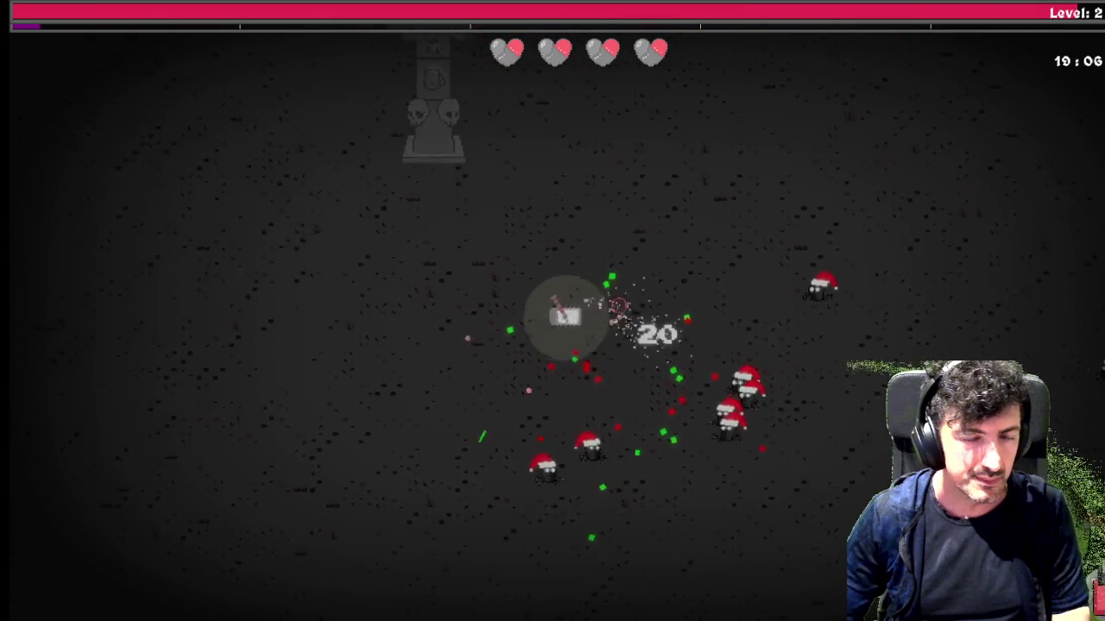
key(a)
key(s)
key(d)
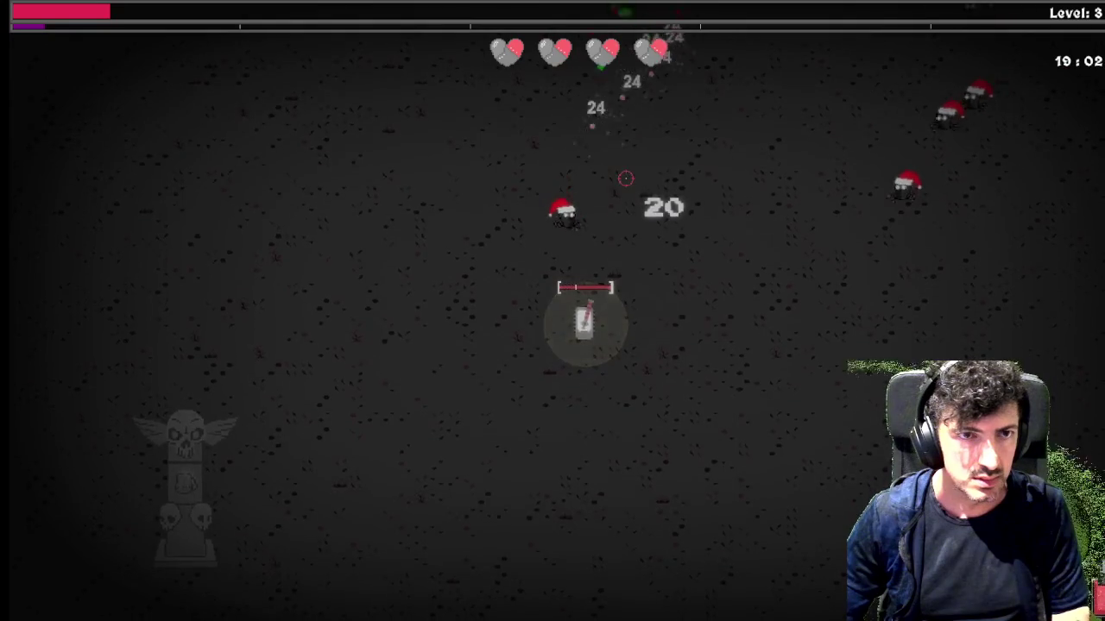
Kite the horde around the totem with WASD while the tank auto-fires
key(d)
key(w)
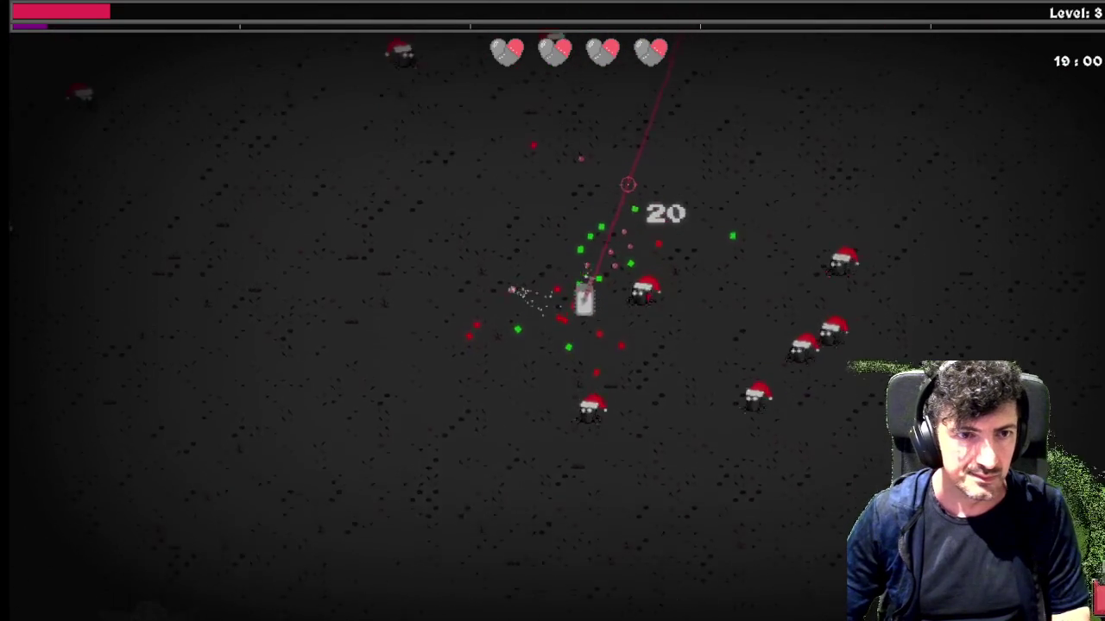
key(s)
key(a)
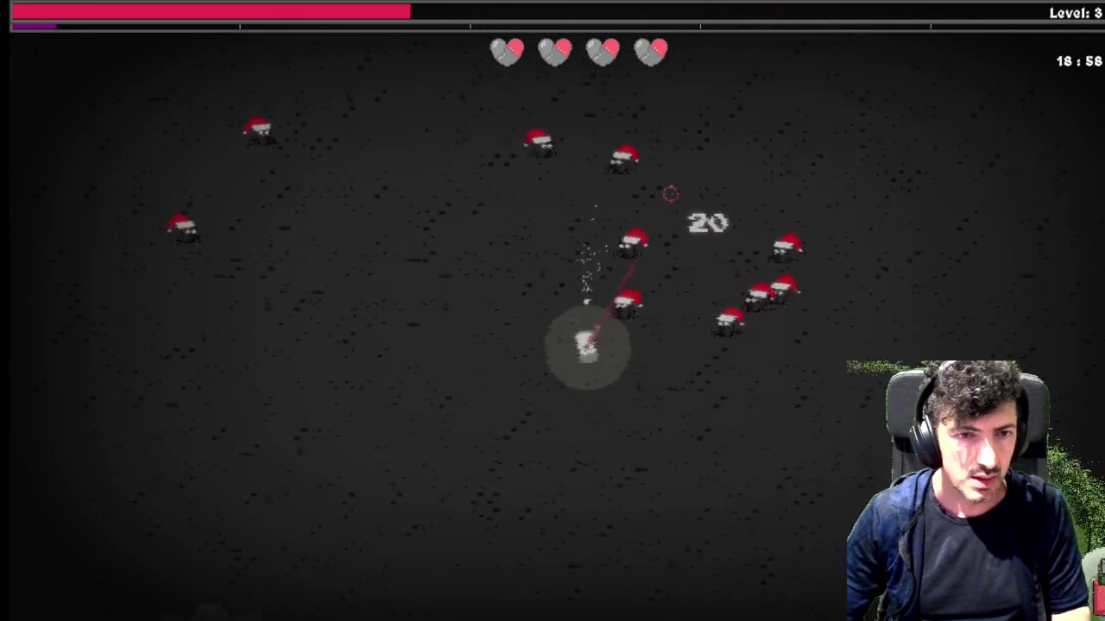
key(s)
key(d)
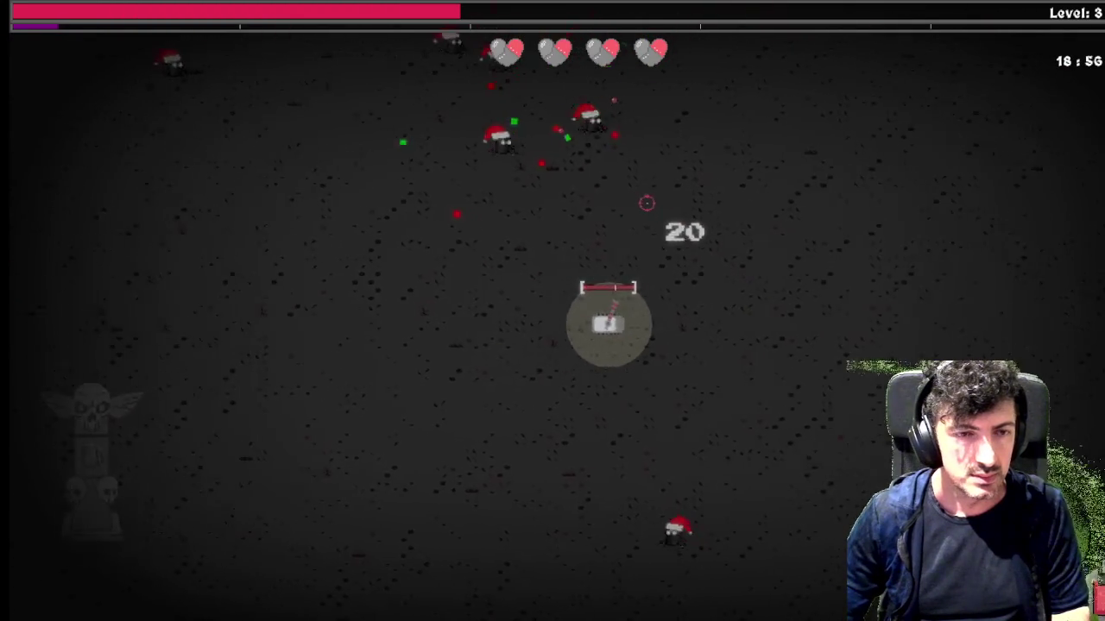
key(a)
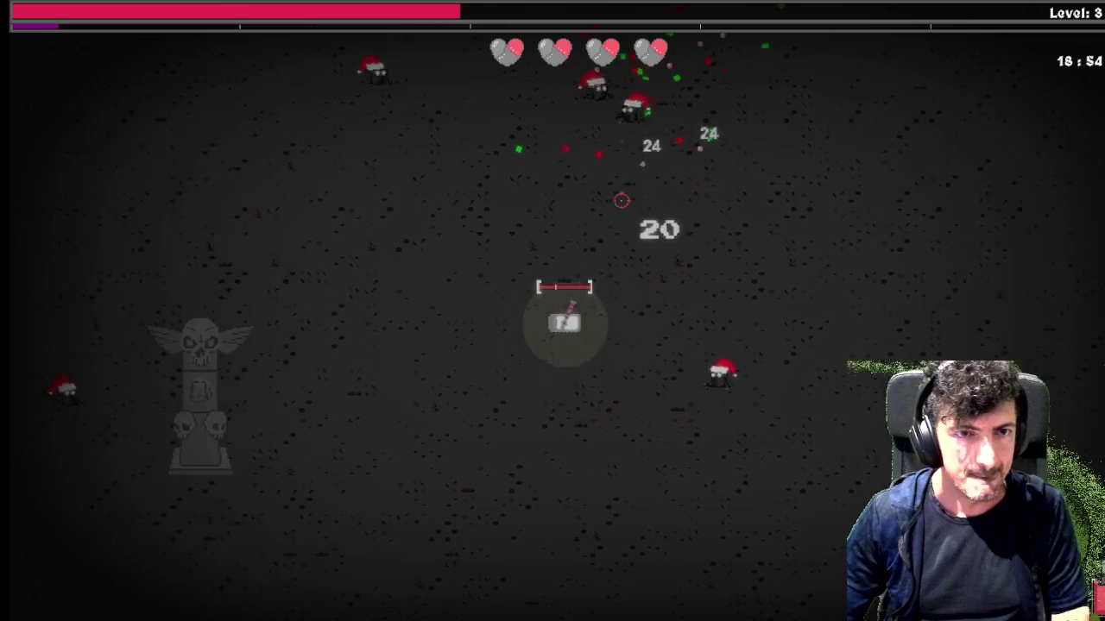
key(s)
key(a)
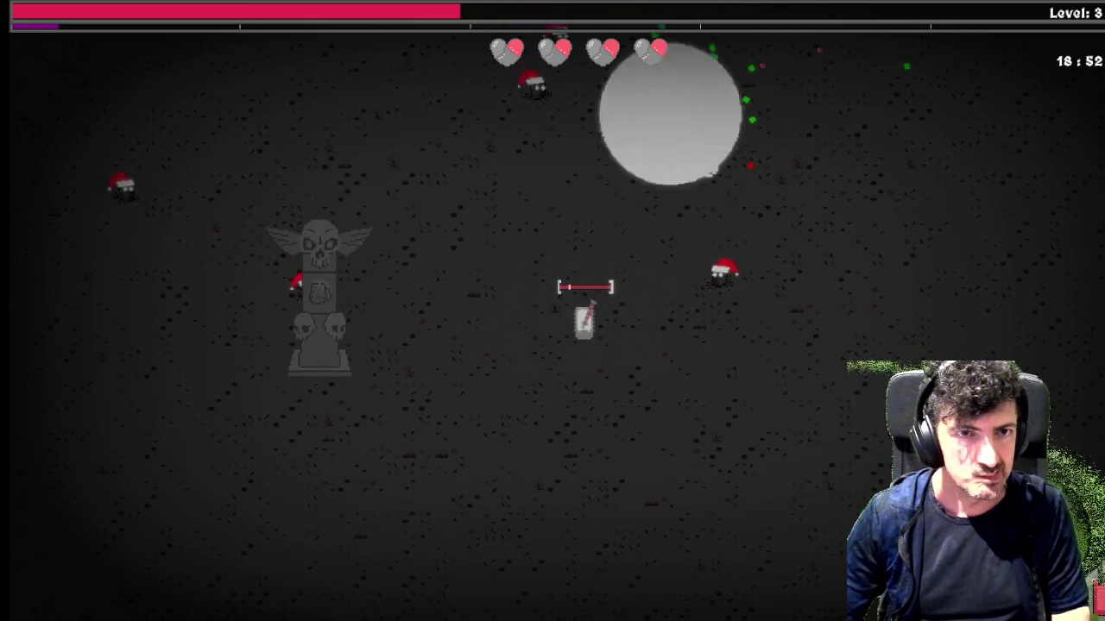
key(d)
key(w)
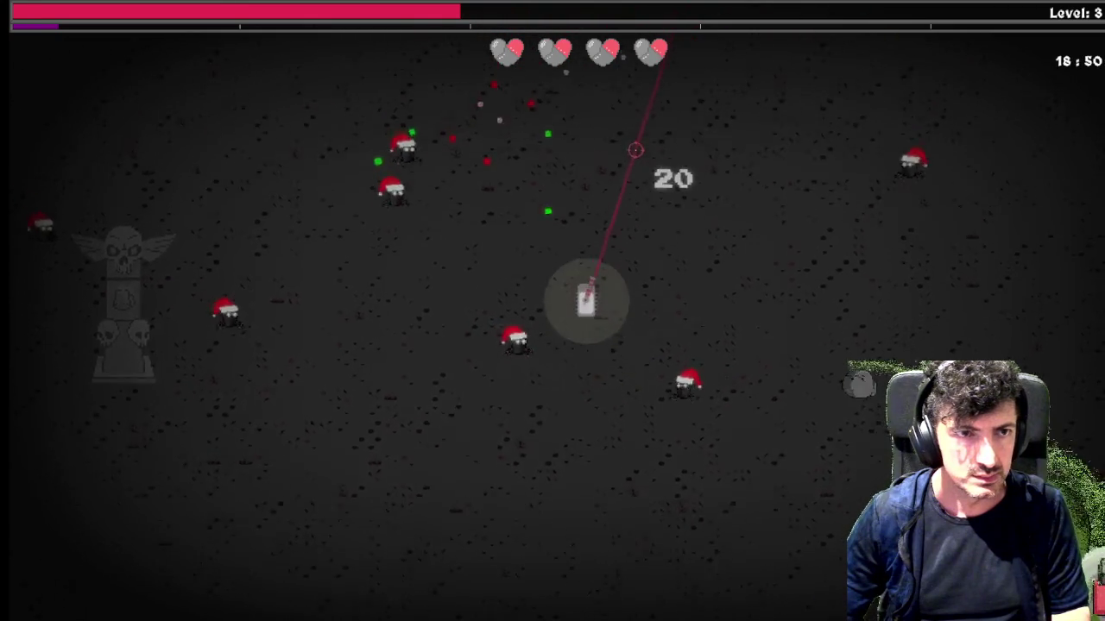
key(a)
key(d)
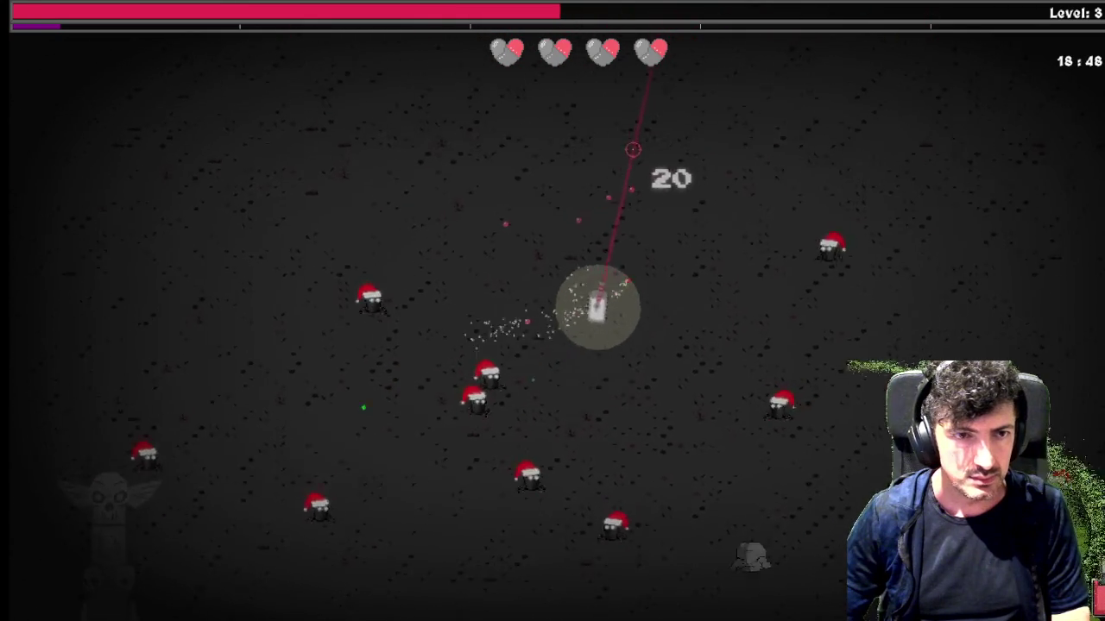
key(a)
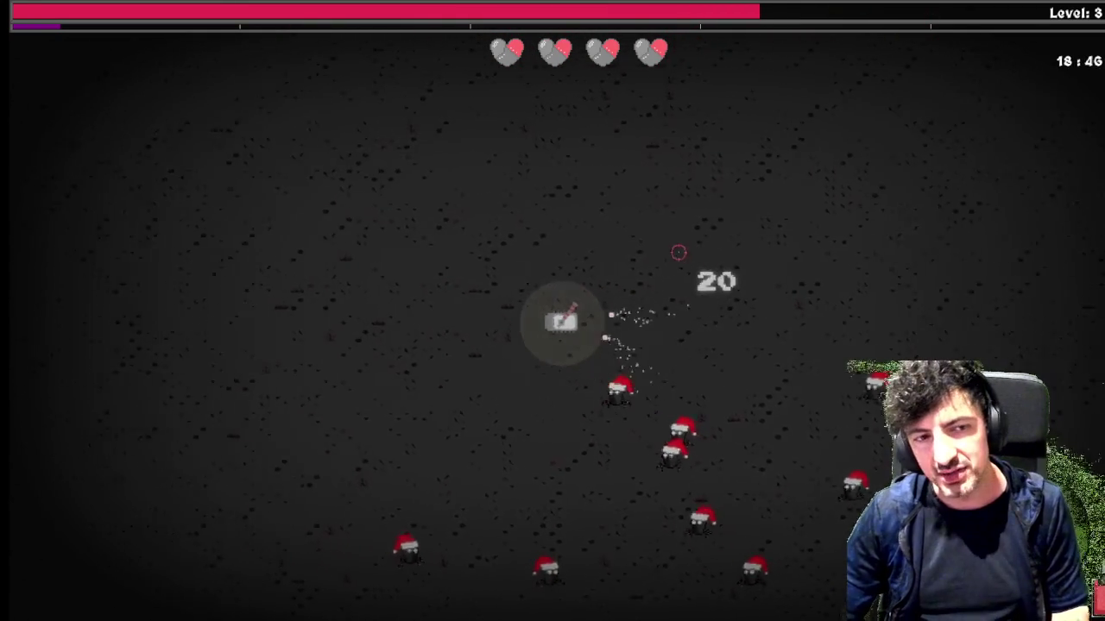
key(a)
key(s)
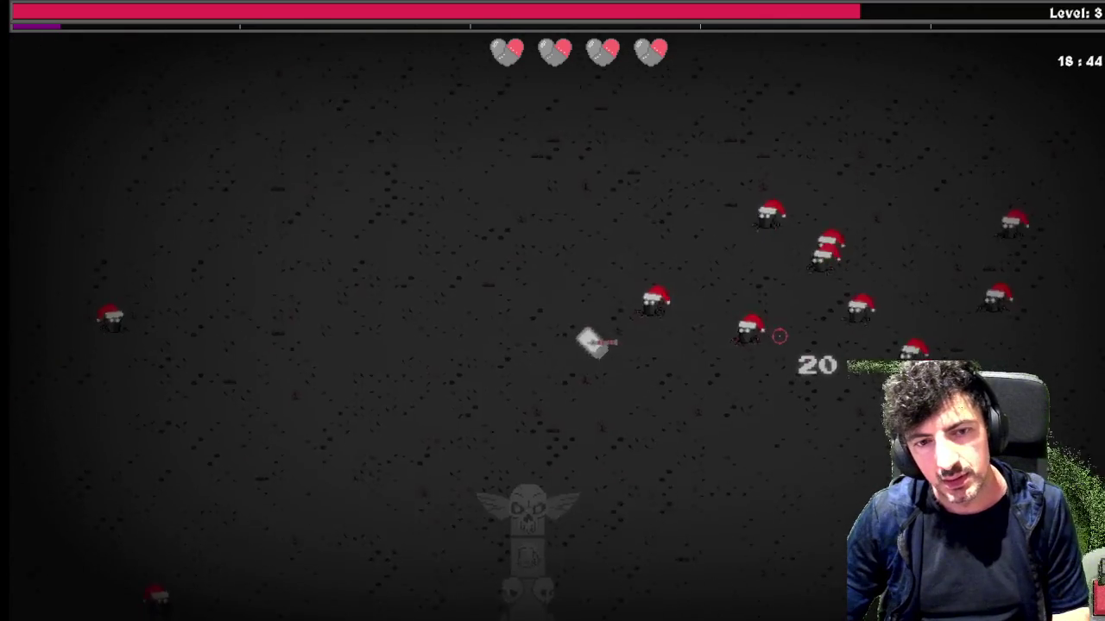
key(s)
key(d)
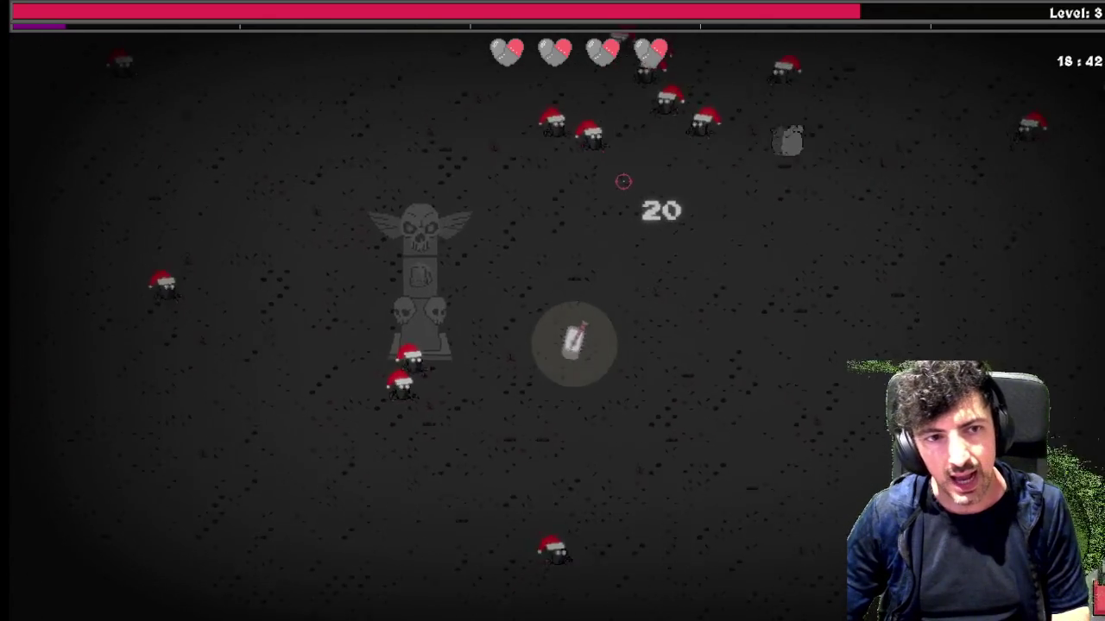
key(s)
key(a)
key(a)
key(s)
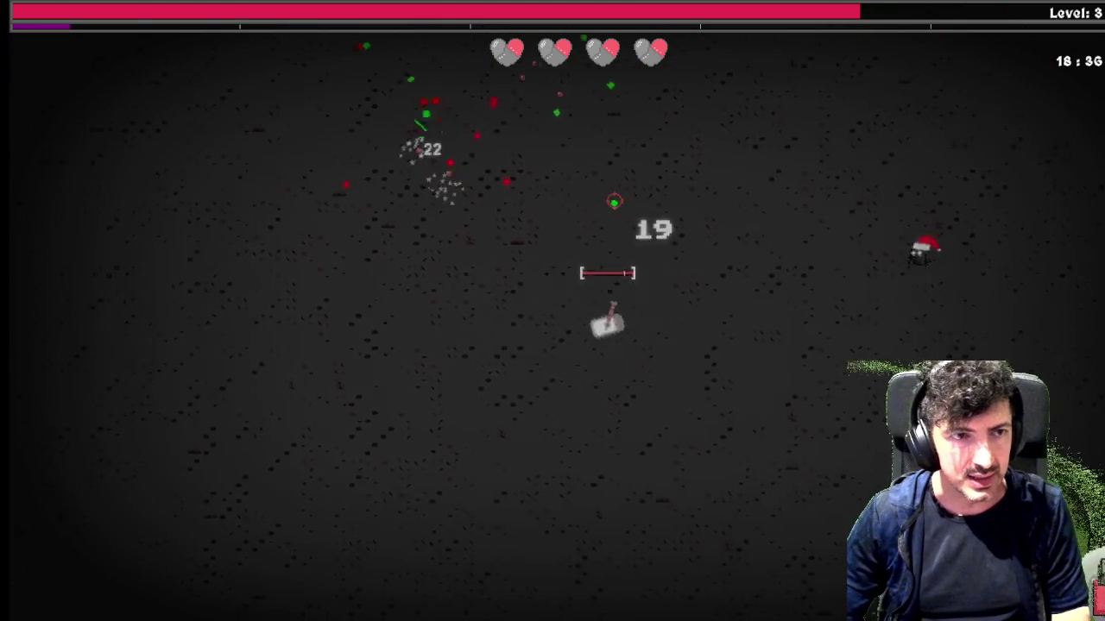
key(w)
key(a)
key(s)
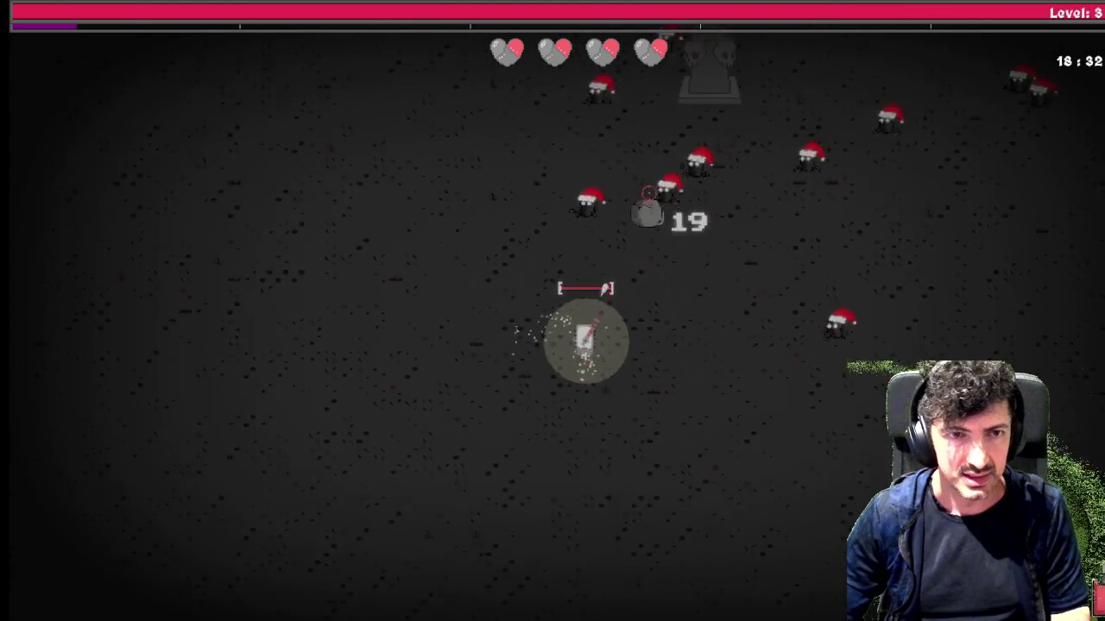
key(d)
key(s)
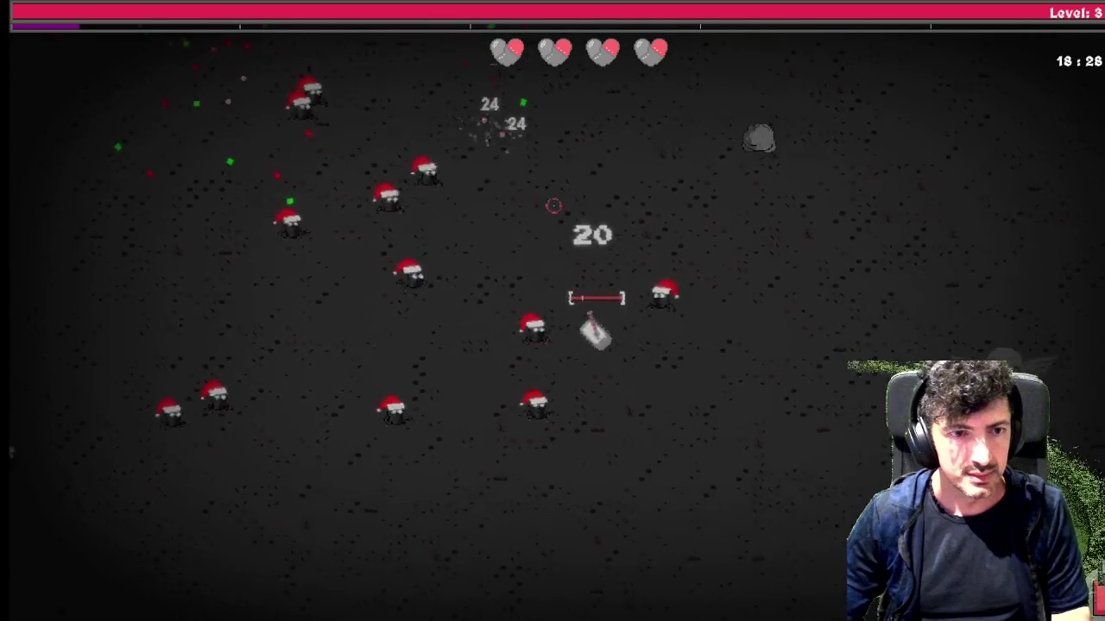
key(s)
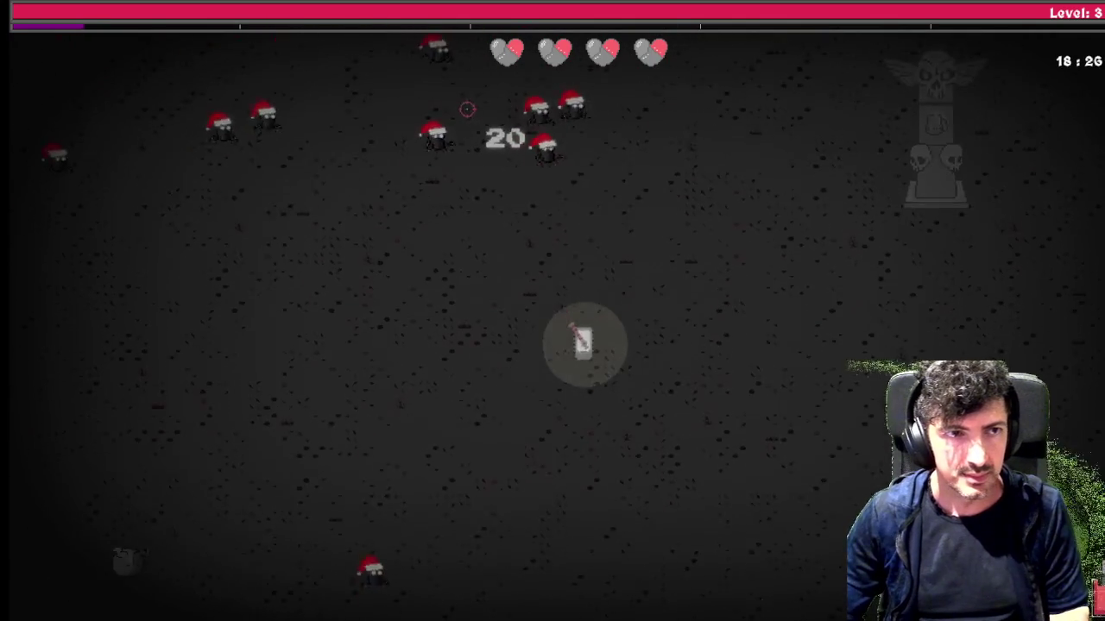
key(d)
key(d)
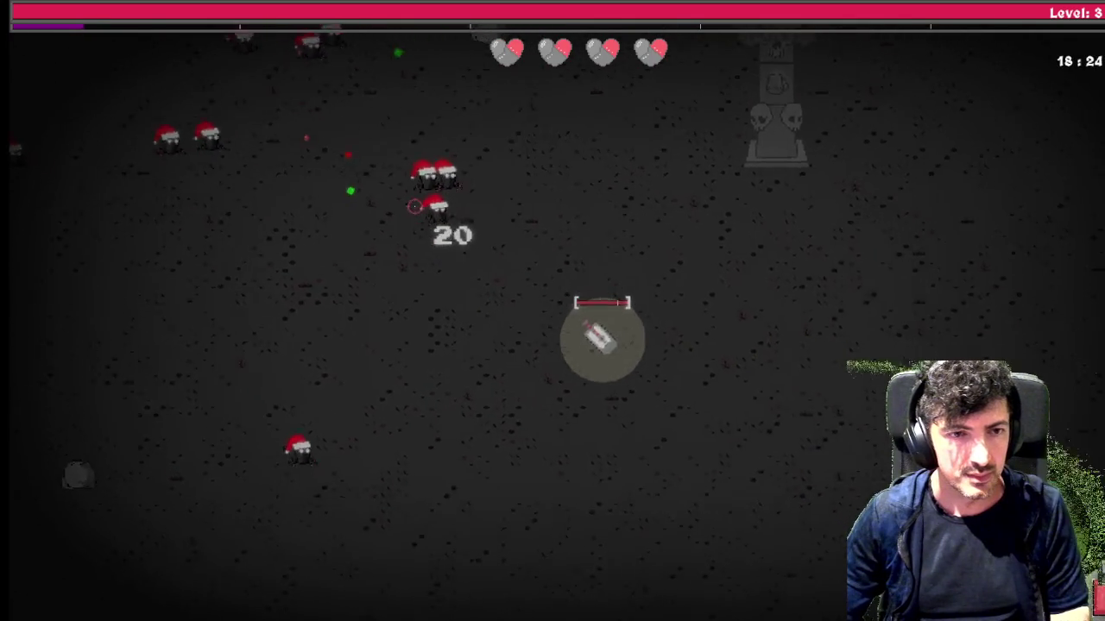
key(s)
key(a)
key(w)
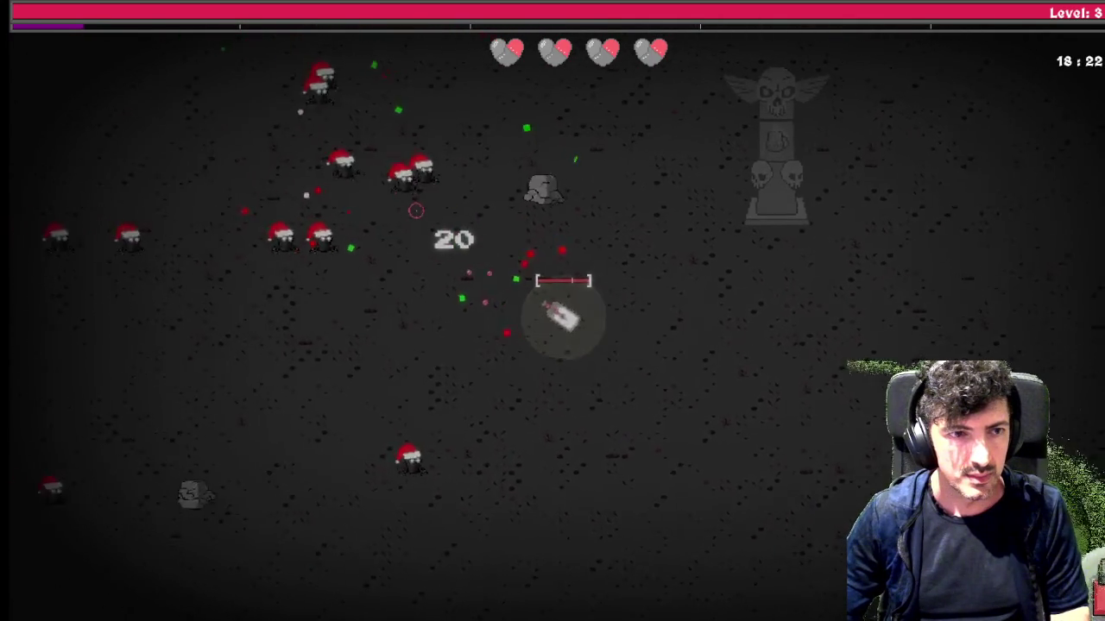
Keep dodging enemies down and right as the tank reaches level 4
key(s)
key(d)
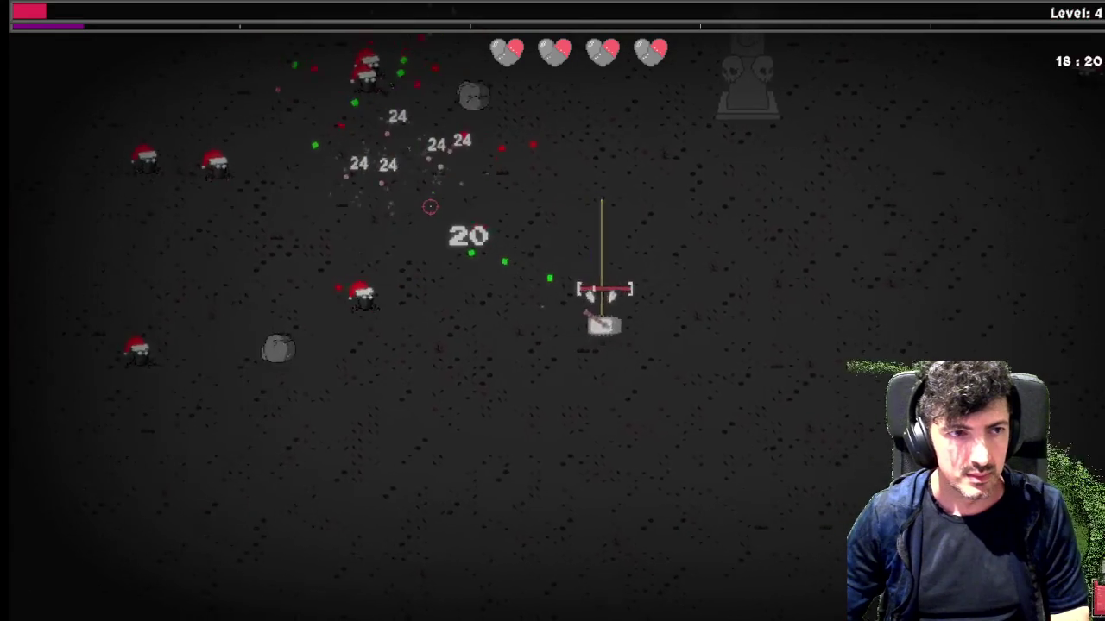
key(d)
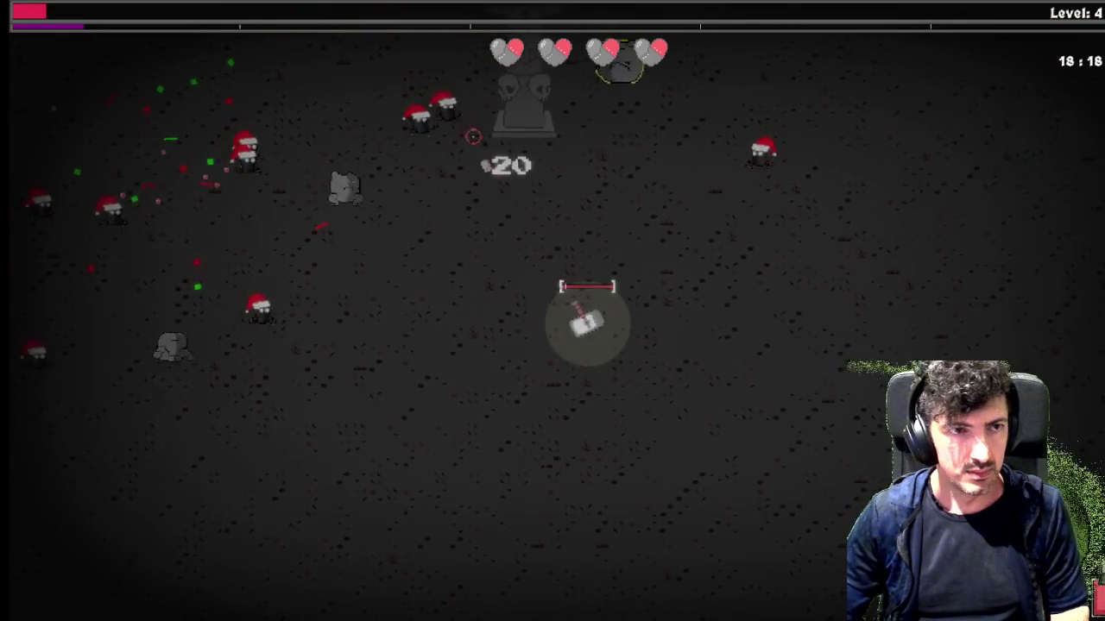
key(s)
key(a)
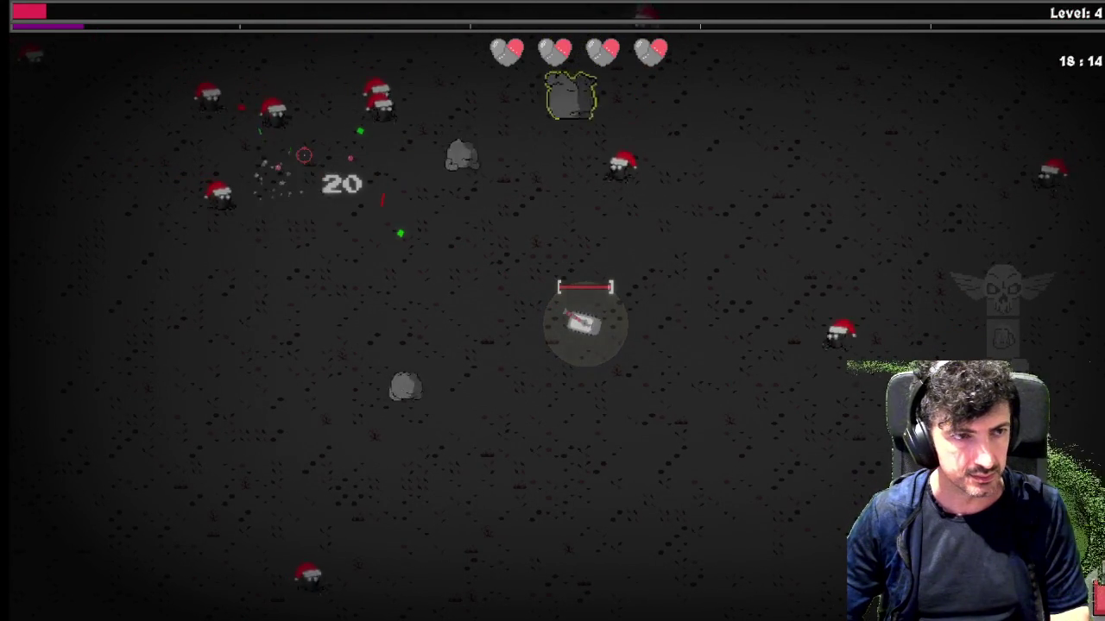
key(s)
key(d)
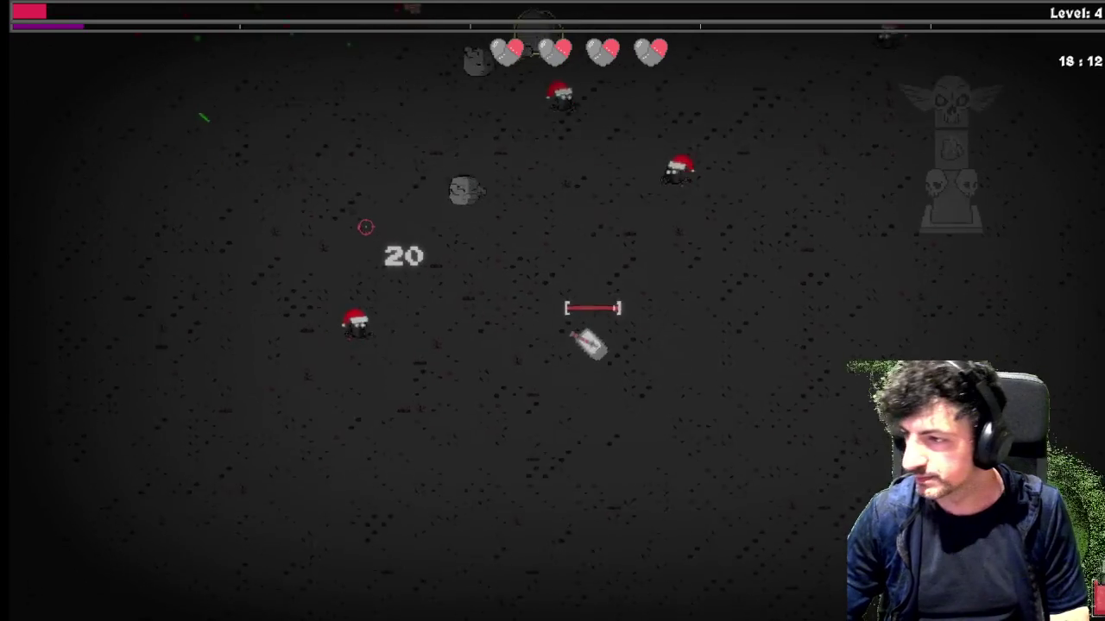
key(d)
key(w)
key(d)
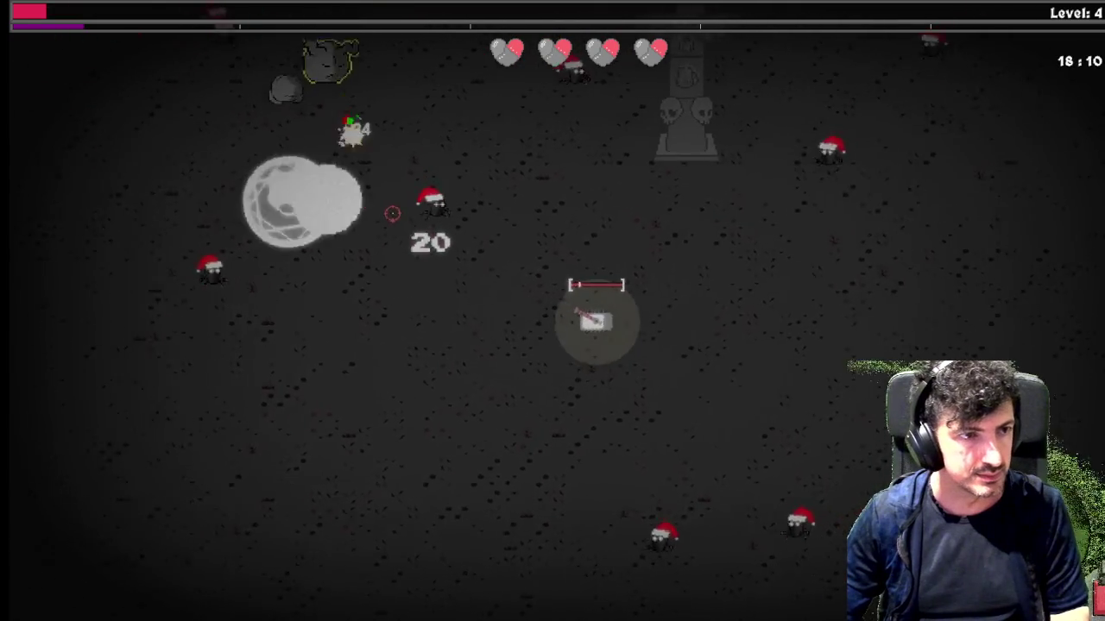
key(d)
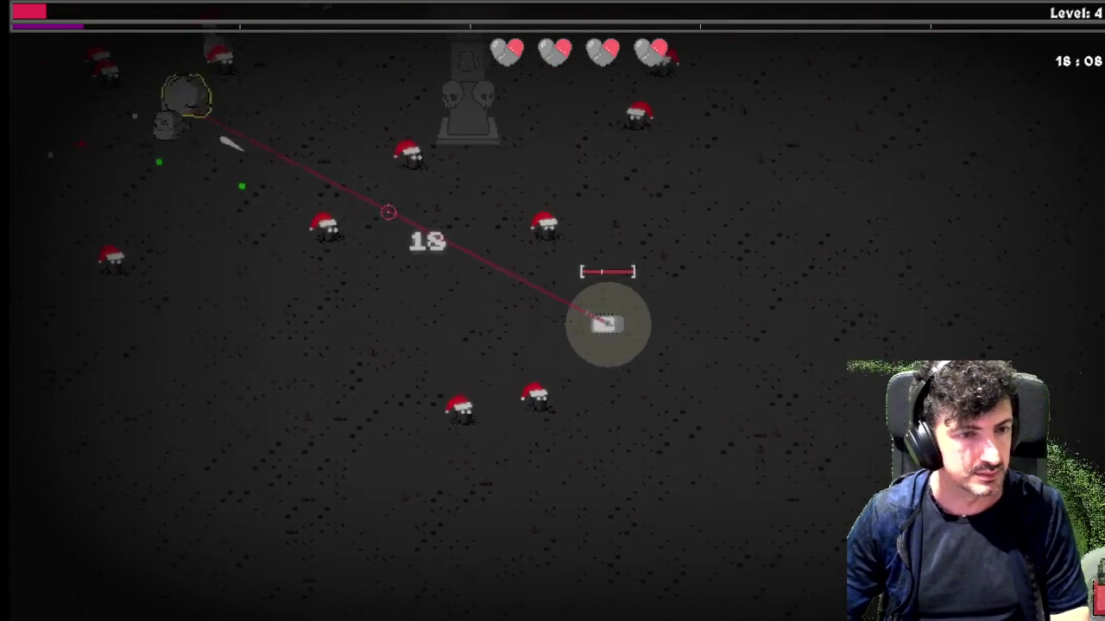
key(s)
Fire bursts of shots at the nearby enemies until the ammo runs out
click(448, 140)
click(434, 222)
click(410, 244)
click(414, 217)
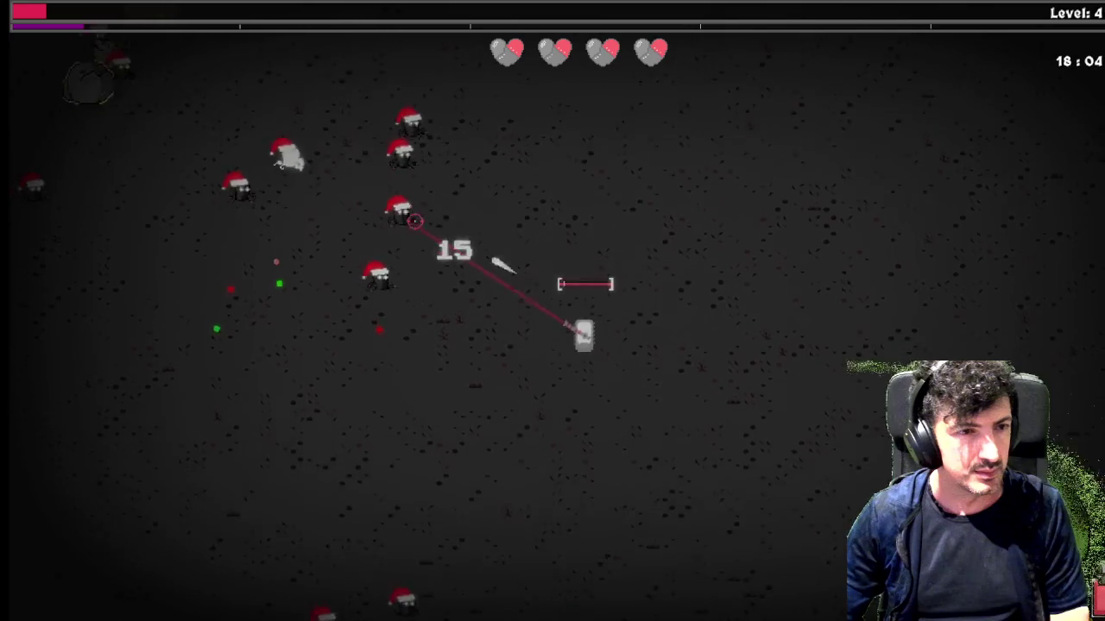
key(d)
click(440, 164)
click(450, 170)
click(423, 194)
click(384, 225)
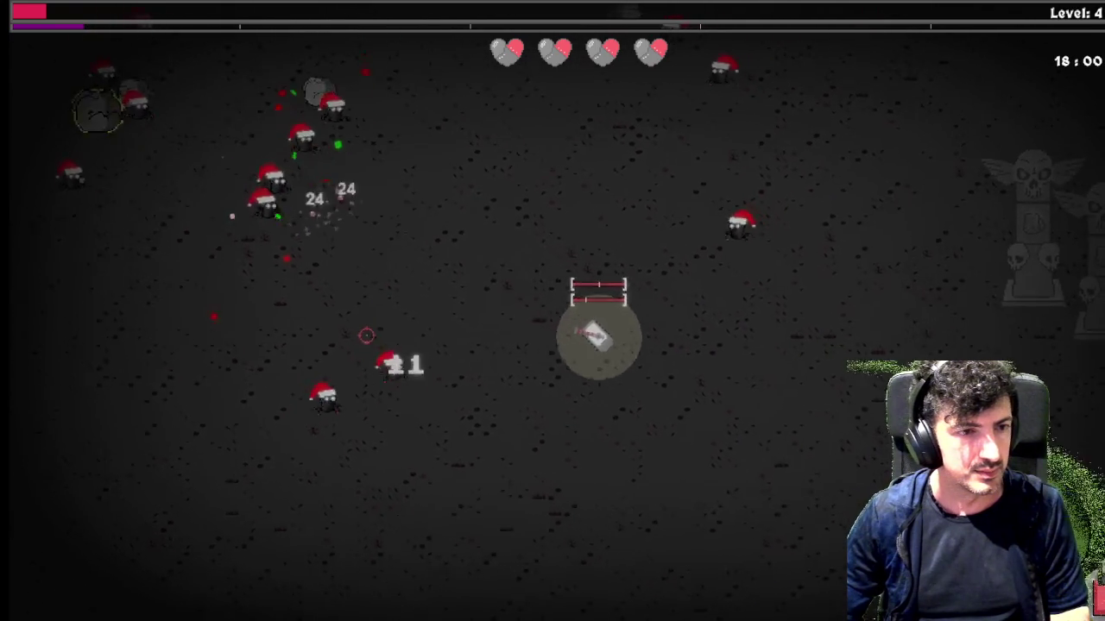
click(369, 335)
key(d)
key(s)
click(328, 310)
click(323, 311)
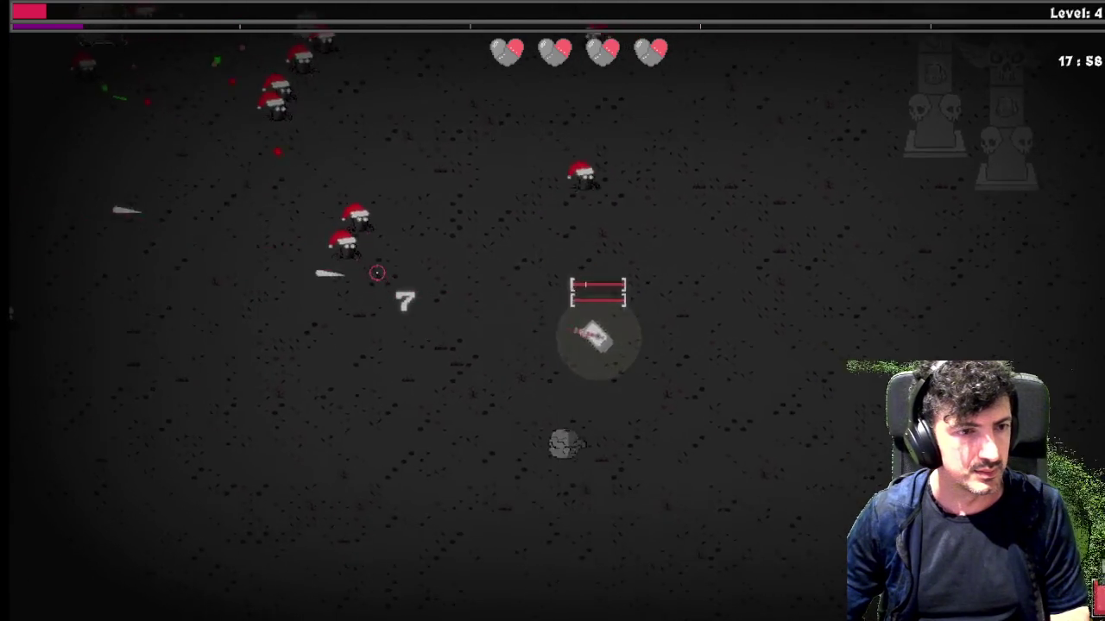
click(432, 294)
click(466, 307)
key(s)
click(479, 298)
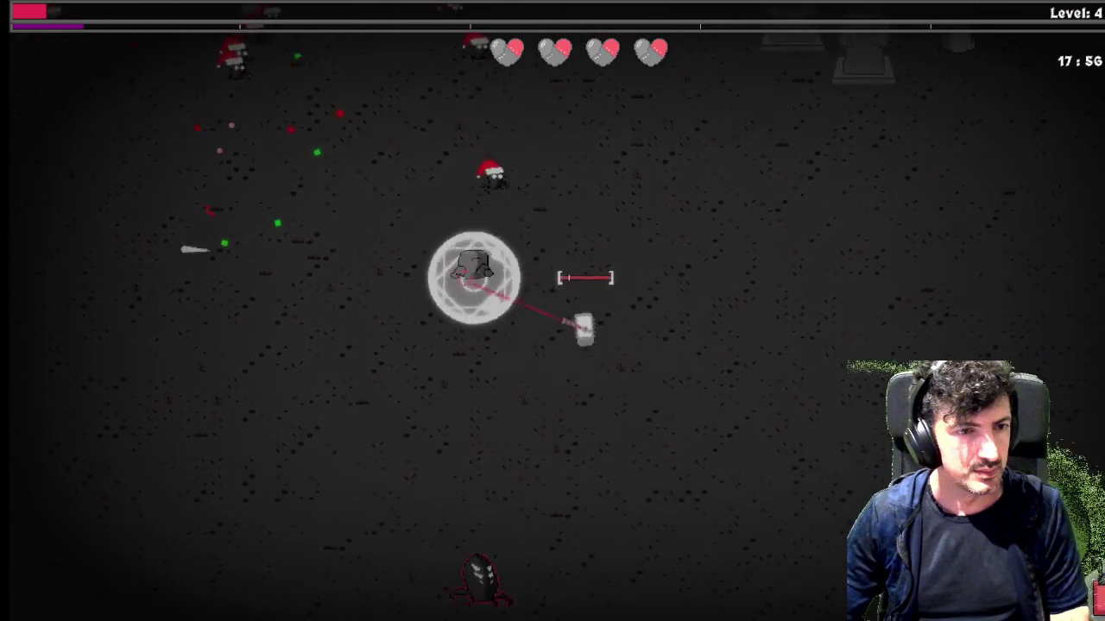
click(491, 437)
click(486, 429)
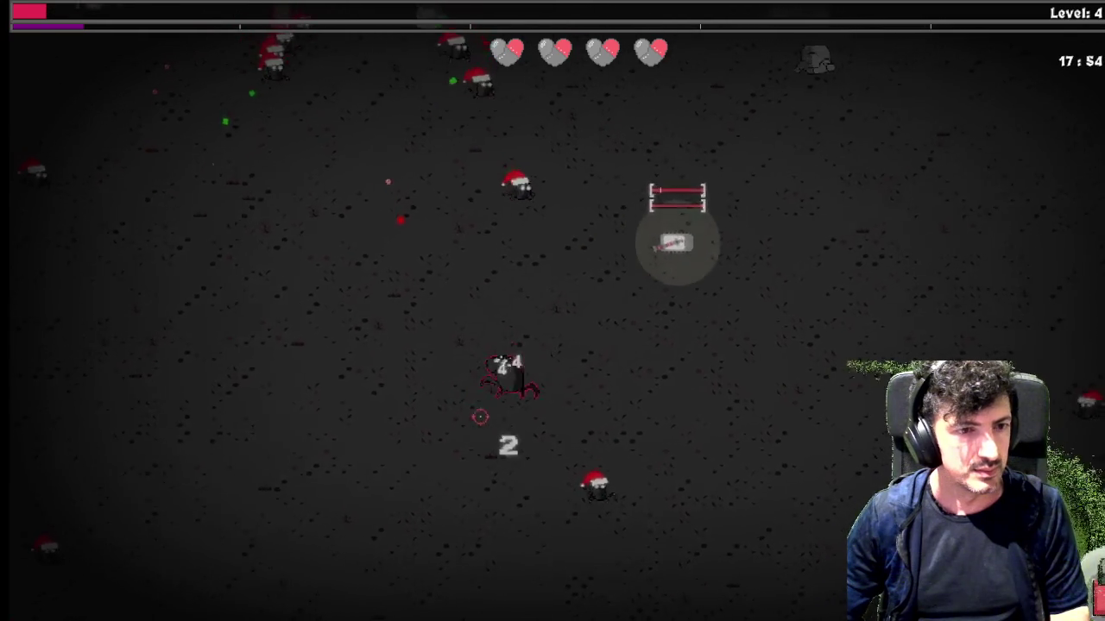
click(468, 407)
click(458, 395)
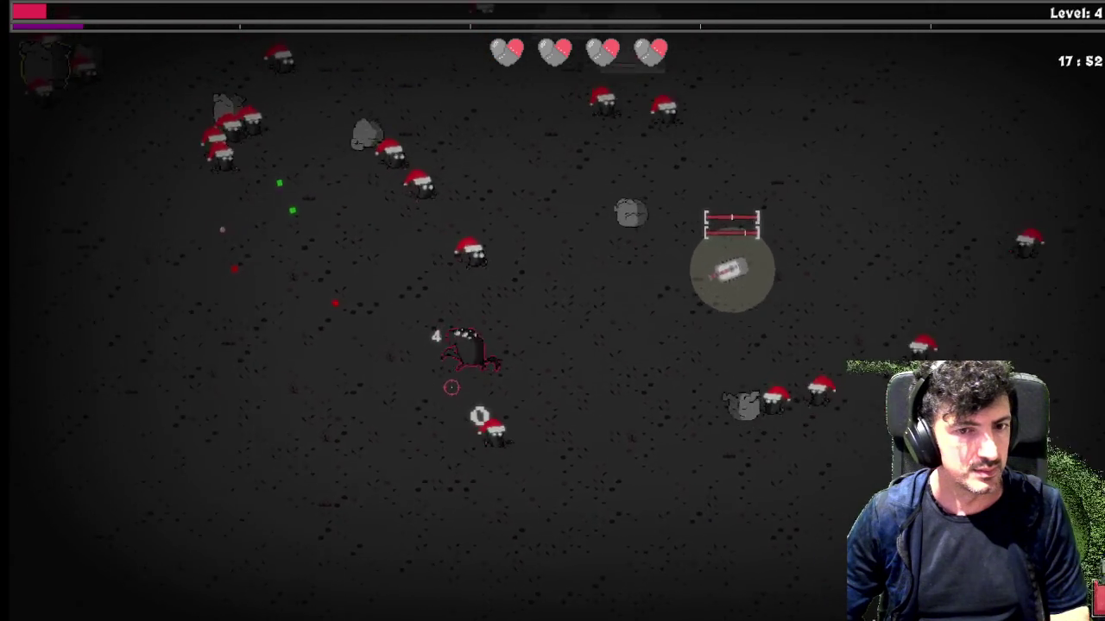
Retreat down and left from the swarm while reloading, kiting the horde
key(a)
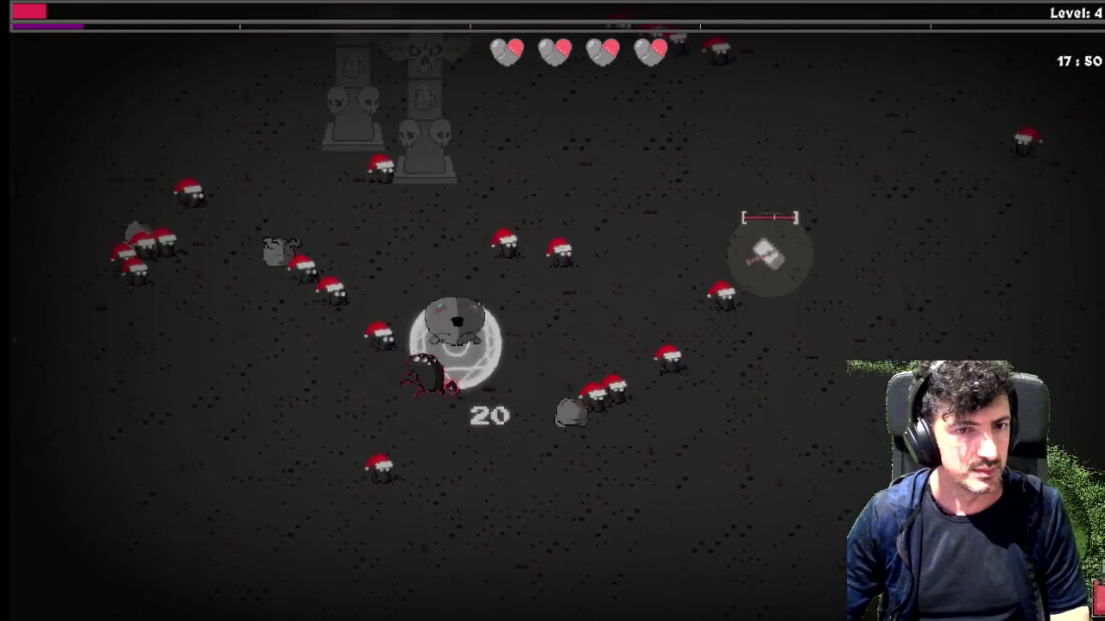
key(s)
key(d)
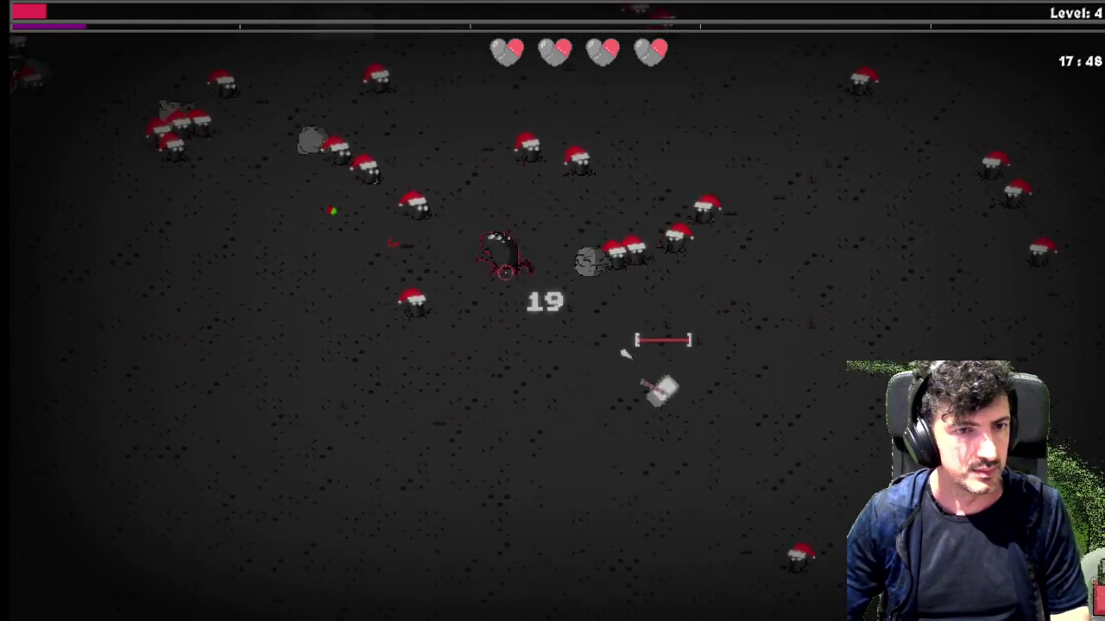
key(s)
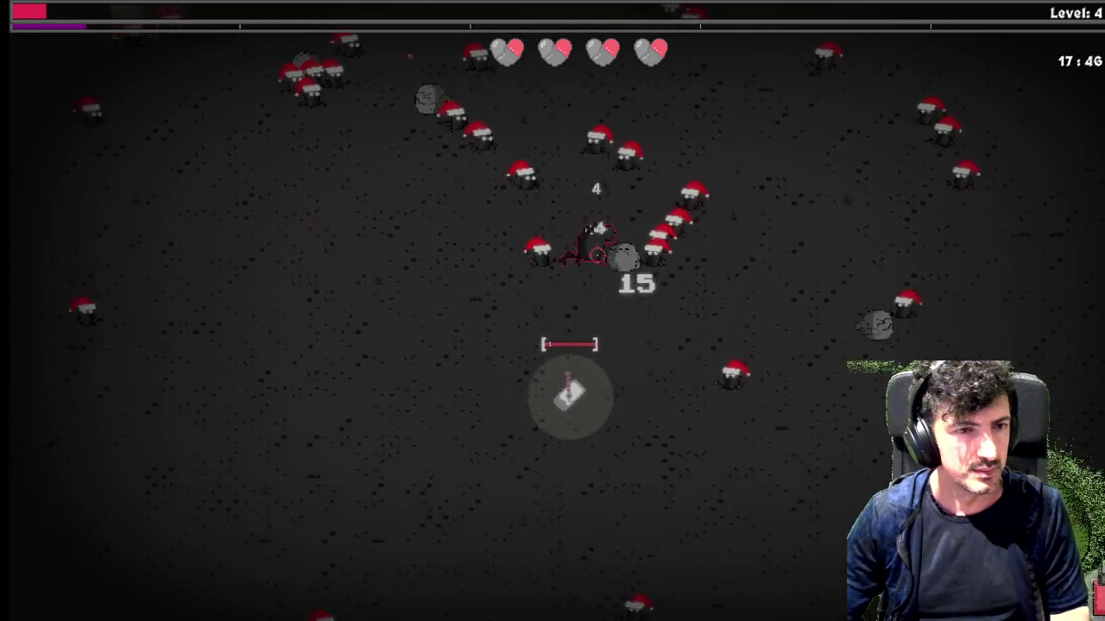
key(a)
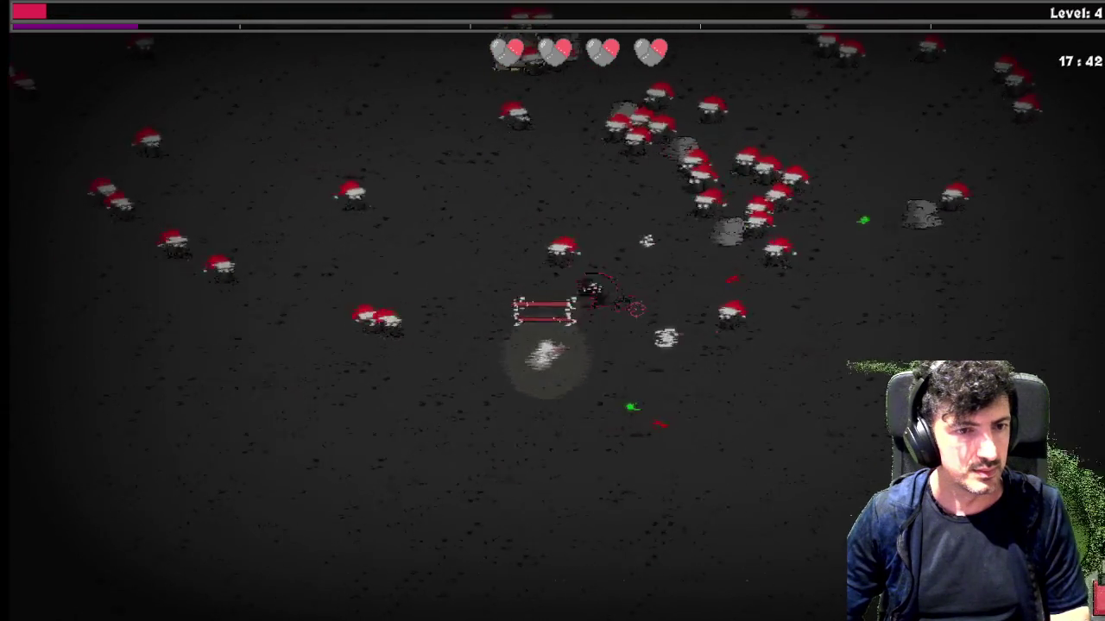
key(s)
key(a)
key(s)
key(a)
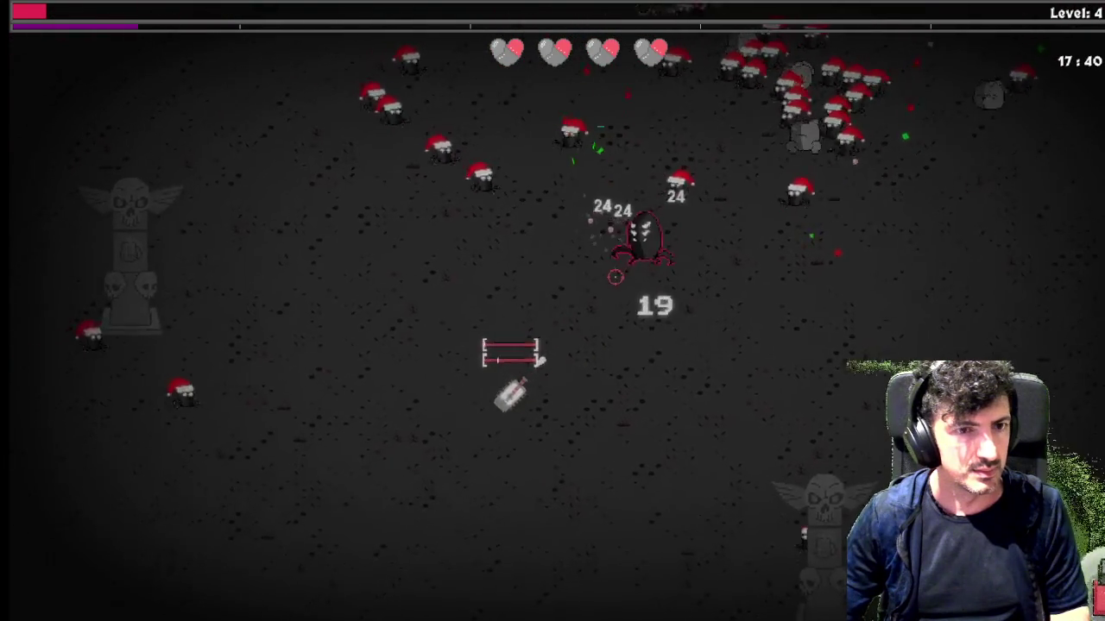
key(s)
key(a)
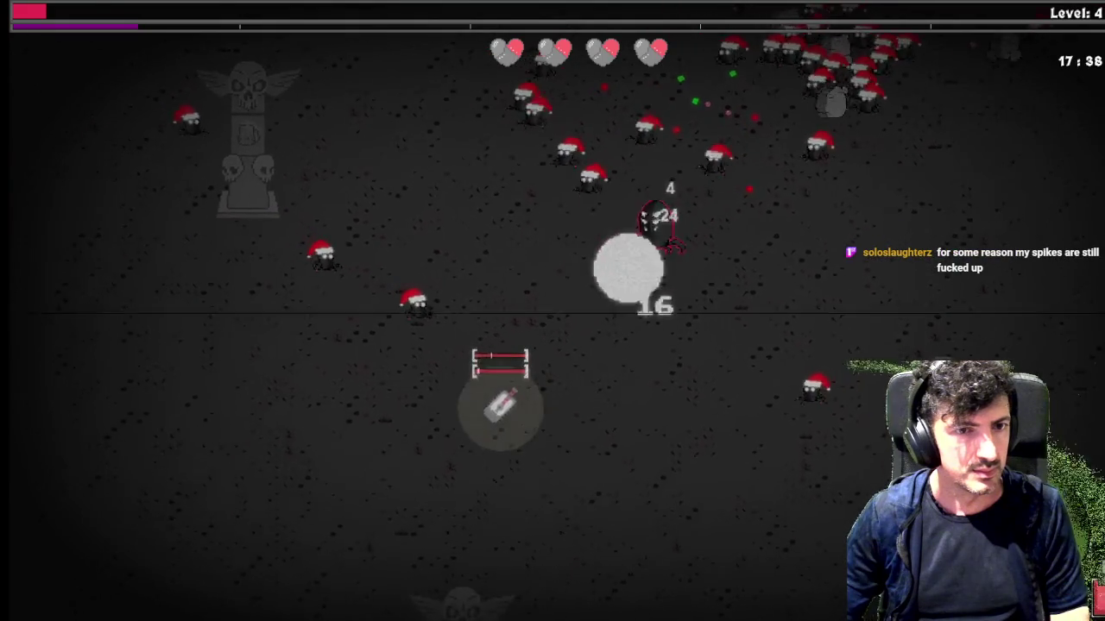
key(s)
key(a)
key(s)
key(a)
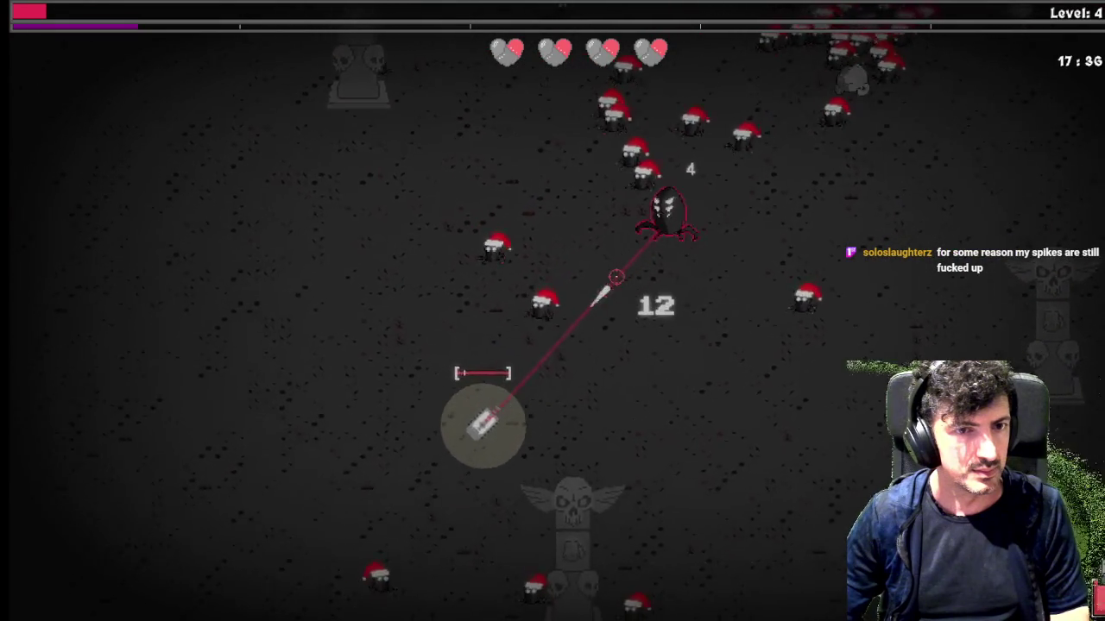
key(s)
key(a)
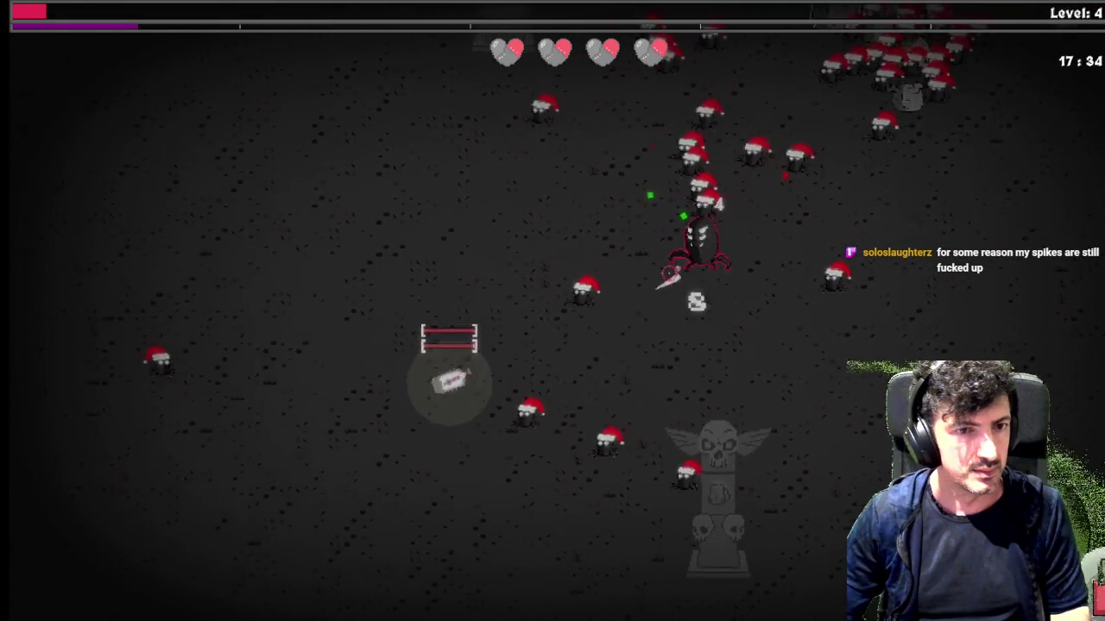
key(s)
key(a)
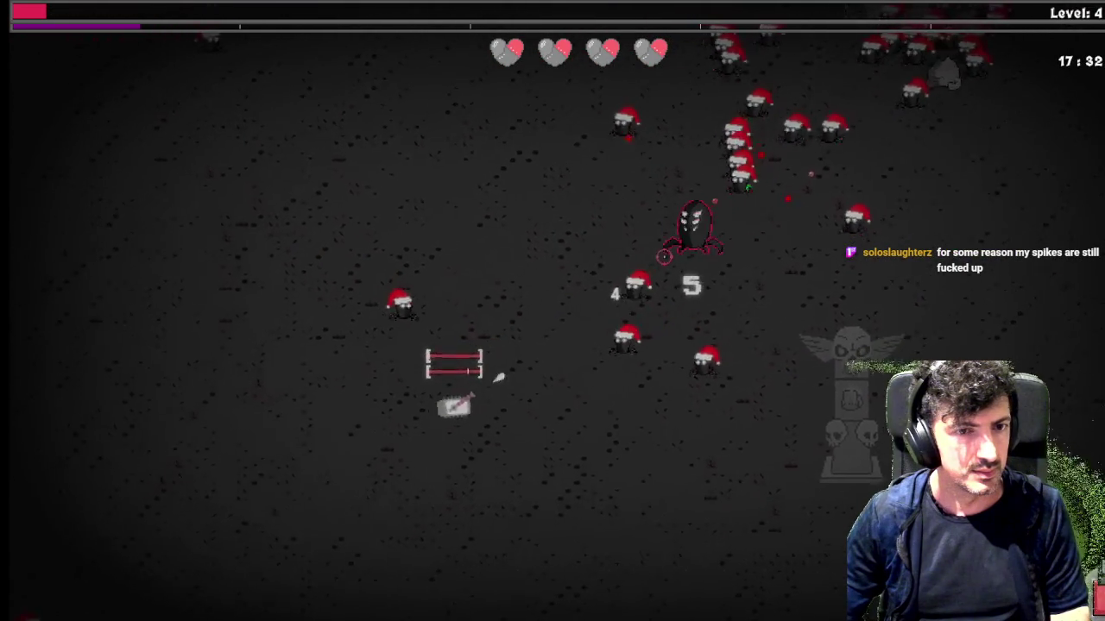
key(s)
key(a)
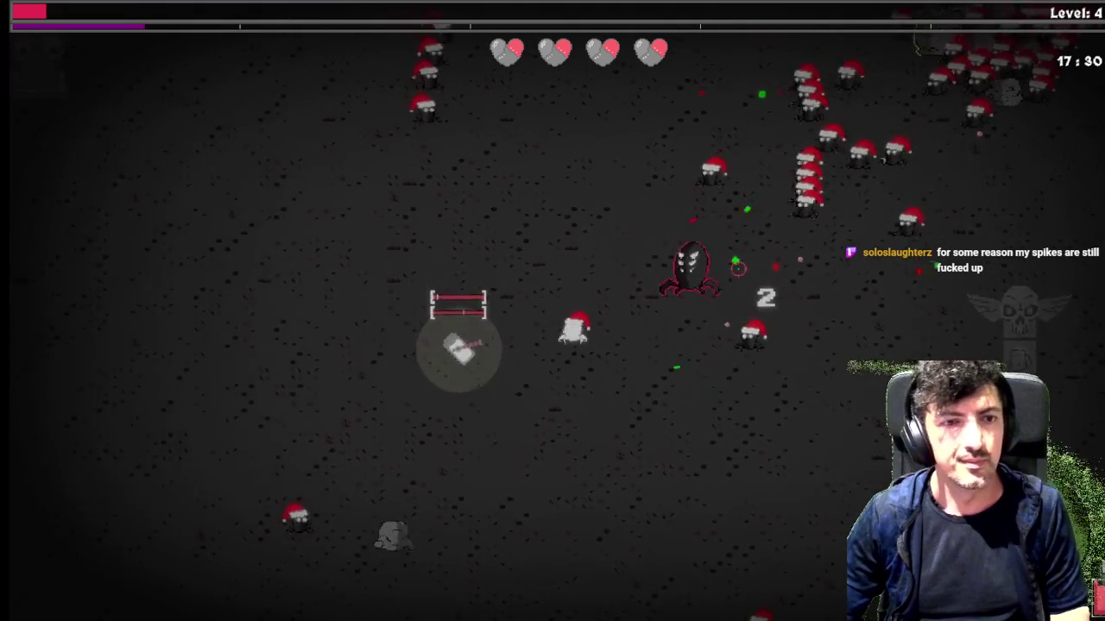
key(s)
key(a)
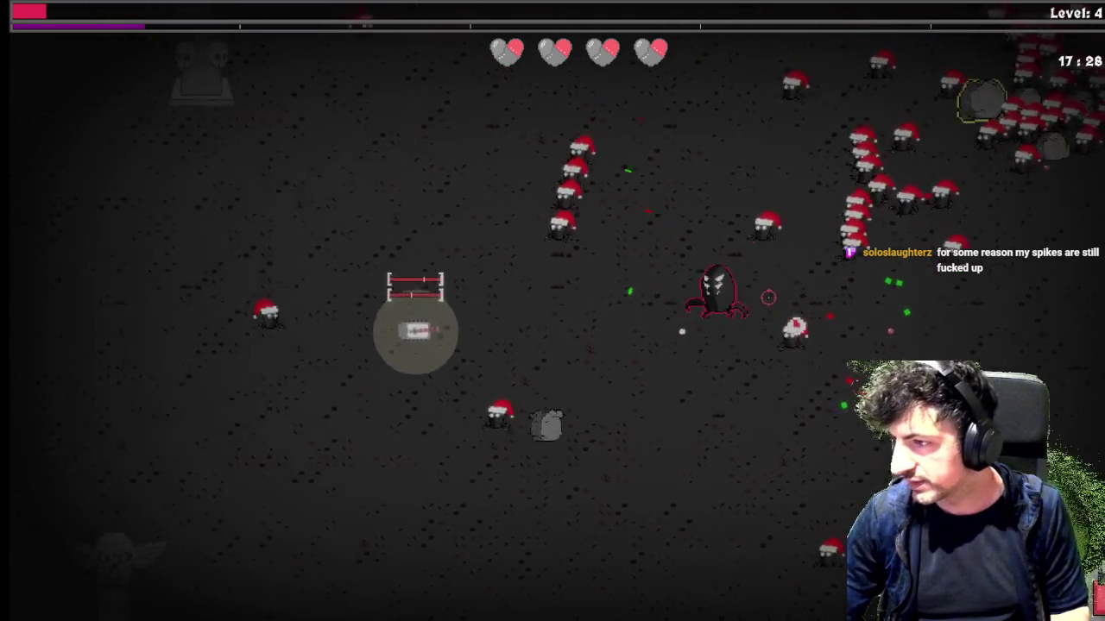
key(s)
key(a)
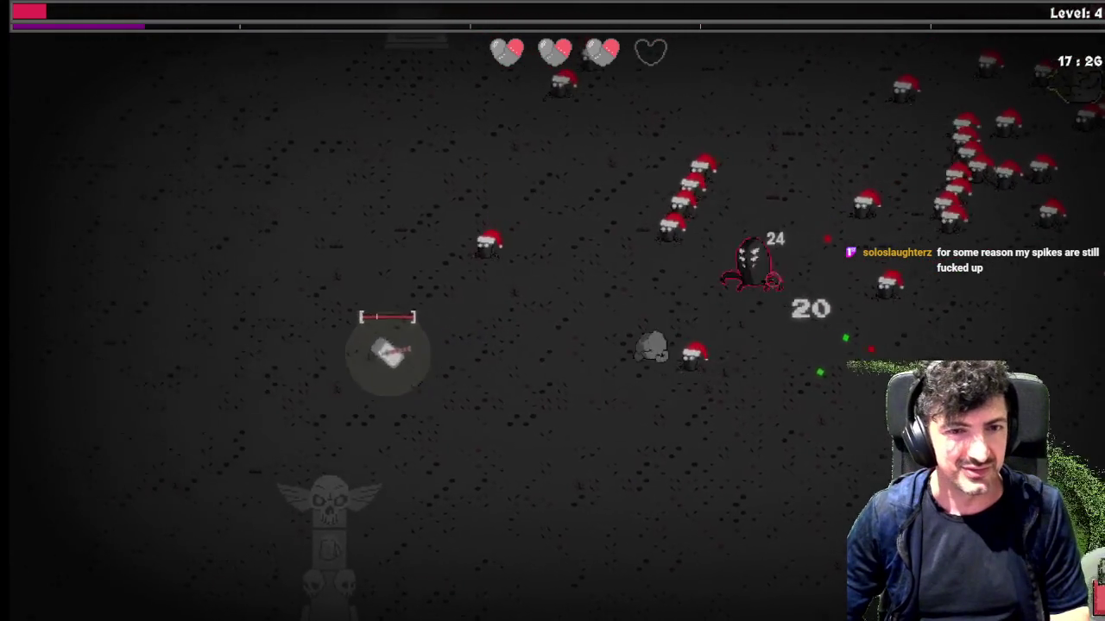
key(s)
key(a)
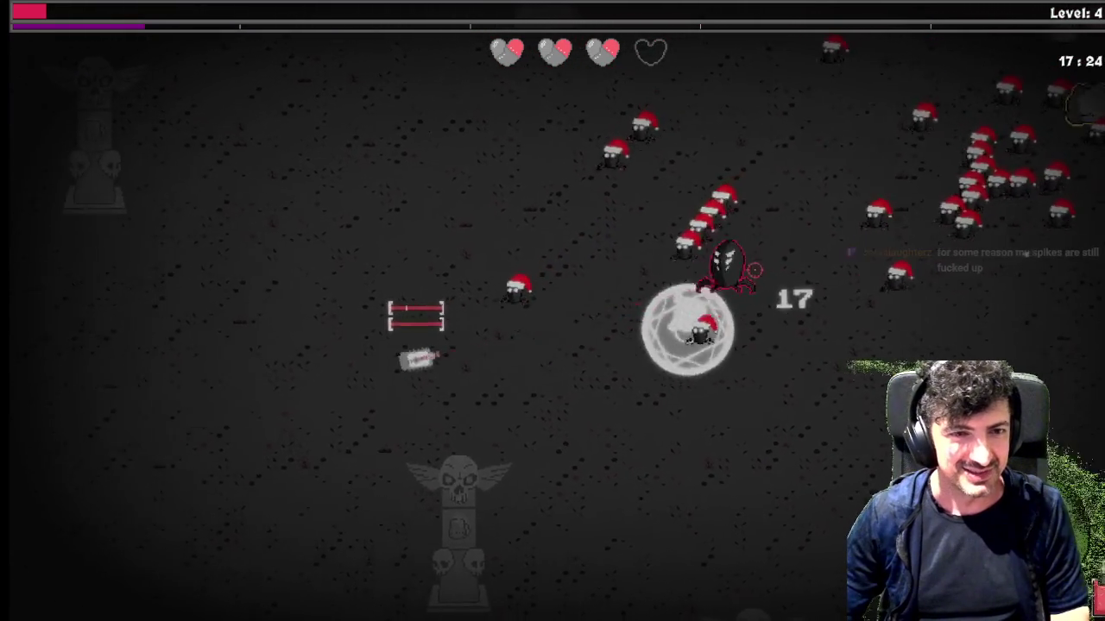
key(s)
key(a)
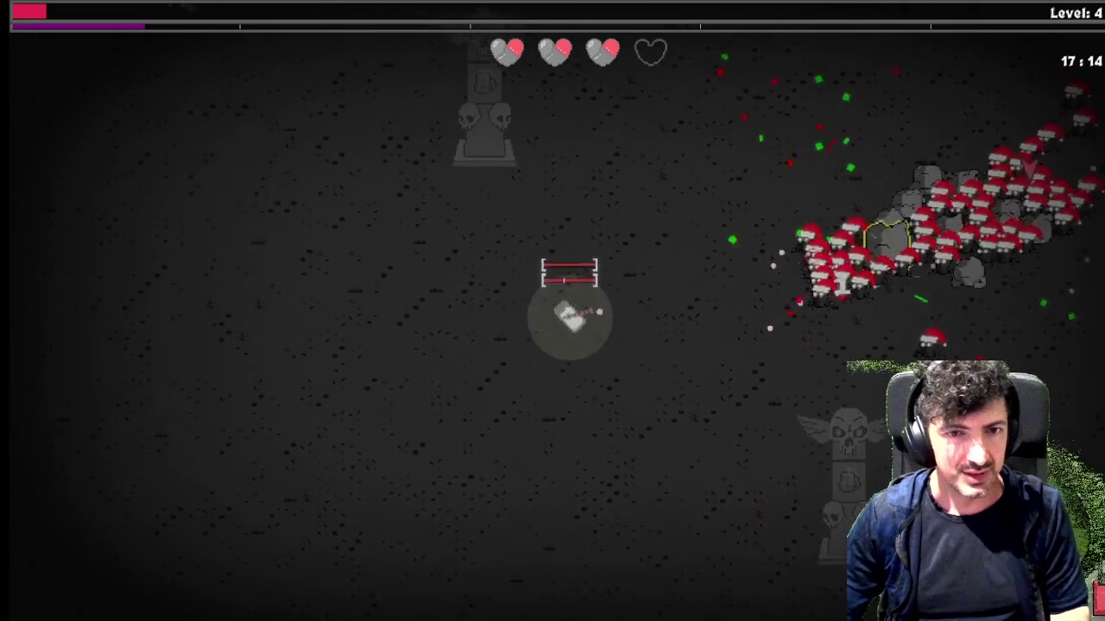
Return toward the totem and bring up the skill tree at Magnetic Chassis
key(a)
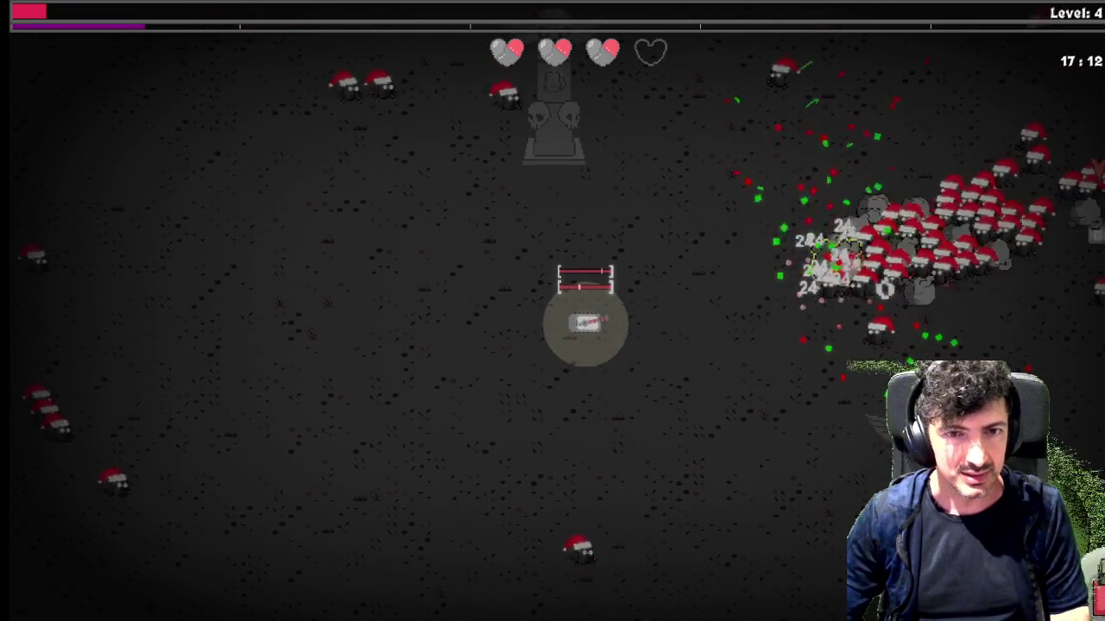
key(a)
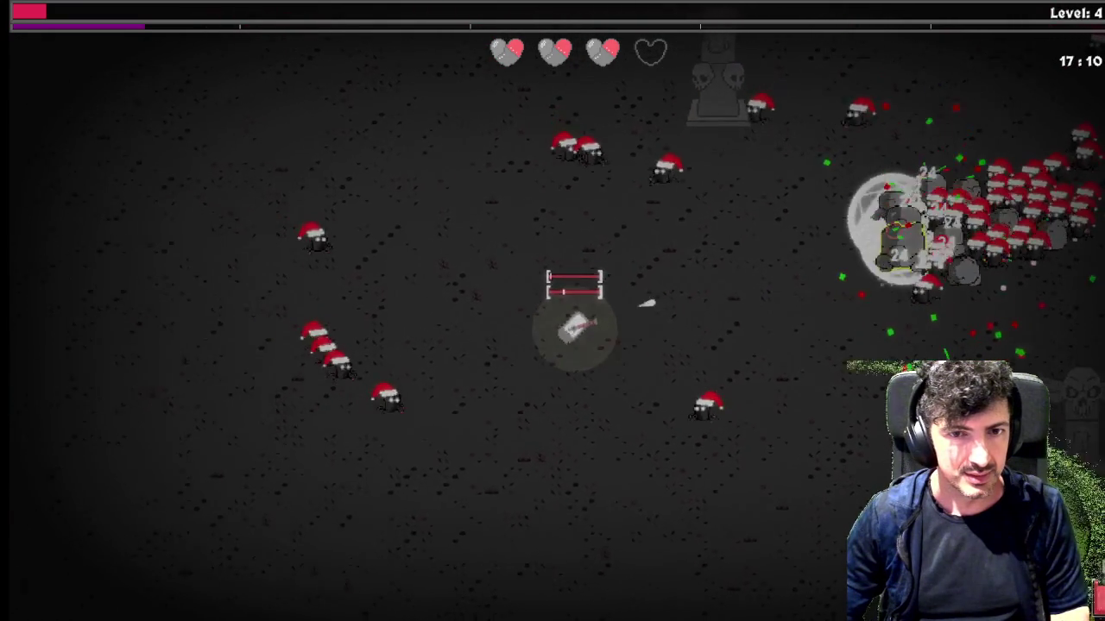
key(d)
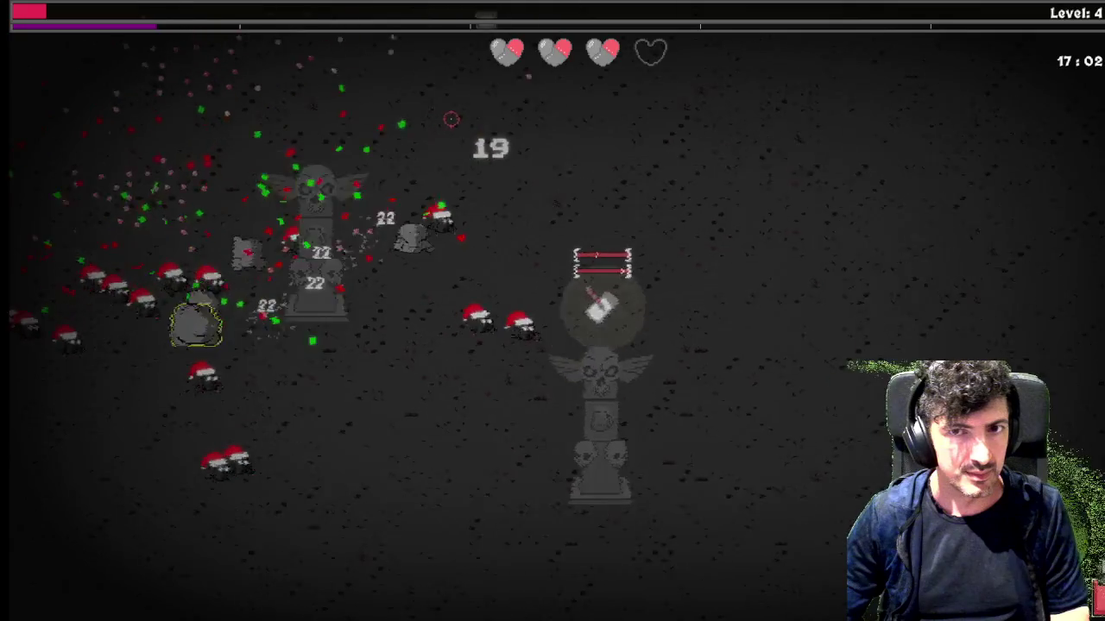
key(Tab)
key(Right)
Upgrade Magnetic Chassis, Power Converter and Power Extractor, then close the skill tree
key(Return)
key(Up)
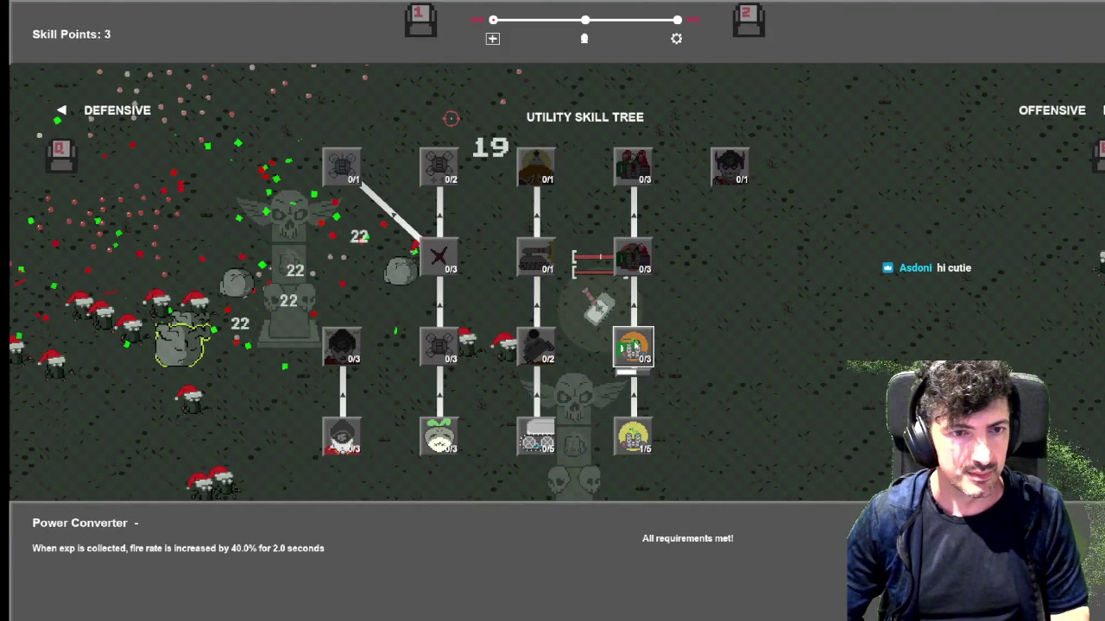
key(Return)
key(Return)
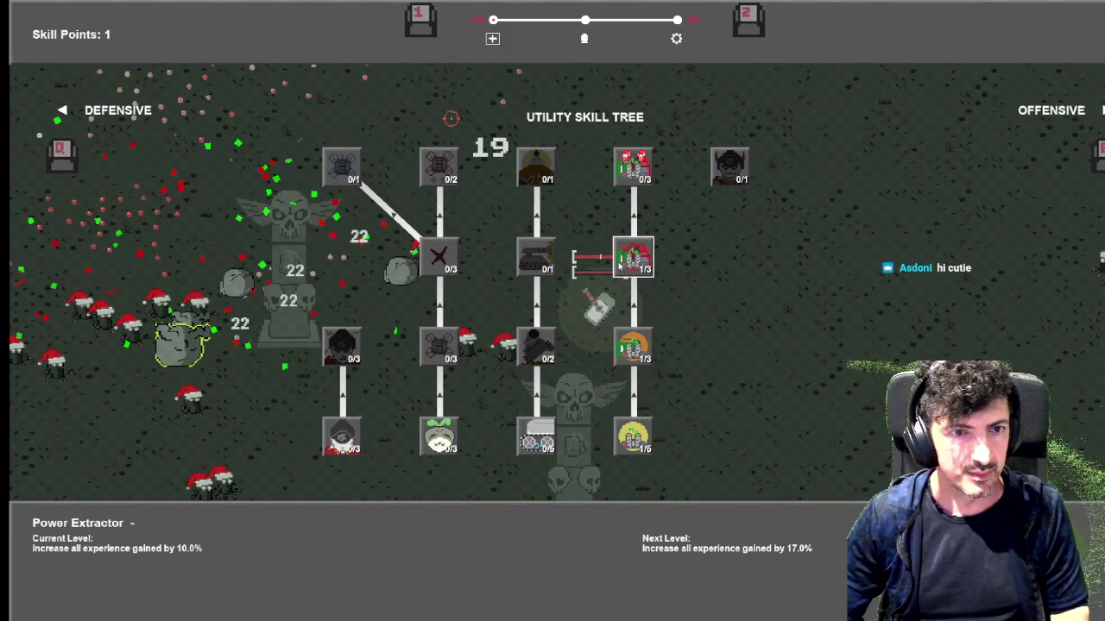
key(Escape)
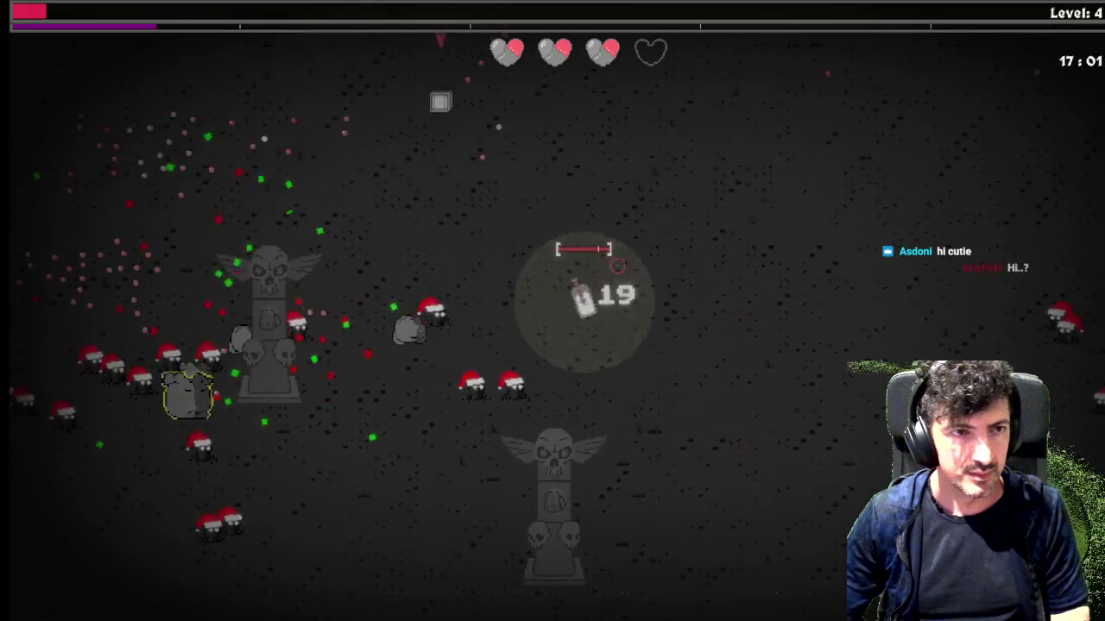
Collect the item chest, equipping Veggie Patch and later the Laser Pointer beam
key(w)
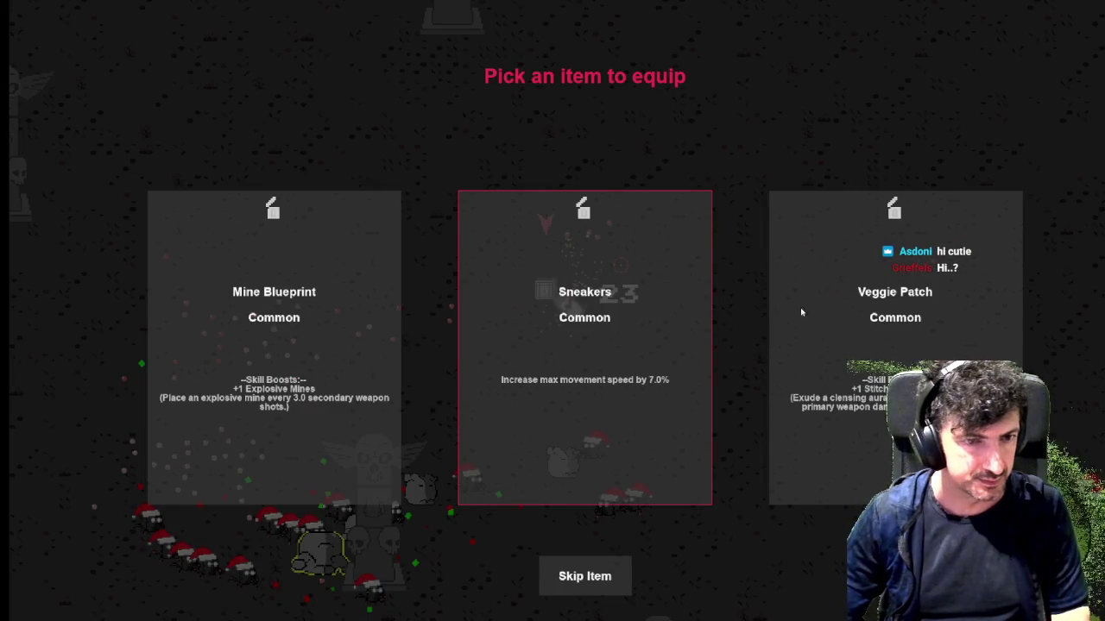
click(820, 328)
key(a)
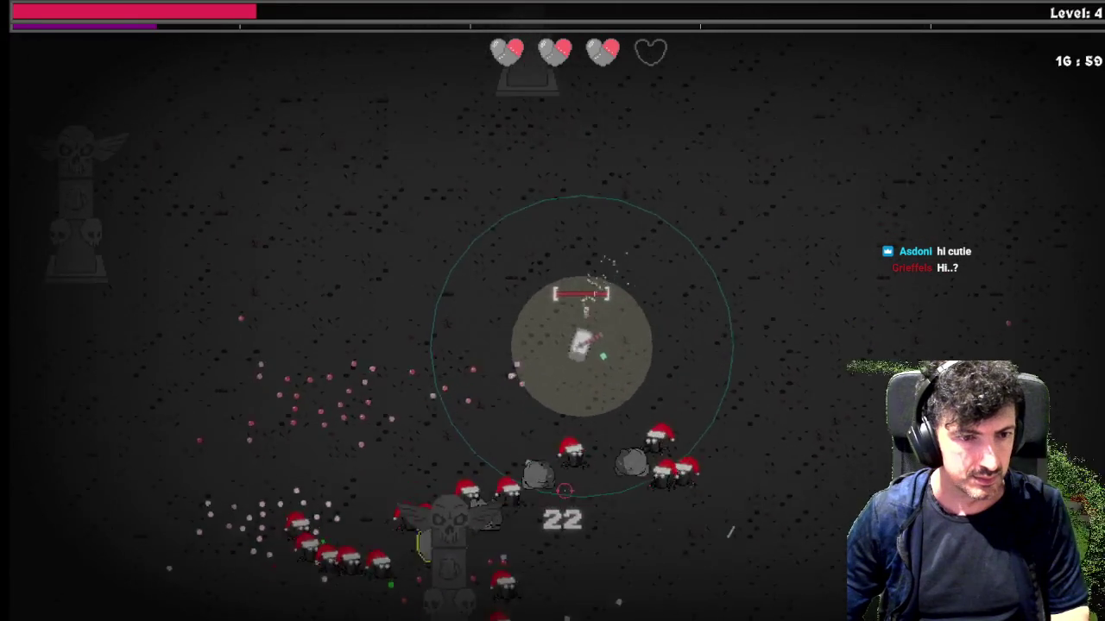
key(s)
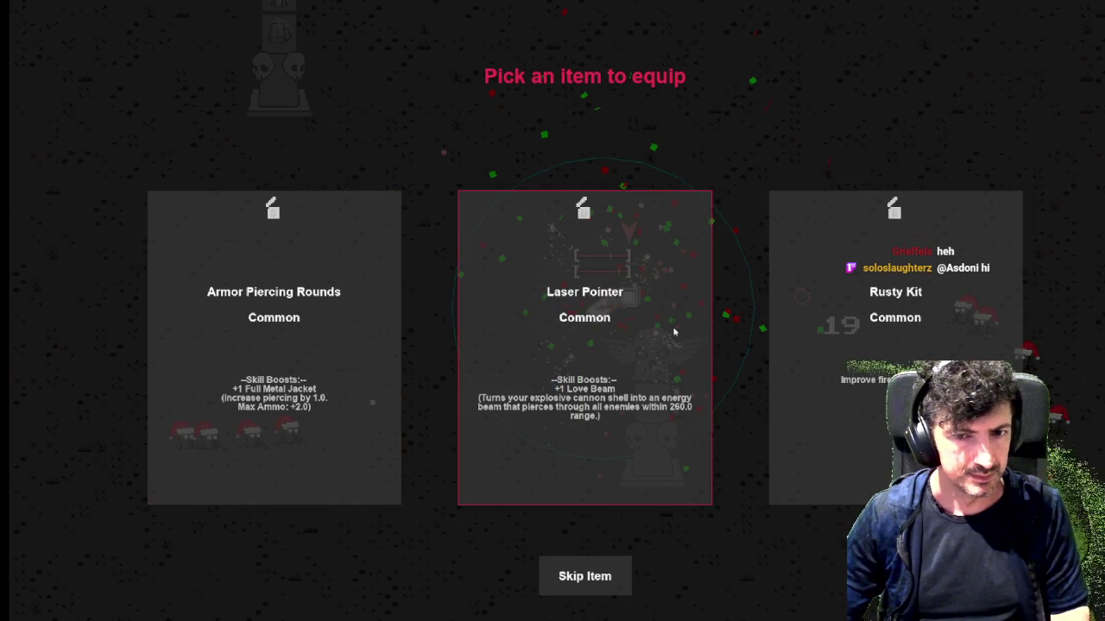
click(693, 328)
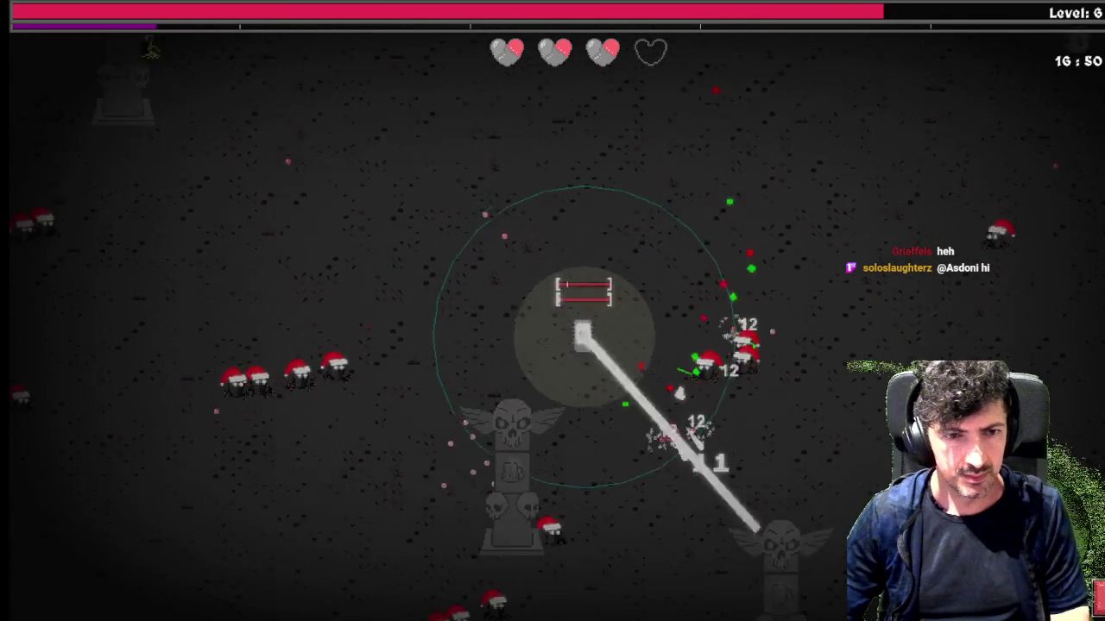
Steer the tank up, right and down through the enemies
key(w)
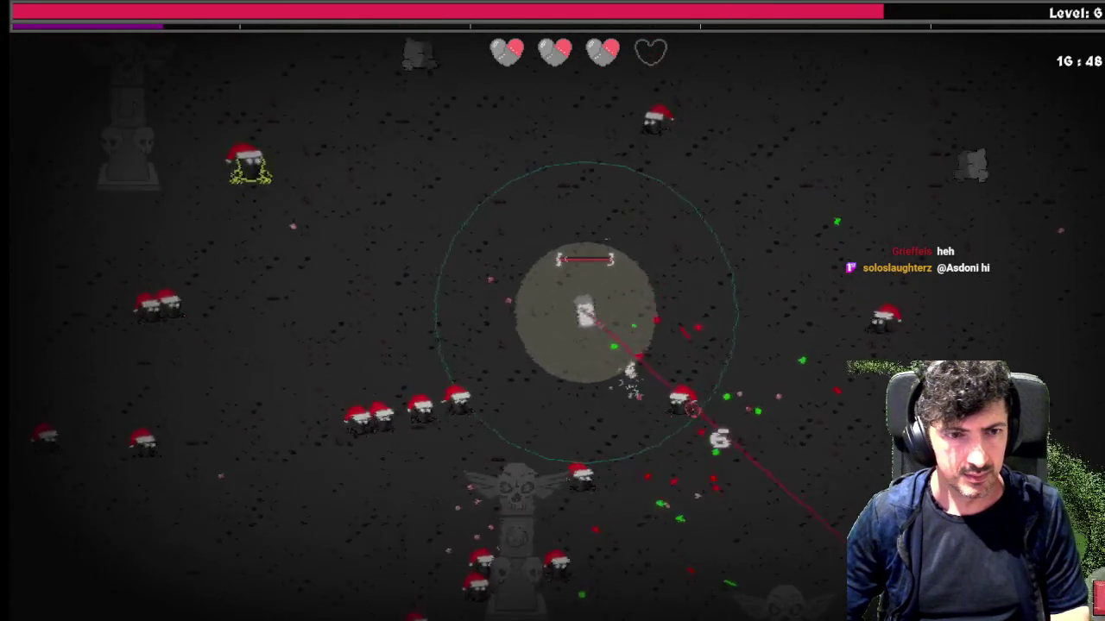
key(d)
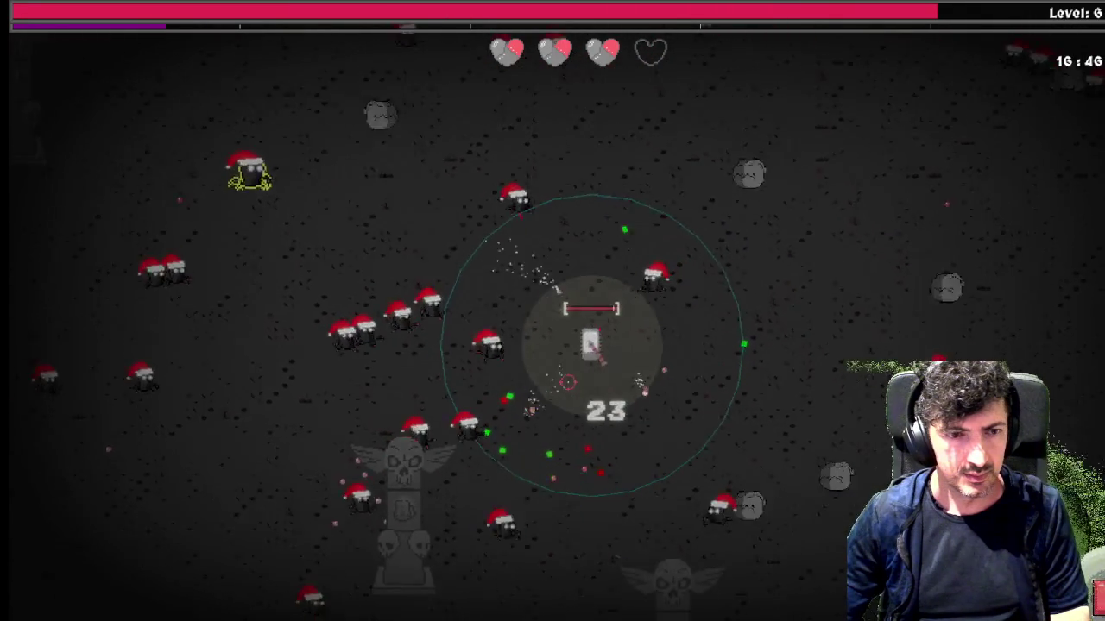
key(s)
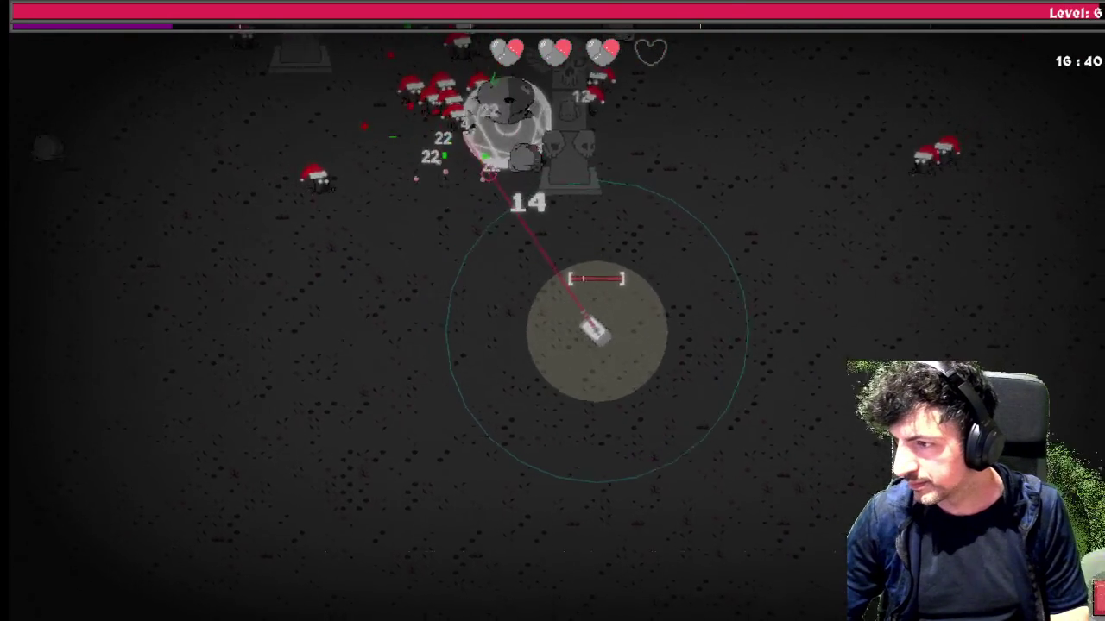
Max out Power Extractor and upgrade Power Attractor in the utility skill tree
key(Tab)
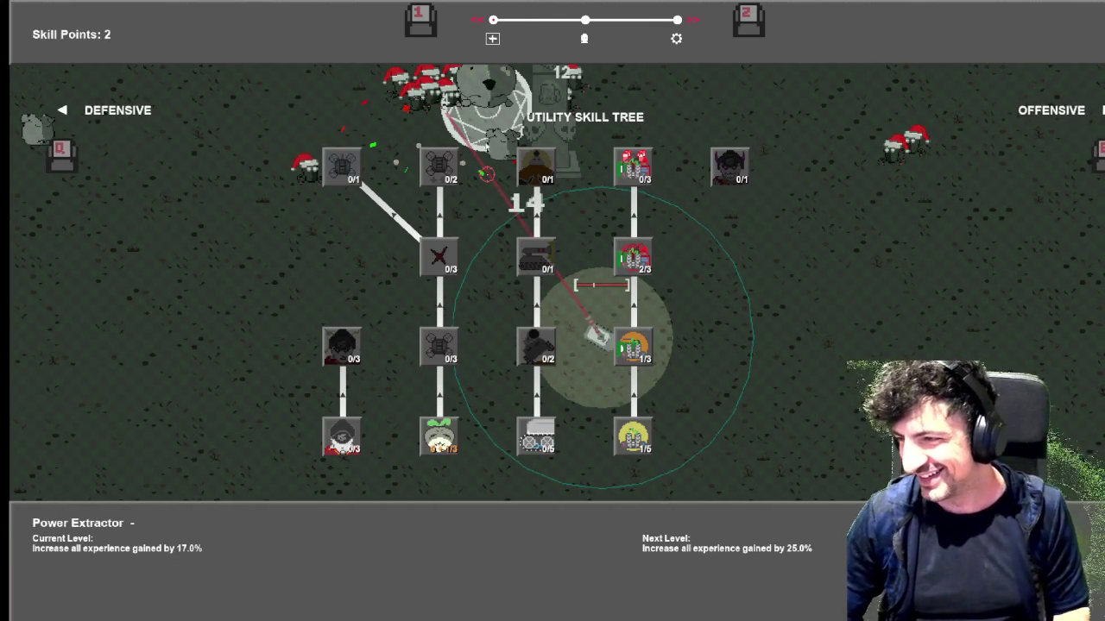
key(Tab)
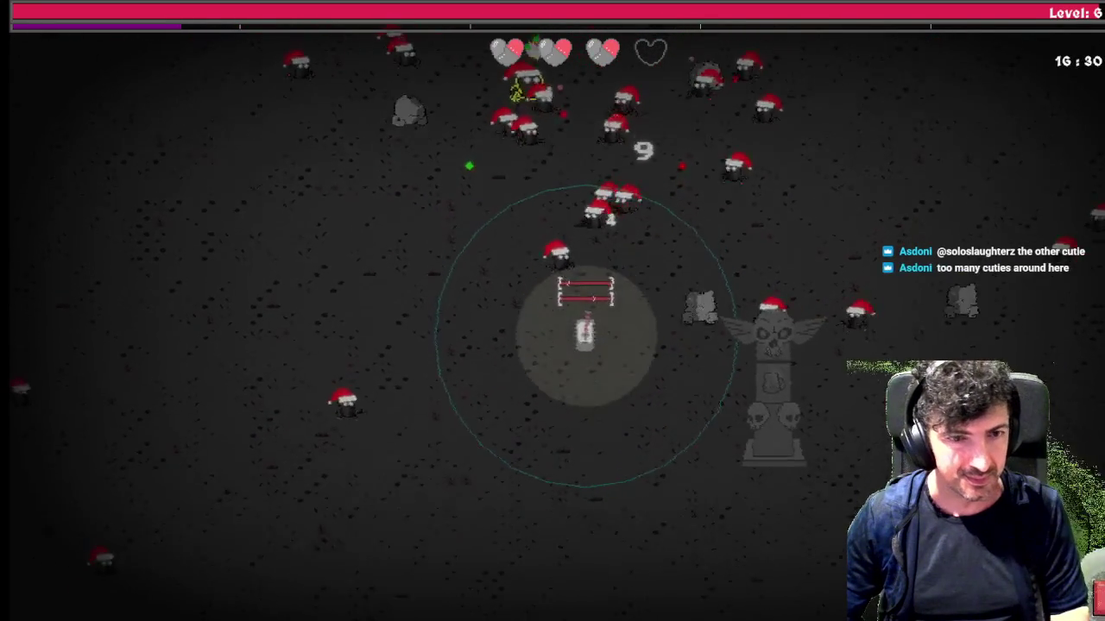
key(Tab)
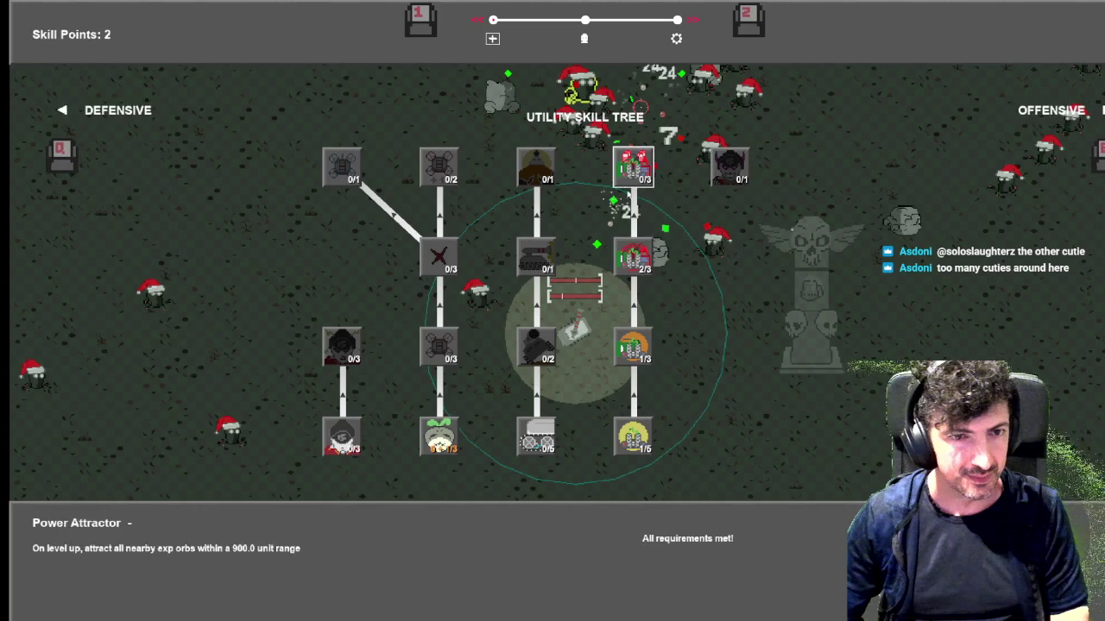
click(648, 250)
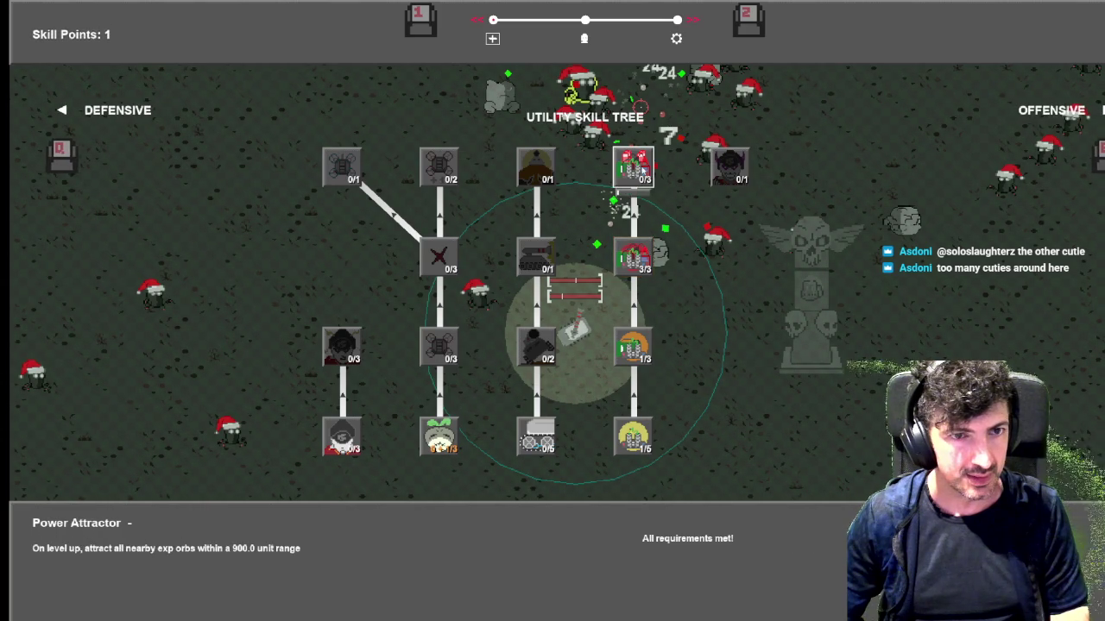
click(641, 170)
key(Tab)
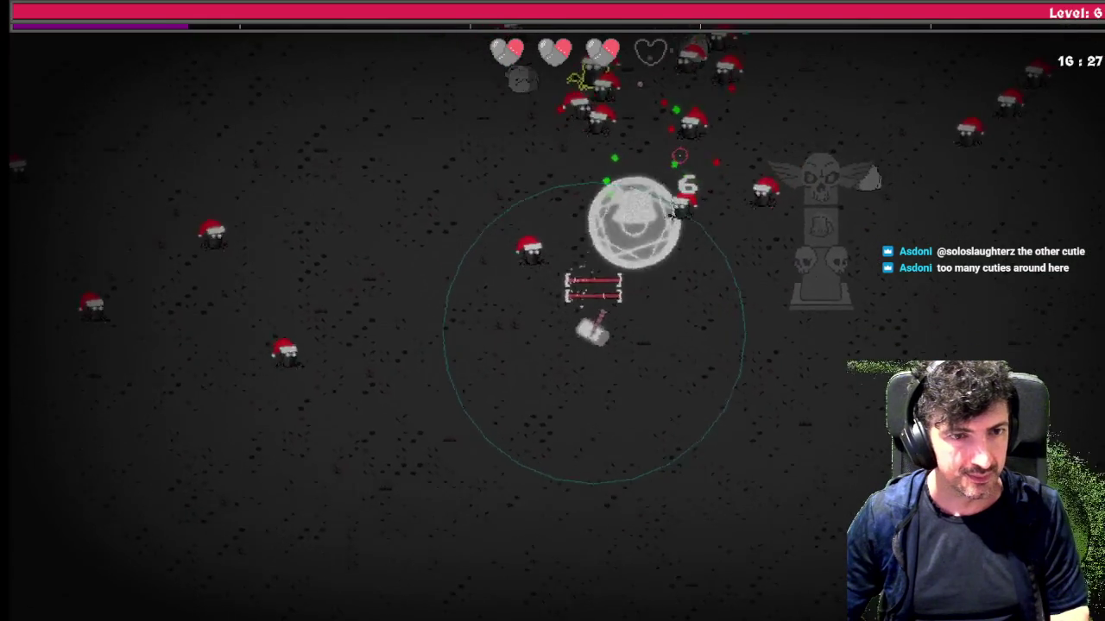
Drive the tank left and down, away from the enemy horde
key(a)
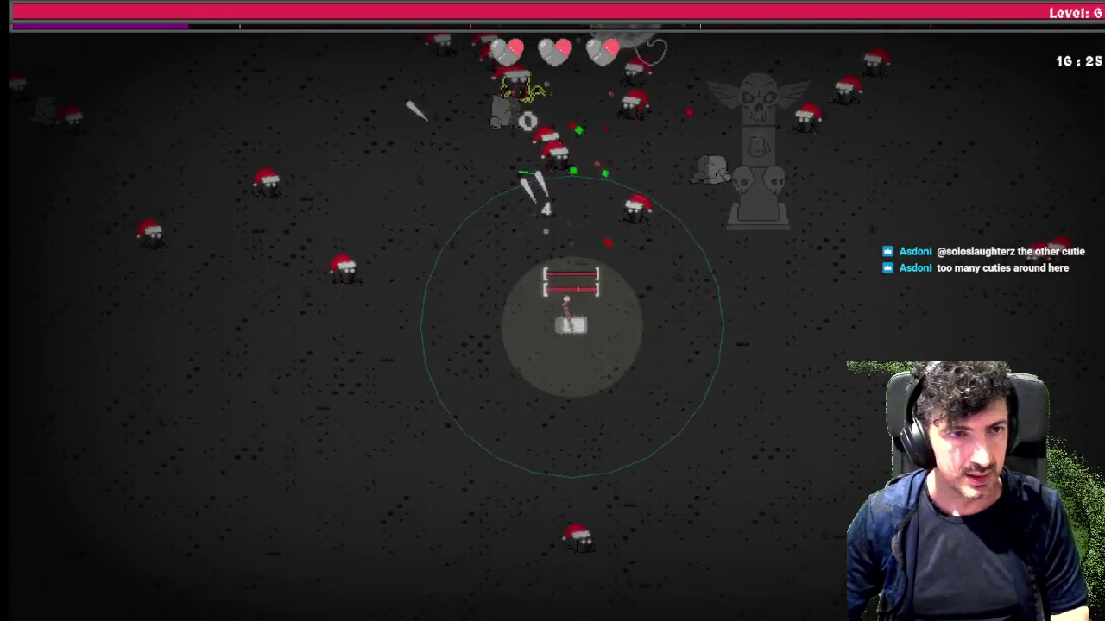
key(a)
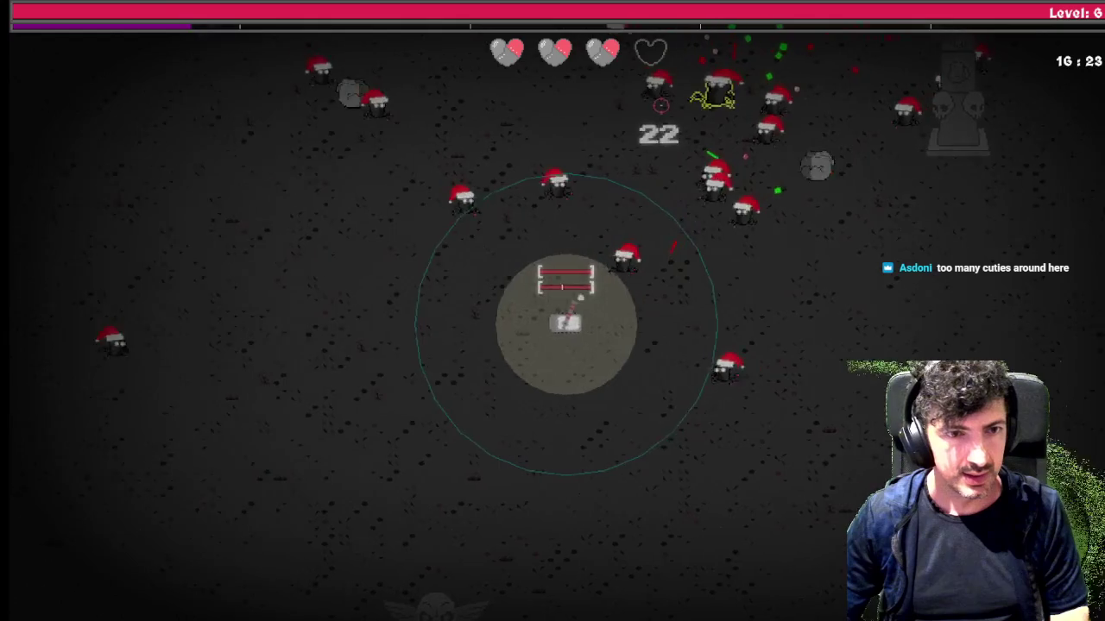
key(a)
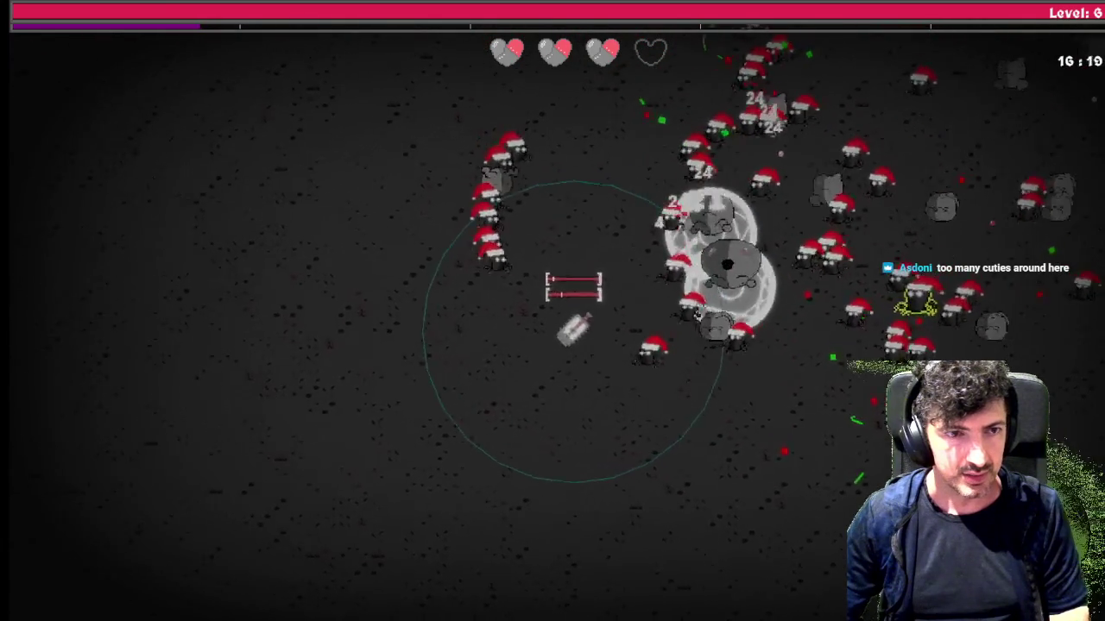
key(a)
key(s)
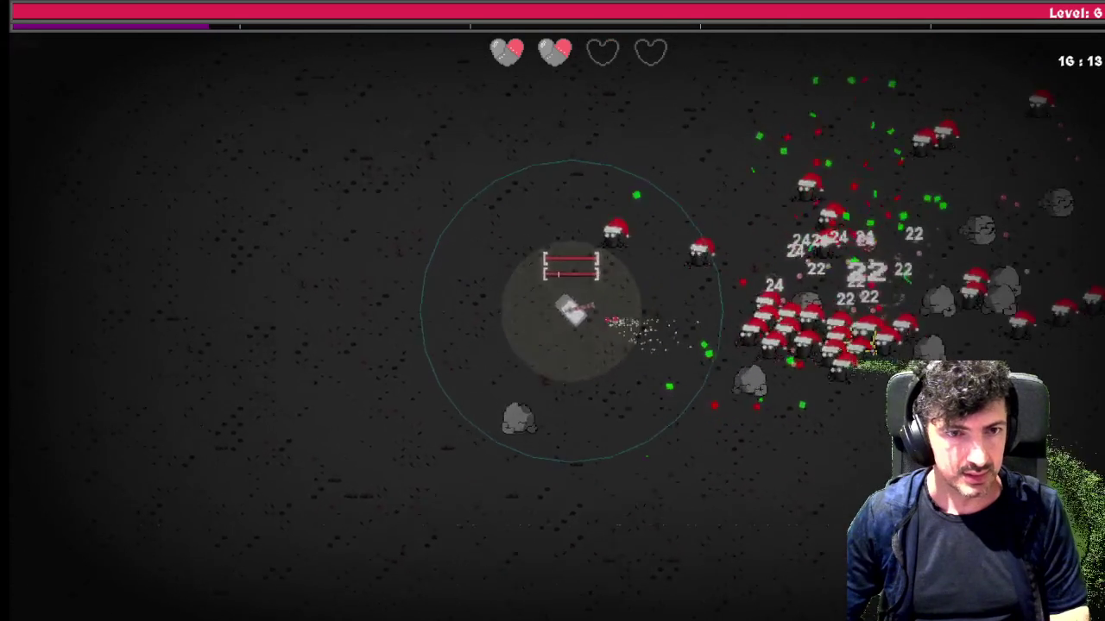
key(w)
key(a)
key(s)
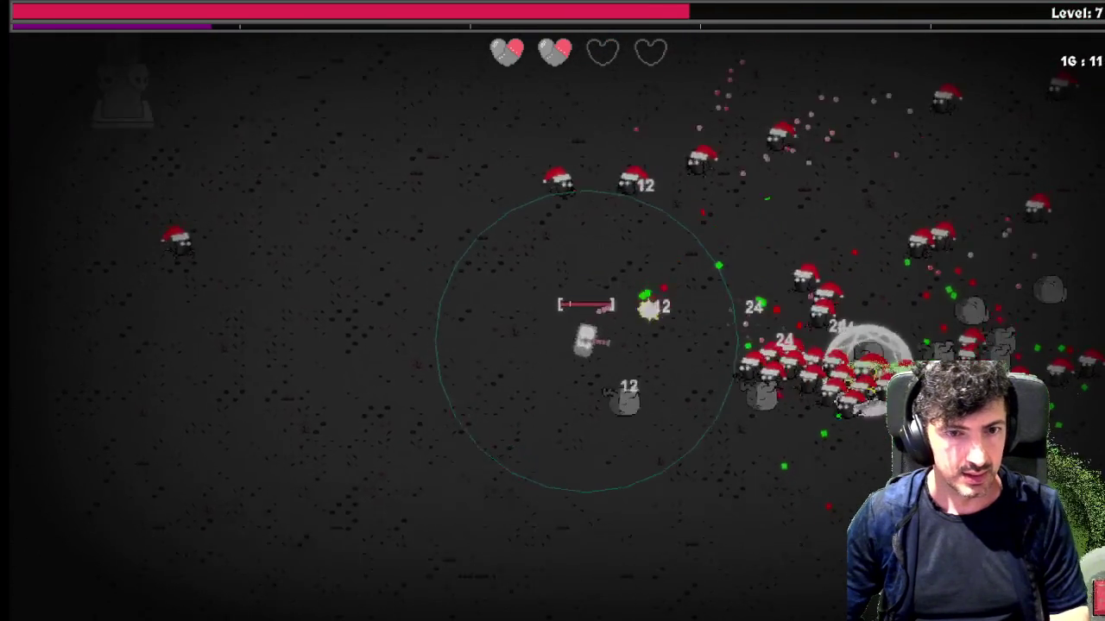
Cycle the skill tree to the Offensive category after levelling up
key(Tab)
key(e)
key(e)
key(q)
key(q)
key(q)
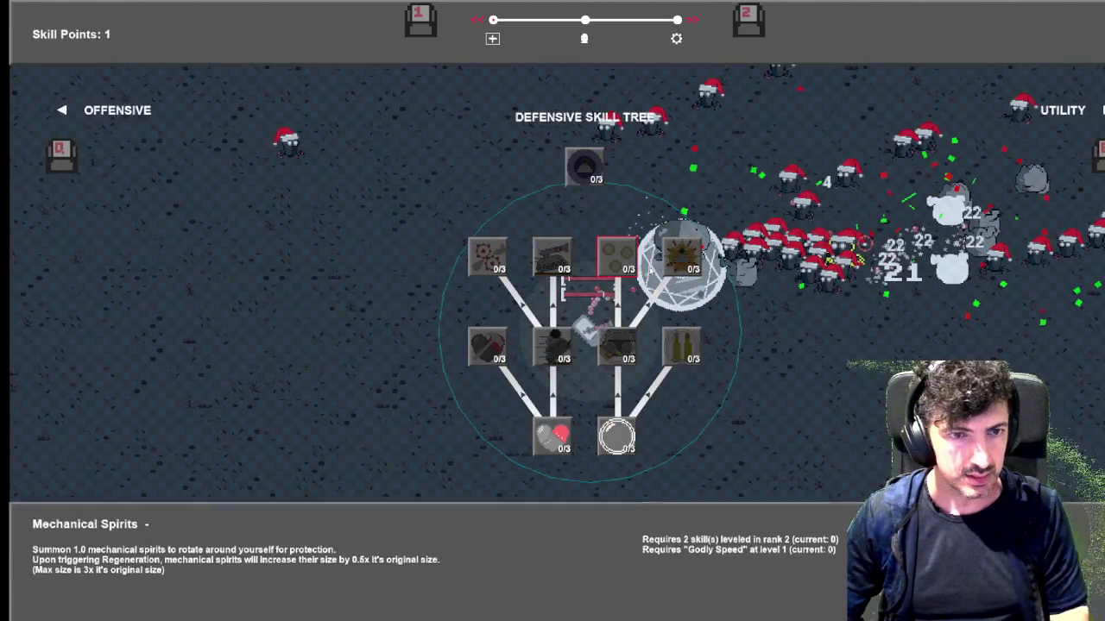
key(q)
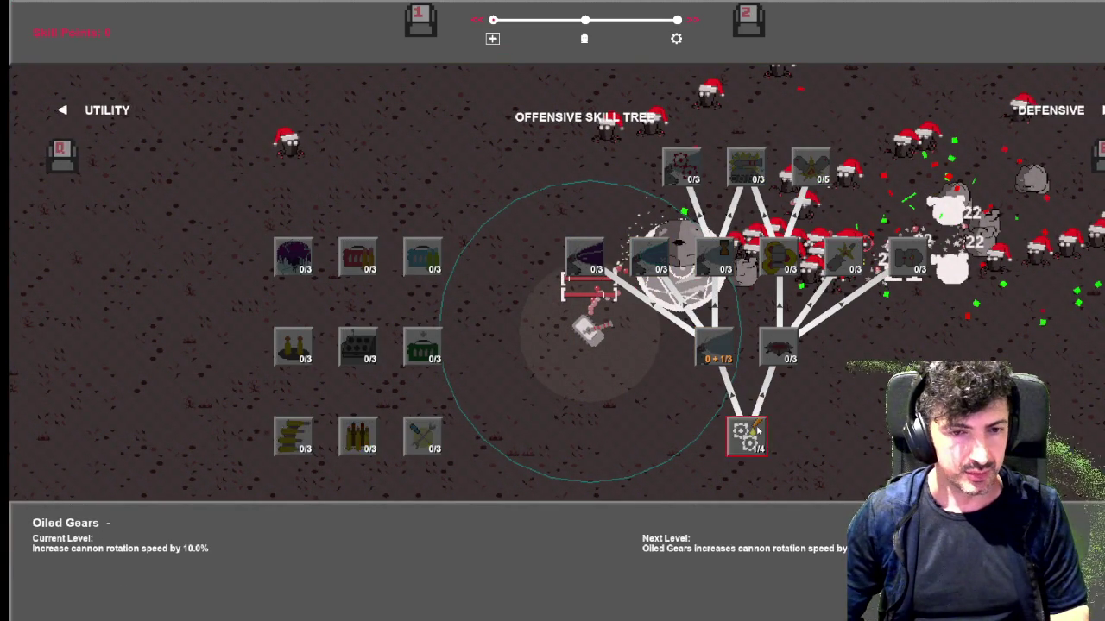
key(Tab)
key(Tab)
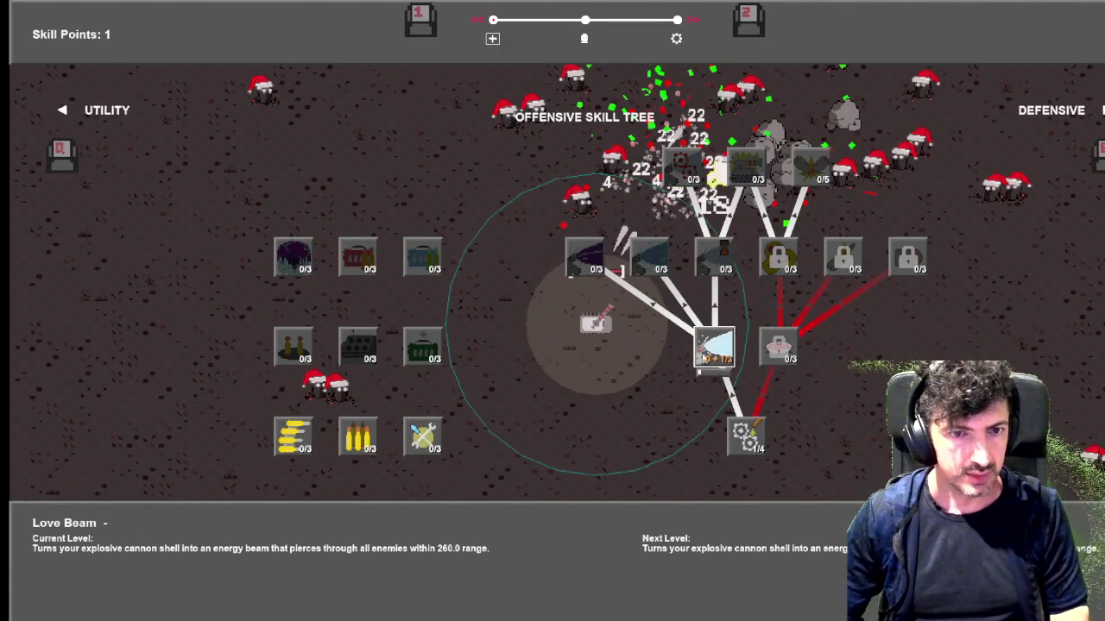
key(Tab)
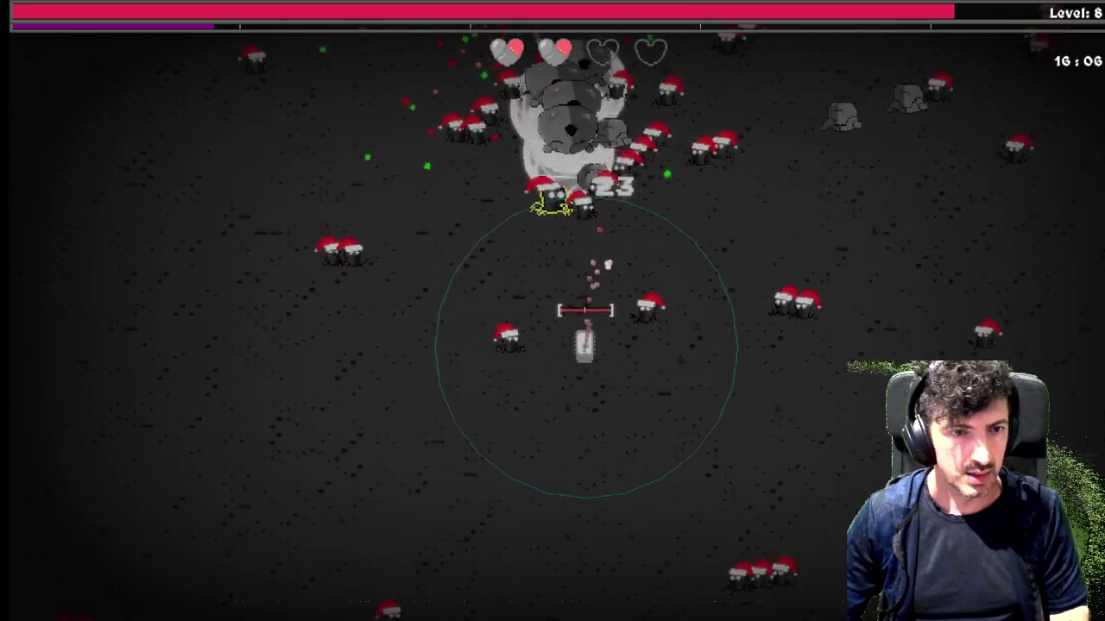
Spend a skill point, then keep driving the tank left and upward
key(a)
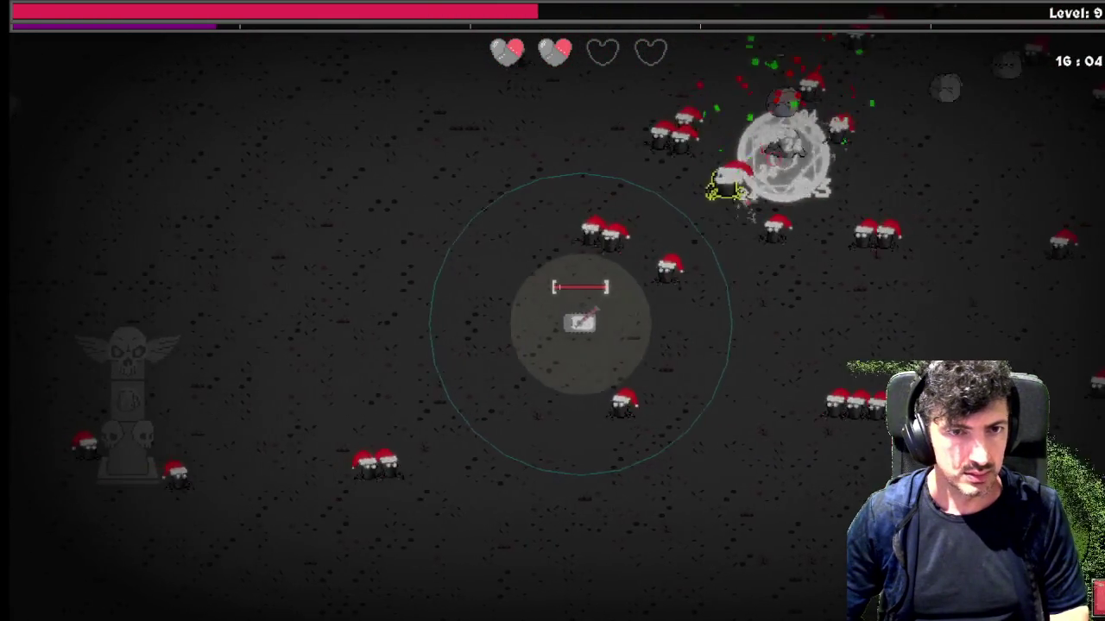
key(Tab)
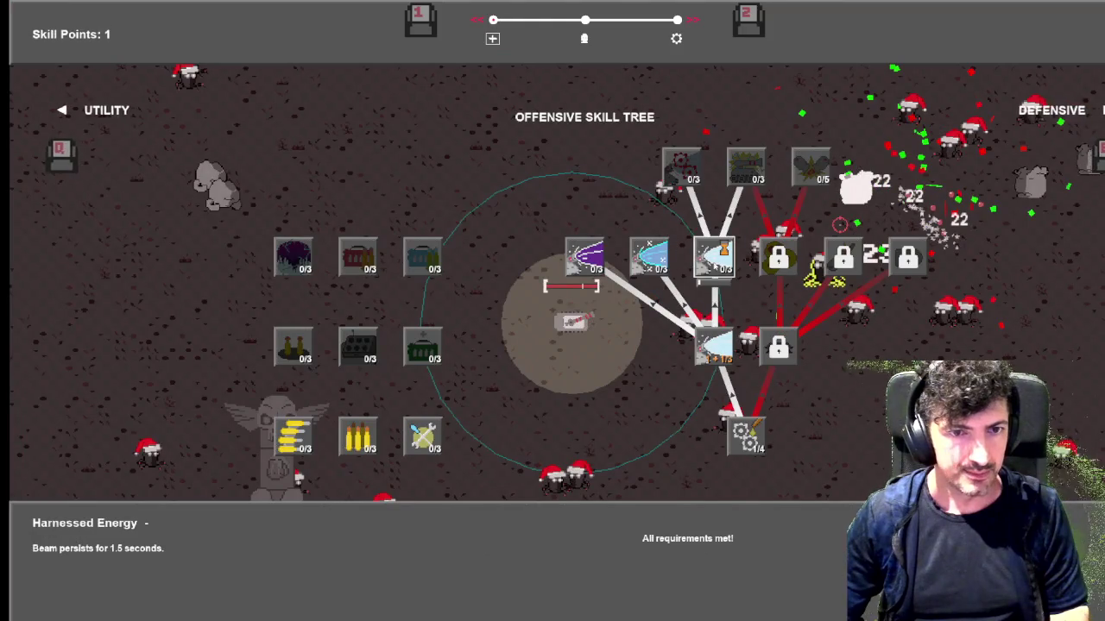
key(Tab)
key(a)
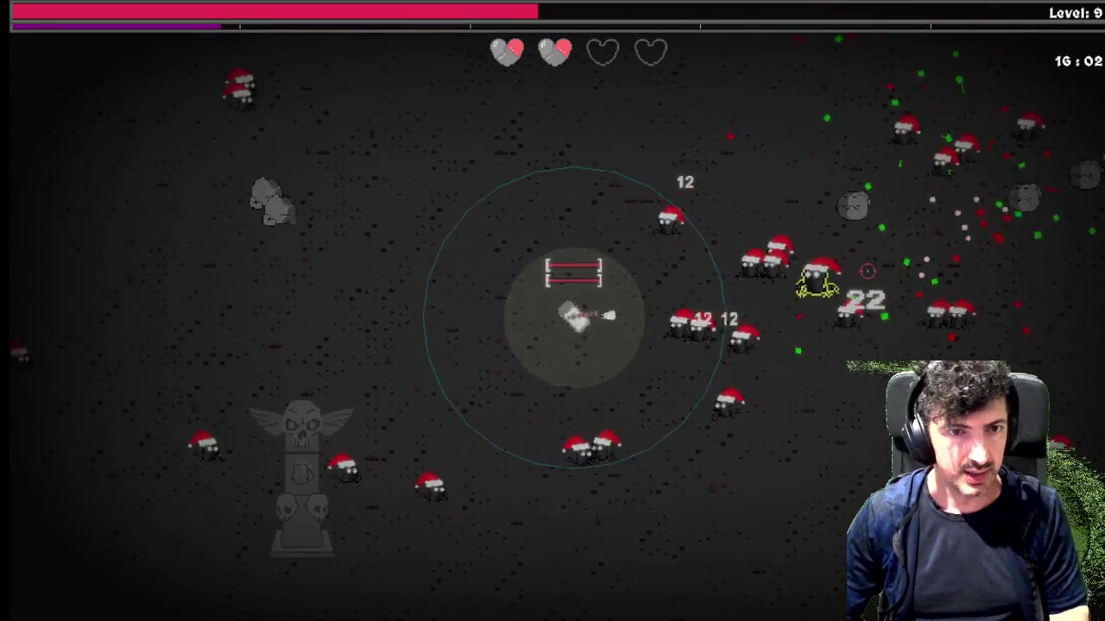
key(w)
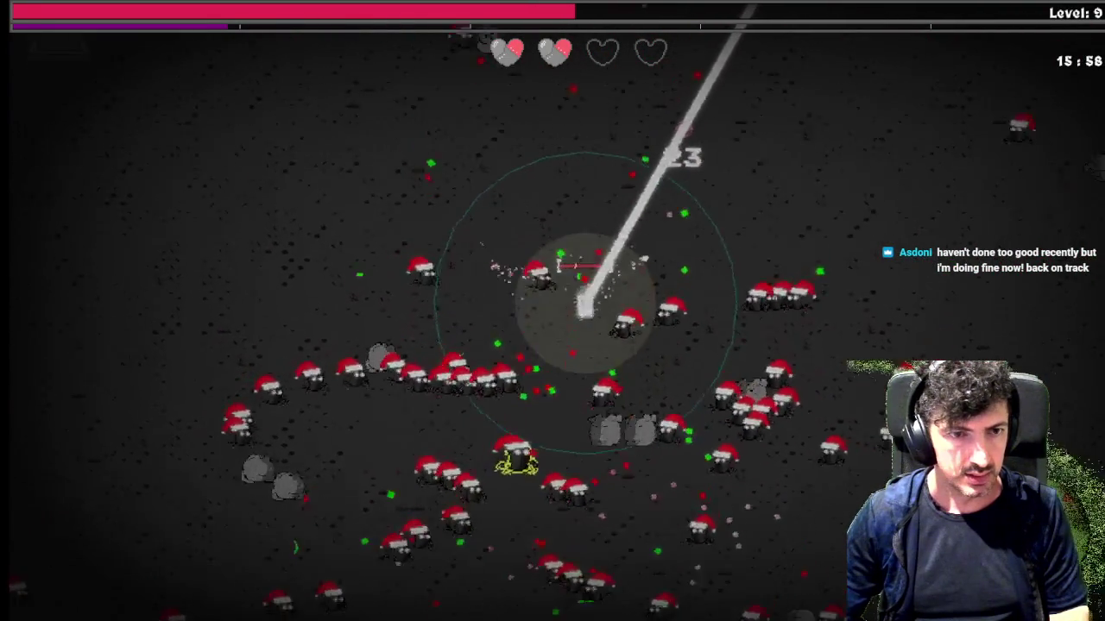
key(w)
key(w)
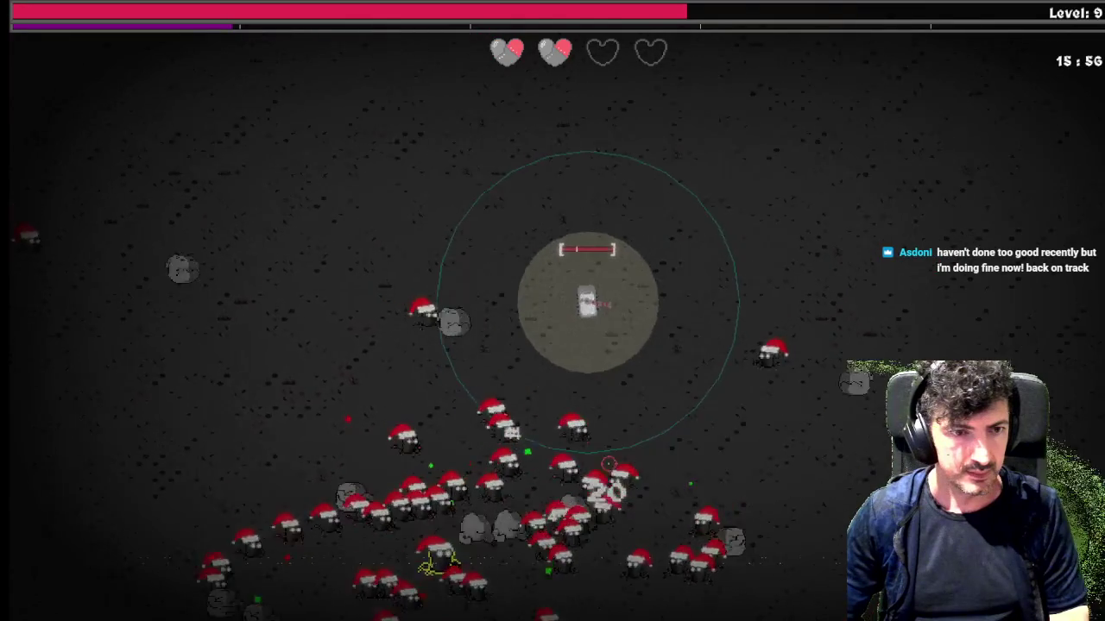
Weave the tank down, up-right and down-right around the enemies
key(s)
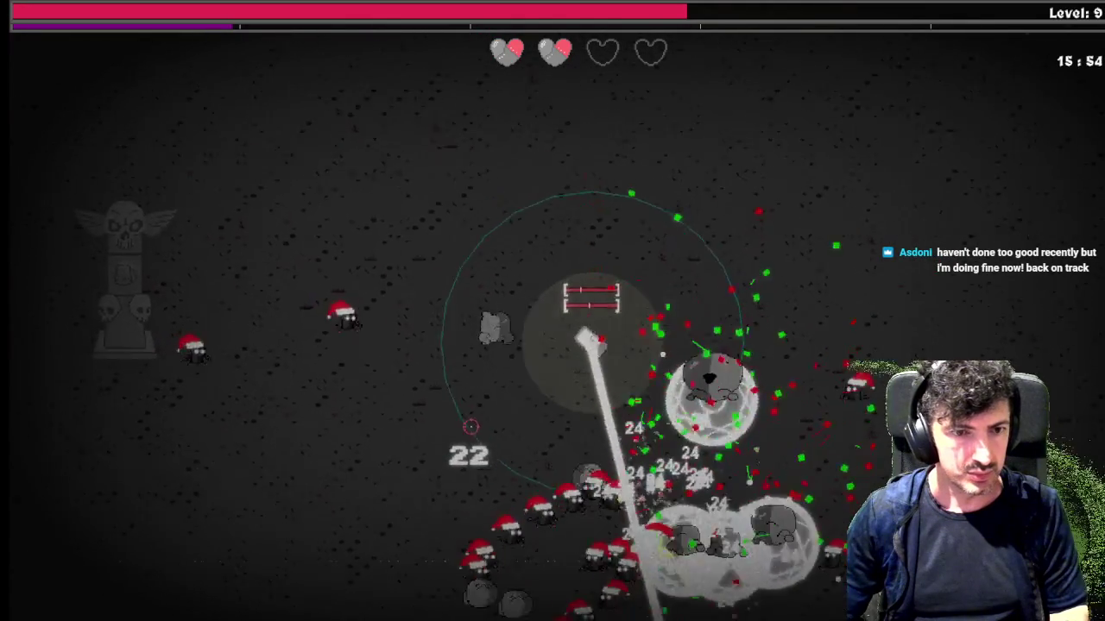
key(w)
key(d)
key(s)
key(d)
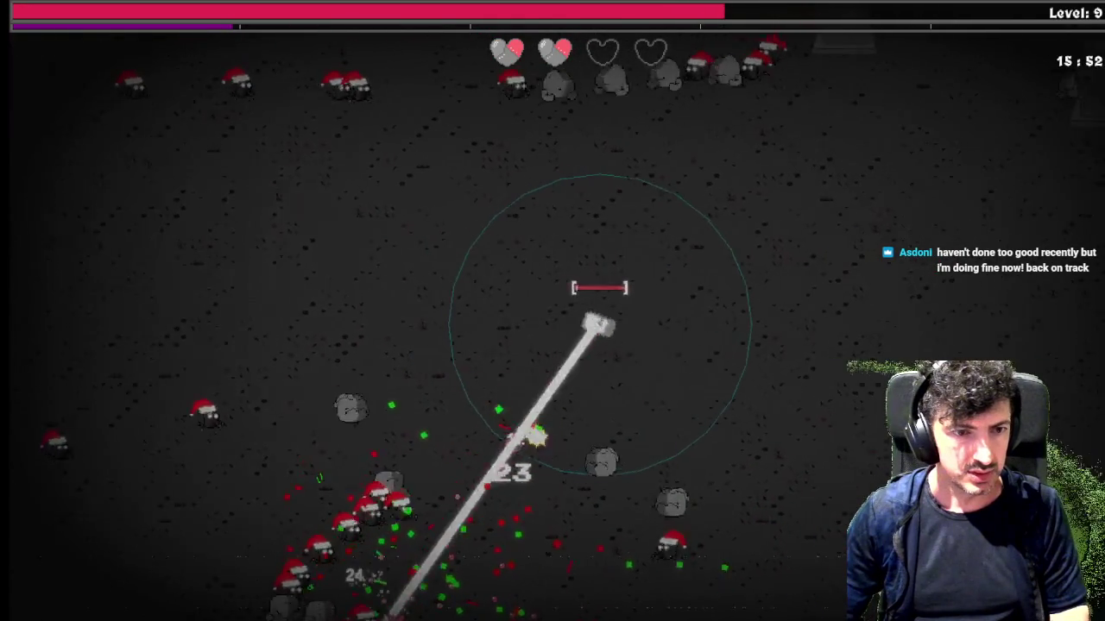
key(s)
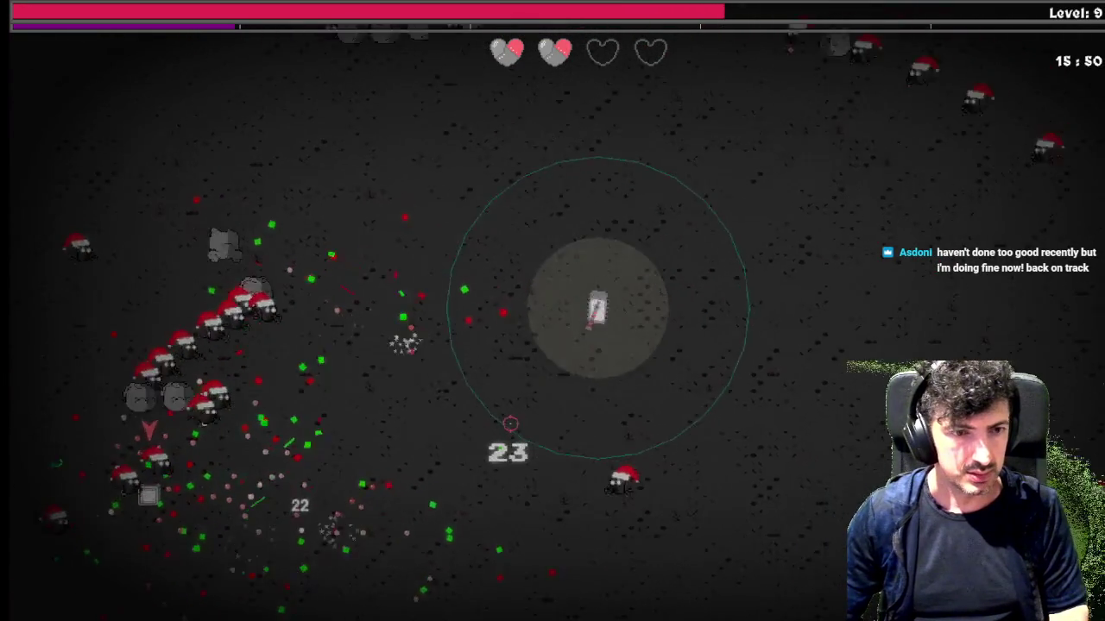
Drive the tank down-left, then up-left until the level 9 item picker appears
key(s)
key(a)
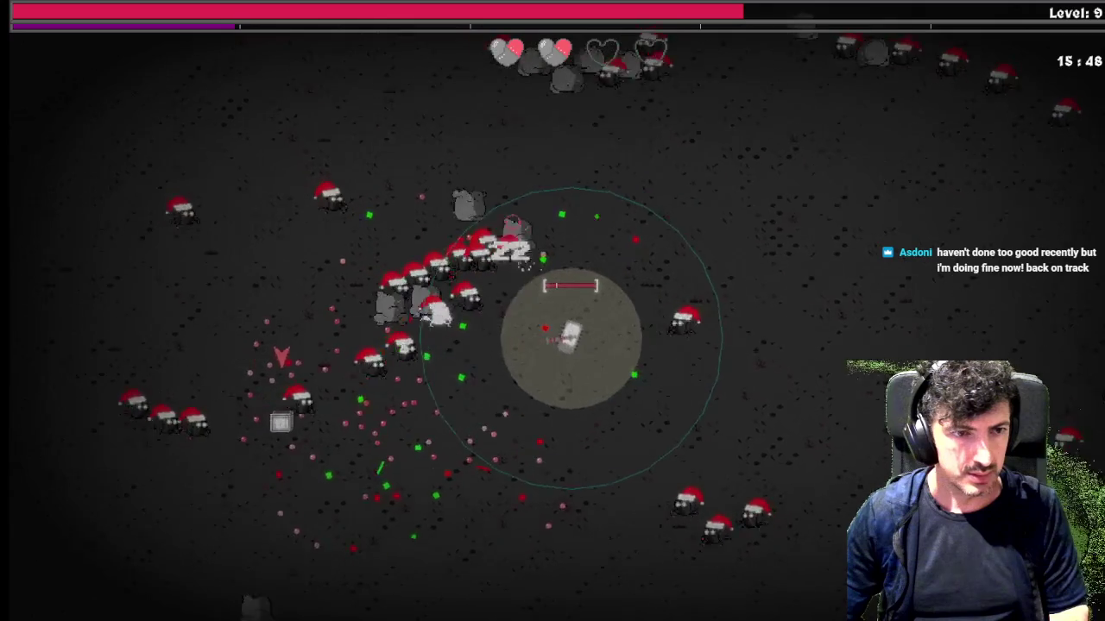
key(s)
key(a)
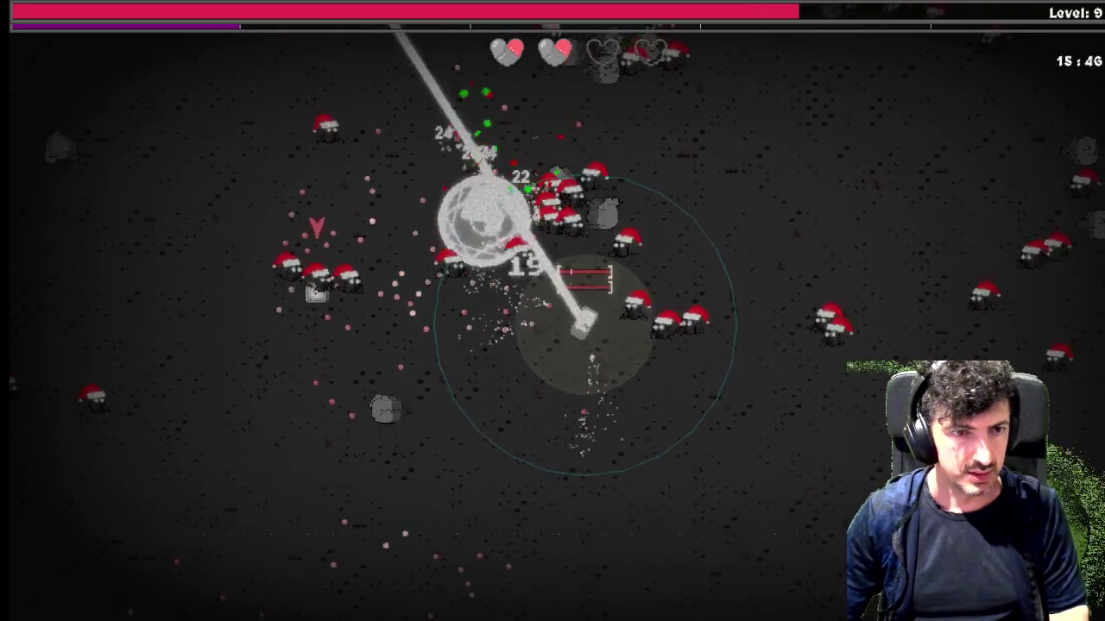
key(a)
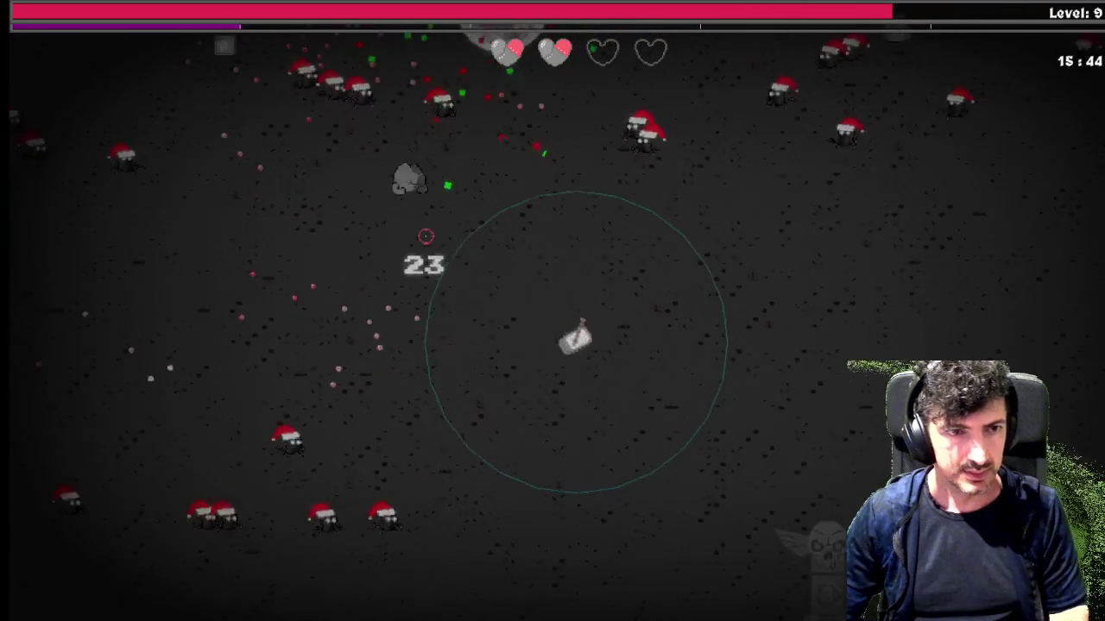
key(w)
key(a)
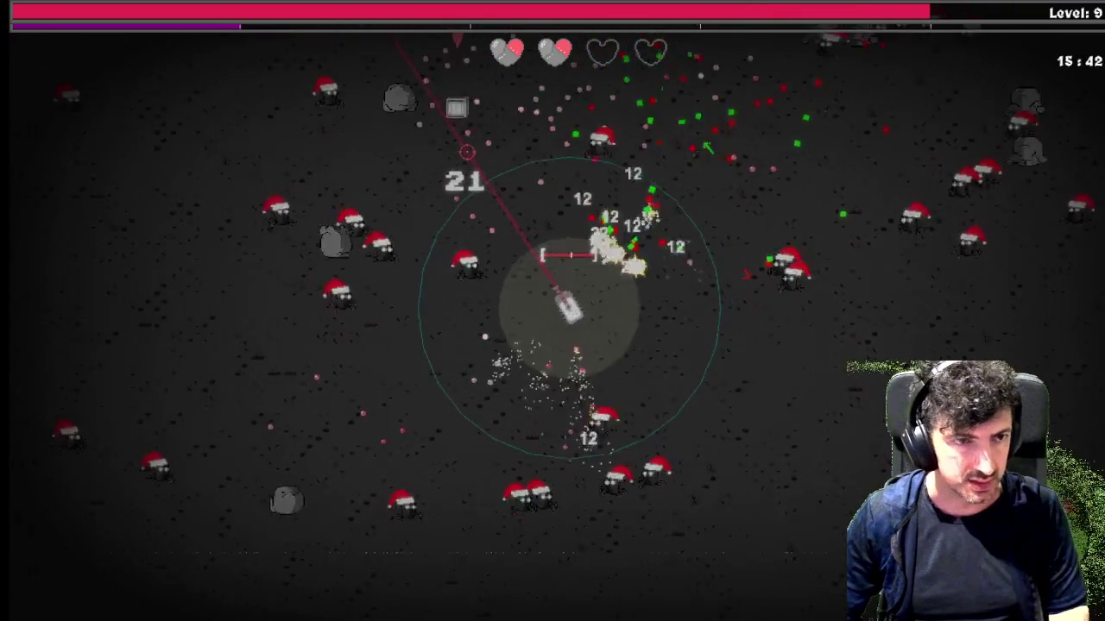
key(w)
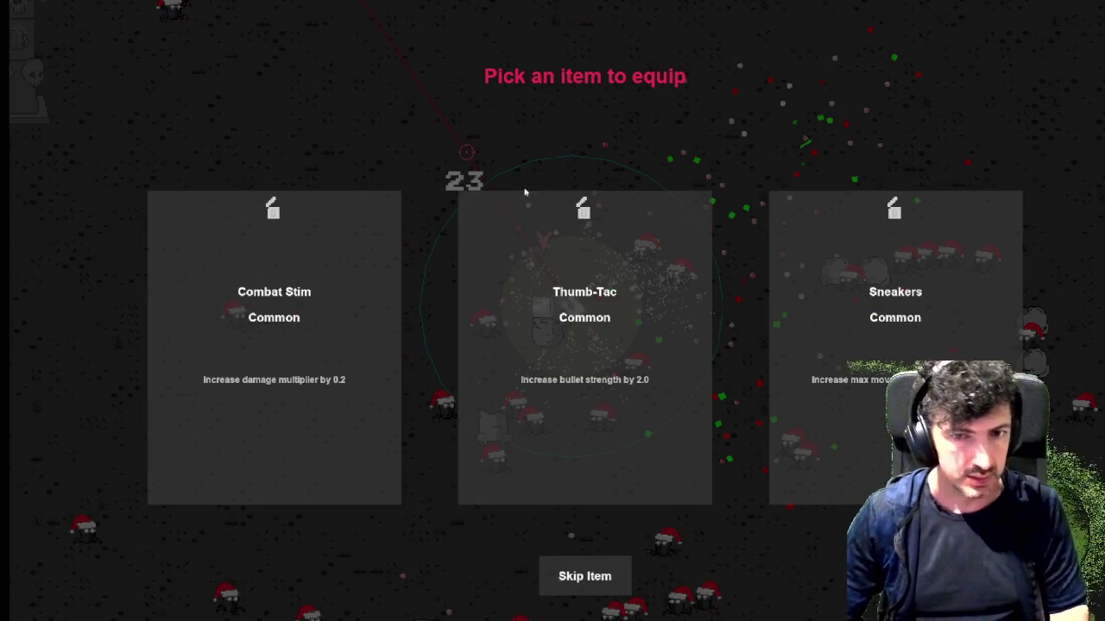
Equip the Combat Stim item and bring up the Defensive skill tree at level 11
key(d)
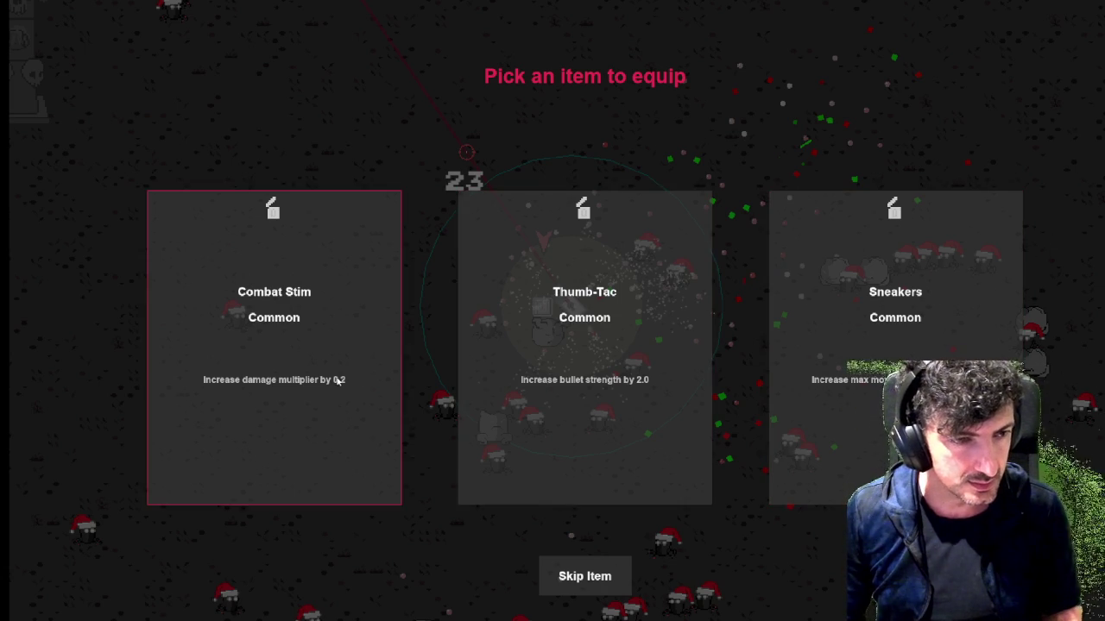
click(340, 380)
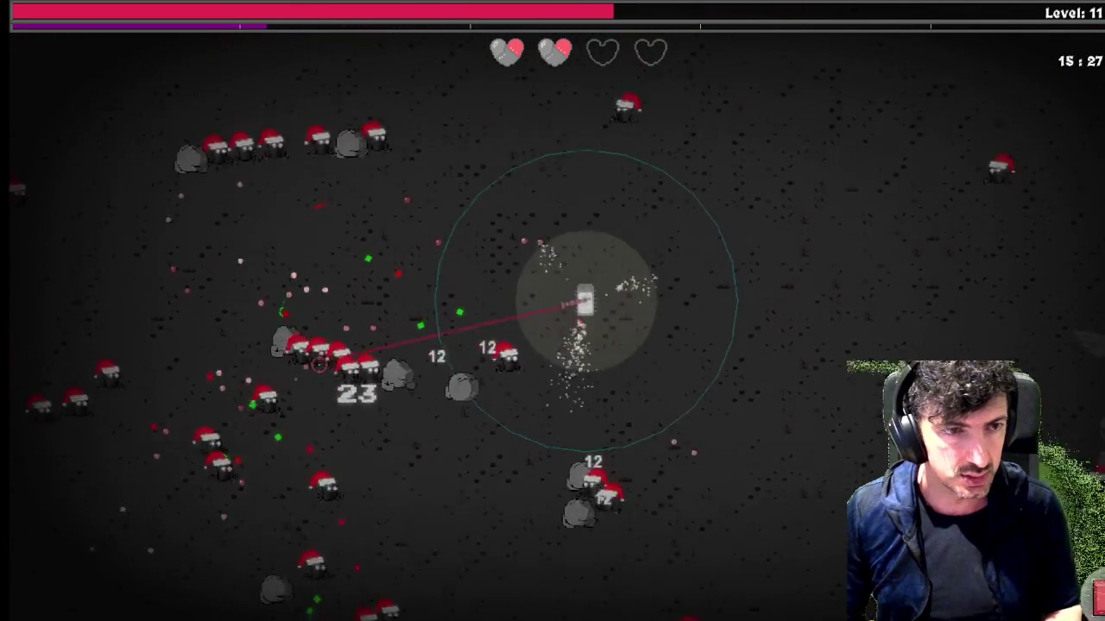
key(e)
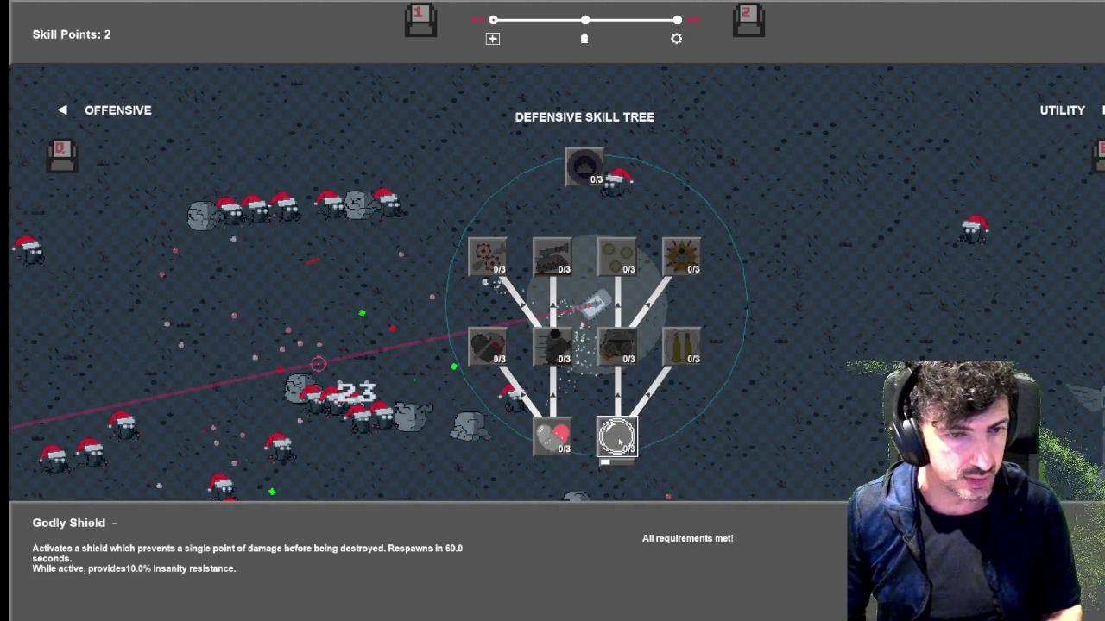
Put points into Godly Shield and Reinforced Armor, then drive the tank right and down
click(618, 438)
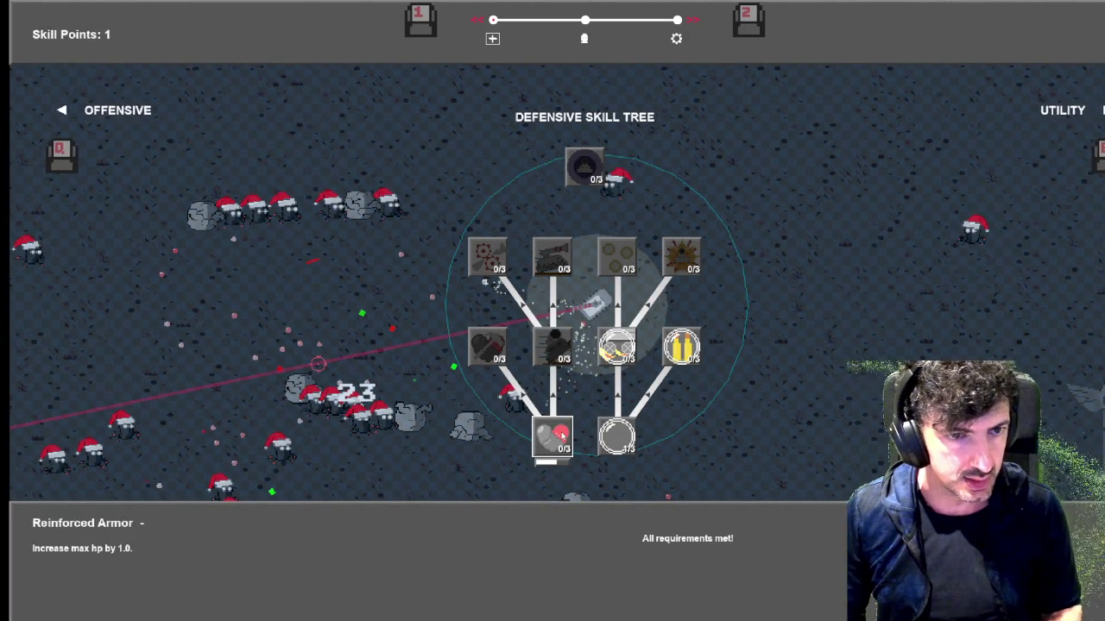
click(552, 437)
key(d)
key(s)
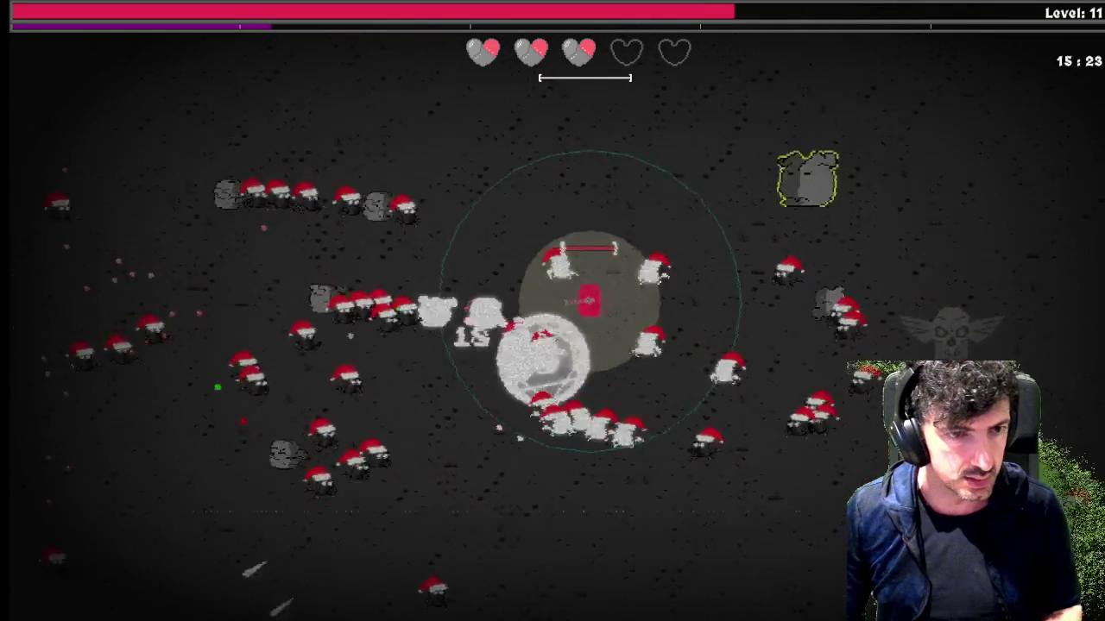
Weave the tank up, down and down-left to evade the enemies
key(w)
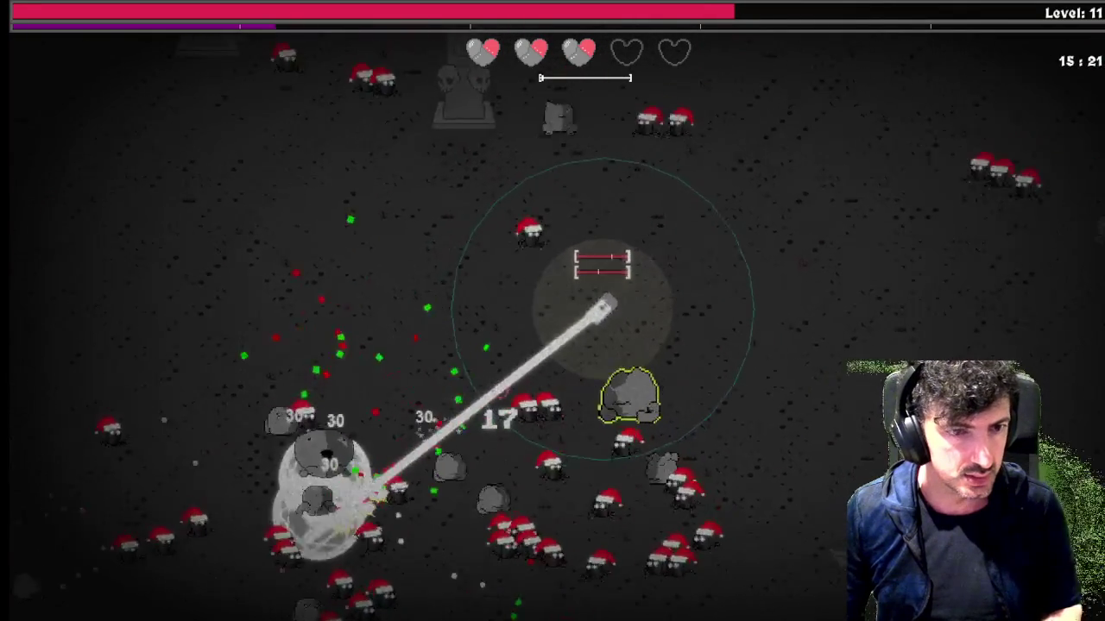
key(s)
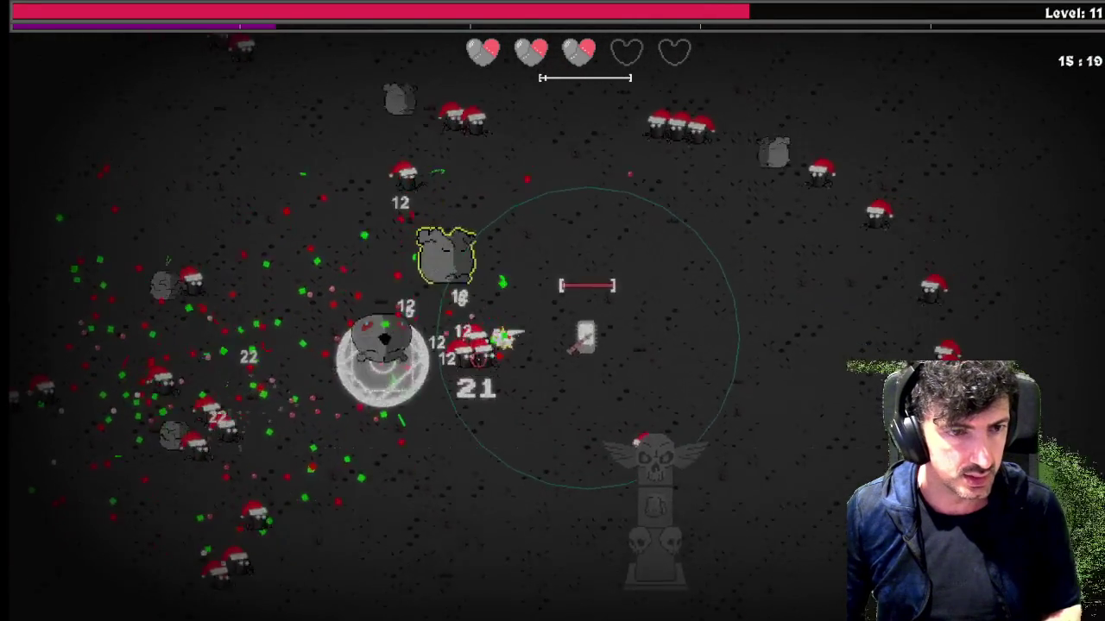
key(s)
key(a)
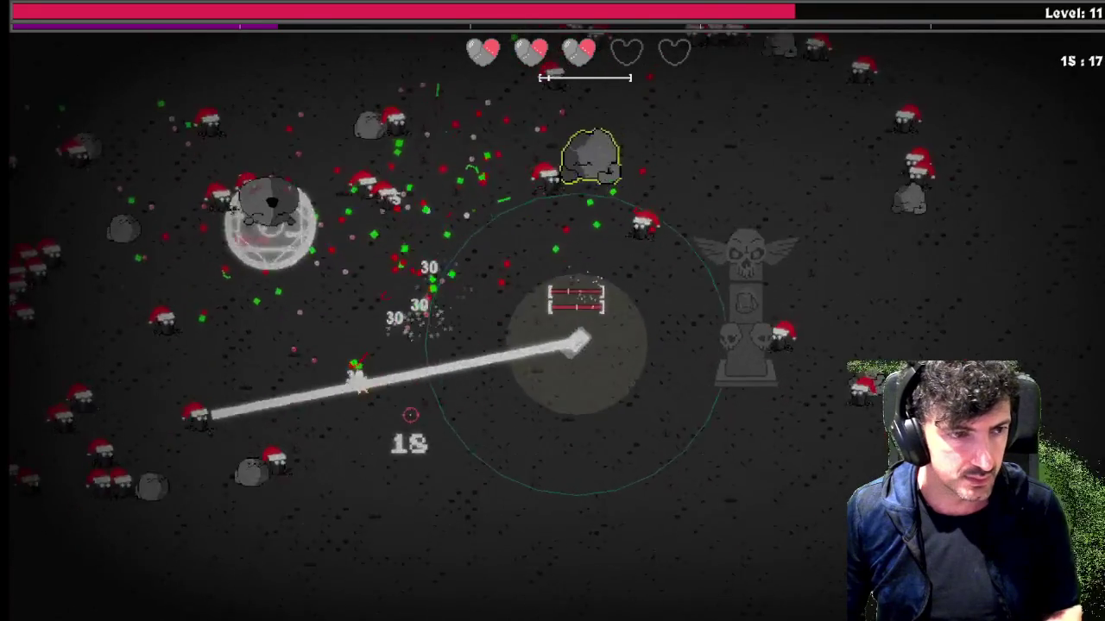
key(s)
key(a)
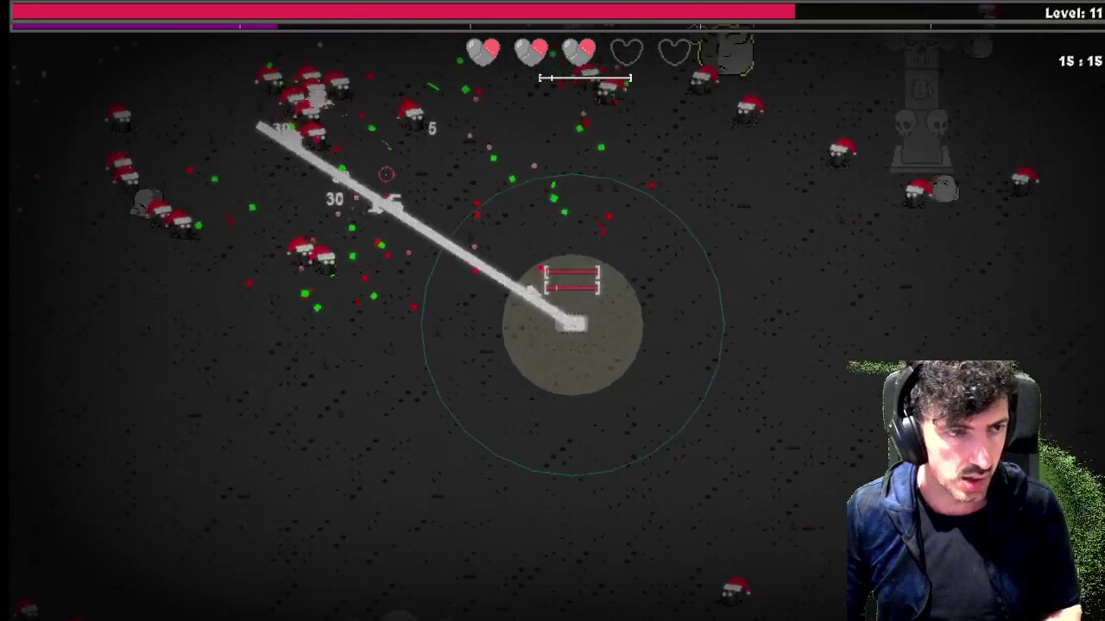
key(s)
key(a)
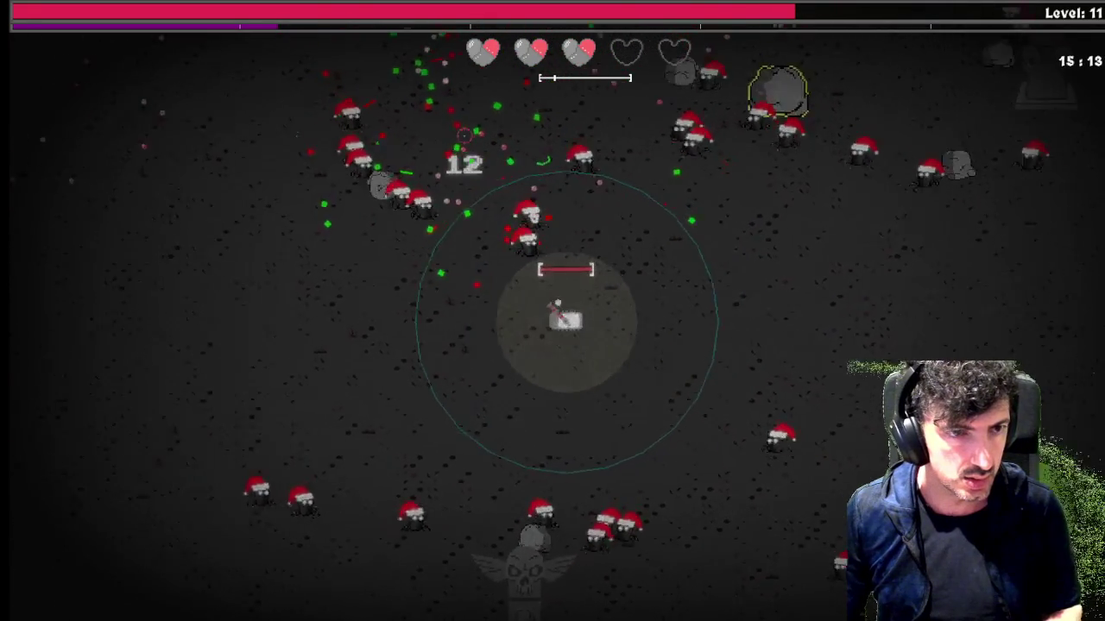
key(w)
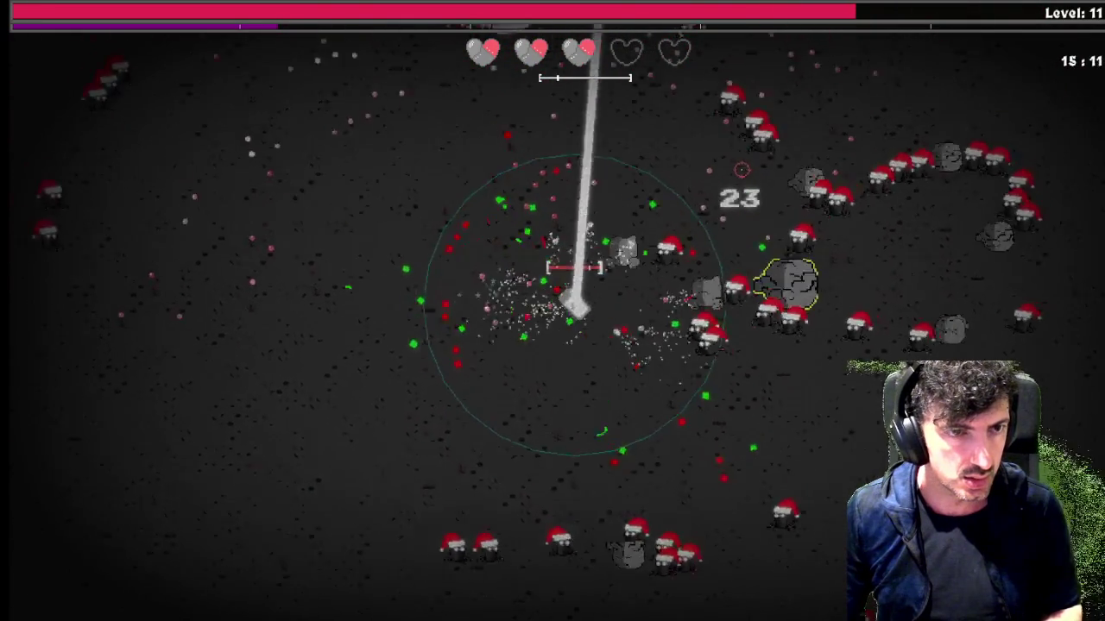
key(s)
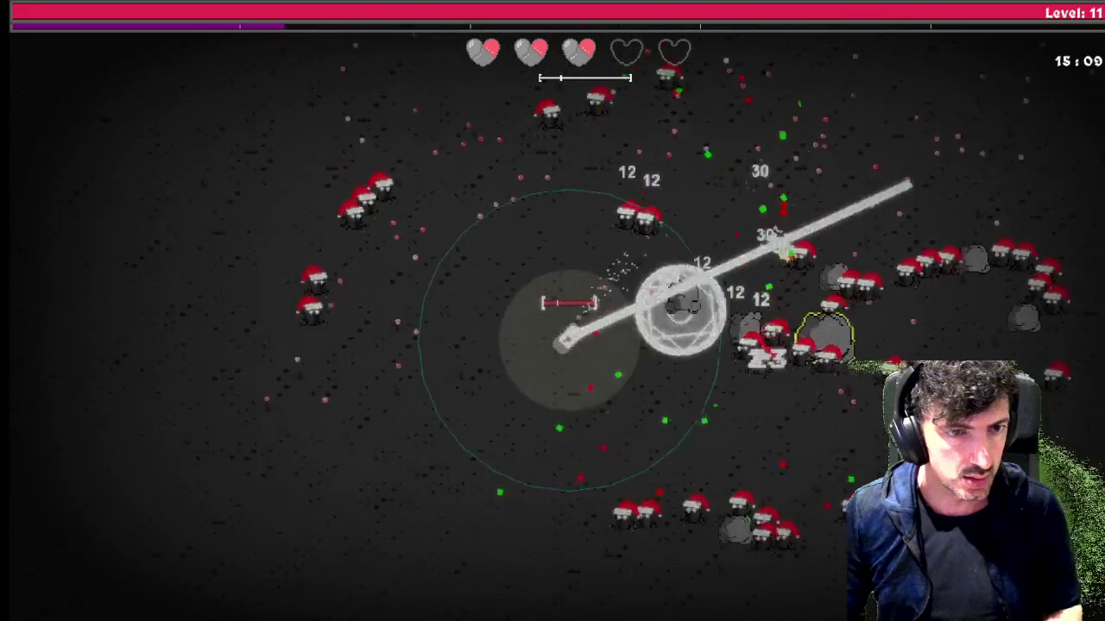
key(s)
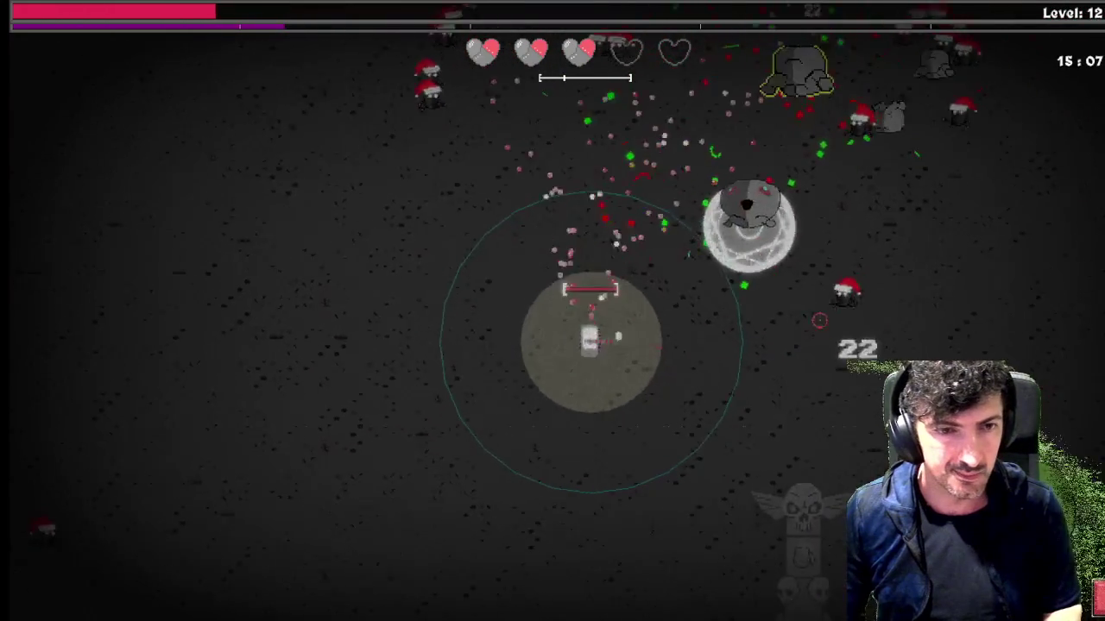
key(a)
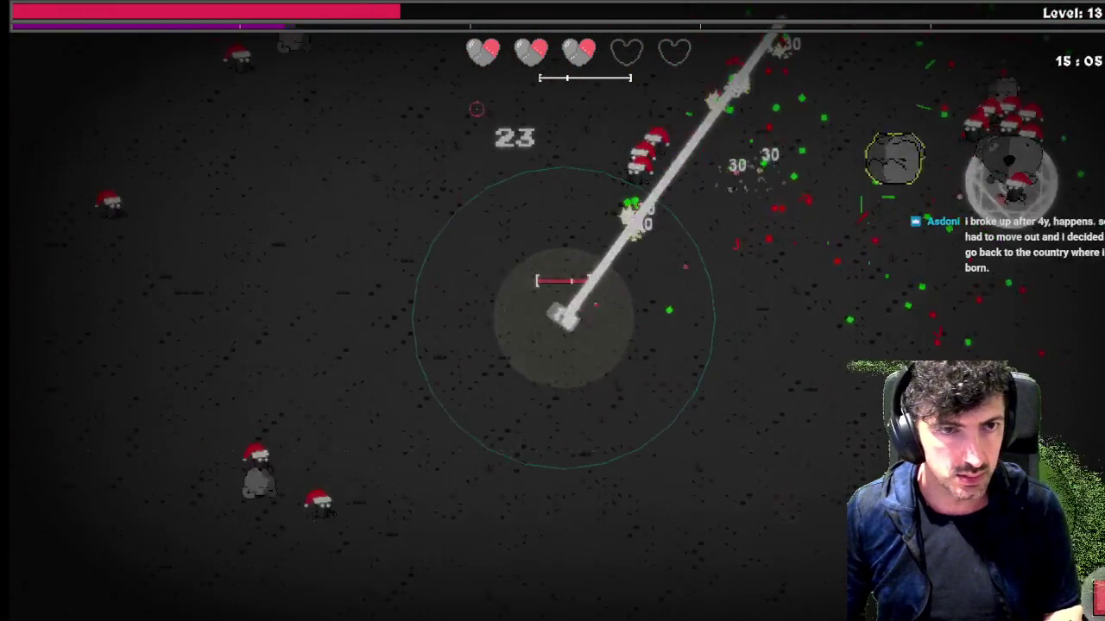
Raise Lucky Dodge and Regenerate to level 1 in the Defensive skill tree
key(Tab)
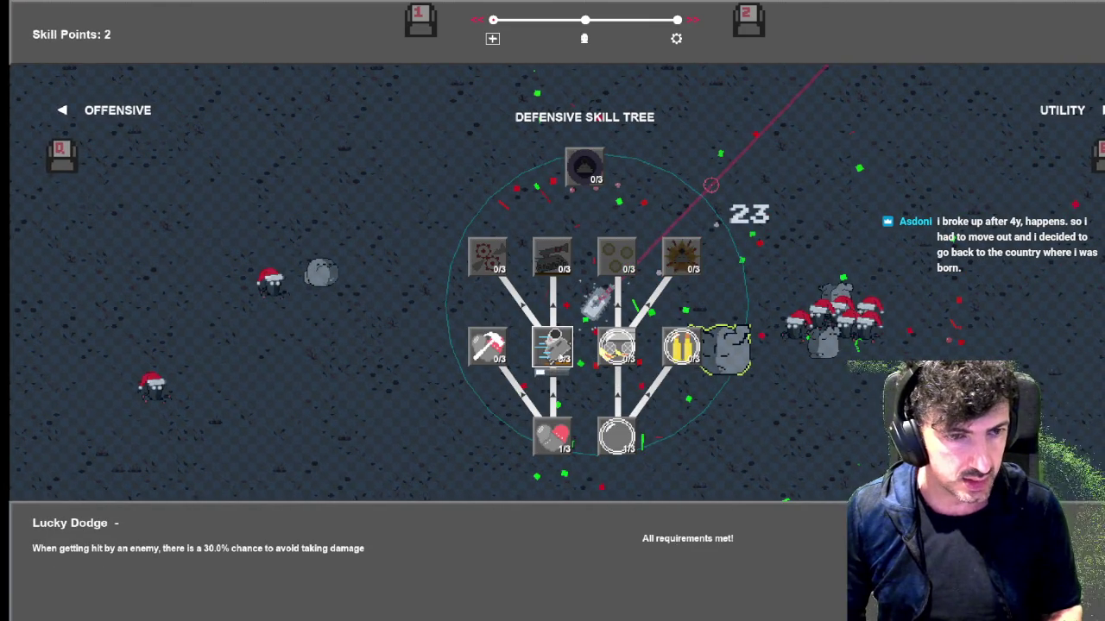
key(space)
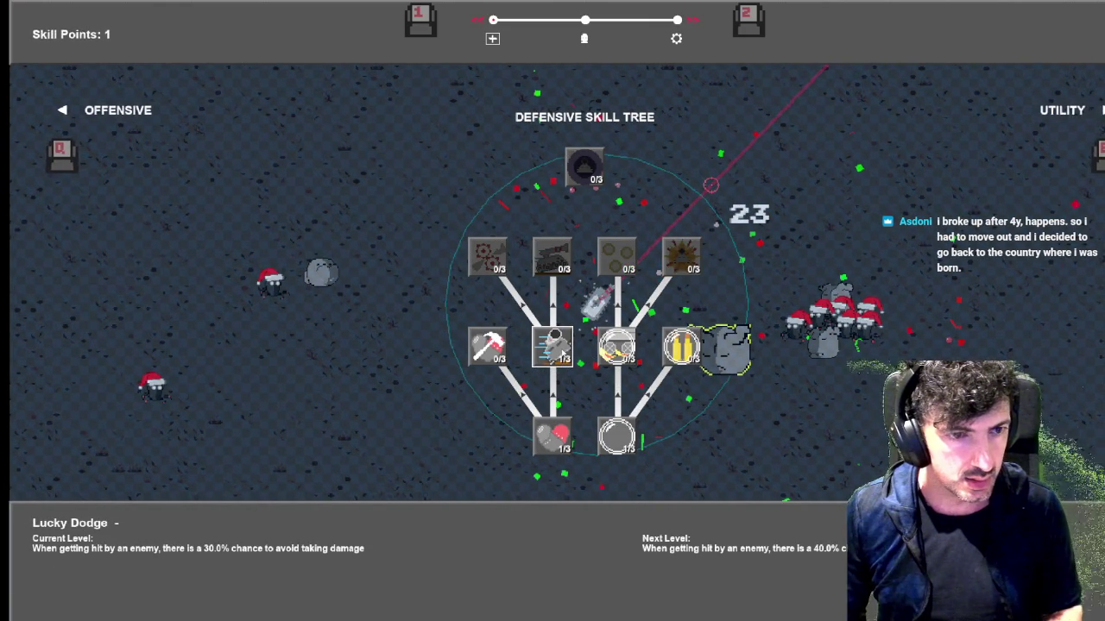
click(488, 345)
click(498, 345)
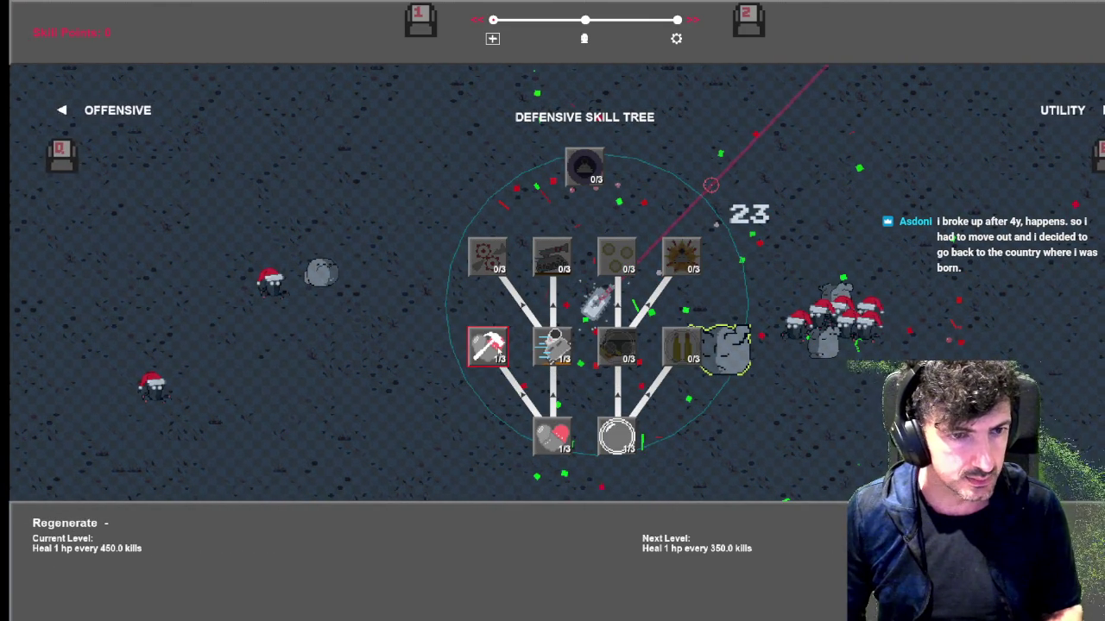
click(570, 344)
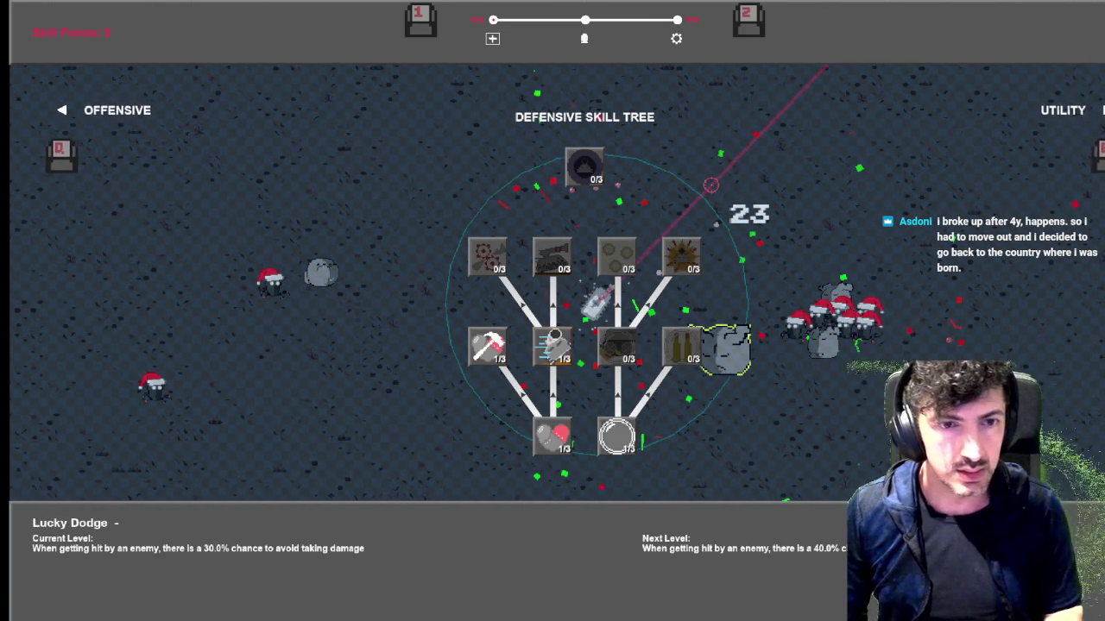
key(Tab)
key(Tab)
click(686, 354)
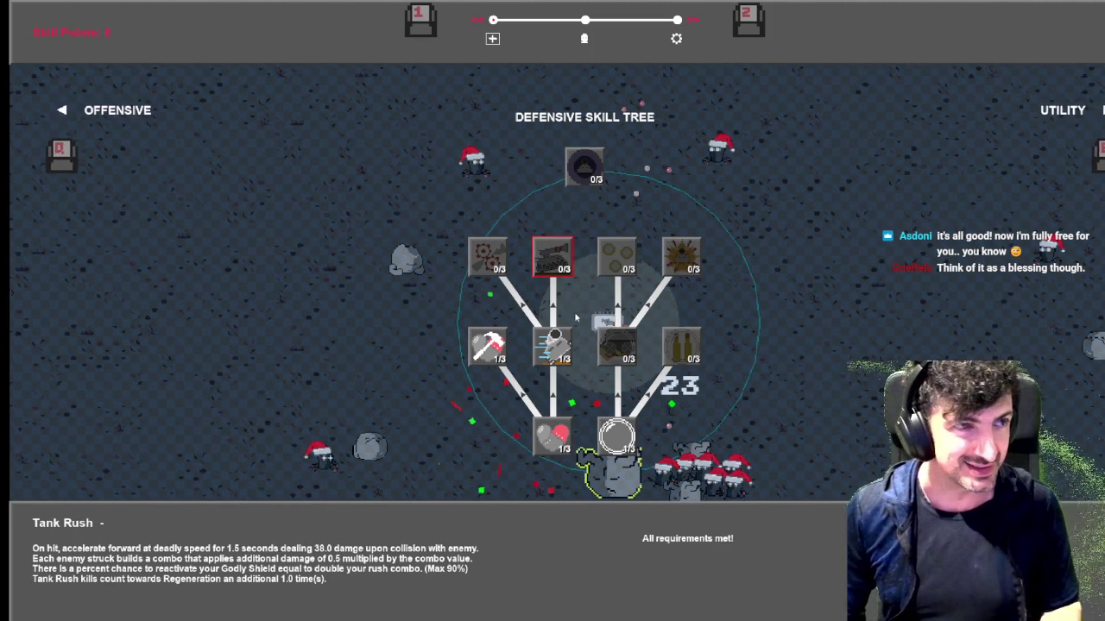
Resume play, maneuver the tank up and left through the wave, and equip Sneakers
key(Escape)
key(w)
key(d)
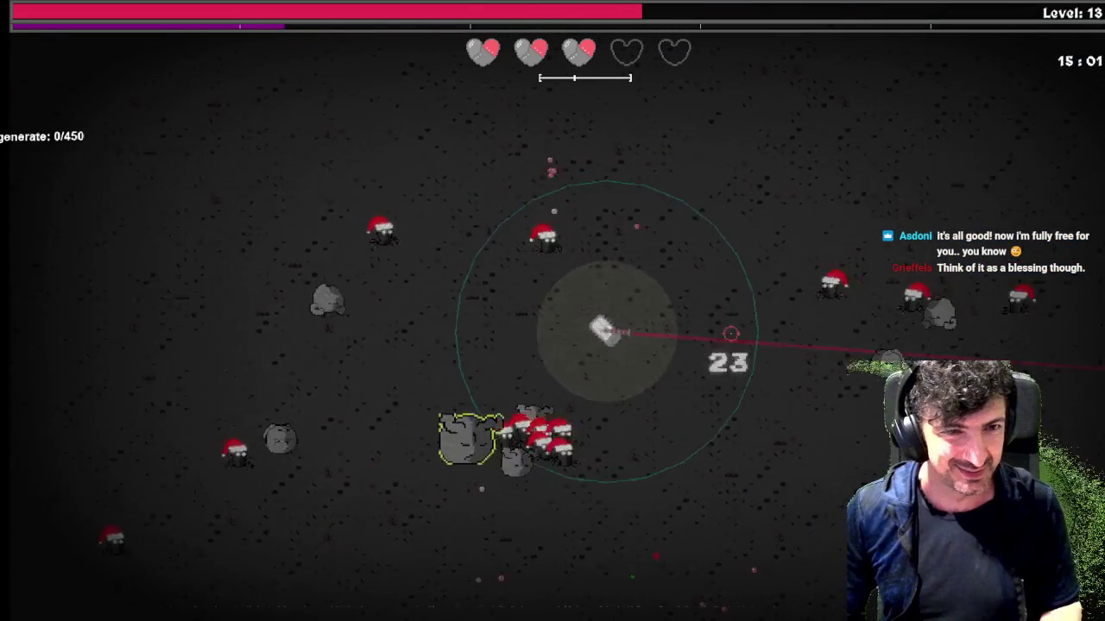
key(w)
key(a)
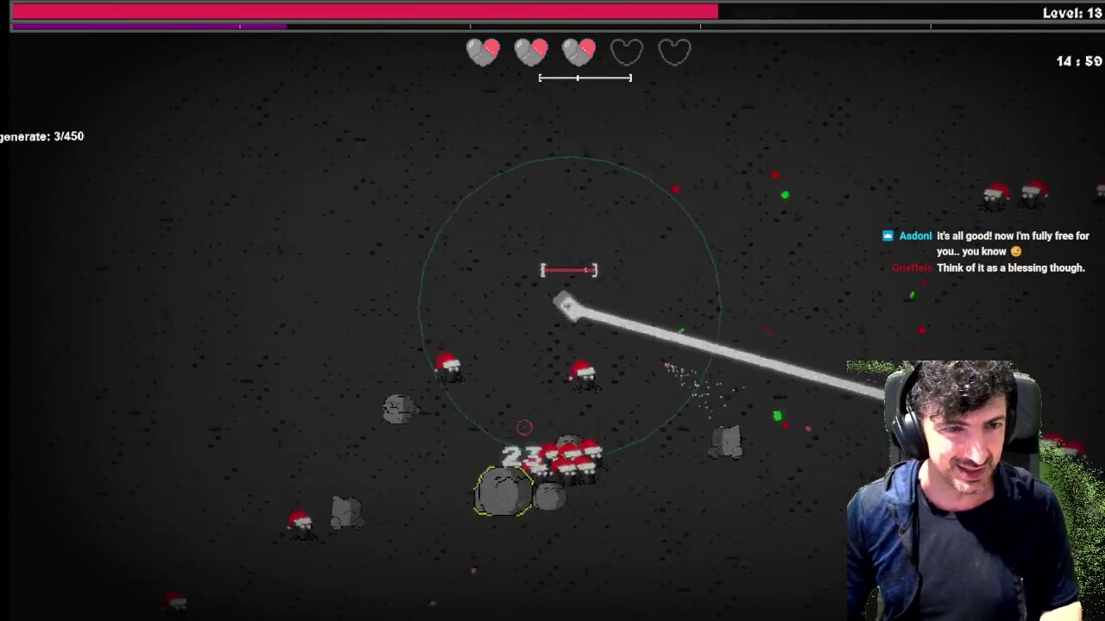
key(a)
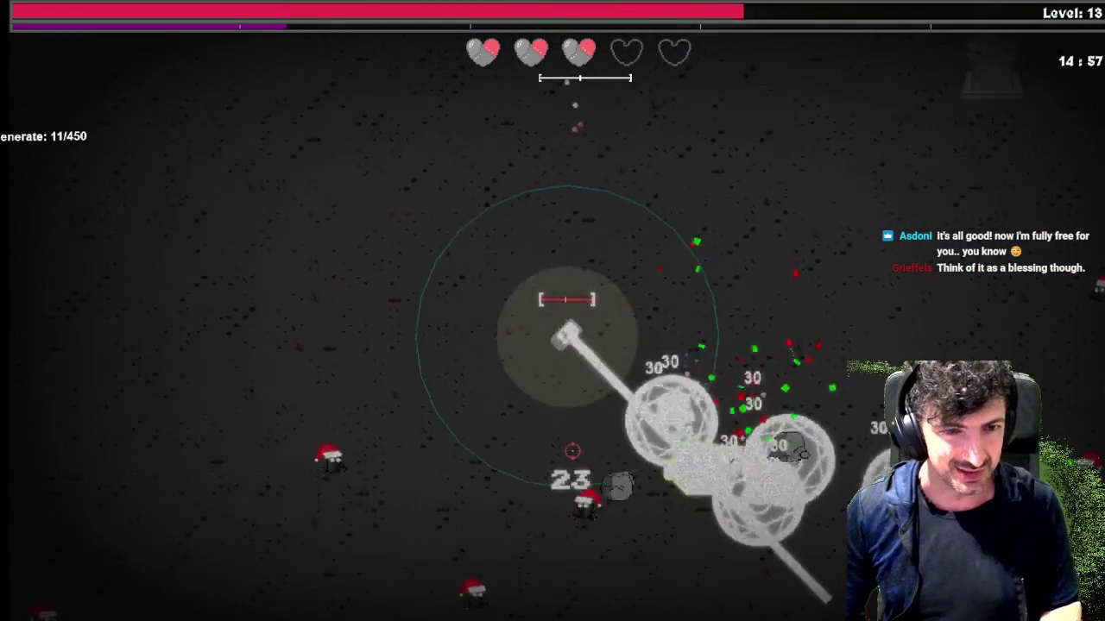
key(w)
key(a)
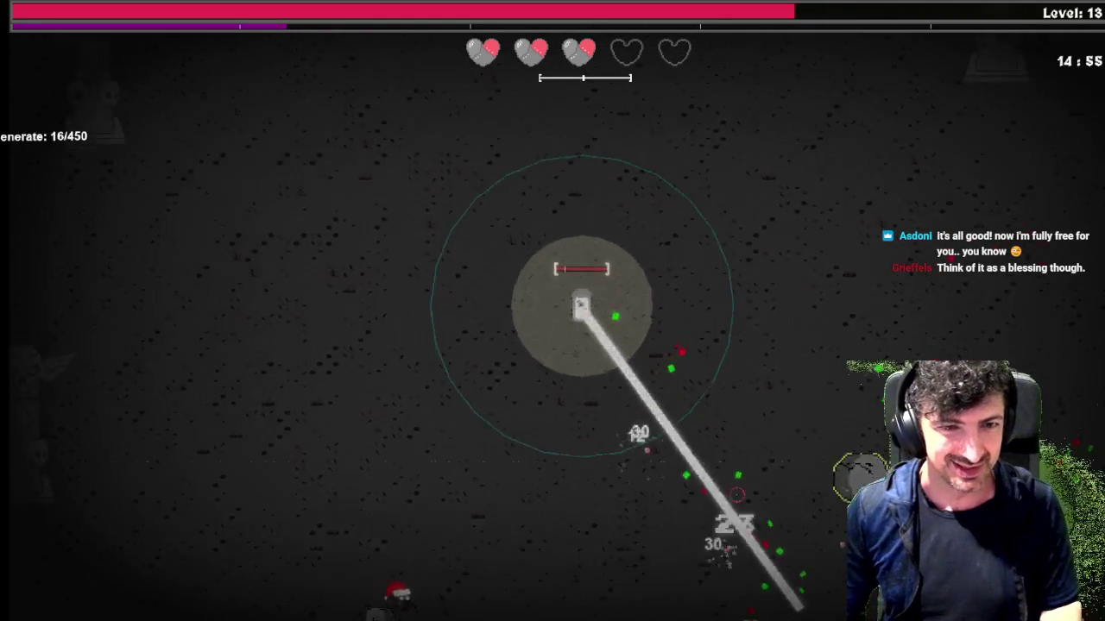
key(w)
key(a)
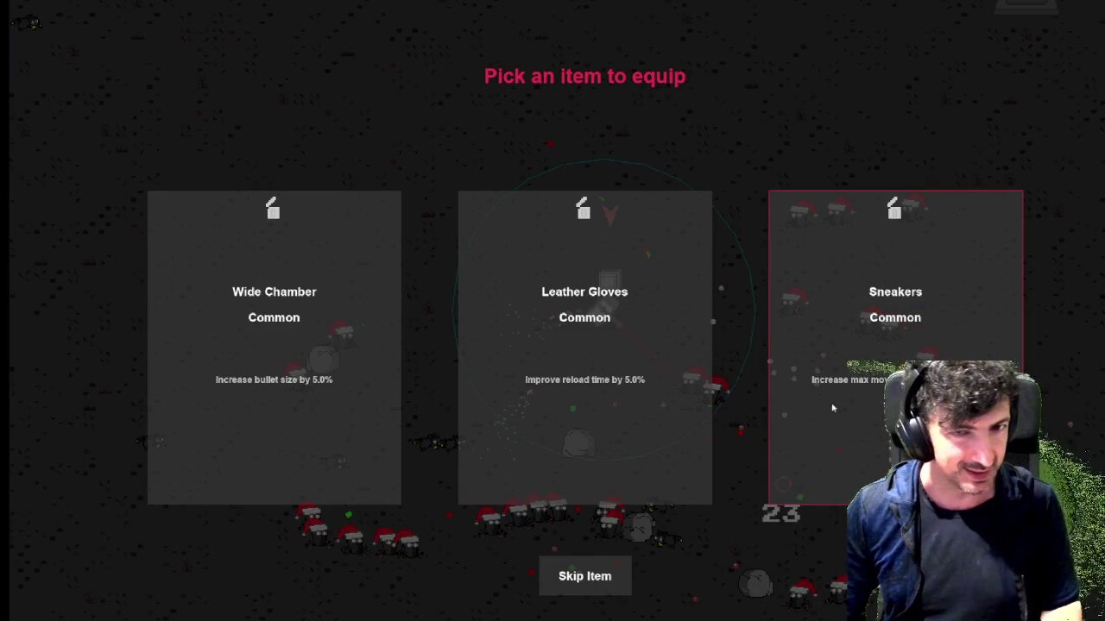
click(841, 397)
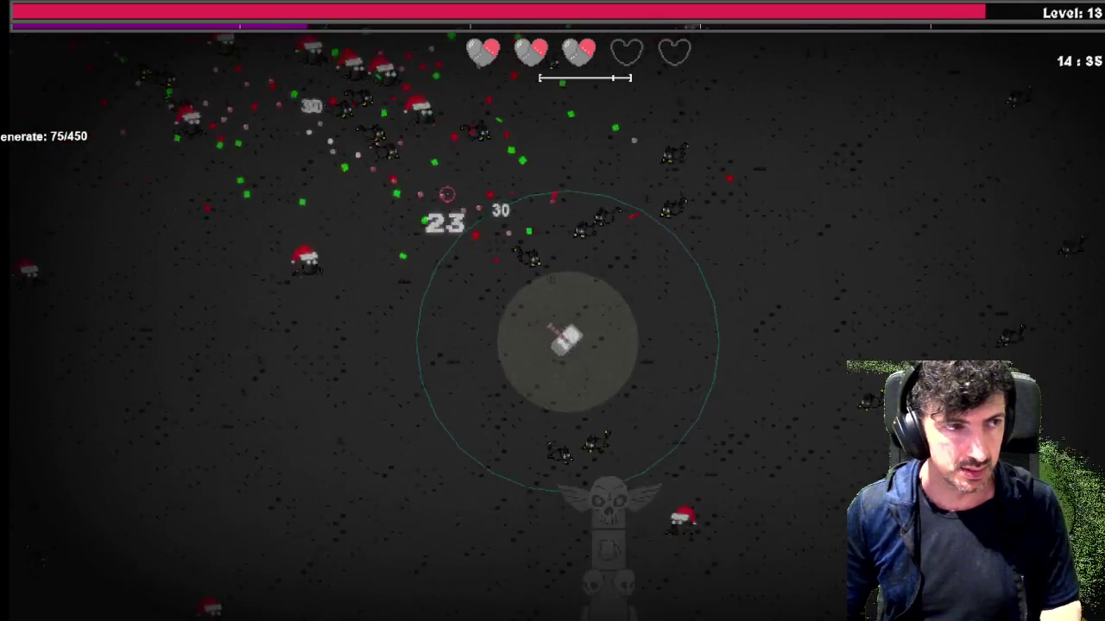
Switch the skill tree to Offensive, then drive the tank downward
key(Tab)
key(q)
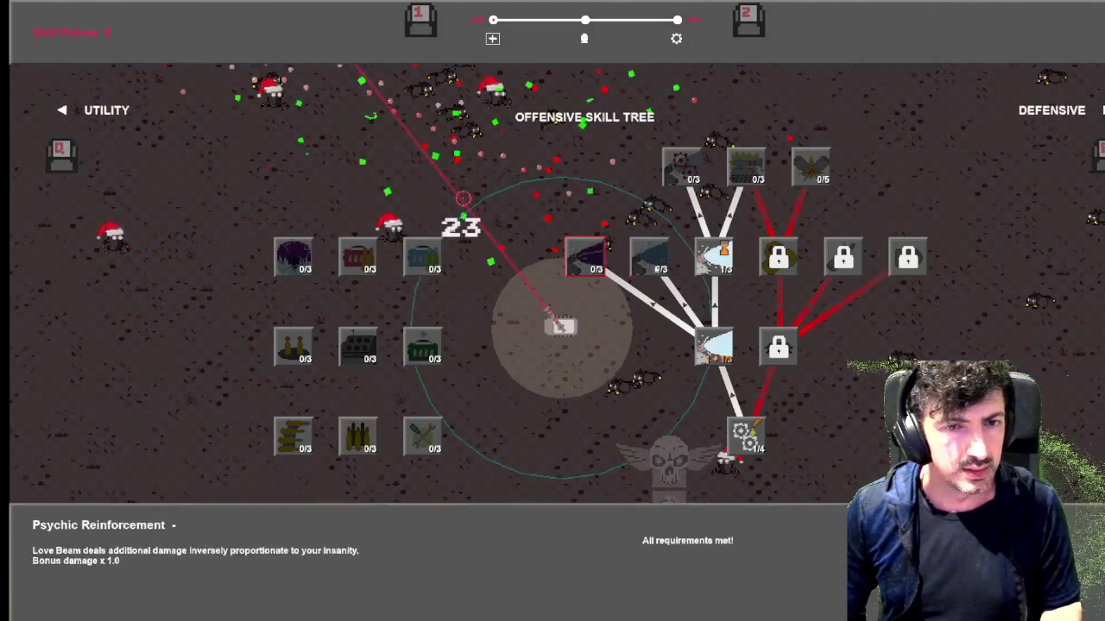
key(Tab)
key(s)
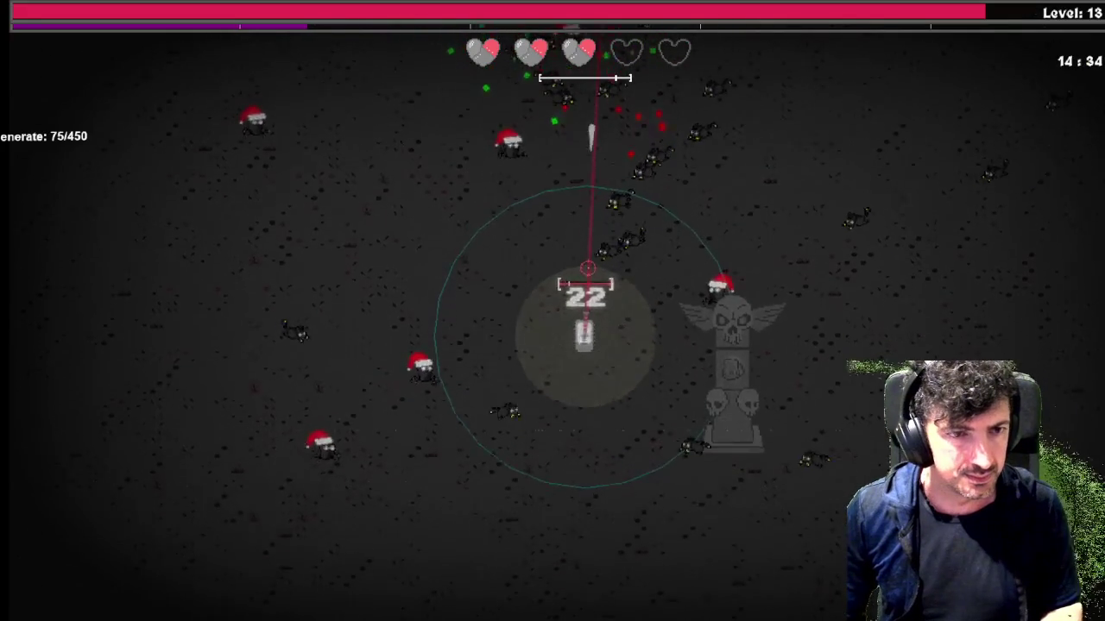
key(s)
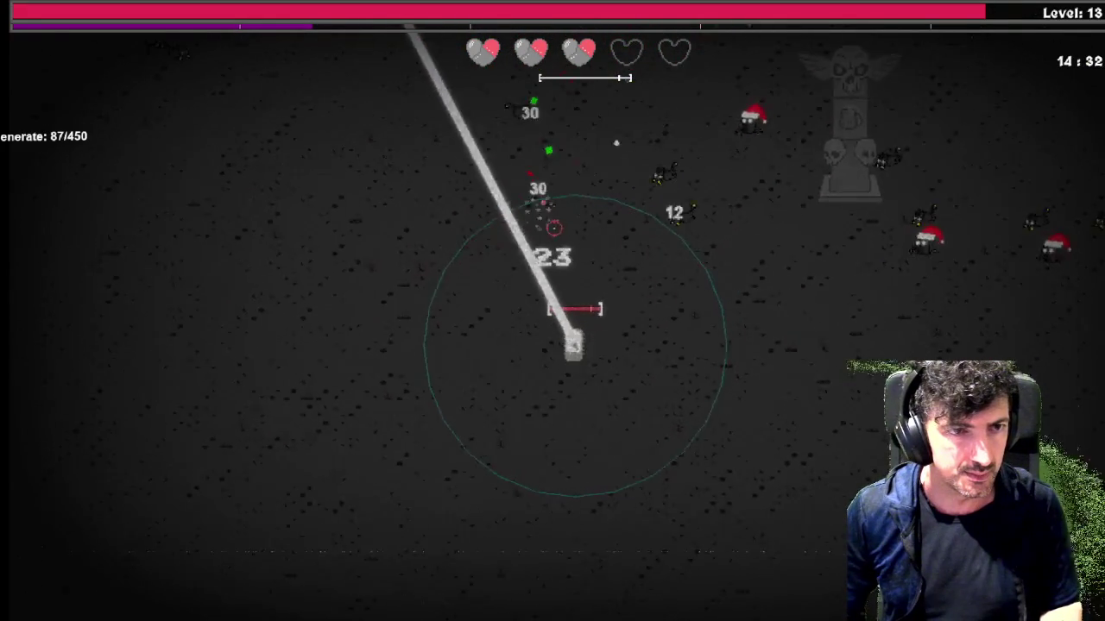
key(s)
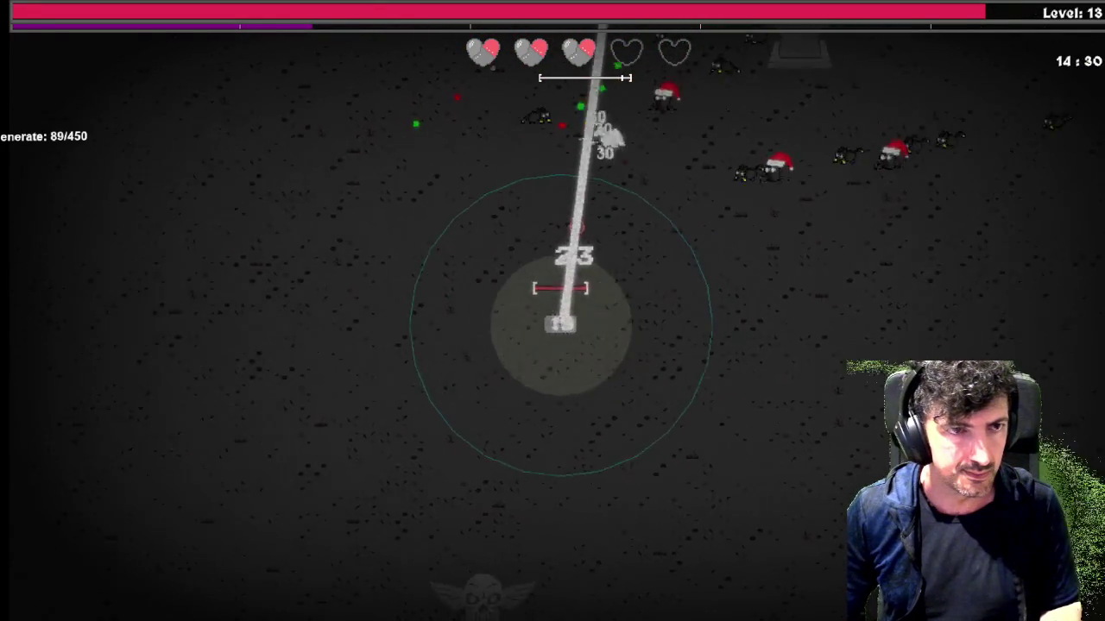
key(s)
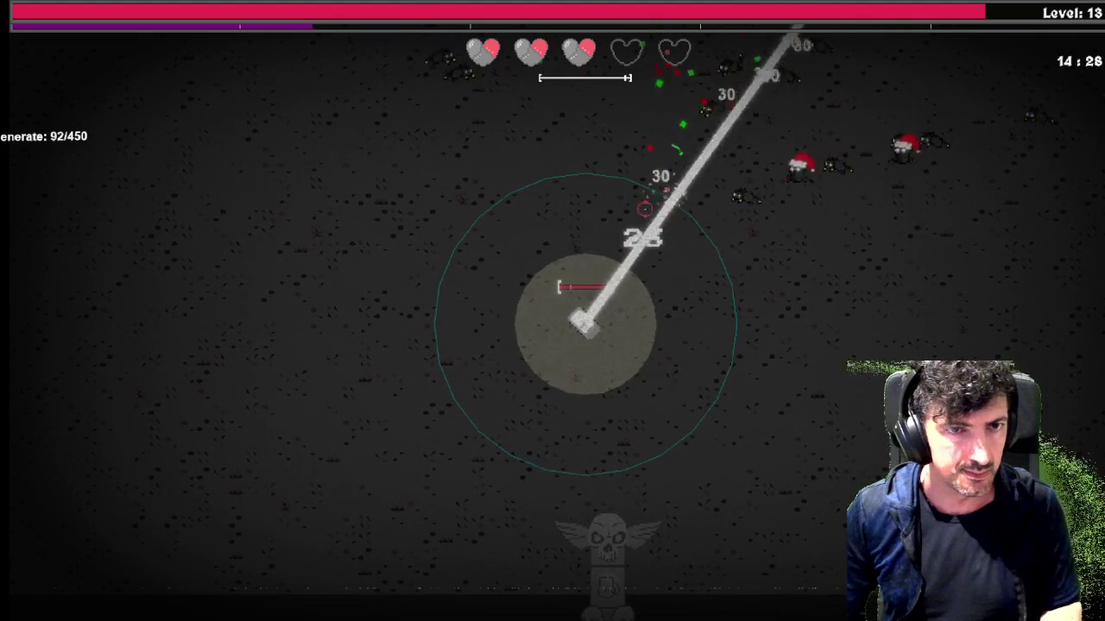
Steer the tank left, up and then right across the arena
key(a)
key(w)
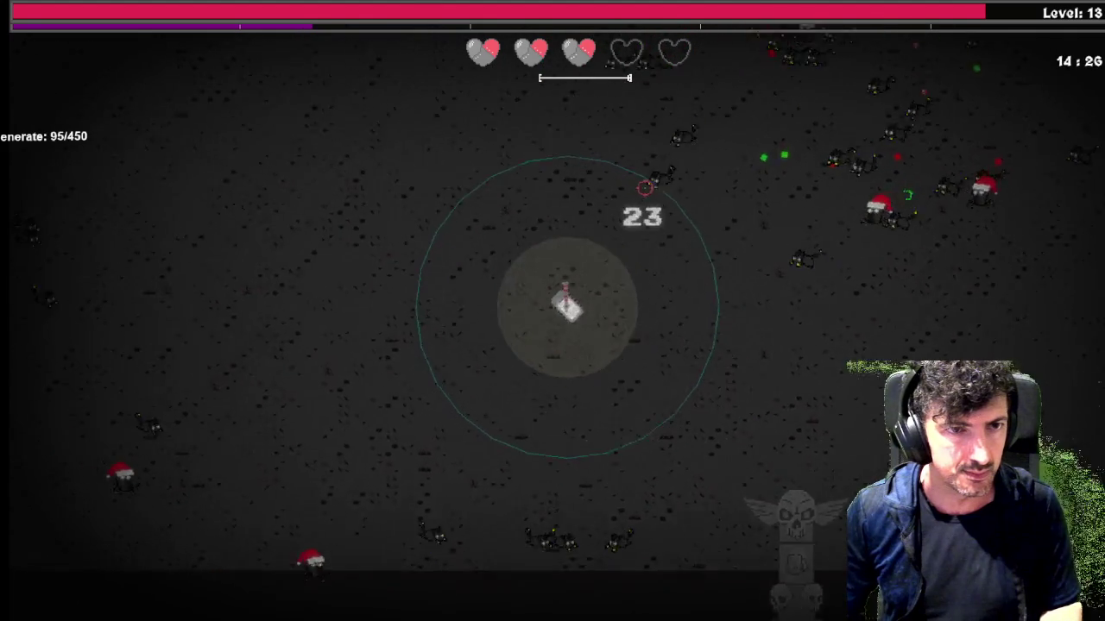
key(w)
key(a)
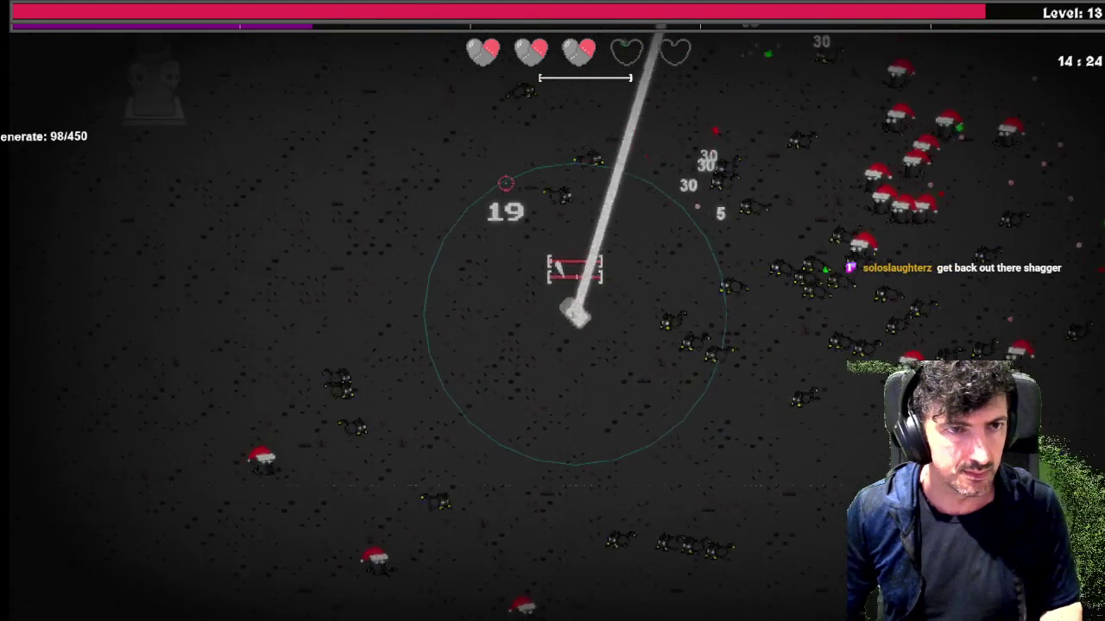
key(w)
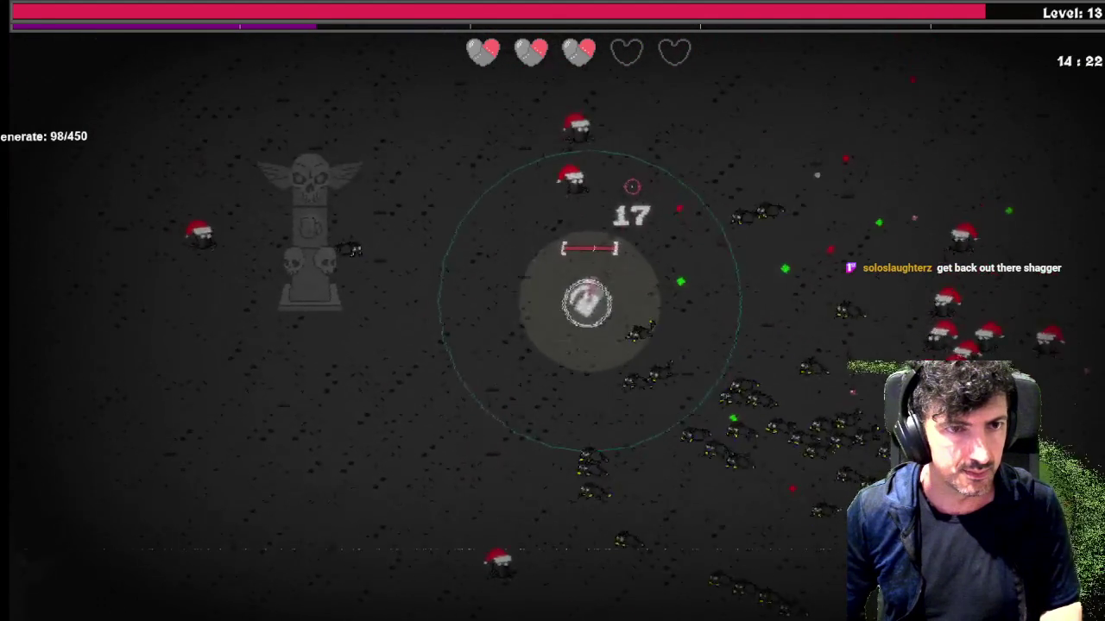
key(d)
key(d)
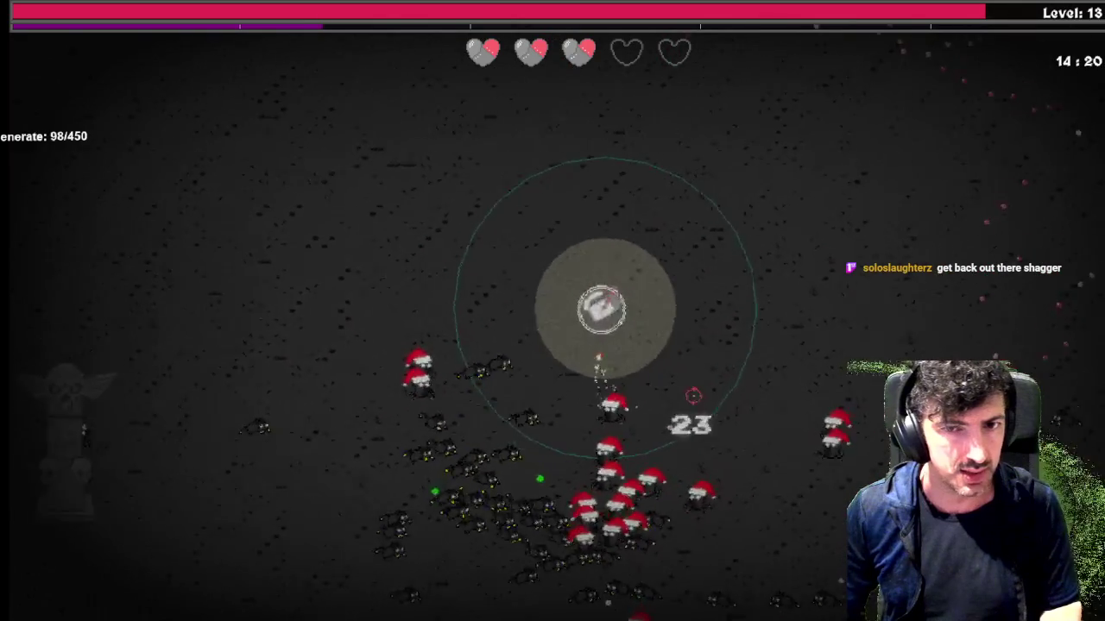
key(d)
key(s)
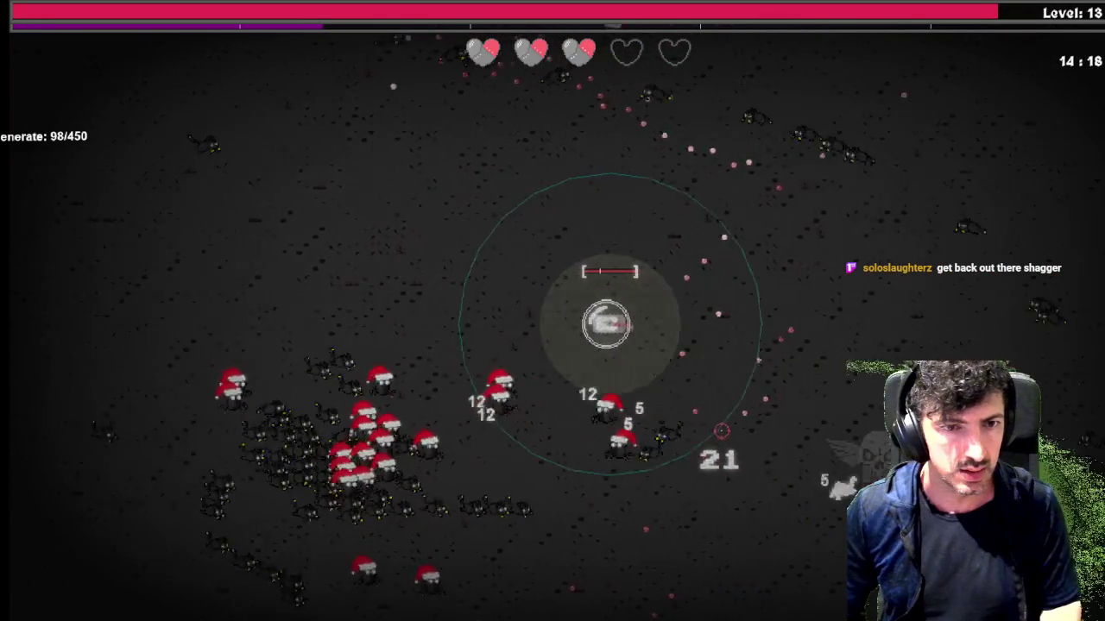
key(d)
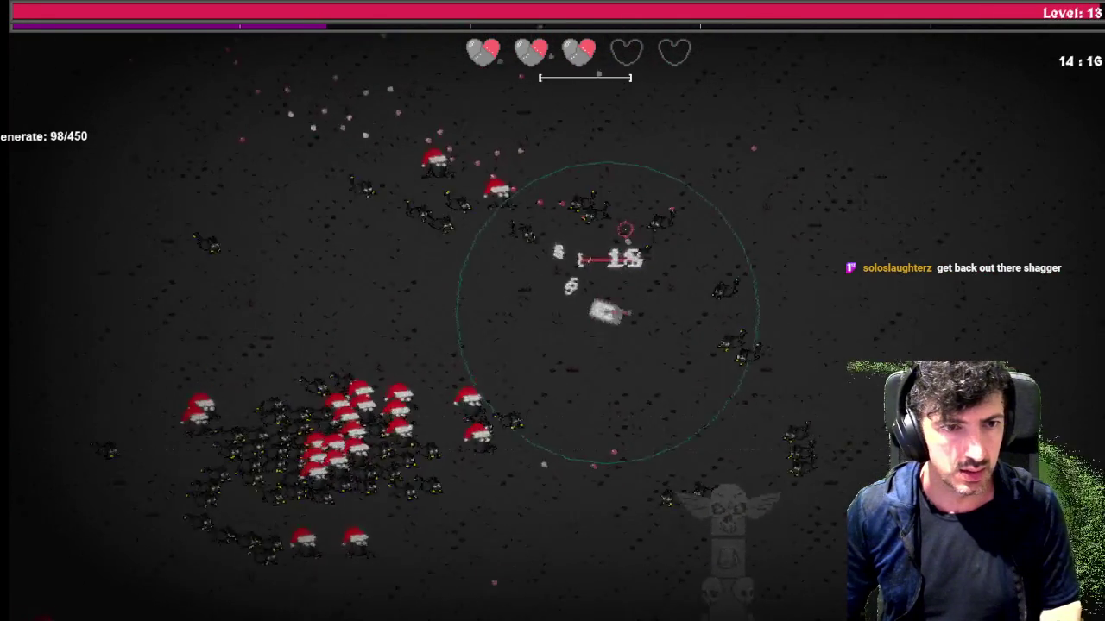
Drive upward through levels 14 and 15 and bring up the skill tree
key(w)
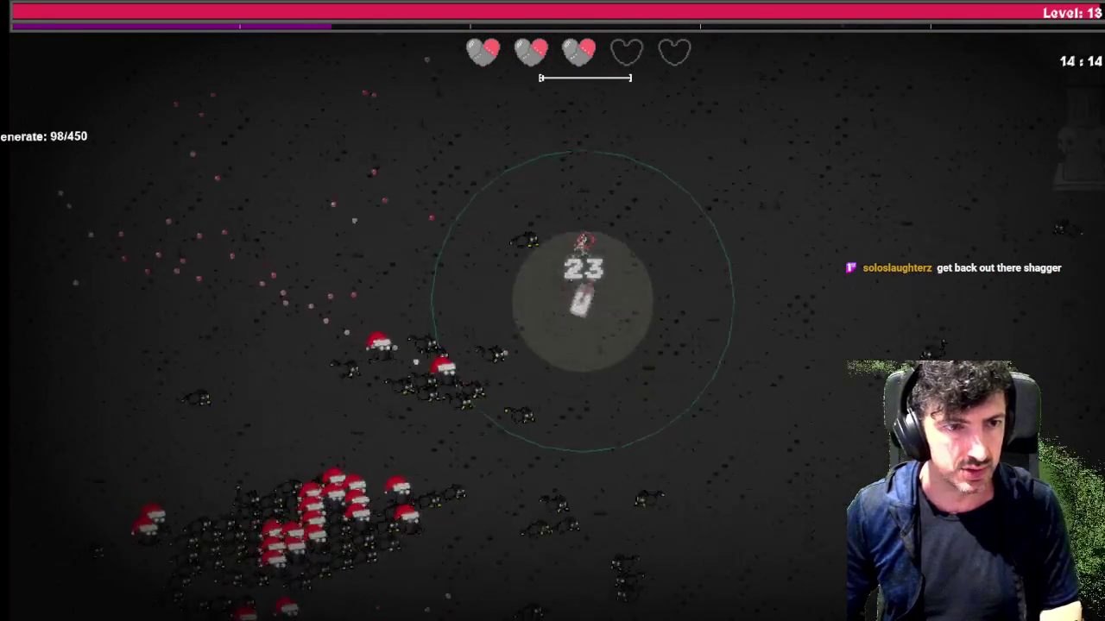
key(a)
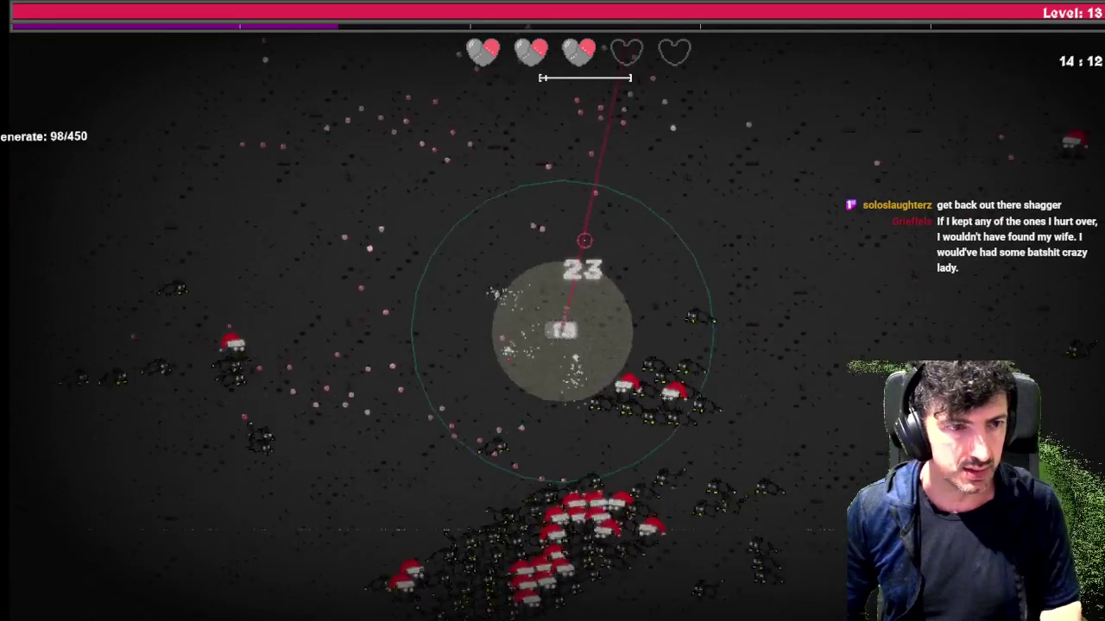
key(w)
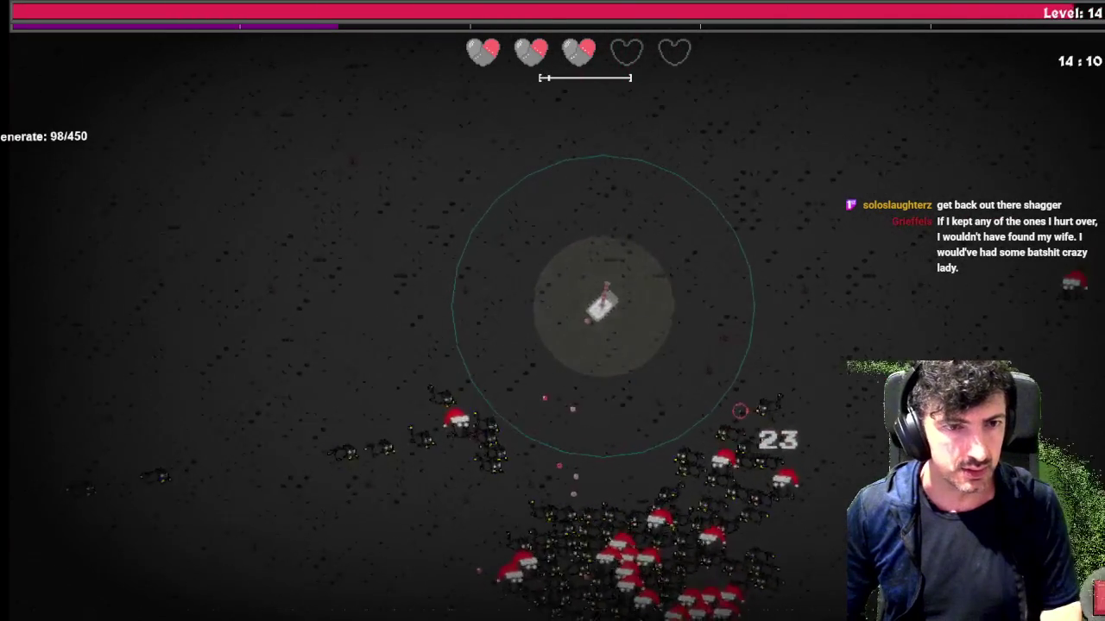
key(Tab)
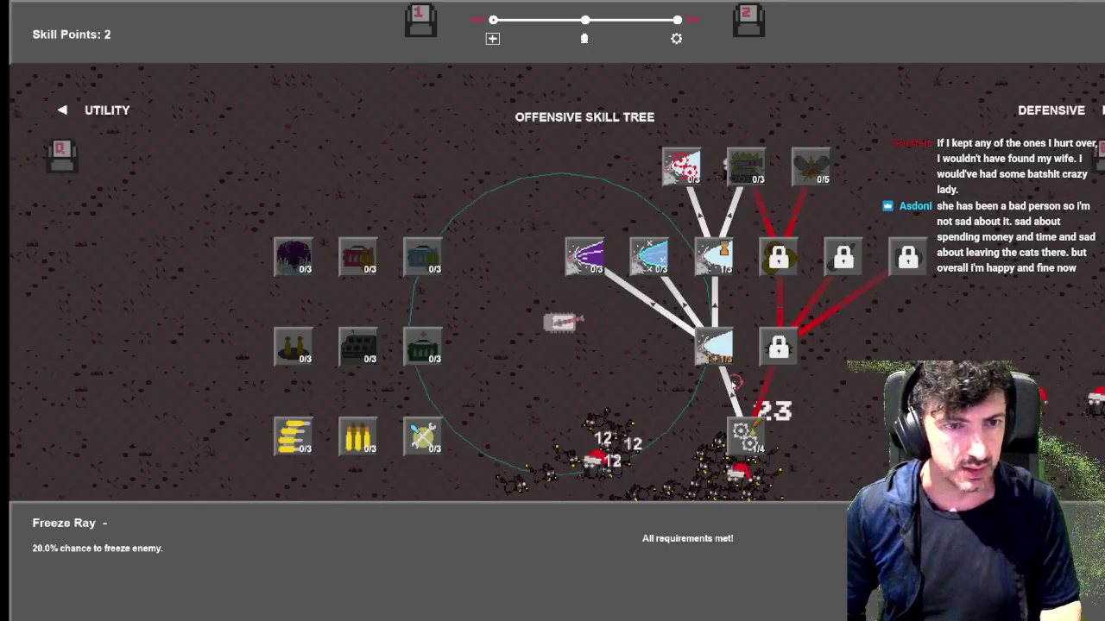
Upgrade Psychic Reinforcement in the Offensive tree and unlock Tank Rush in the Defensive tree
click(586, 258)
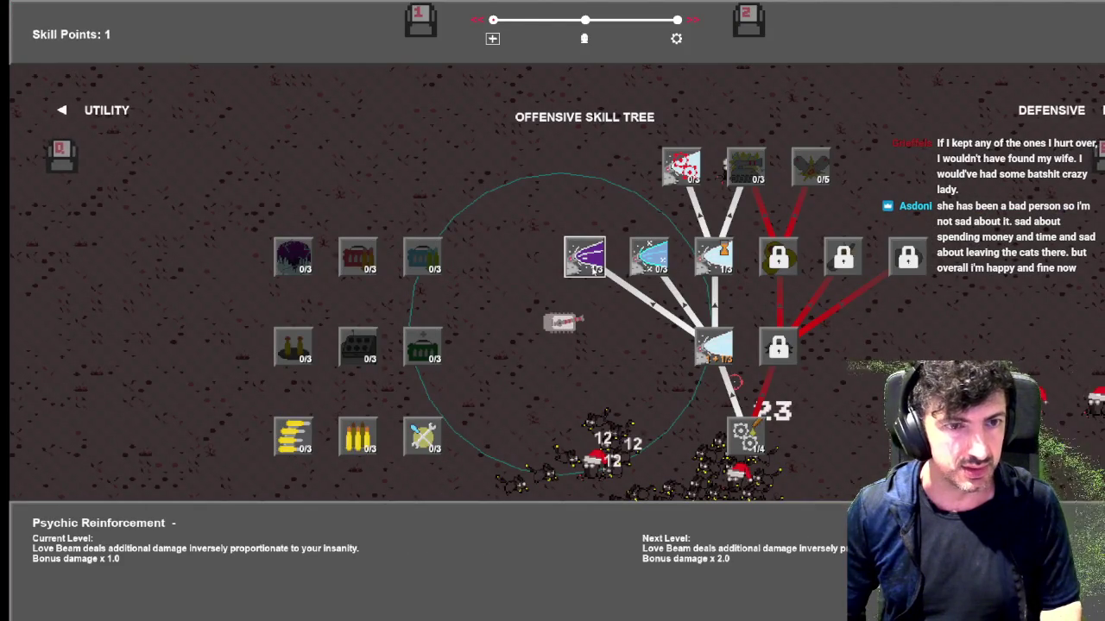
key(e)
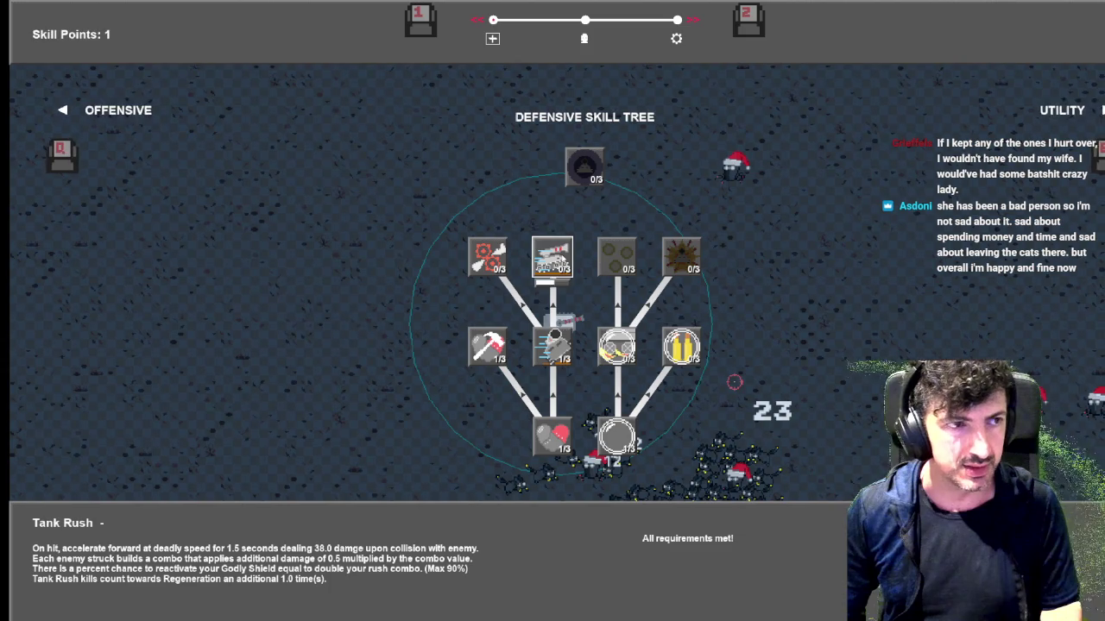
click(553, 257)
key(Tab)
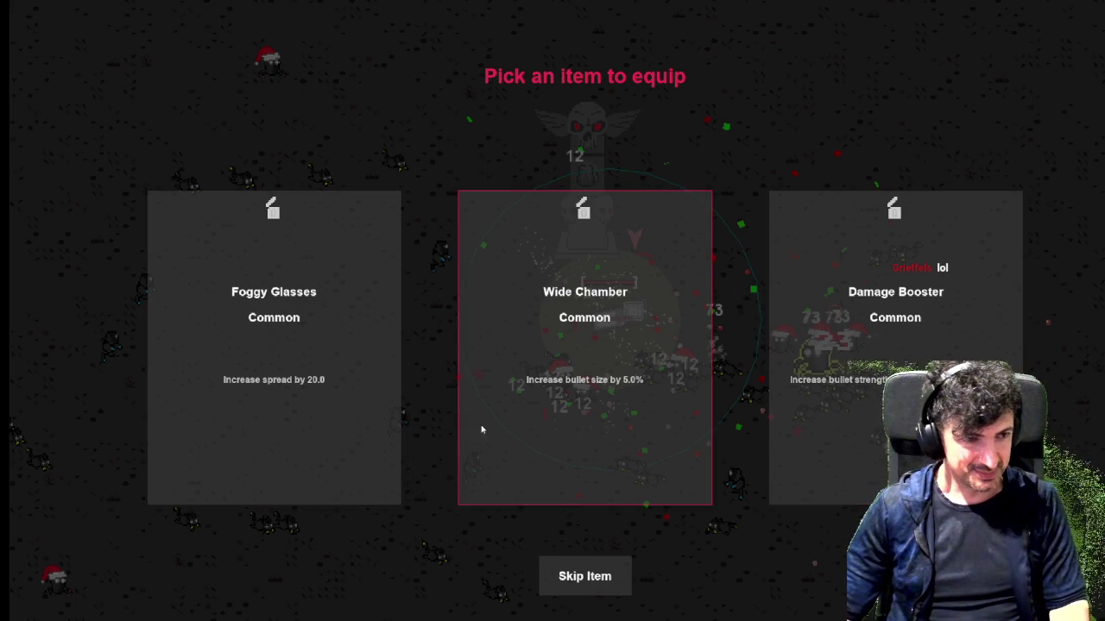
Equip Damage Booster and steer the tank up, right and back left
click(898, 406)
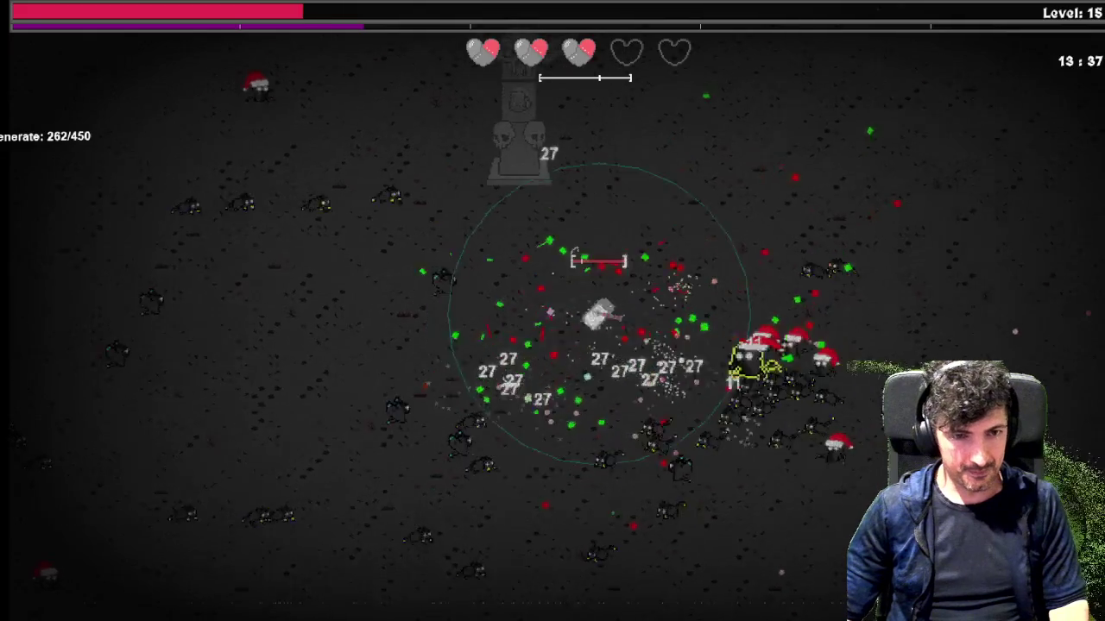
key(w)
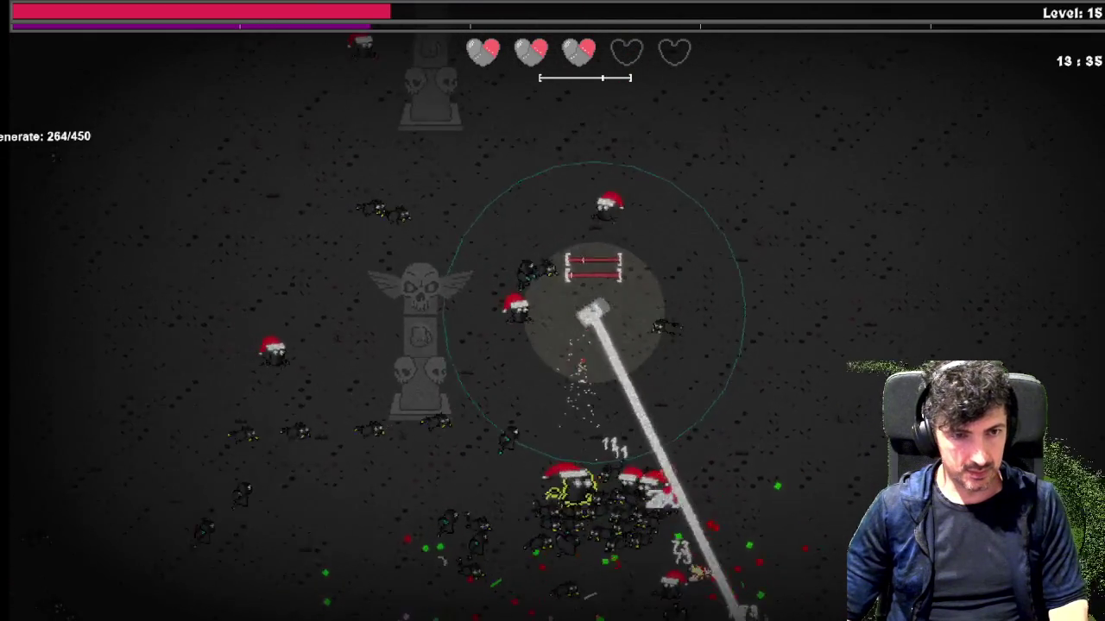
key(d)
key(w)
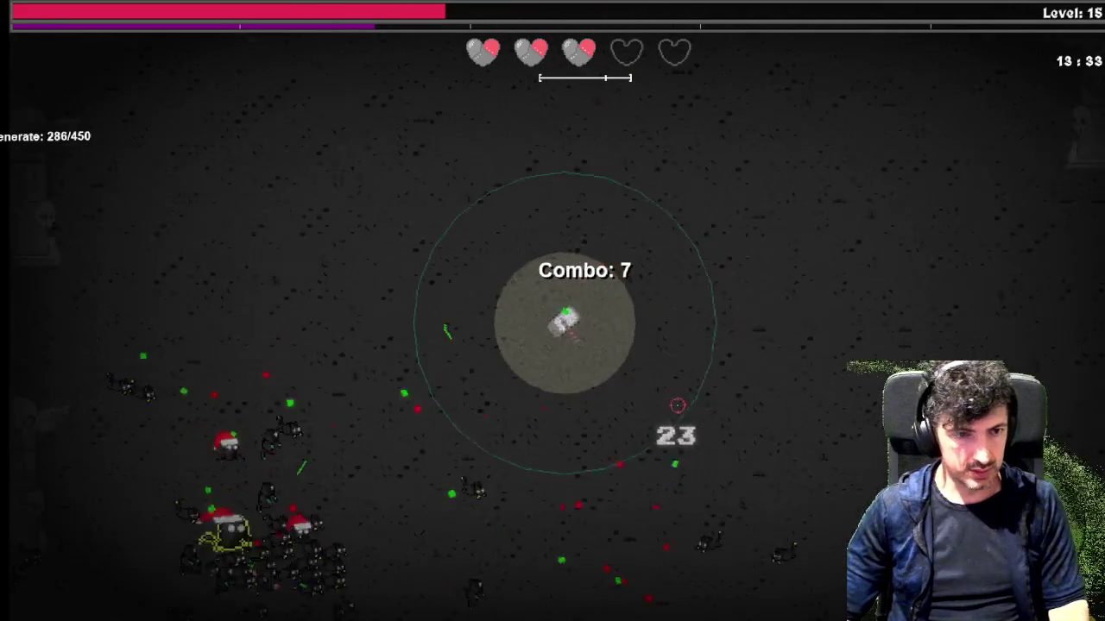
key(a)
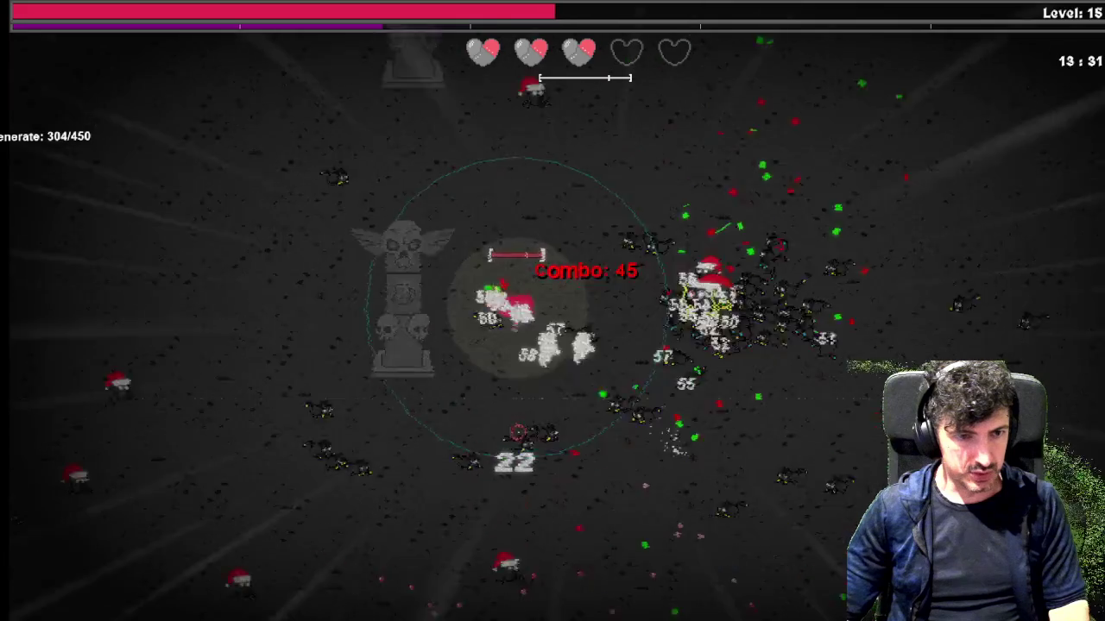
key(a)
key(s)
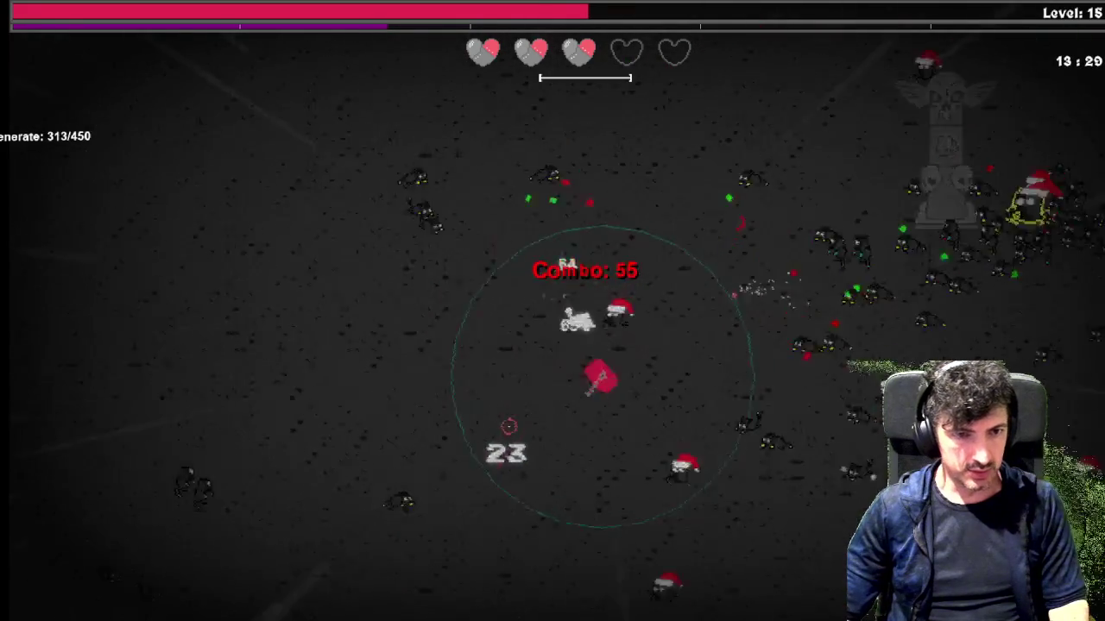
Drive the tank through the enemies building a combo until level 16's item pick
key(d)
key(d)
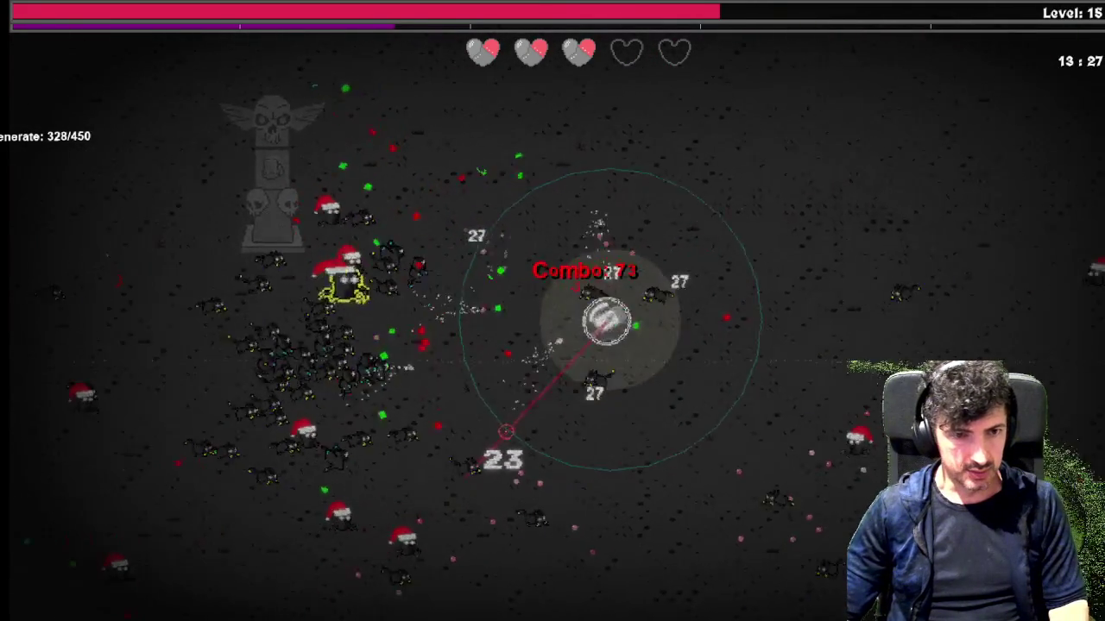
key(s)
key(w)
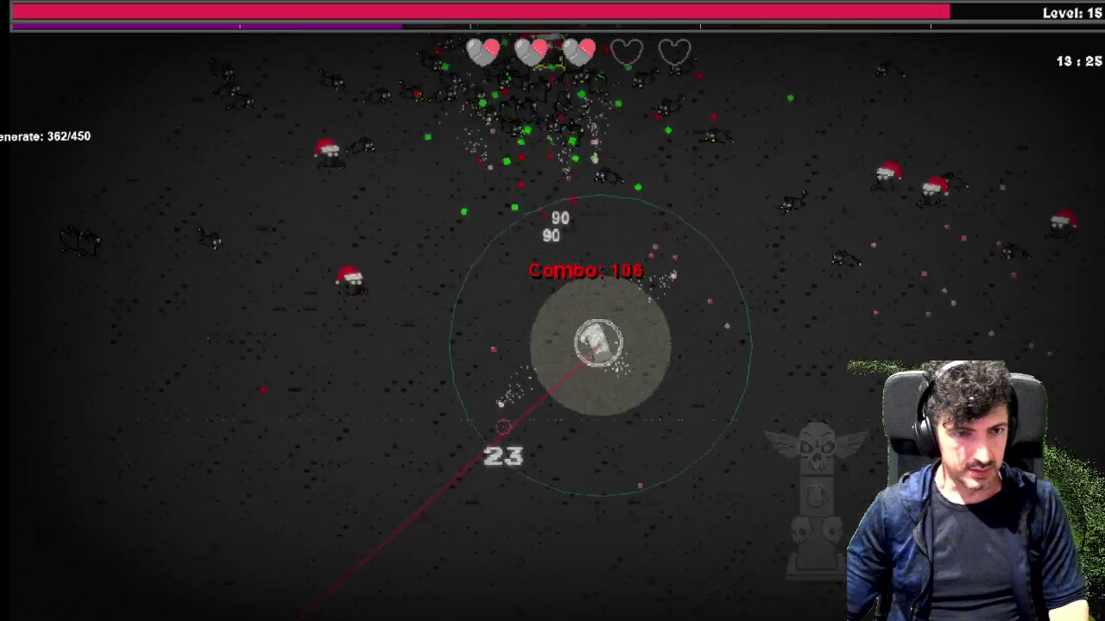
key(s)
key(d)
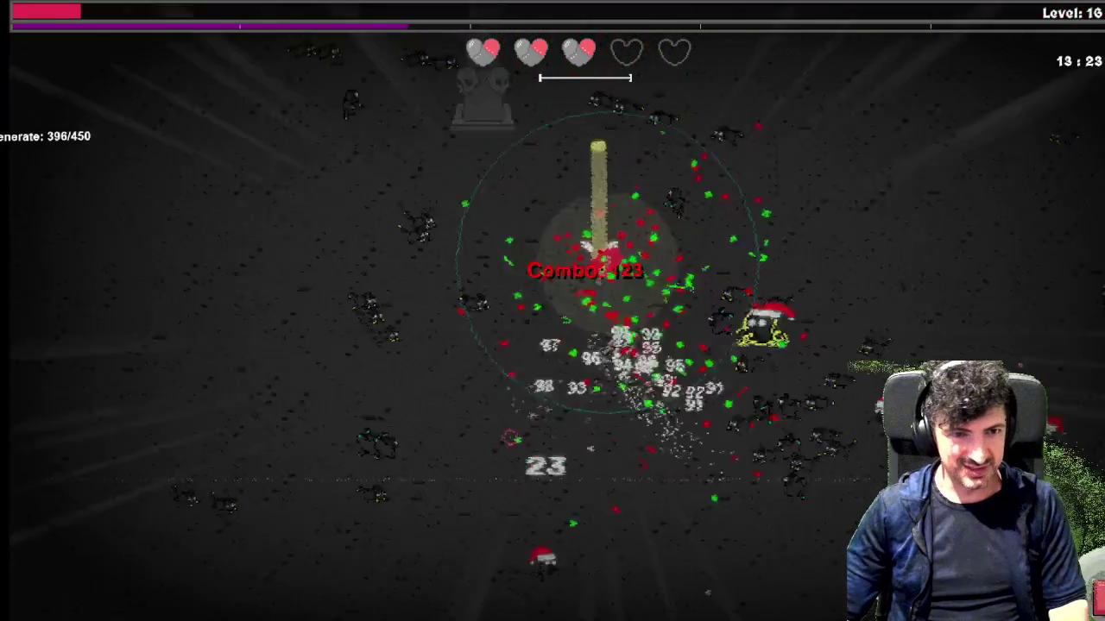
key(d)
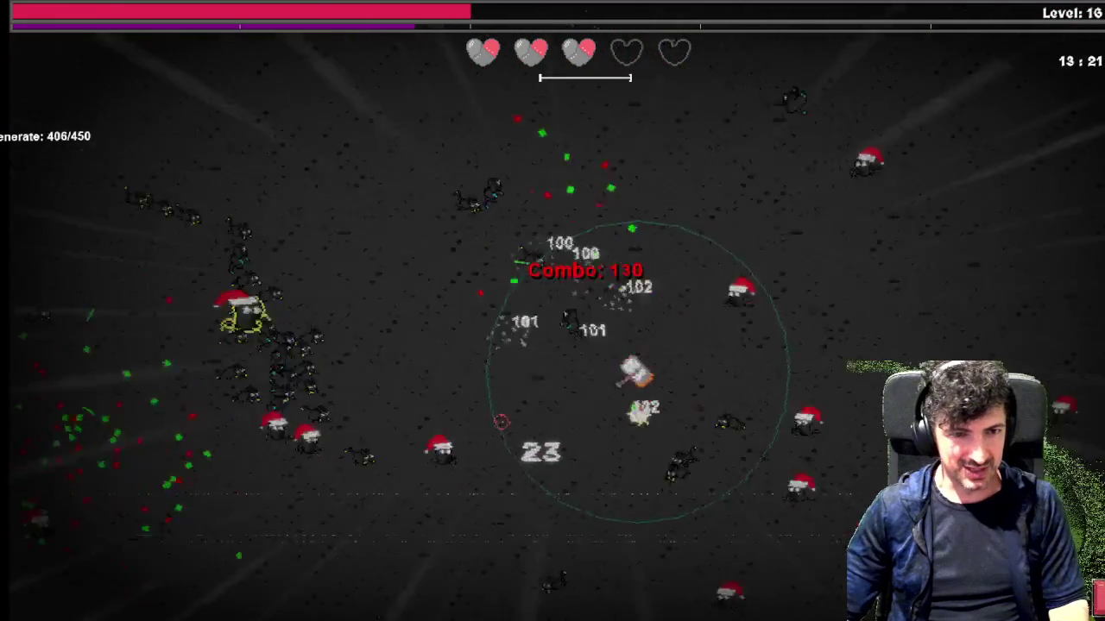
key(d)
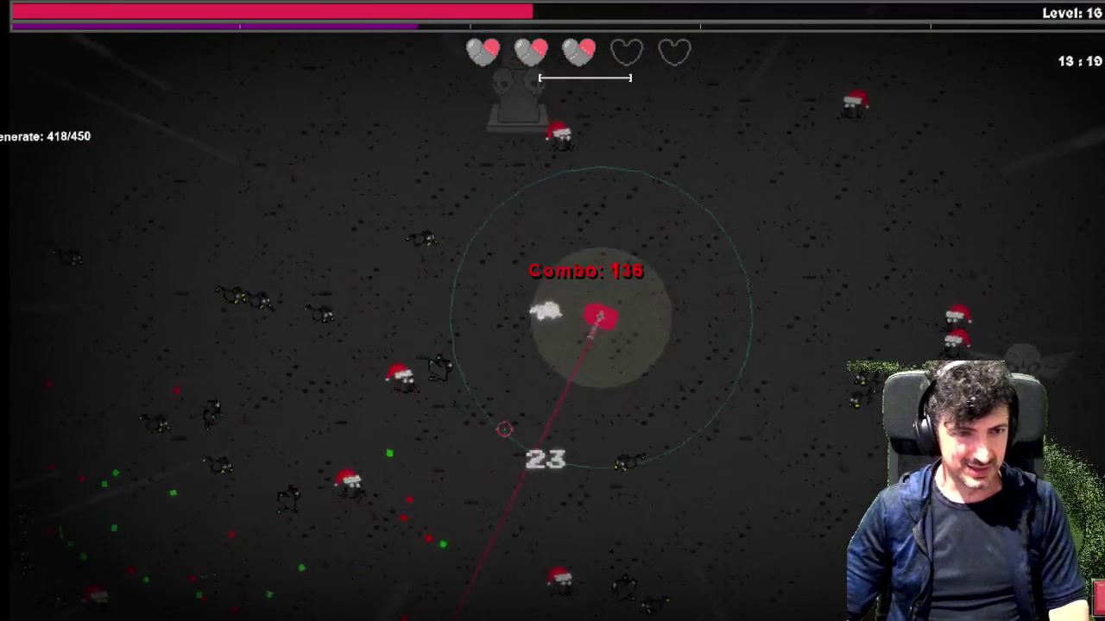
key(d)
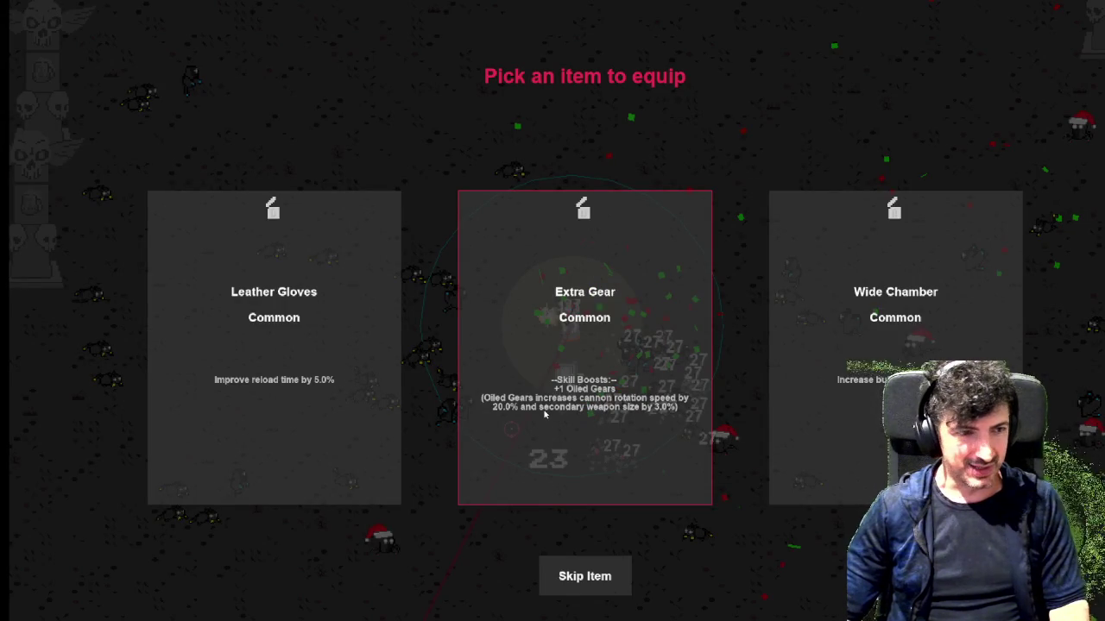
Equip the Extra Gear item and steer the tank through the enemies to build the combo
click(544, 415)
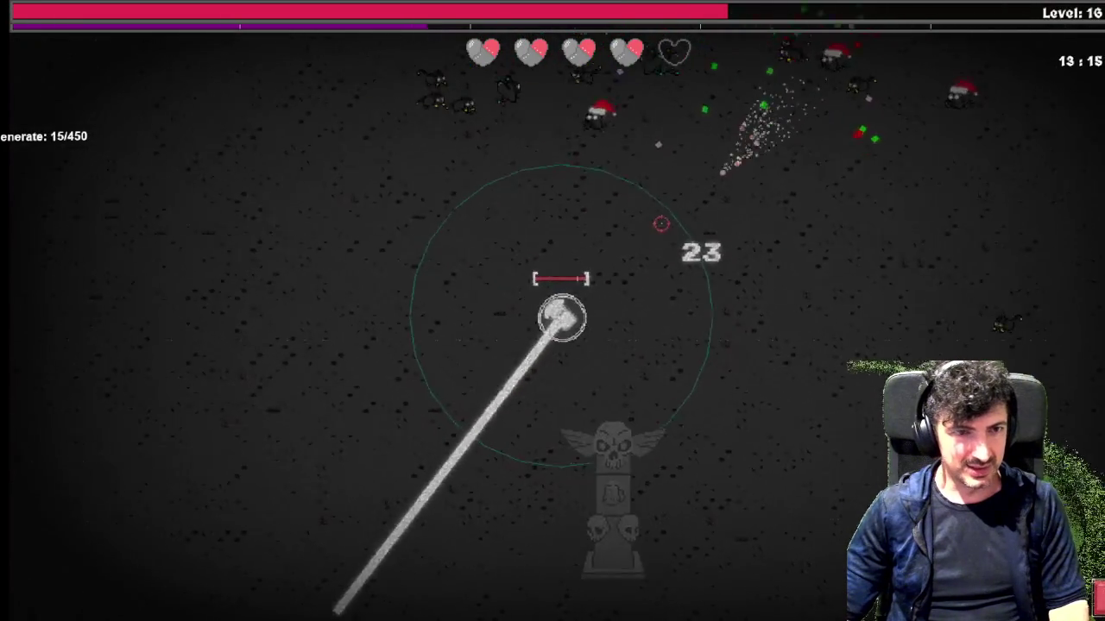
key(w)
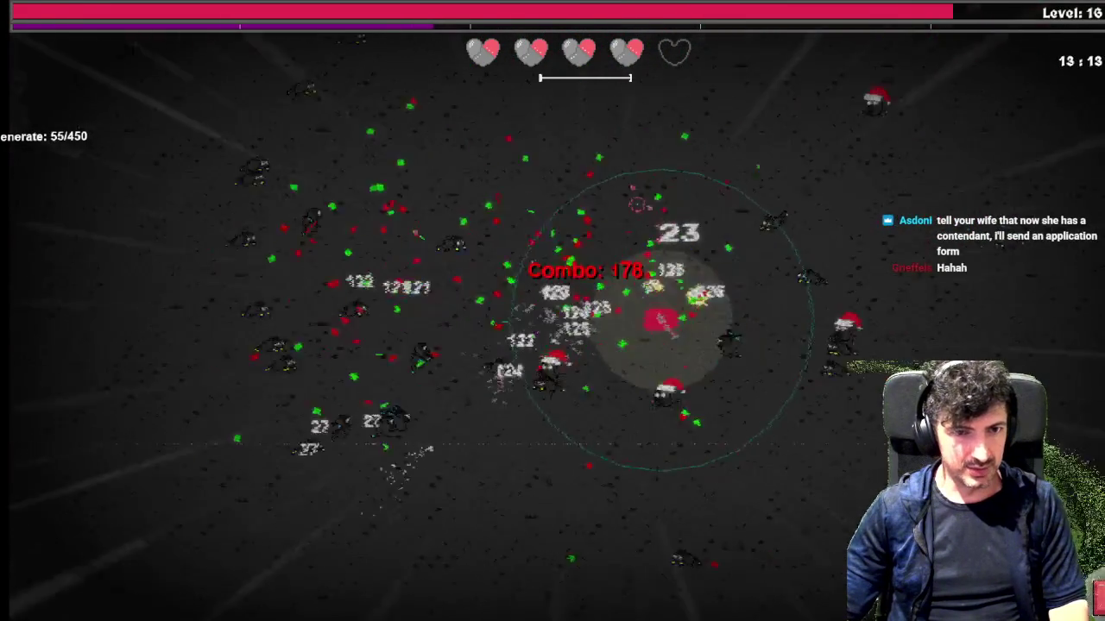
key(w)
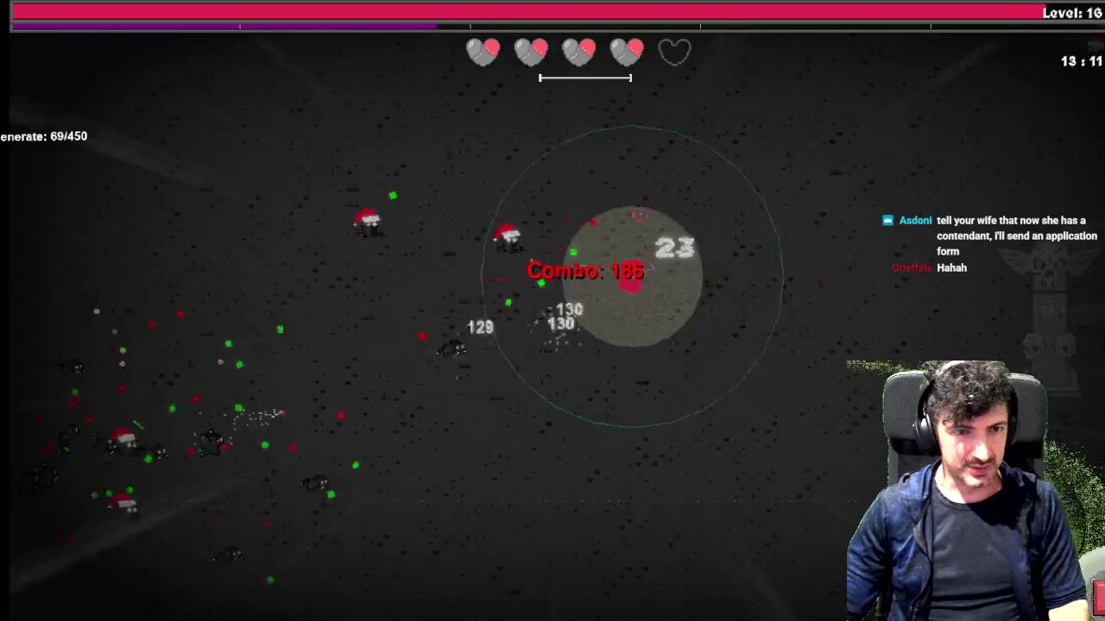
key(w)
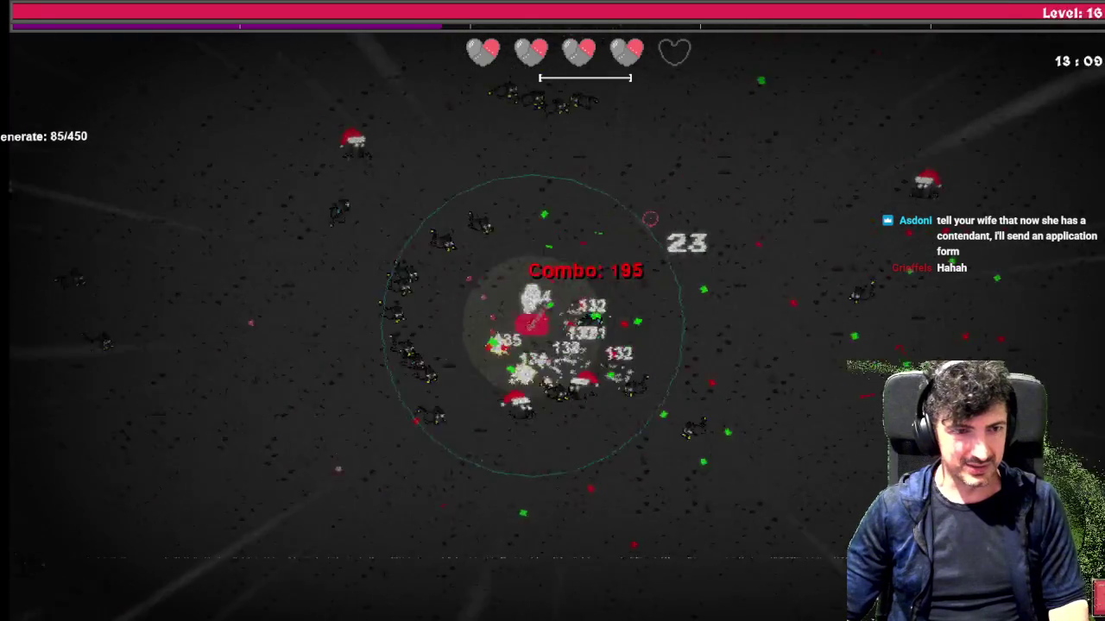
key(d)
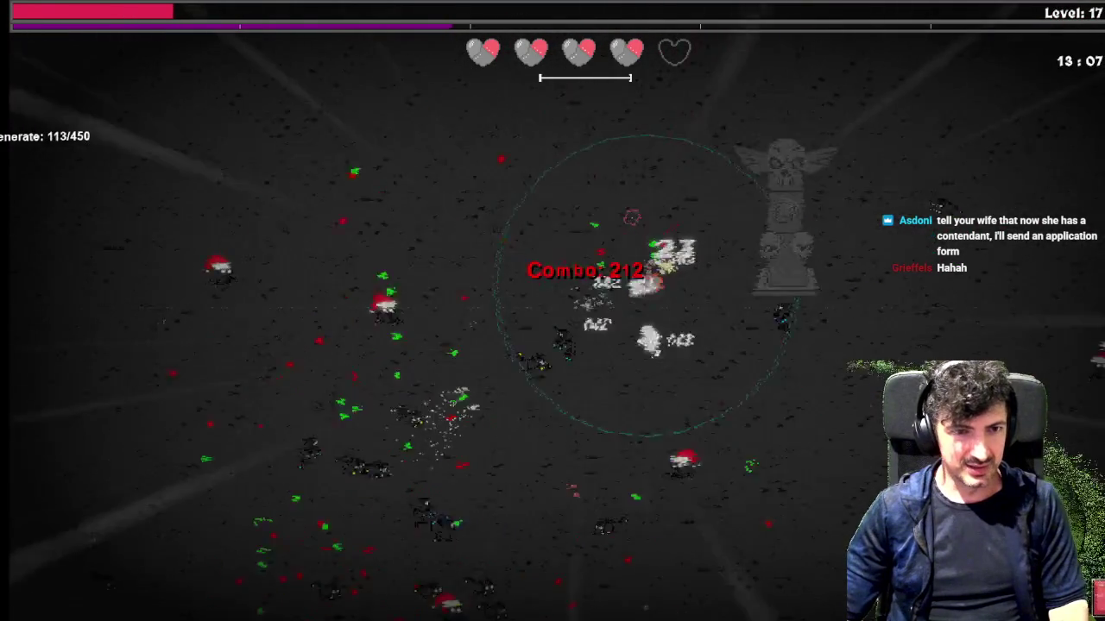
key(s)
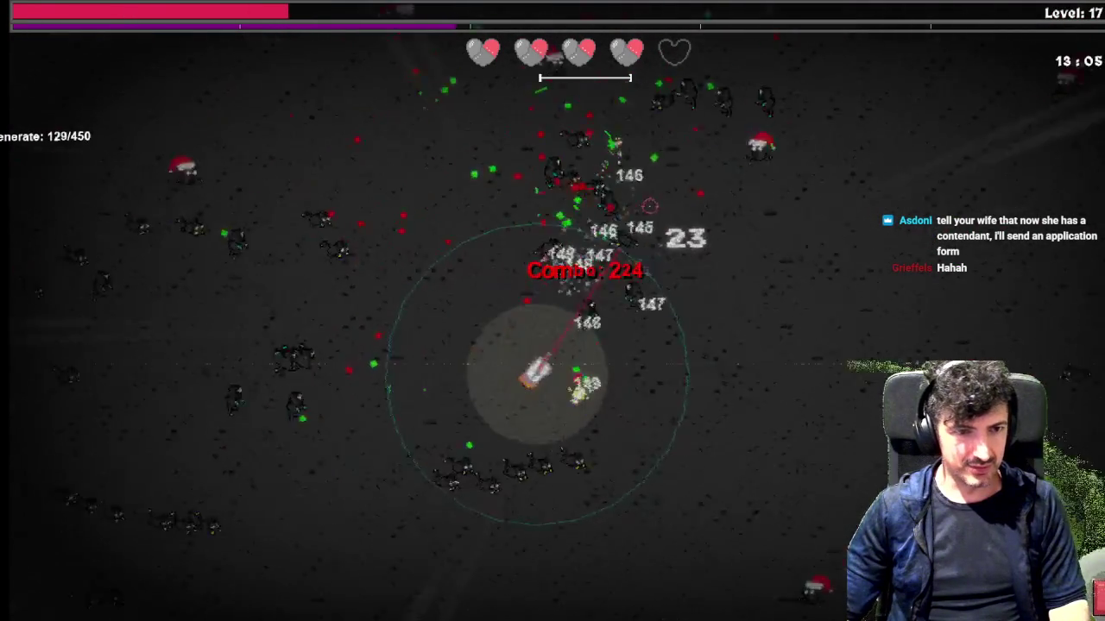
key(s)
key(d)
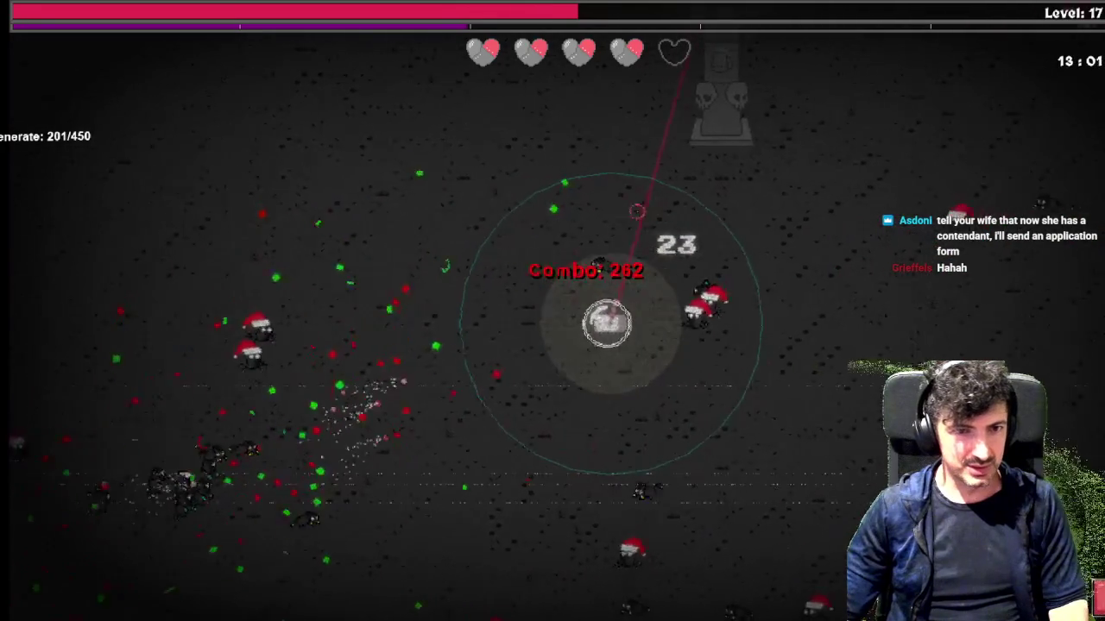
key(s)
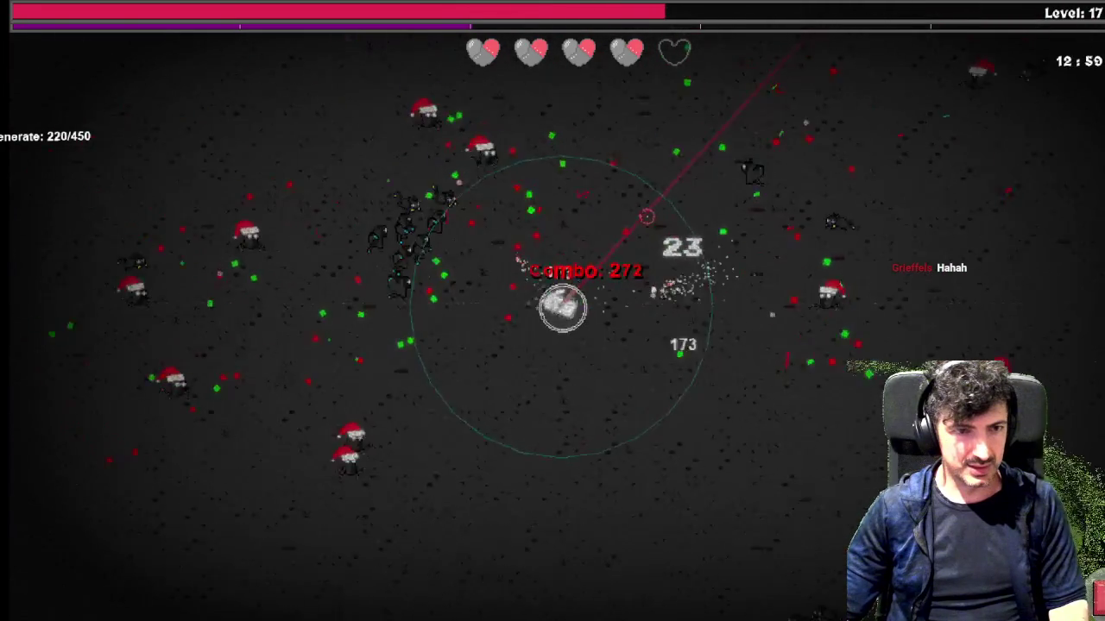
Dash repeatedly into enemy groups, pushing the combo past 500 and reaching level 19
key(space)
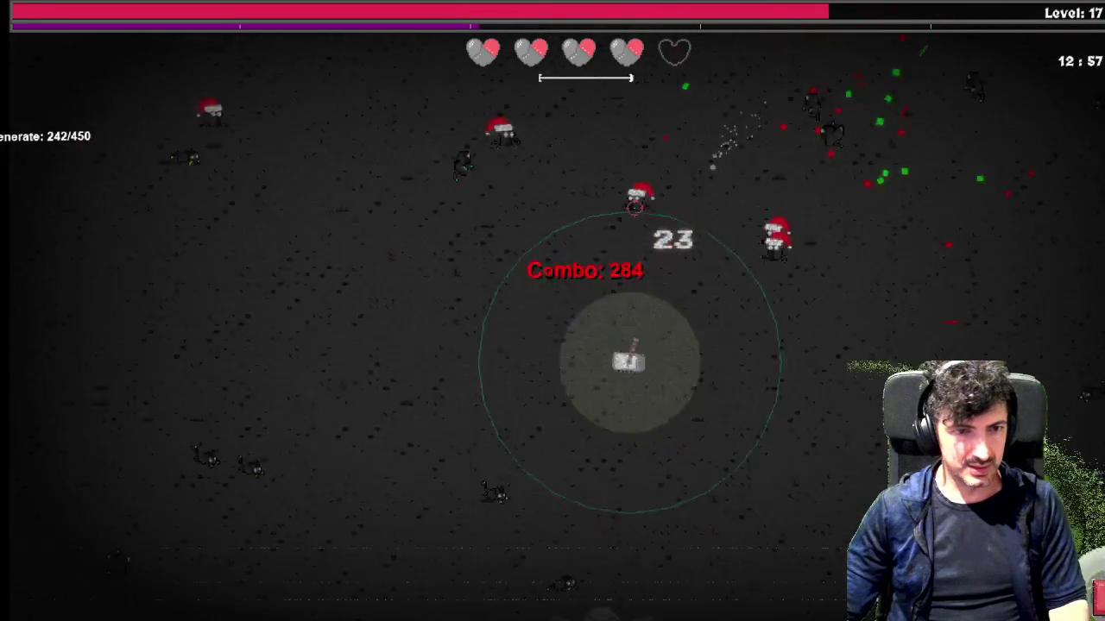
key(space)
key(d)
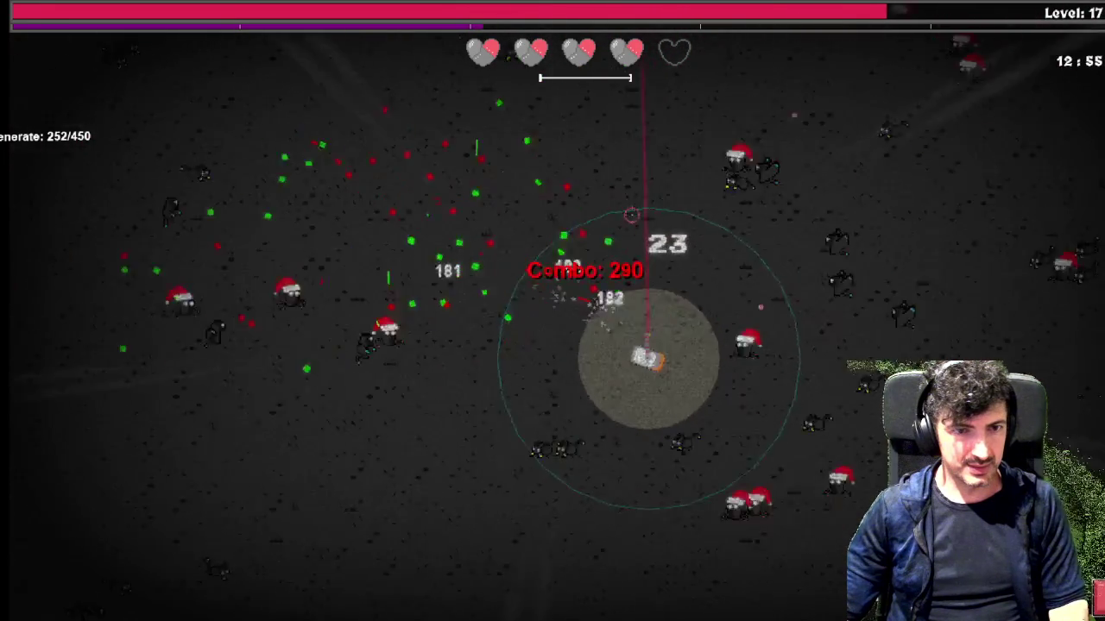
key(space)
key(d)
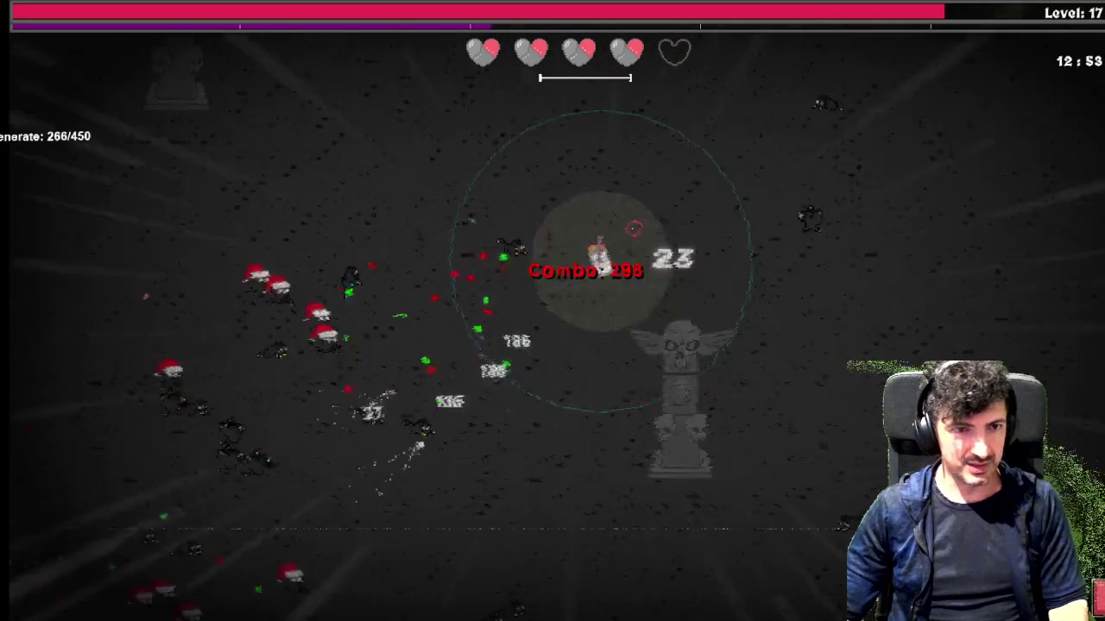
key(space)
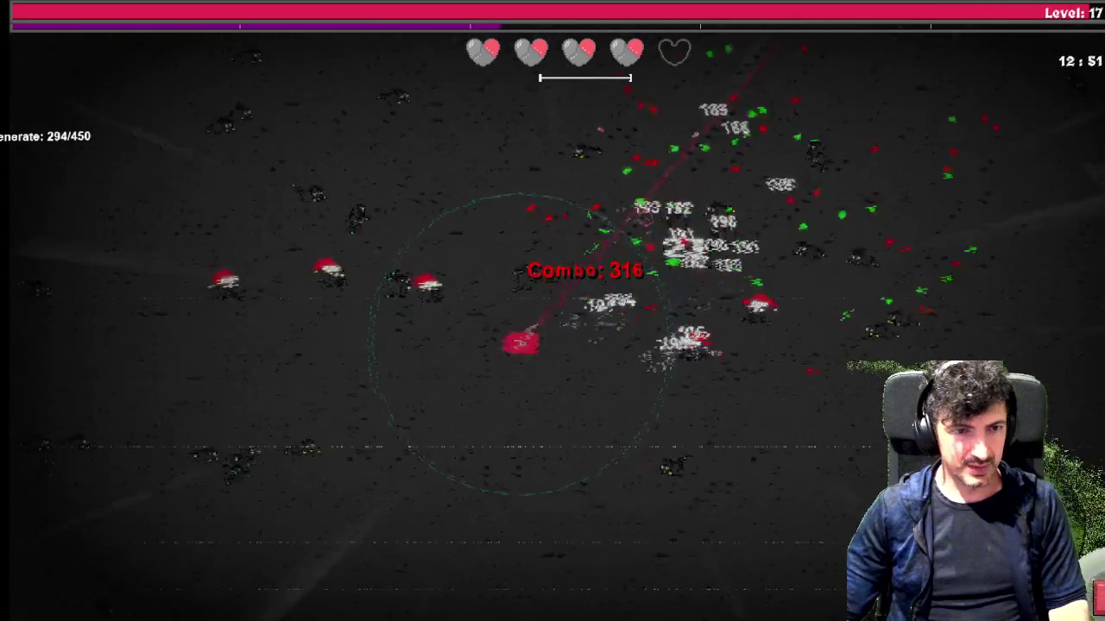
key(space)
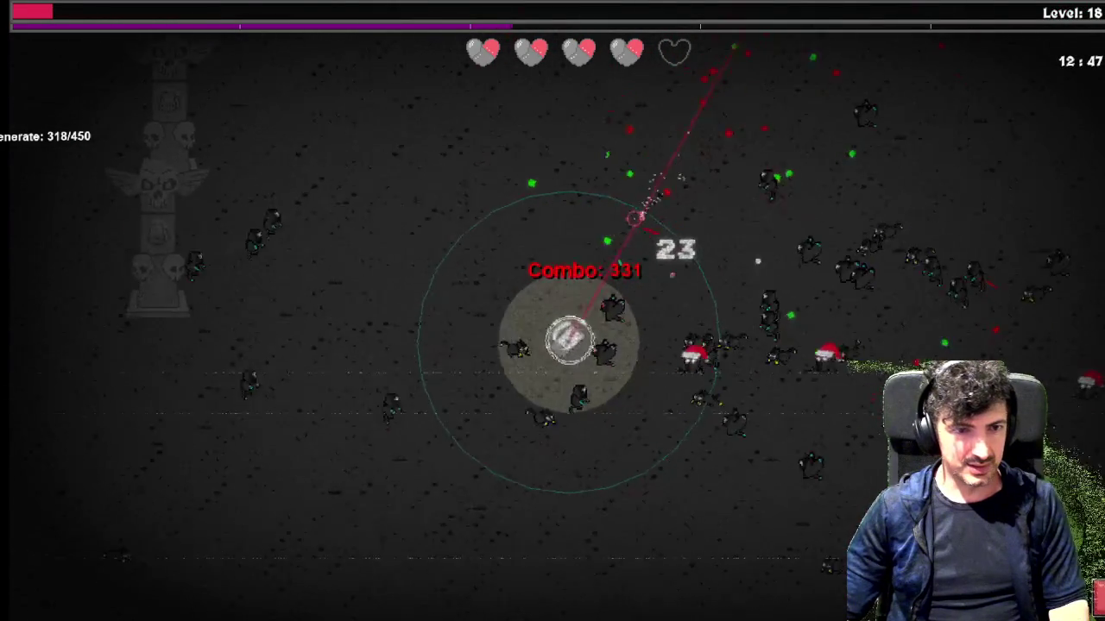
key(space)
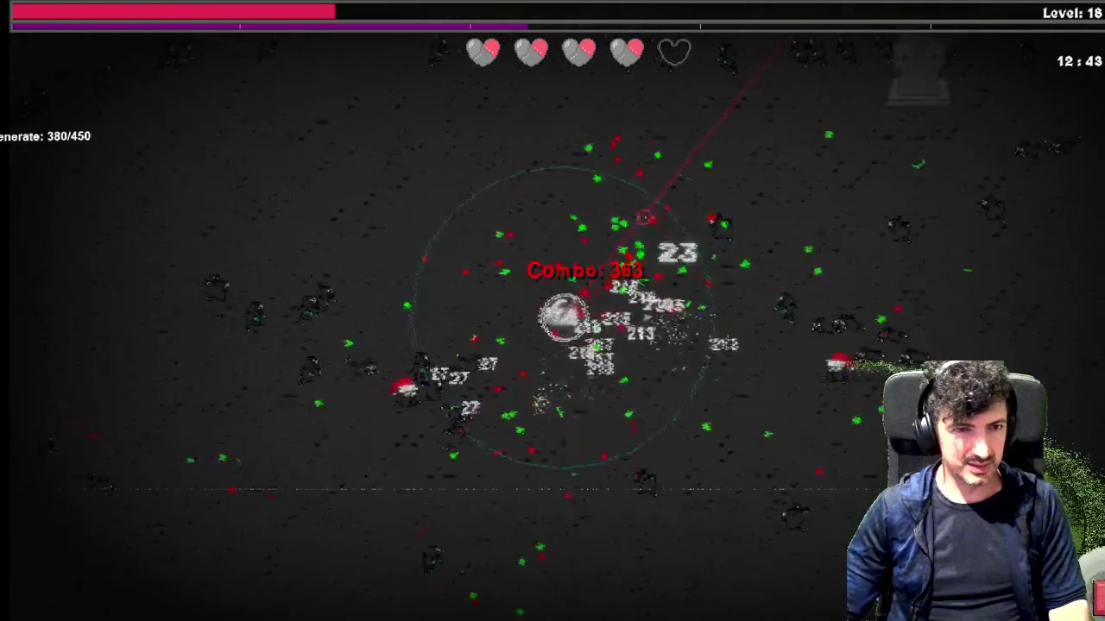
key(space)
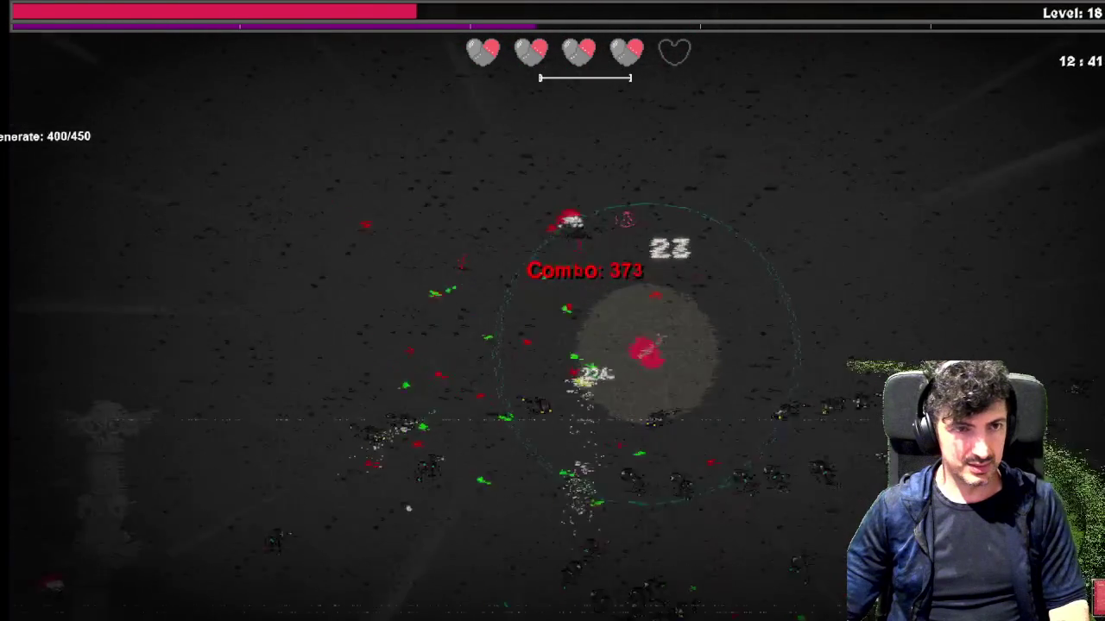
key(space)
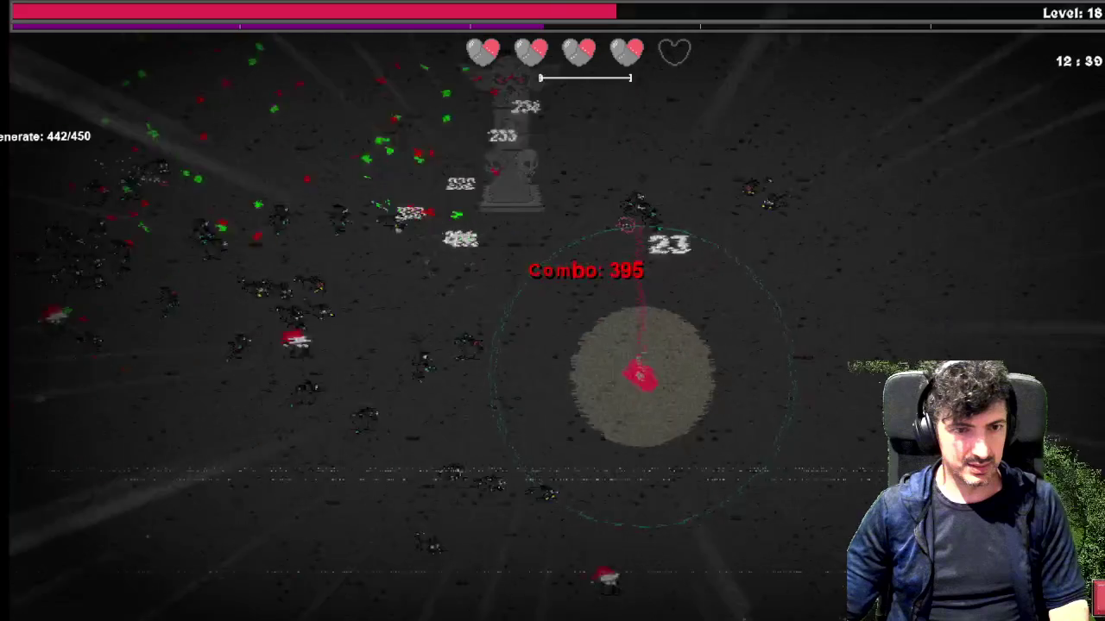
key(space)
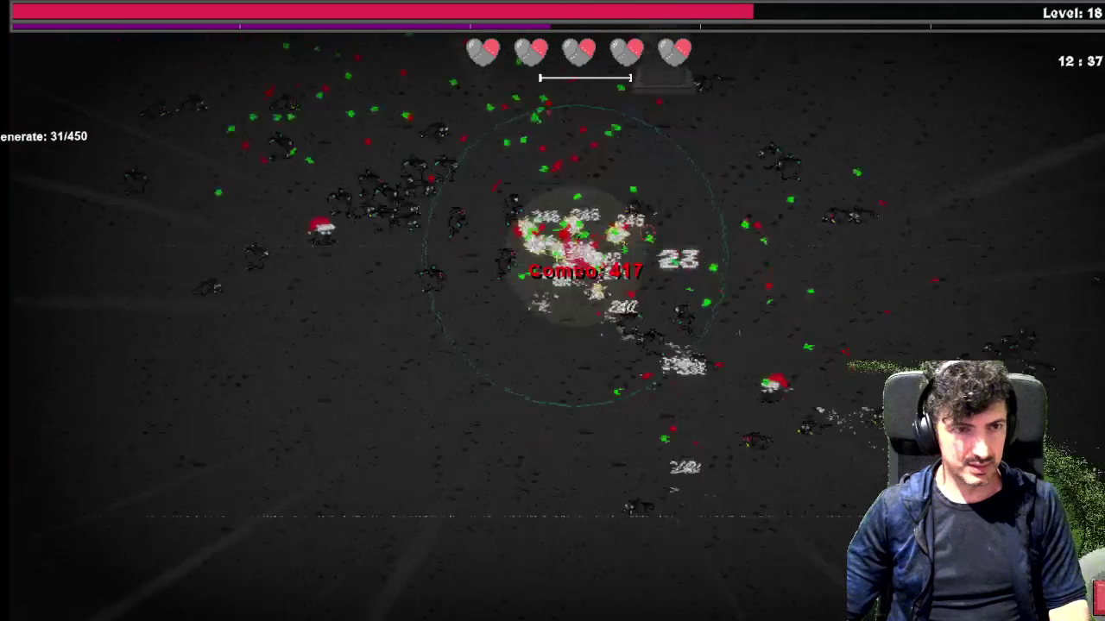
key(space)
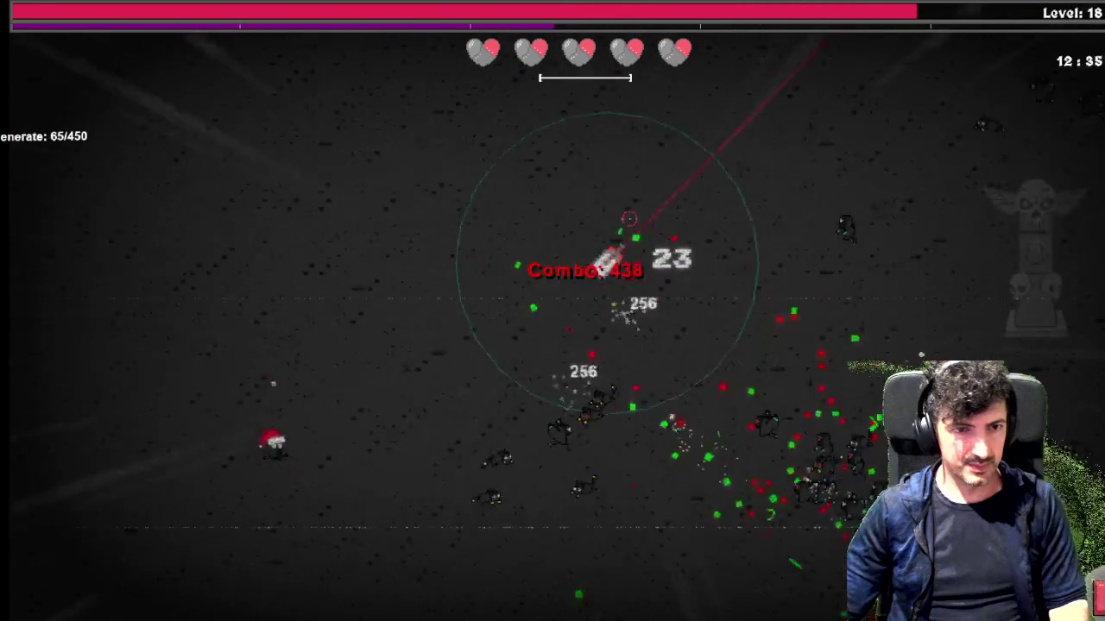
key(space)
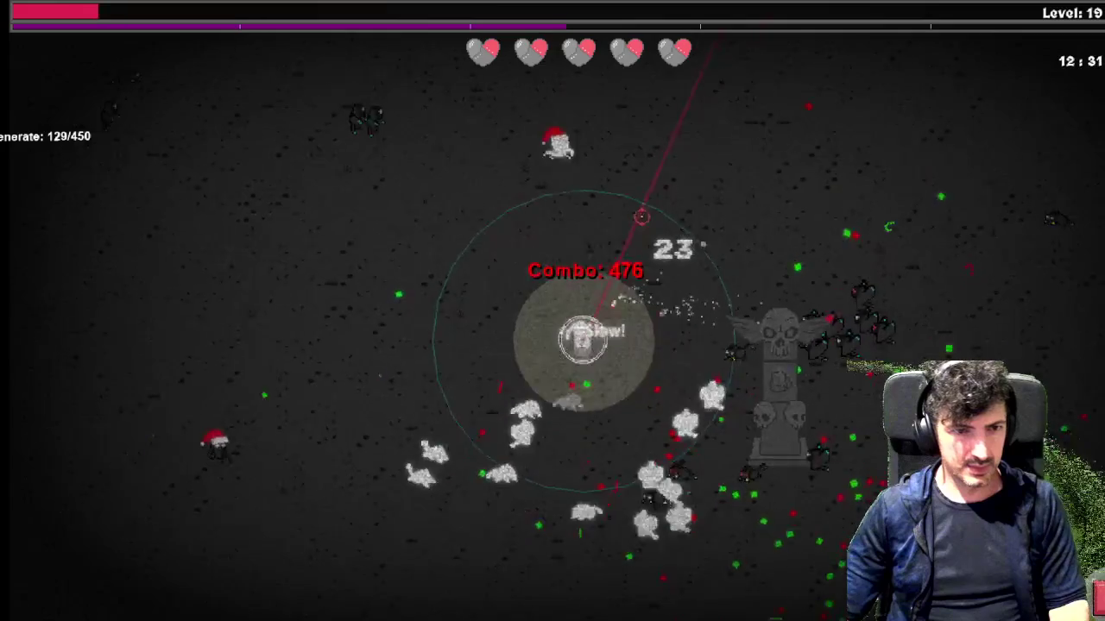
key(space)
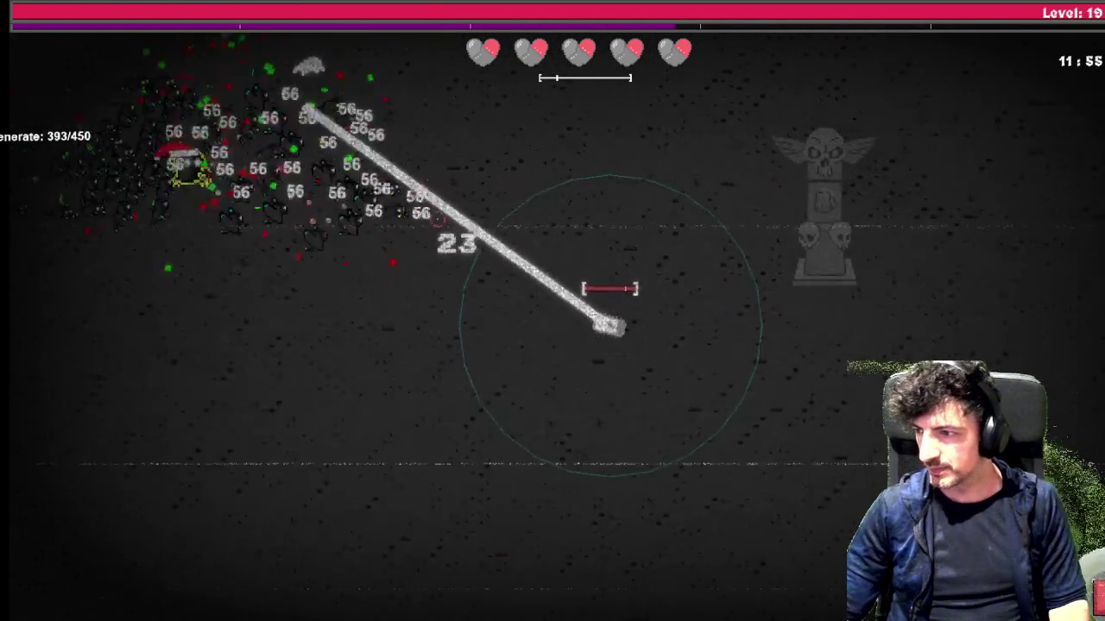
Check the defensive skill tree, keep driving, then equip Armor Piercing Rounds at level 20
key(Tab)
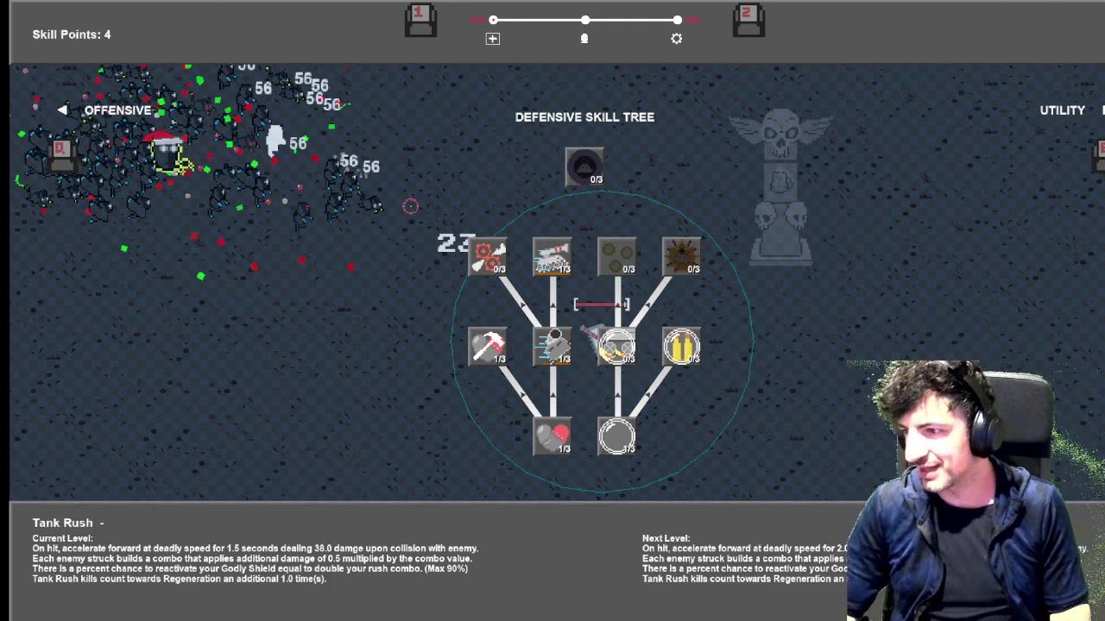
key(Escape)
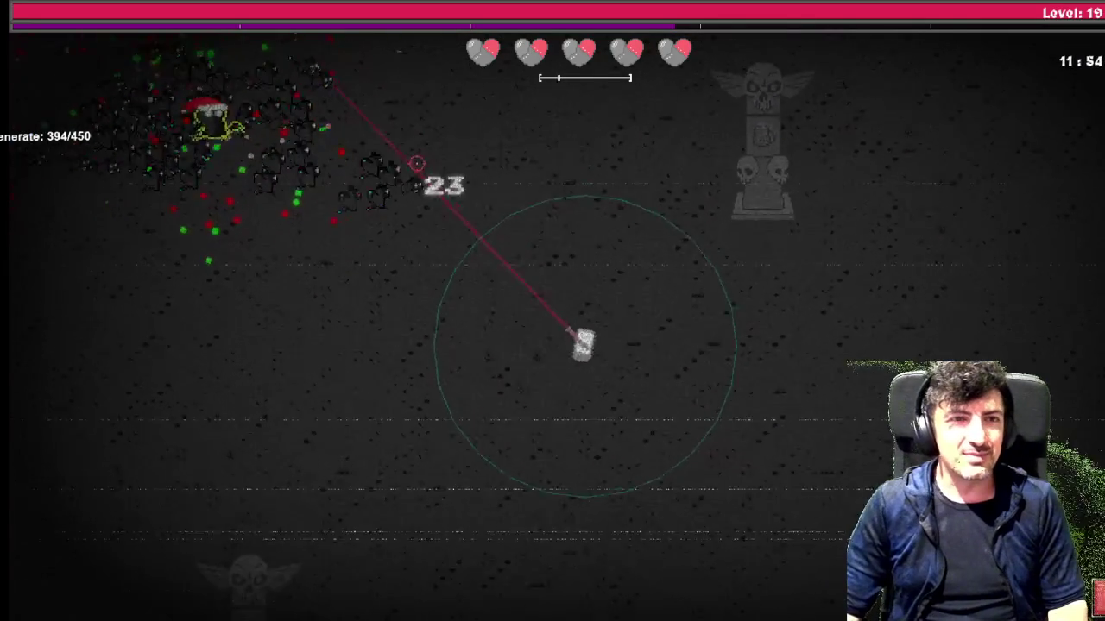
key(s)
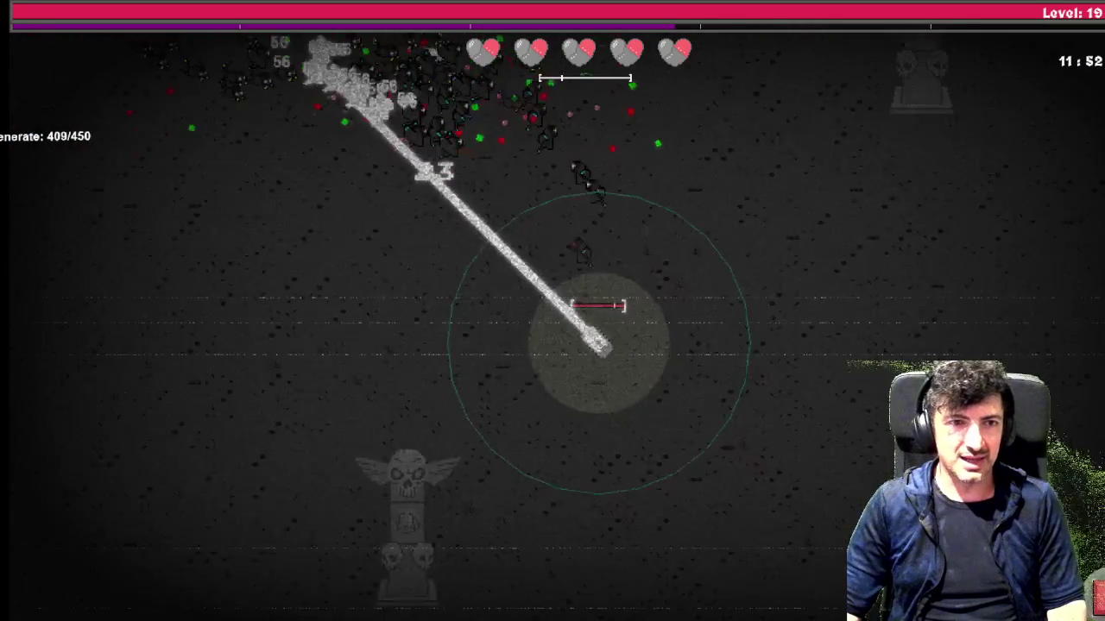
key(d)
key(w)
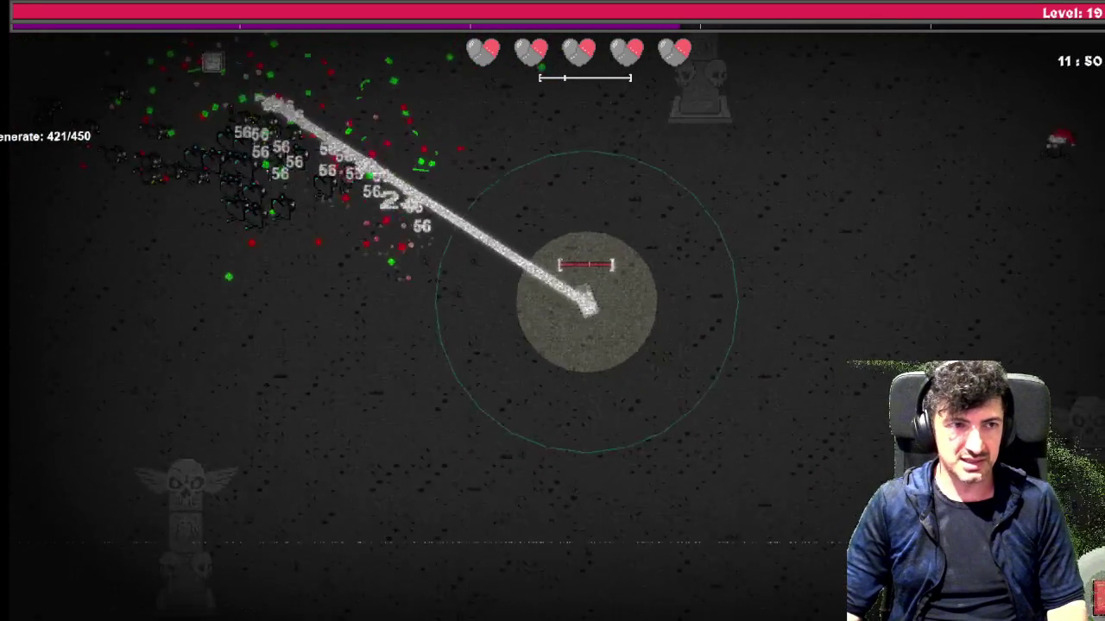
key(a)
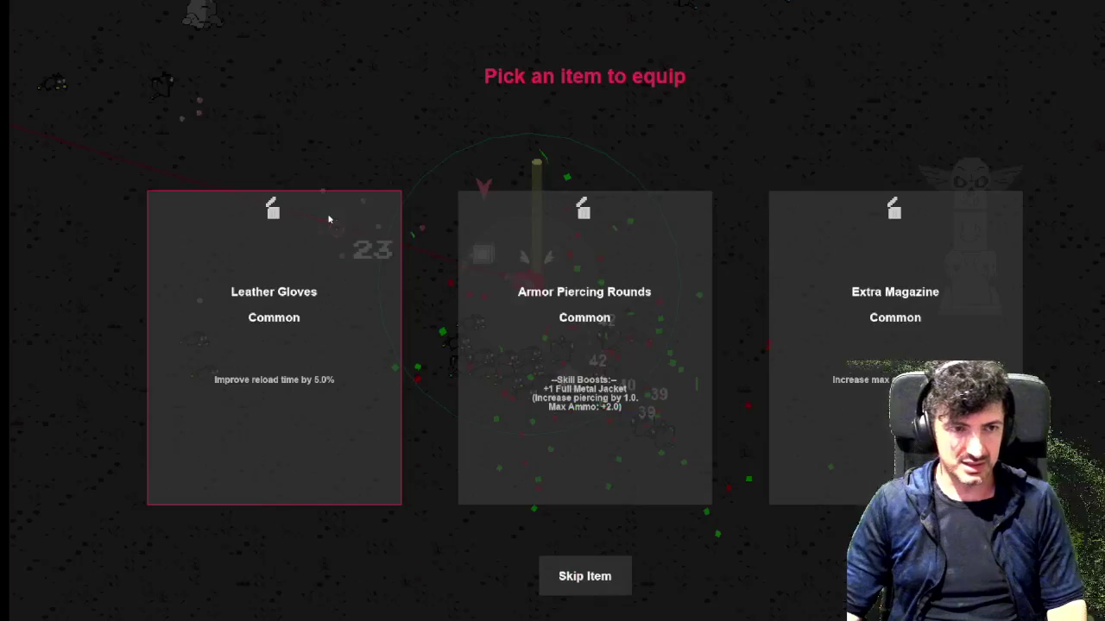
click(671, 309)
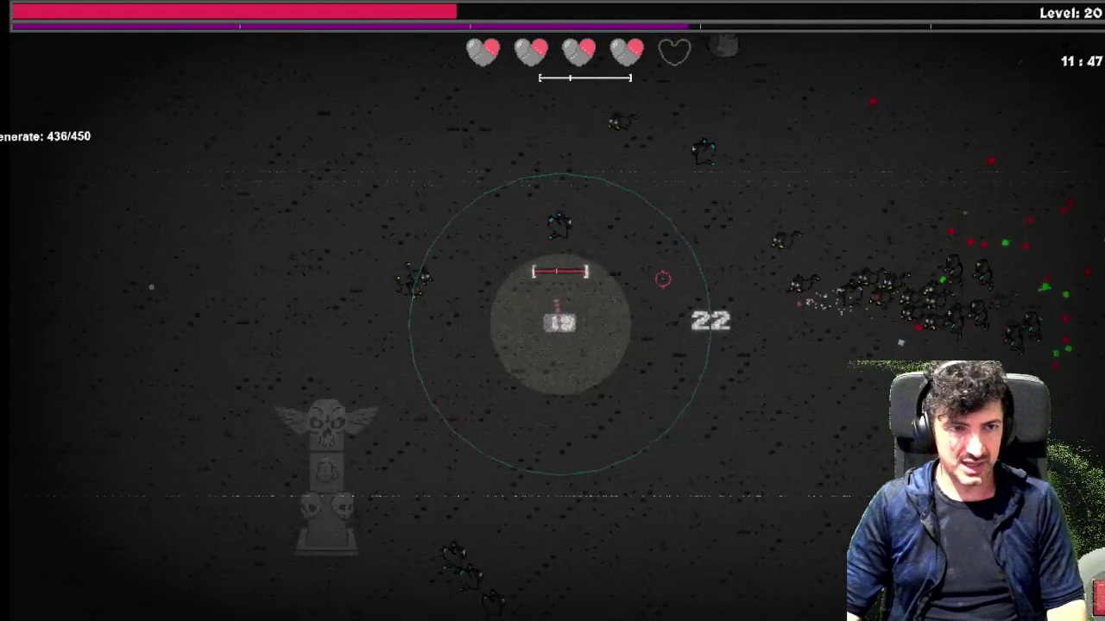
Drive the tank up-left, down past the statue, then down-right into the swarm
key(w)
key(a)
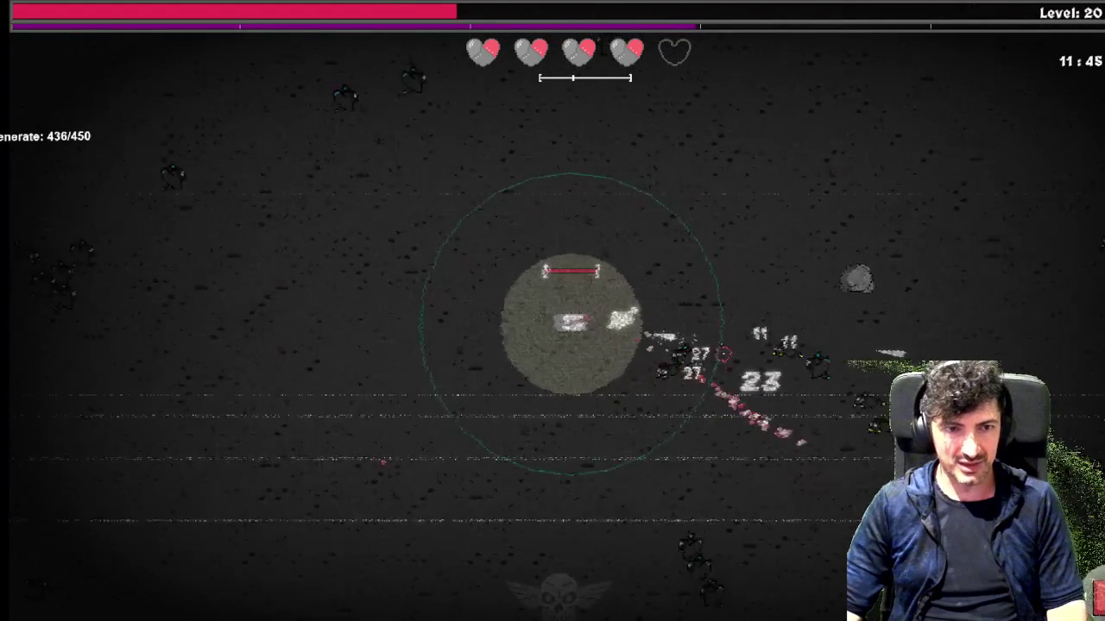
key(s)
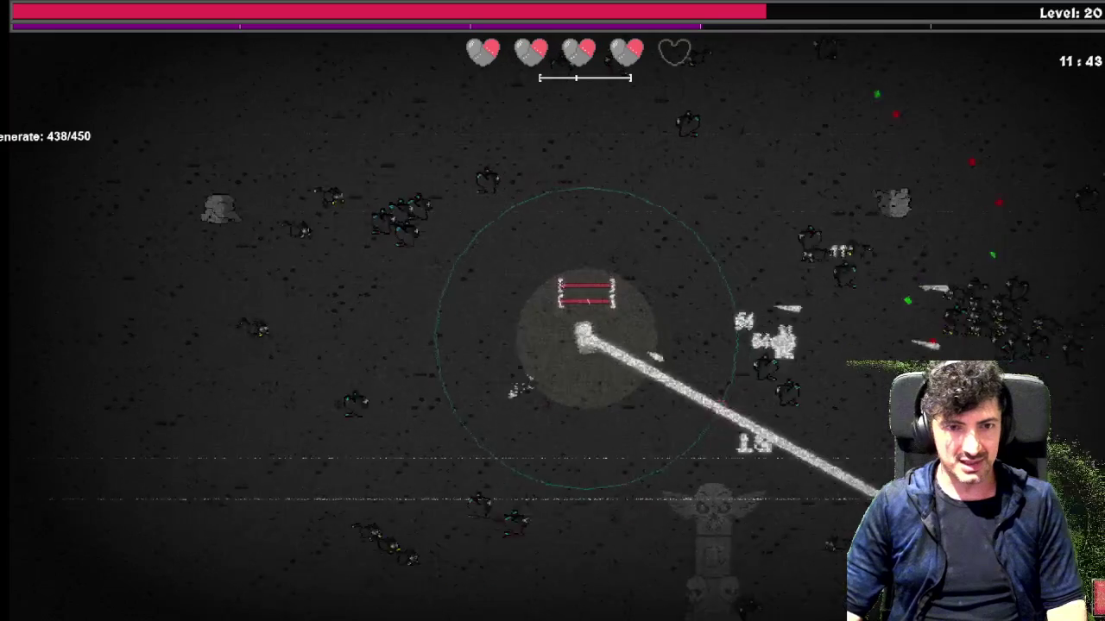
key(s)
key(s)
key(a)
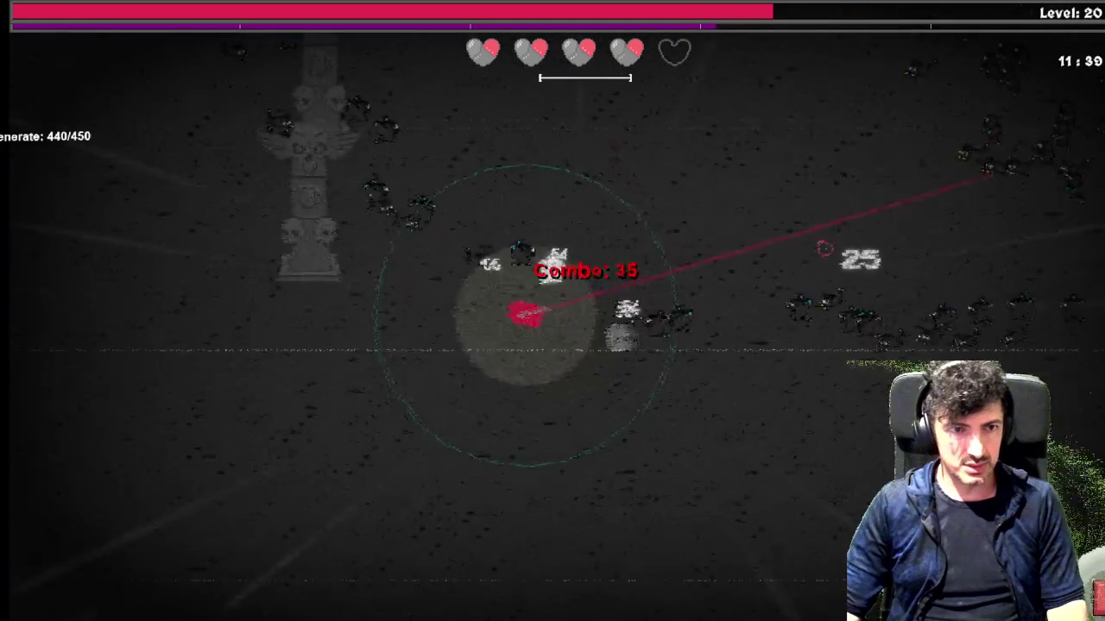
key(a)
key(w)
key(d)
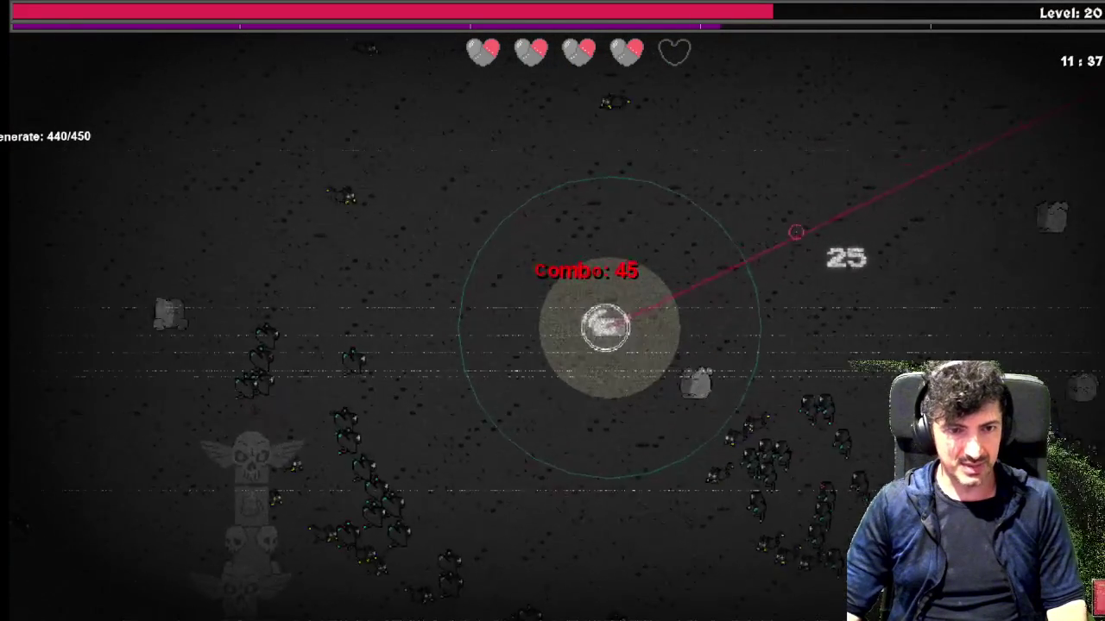
key(d)
key(s)
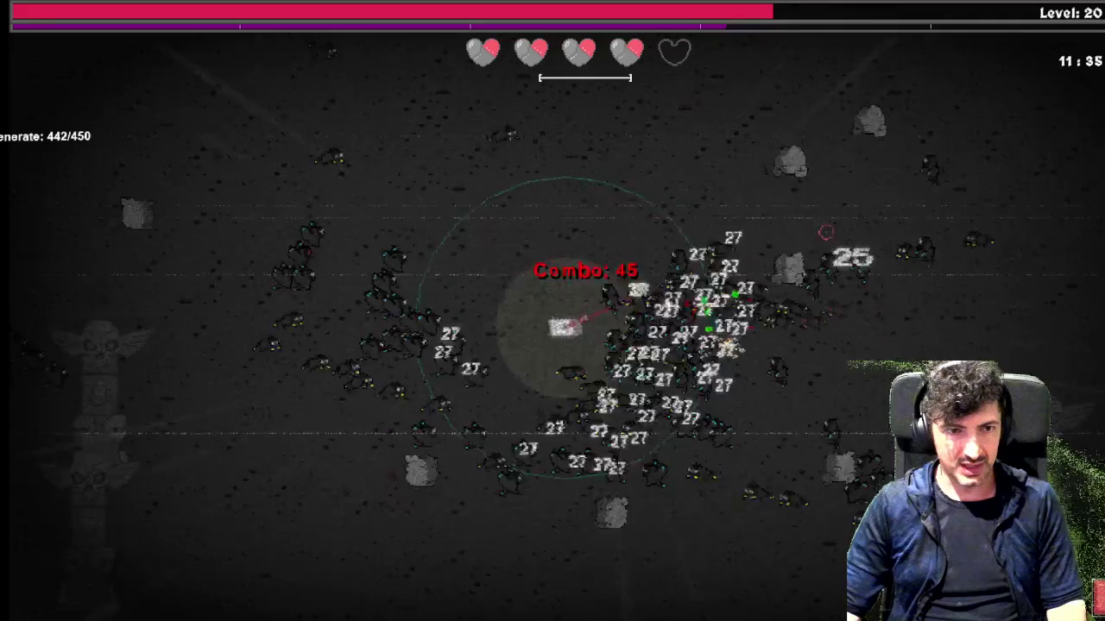
key(d)
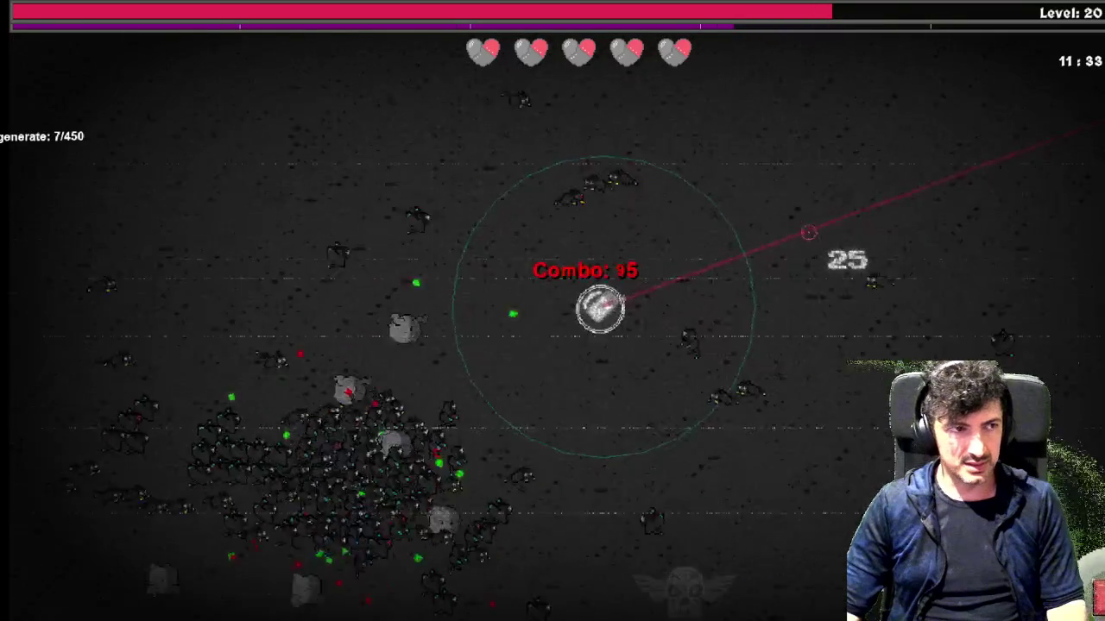
key(s)
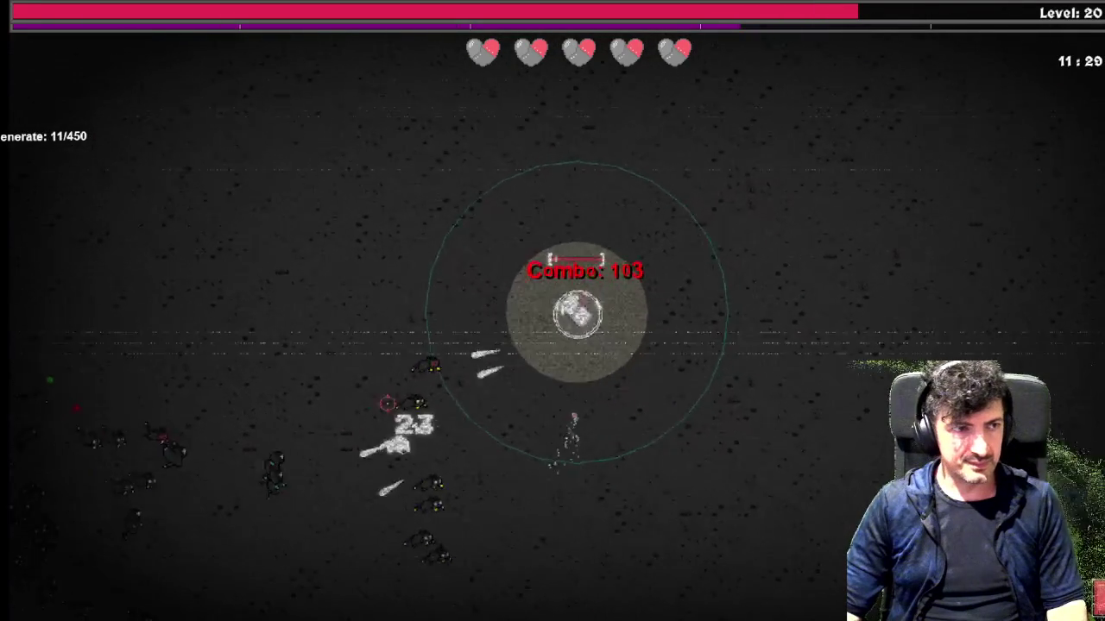
Swing left, then cut up-right through the swarm and turn back downward, killing toward level 21
key(a)
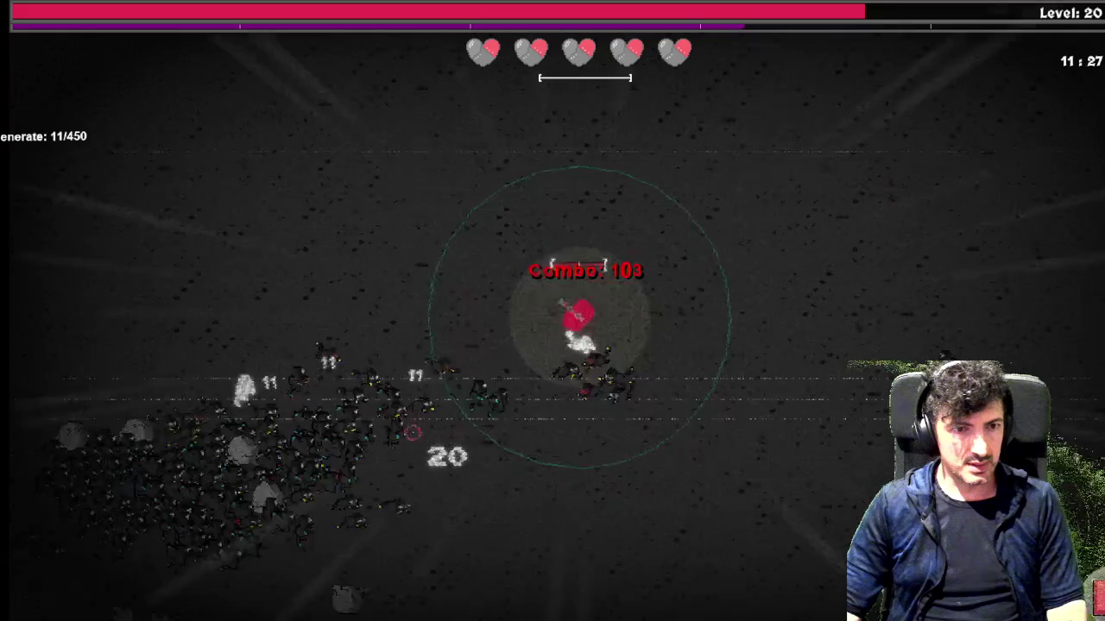
key(a)
key(s)
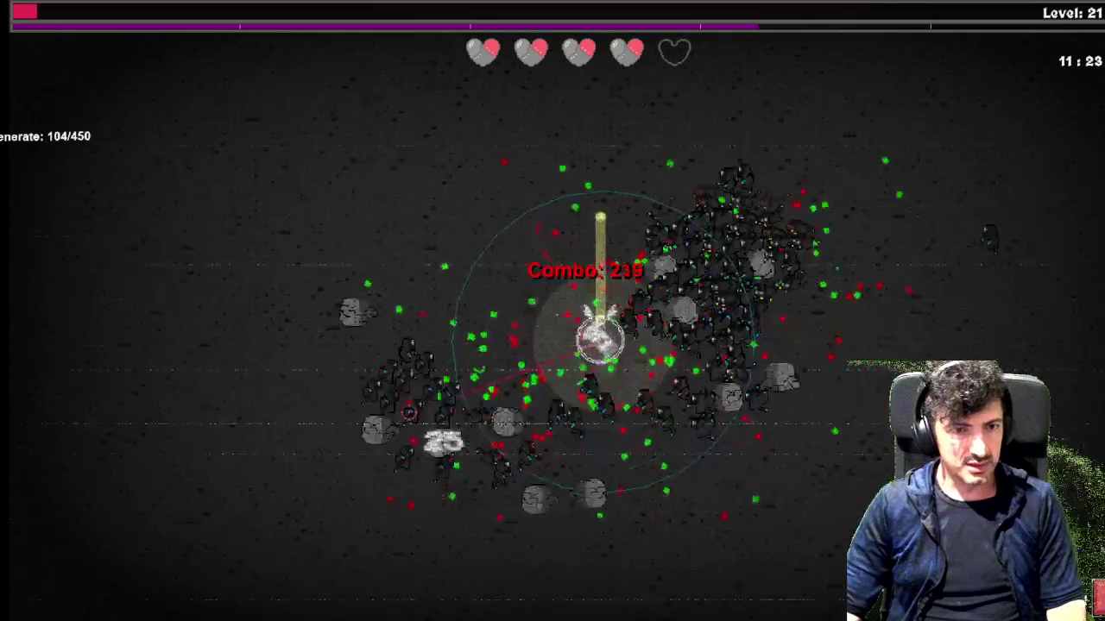
key(w)
key(d)
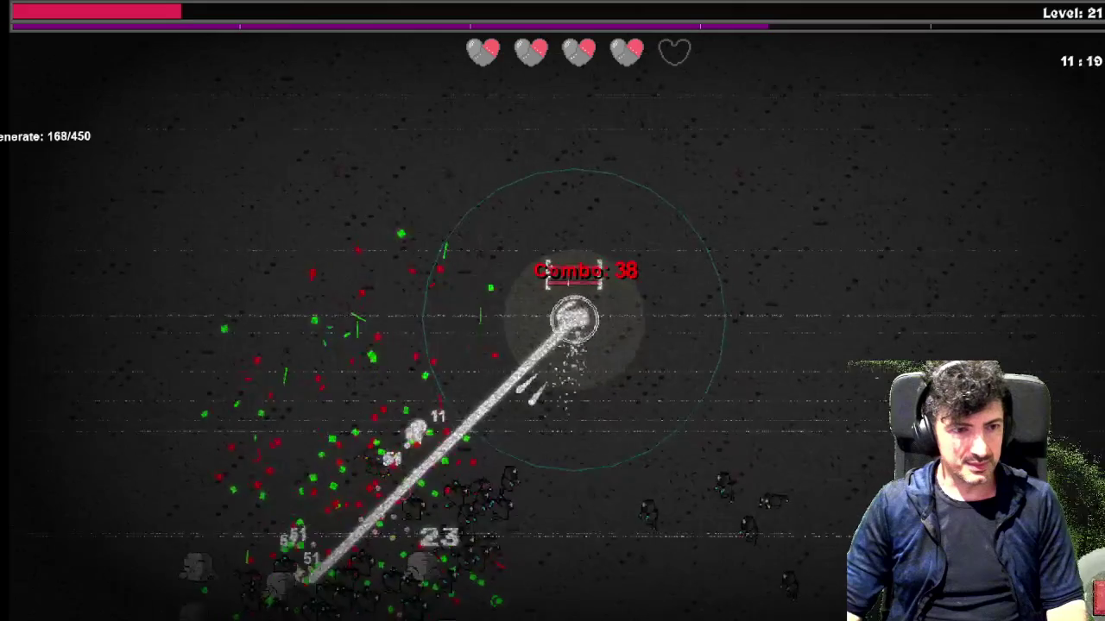
key(w)
key(d)
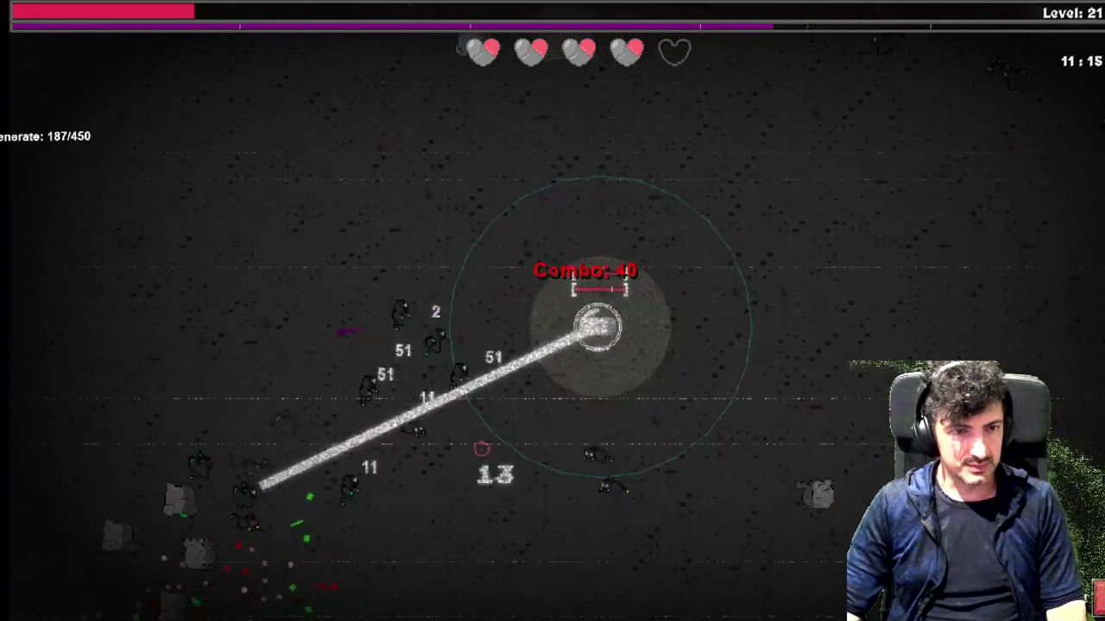
key(d)
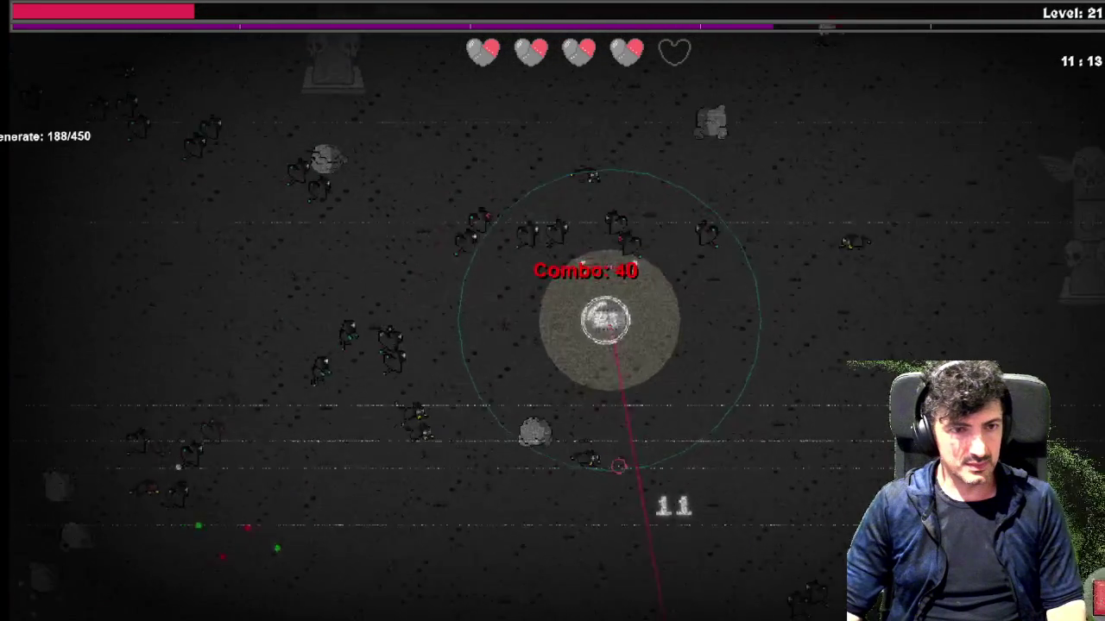
key(s)
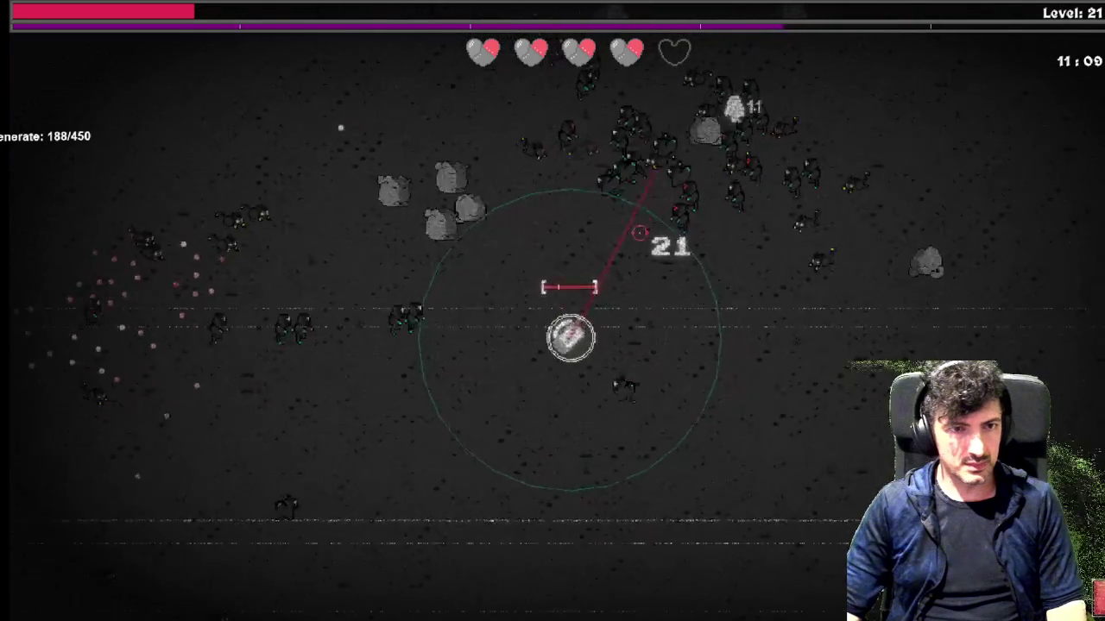
key(s)
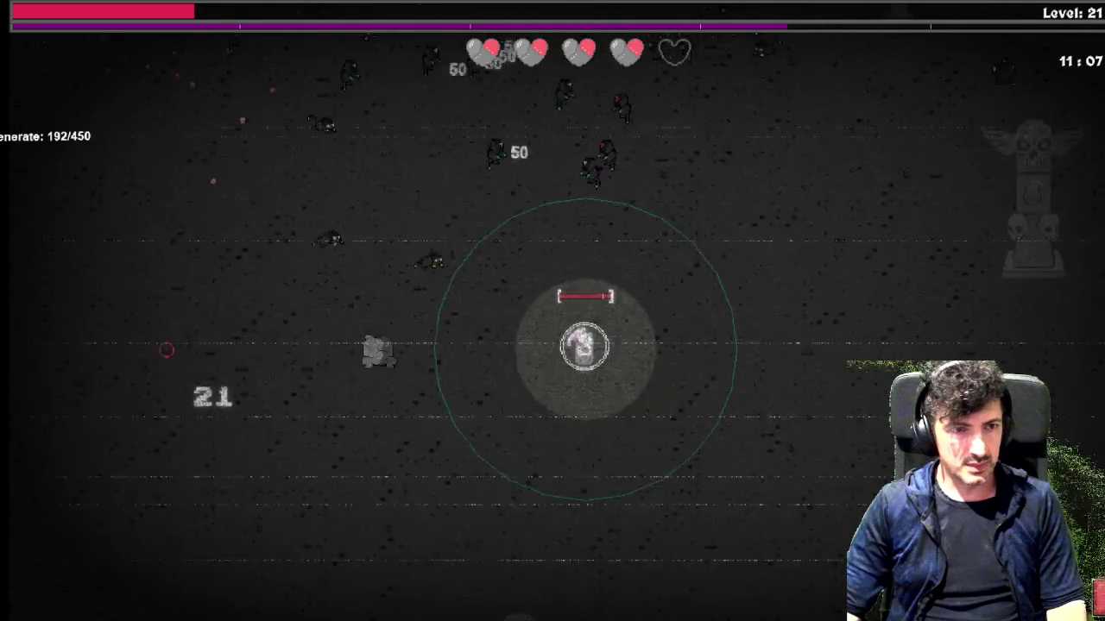
key(d)
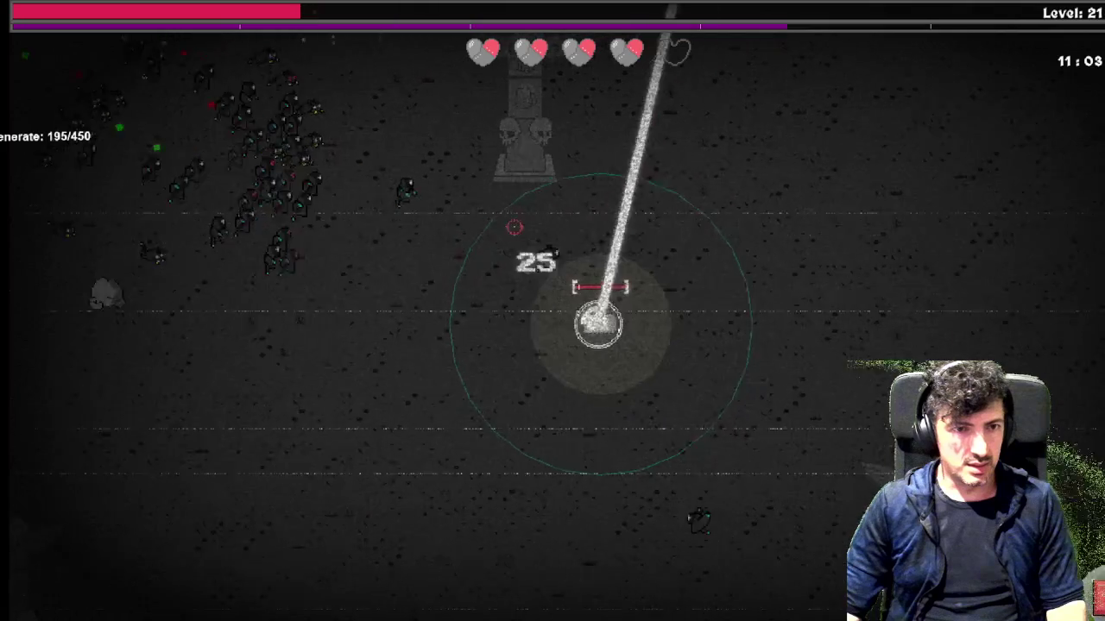
Keep heading down while the beam fires, then bring up the Defensive Skill Tree with 6 points
key(a)
key(s)
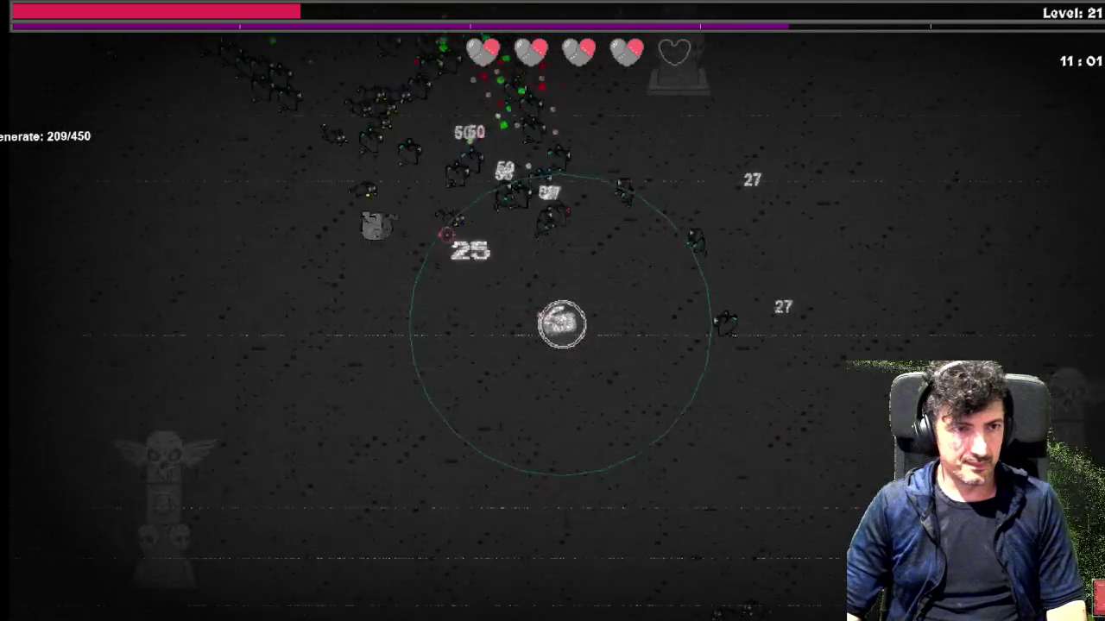
key(s)
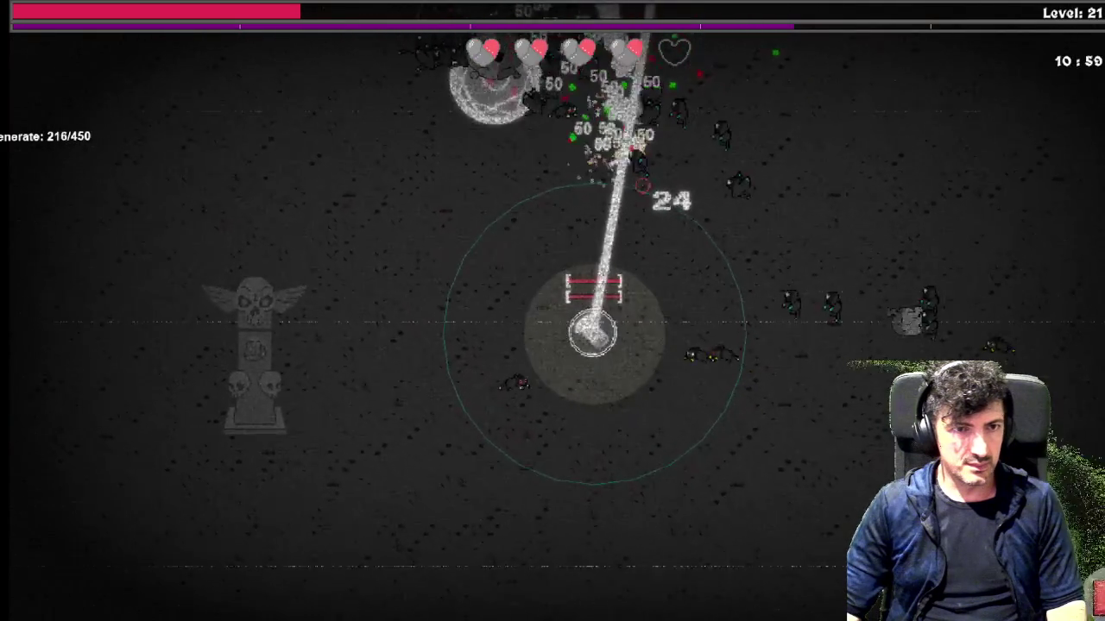
key(s)
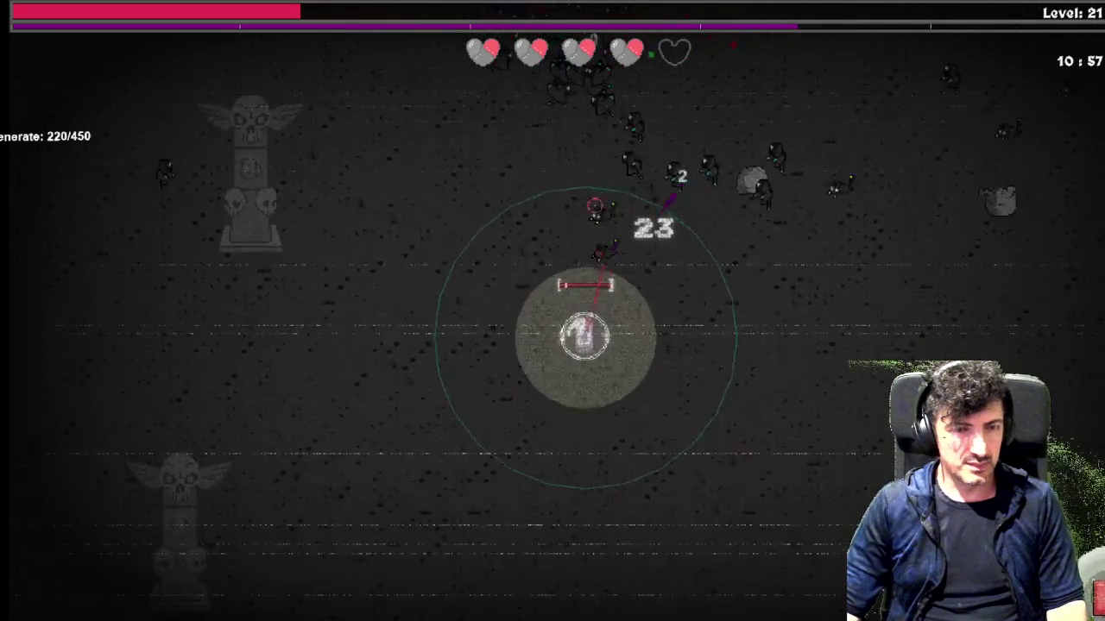
key(s)
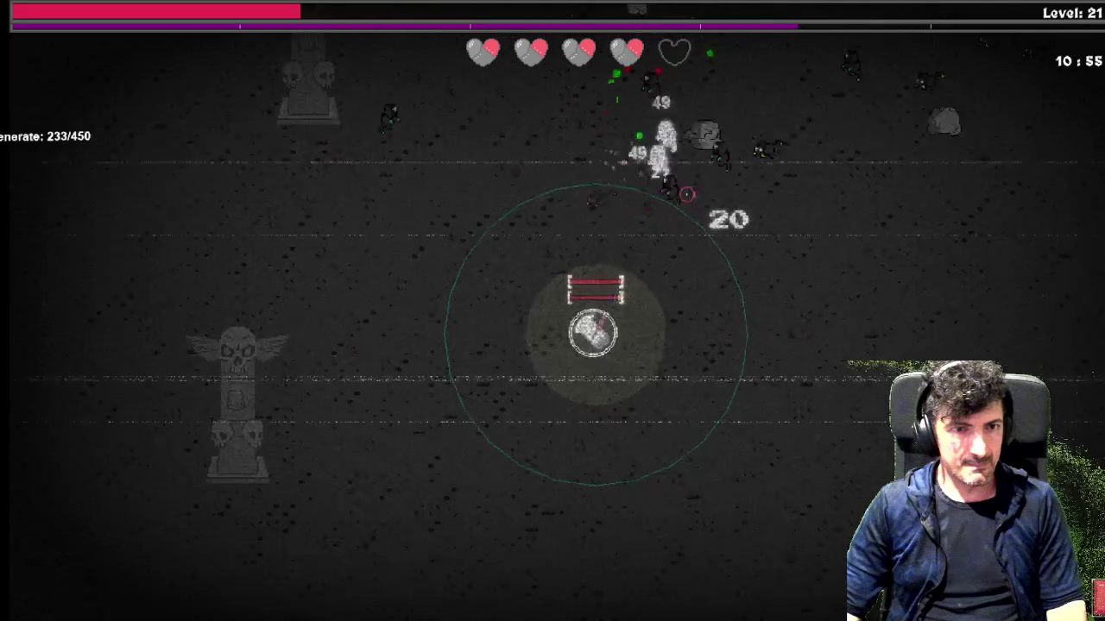
key(s)
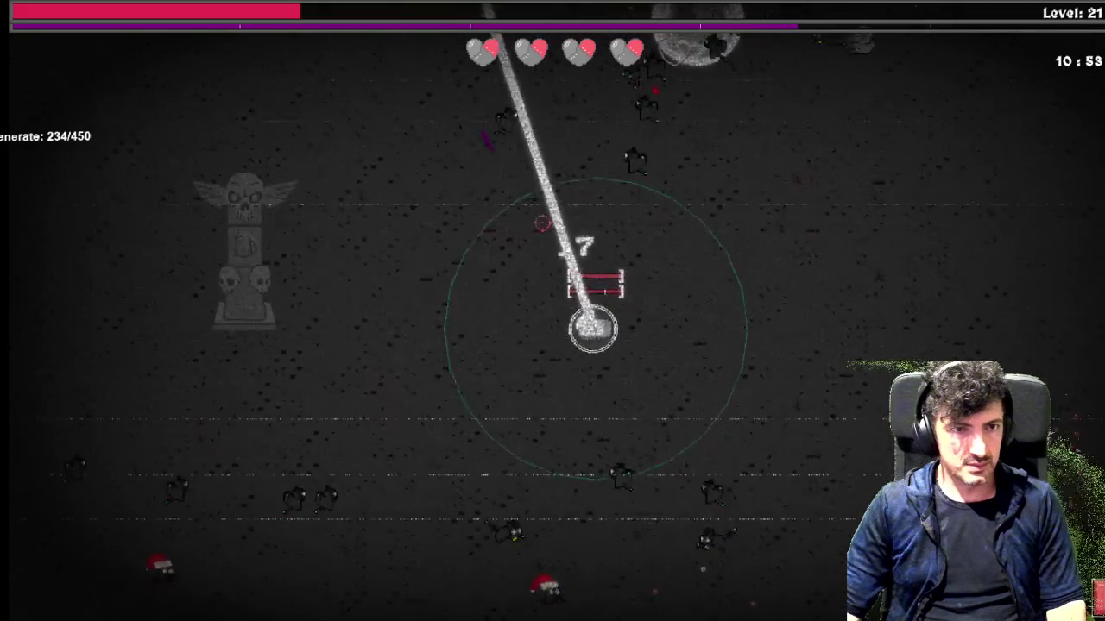
key(d)
key(d)
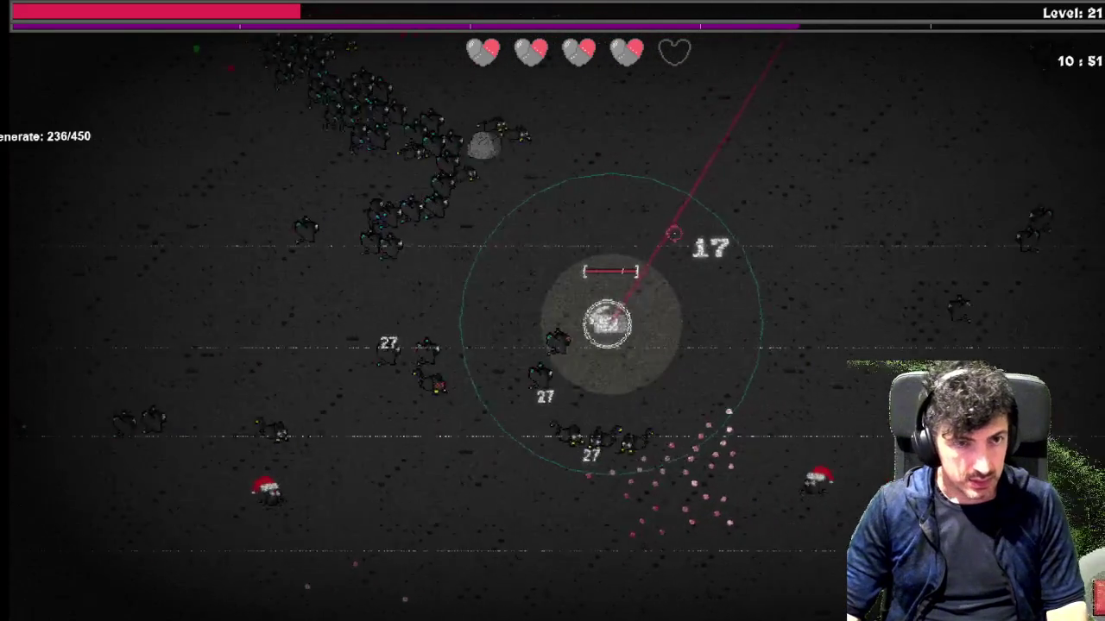
key(s)
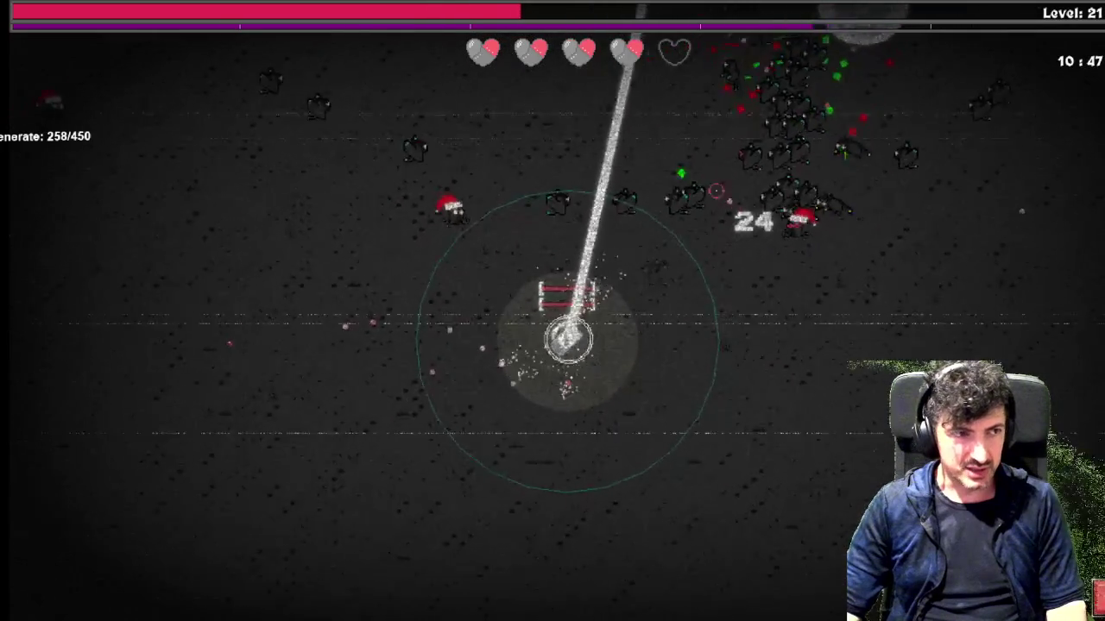
key(Tab)
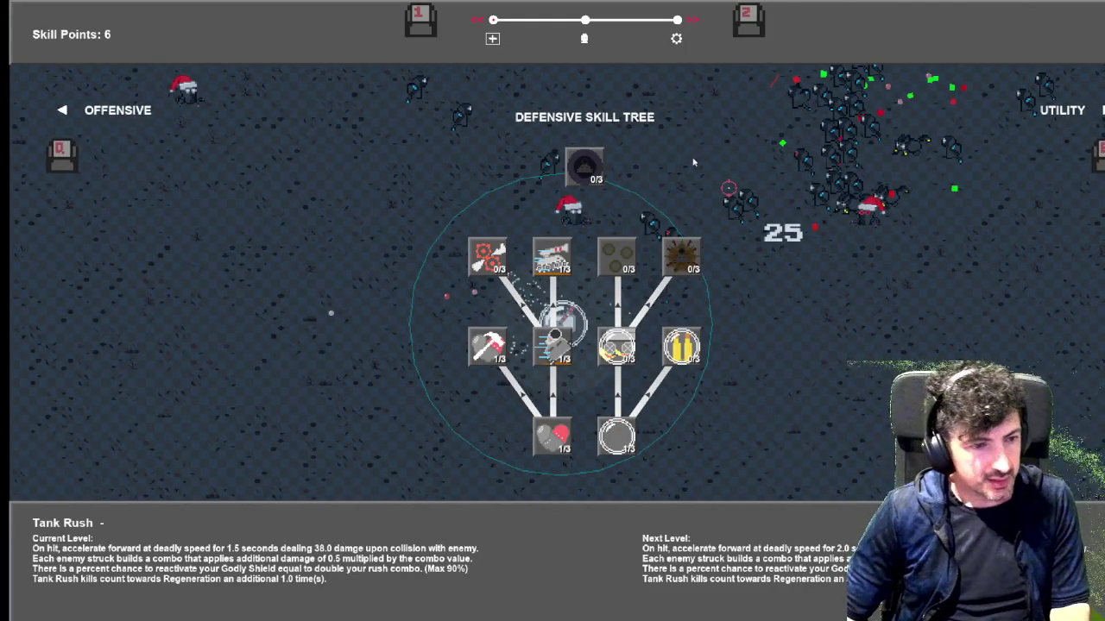
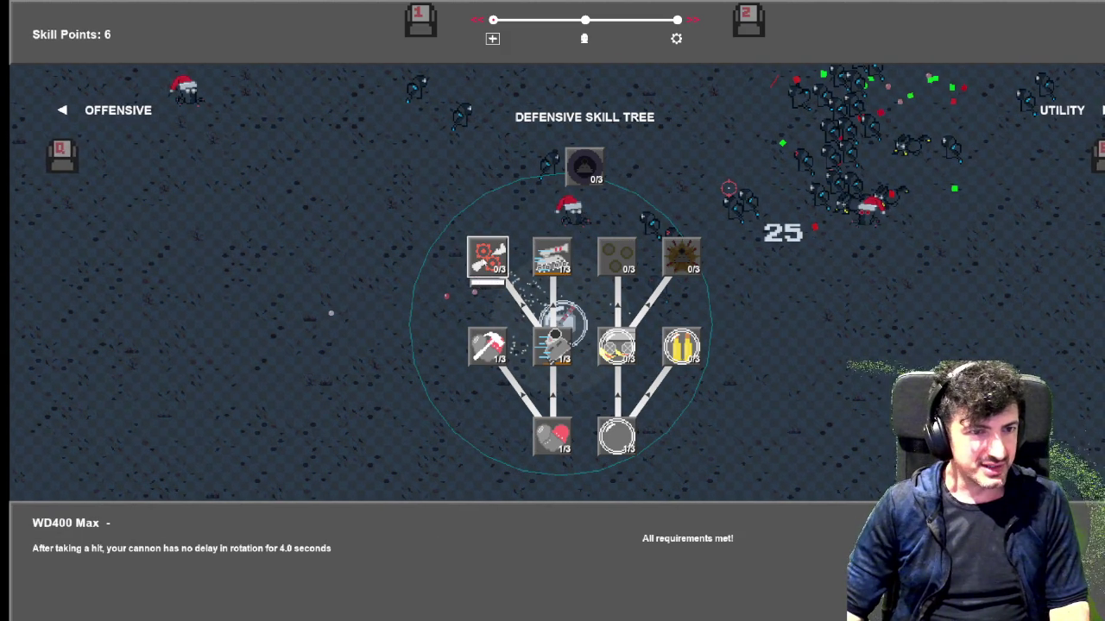
Upgrade WD400 Max, Tank Rush to level 2, Godly Speed, Mechanical Spirits and Regenerate, then resume play
click(488, 259)
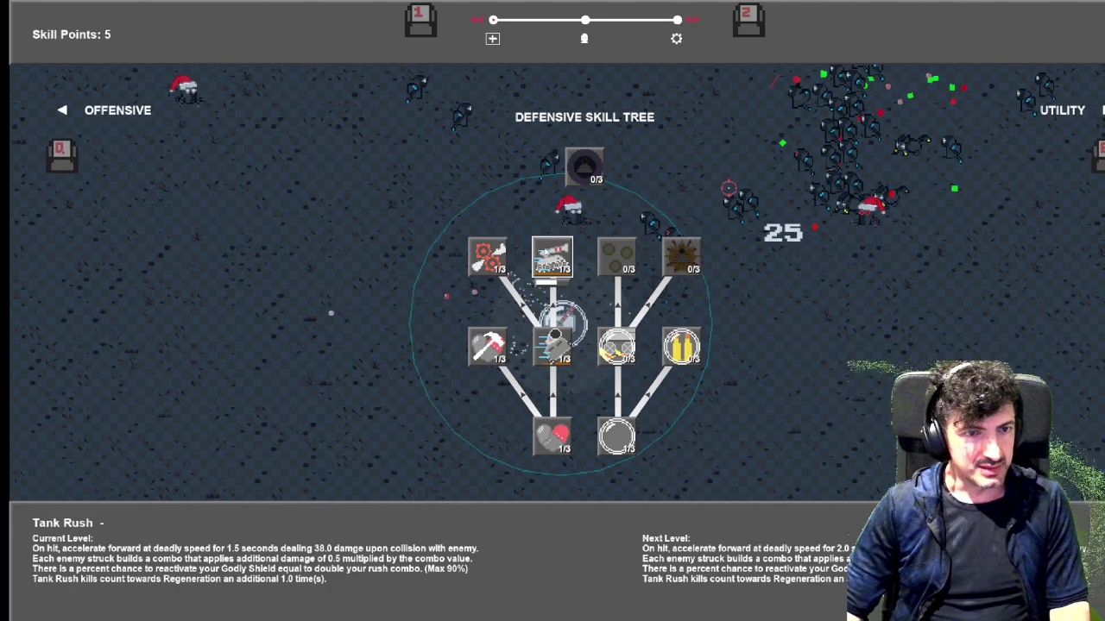
click(553, 258)
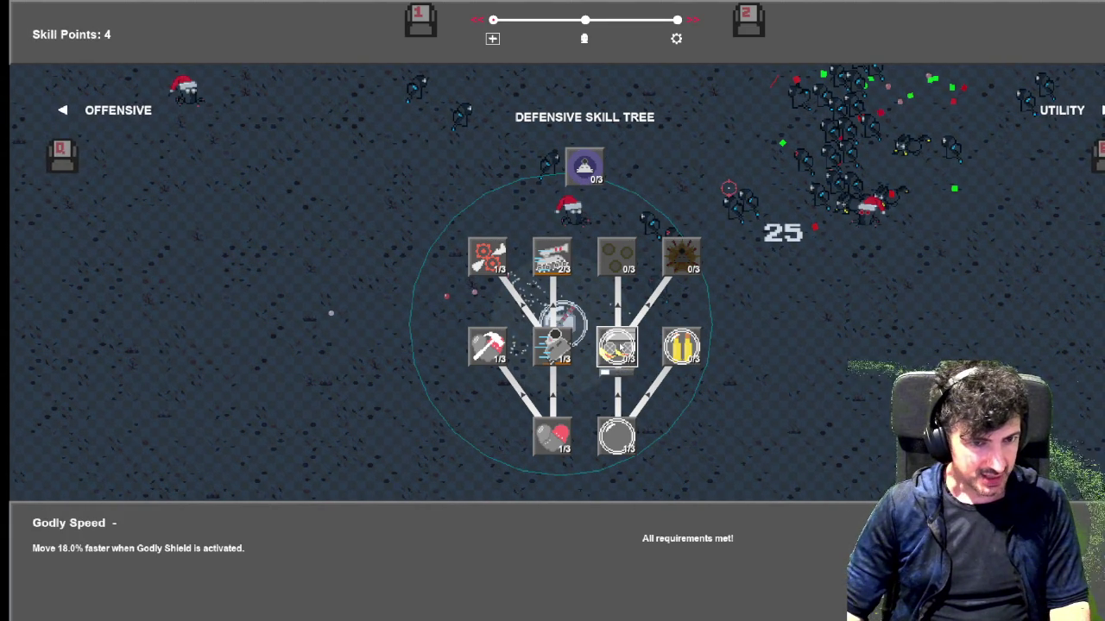
click(618, 349)
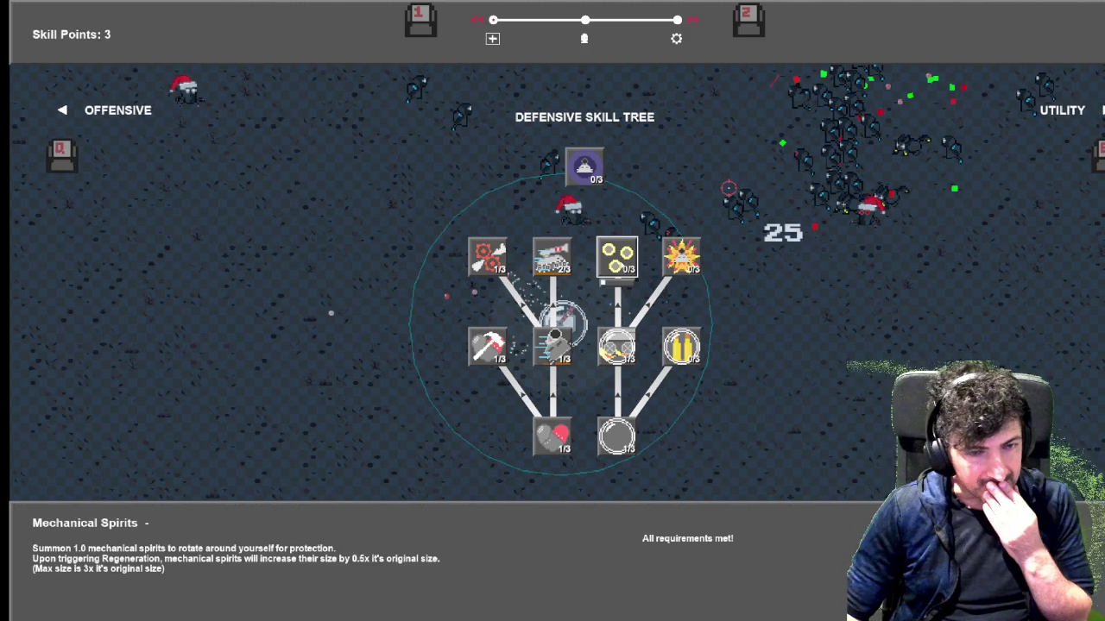
click(617, 257)
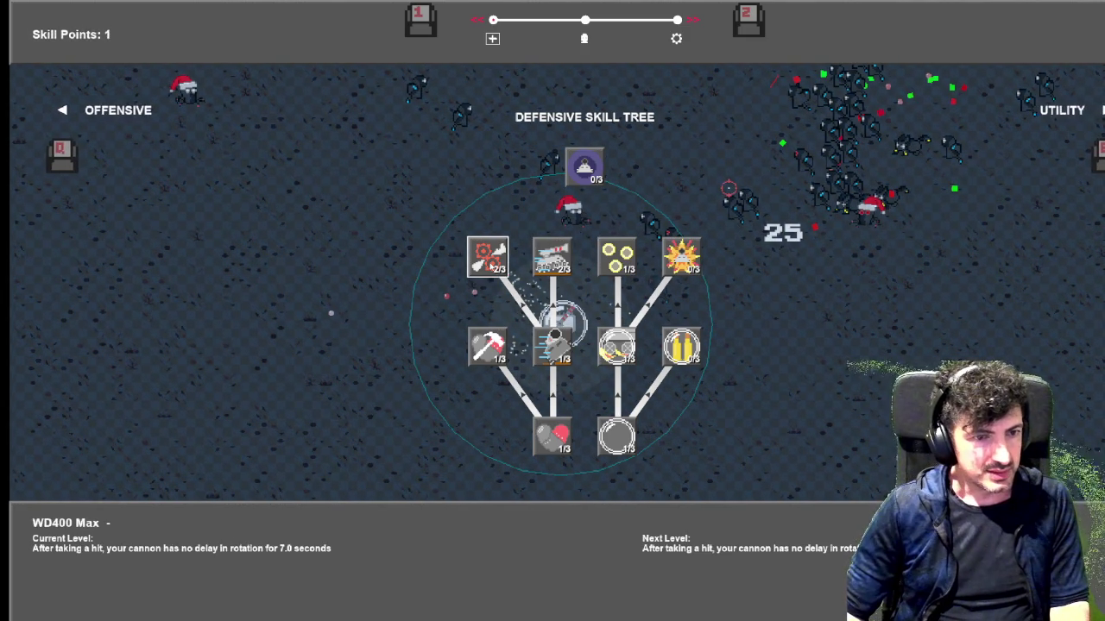
click(488, 345)
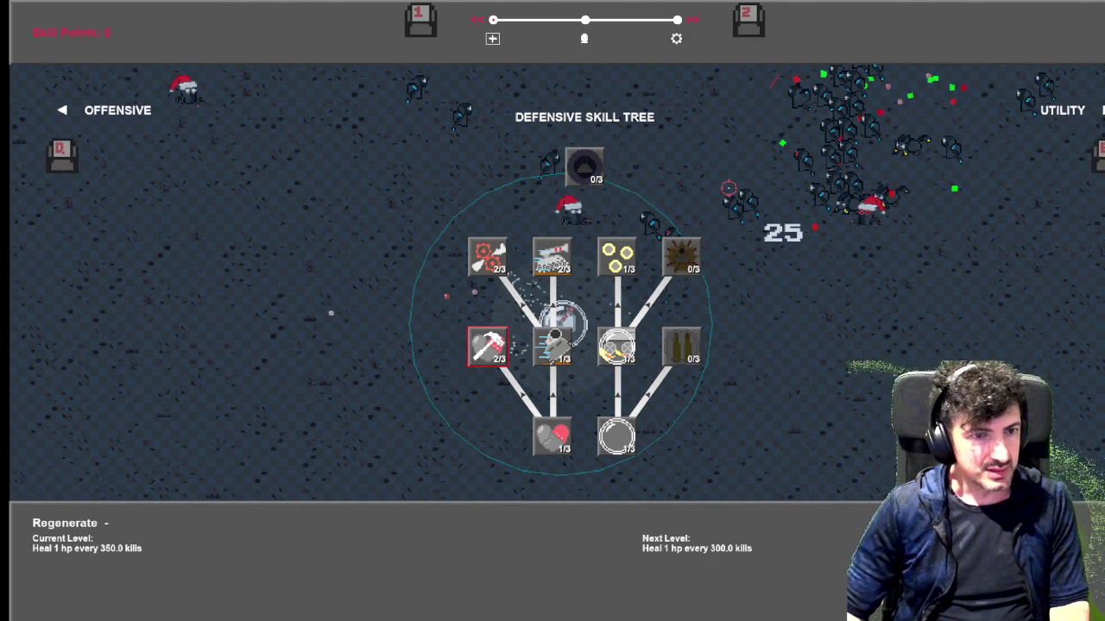
key(Escape)
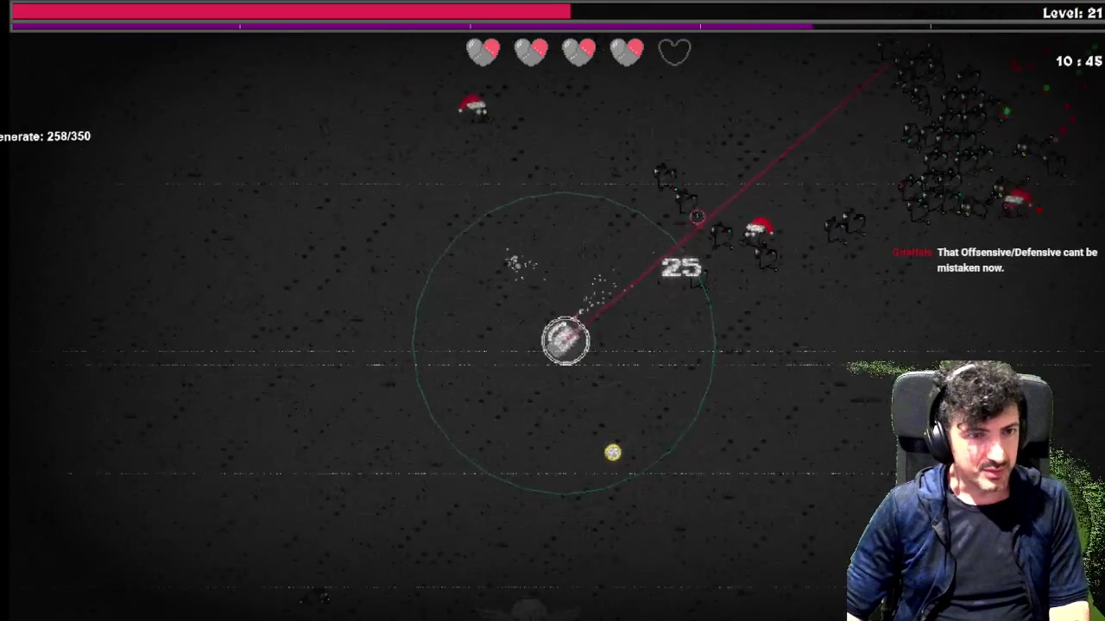
Drive the tank through the enemy swarm and equip Thick Glasses when offered
key(d)
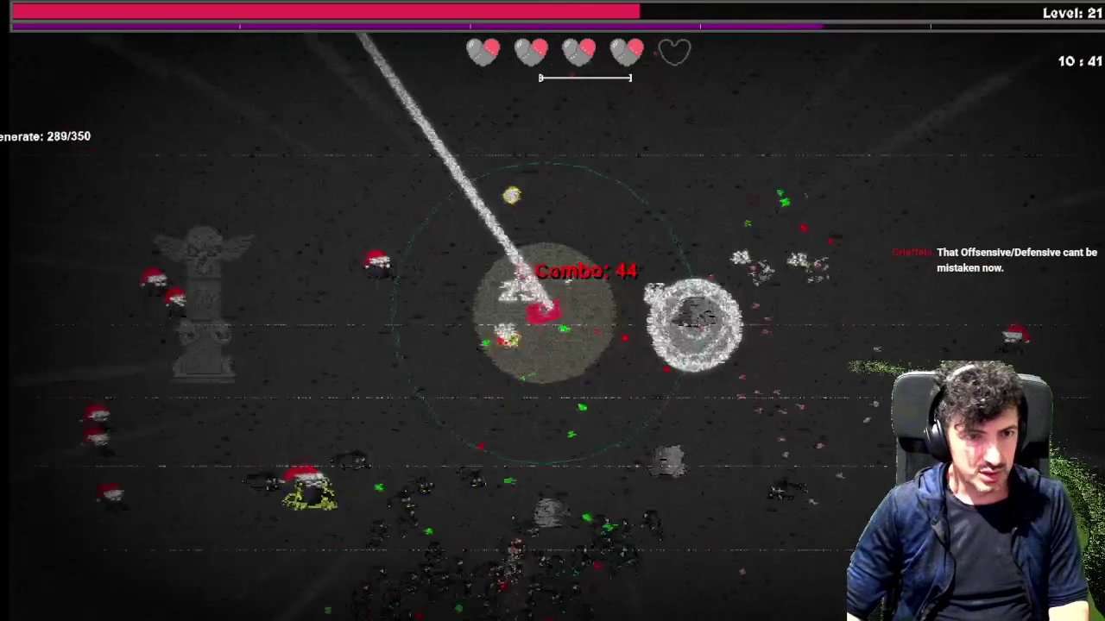
key(a)
key(s)
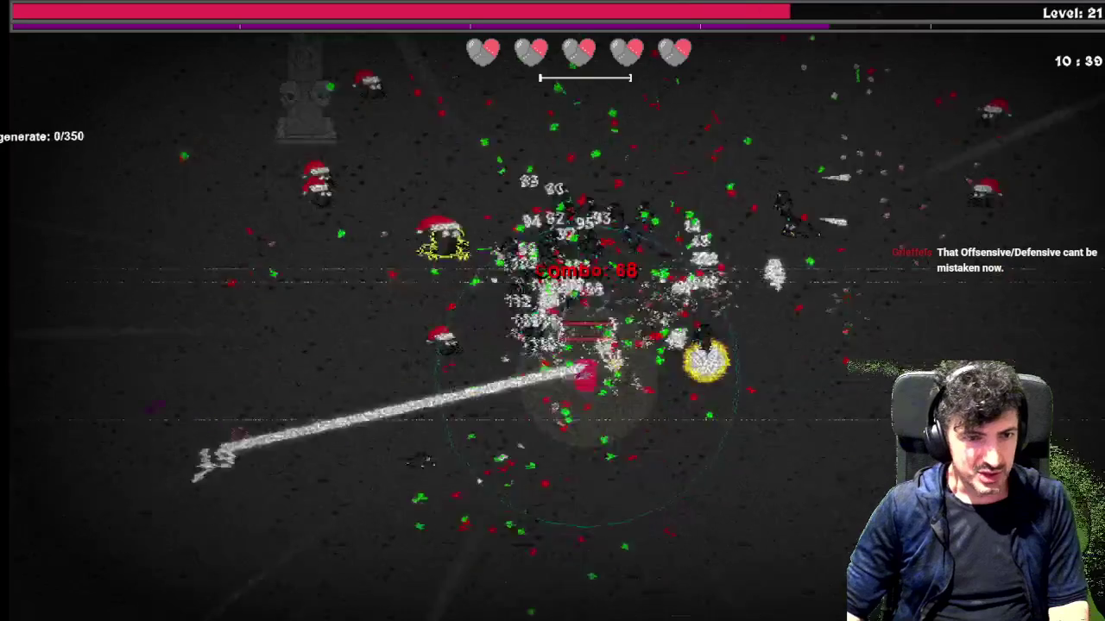
key(d)
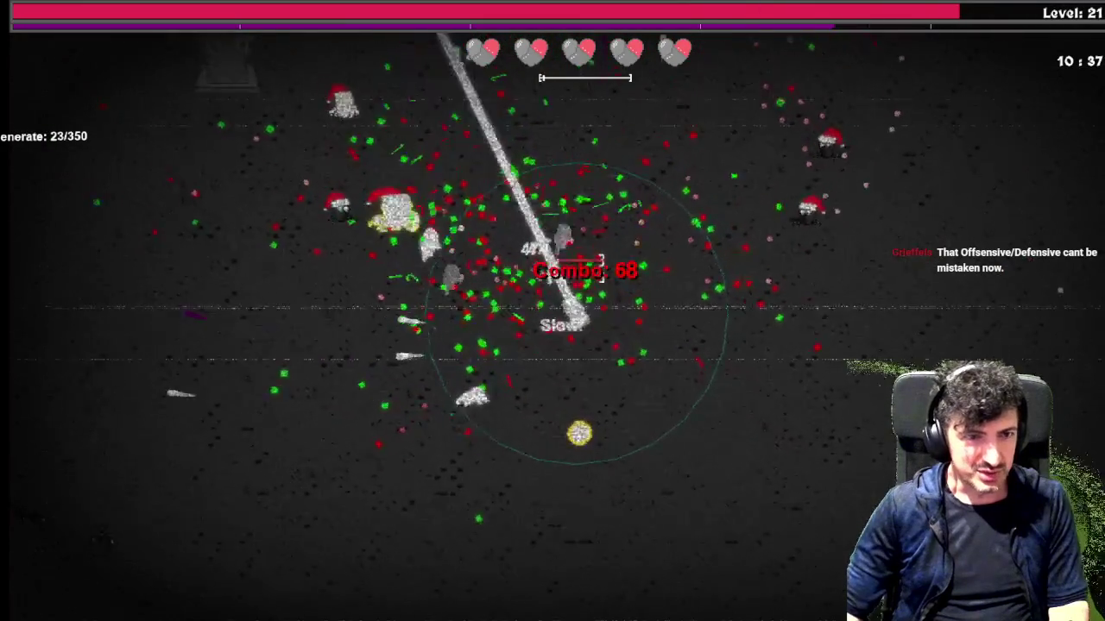
key(a)
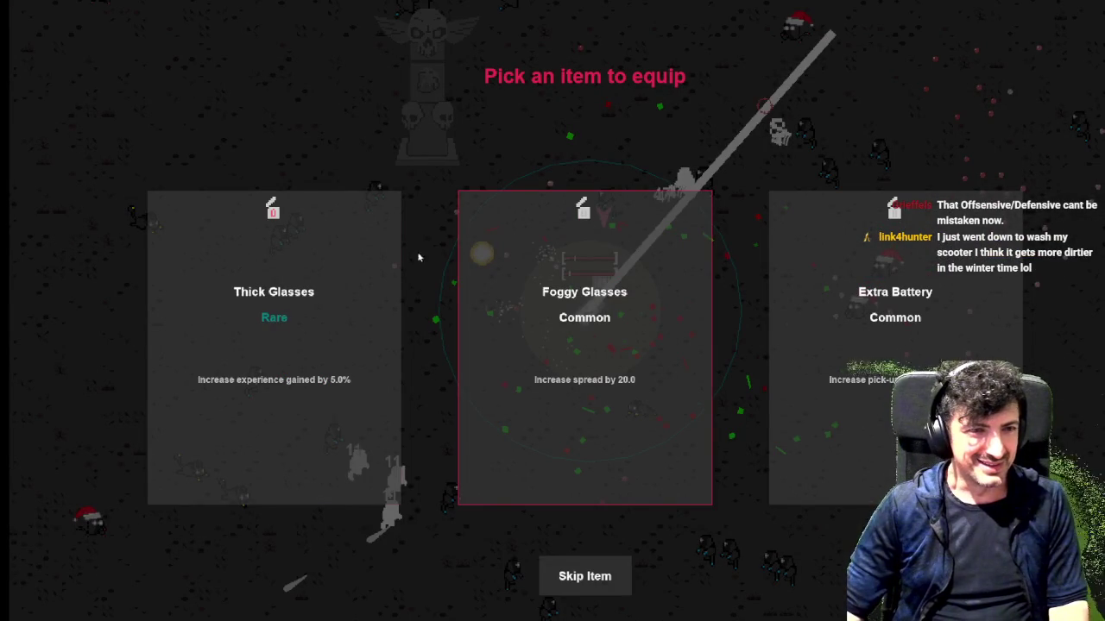
click(255, 332)
Keep maneuvering through the swarm to reach level 23, then bring up the skill tree
key(d)
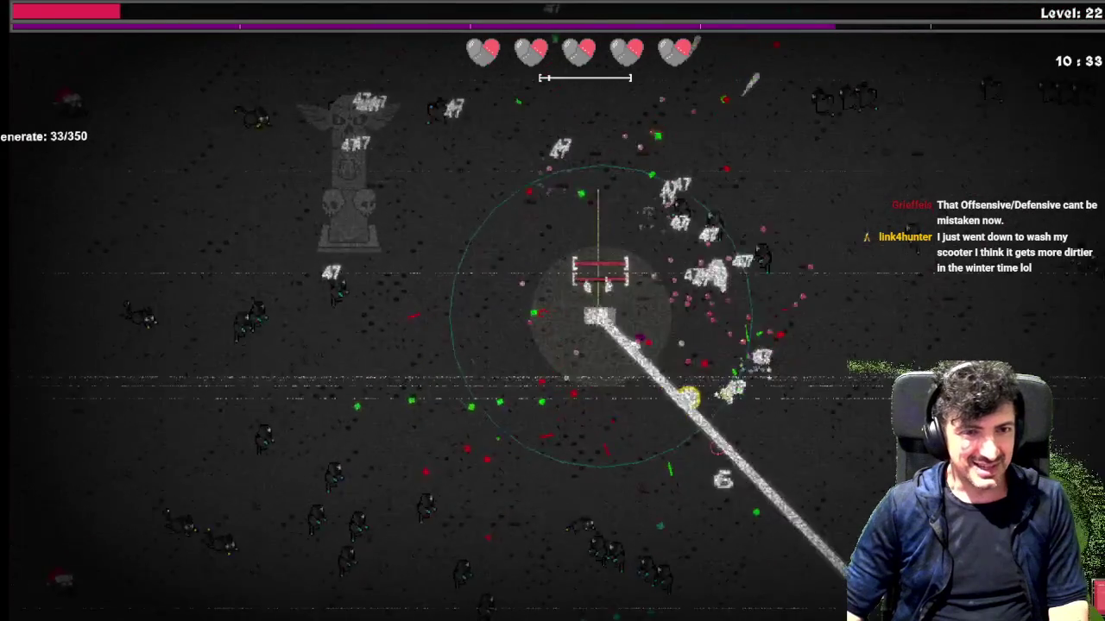
key(d)
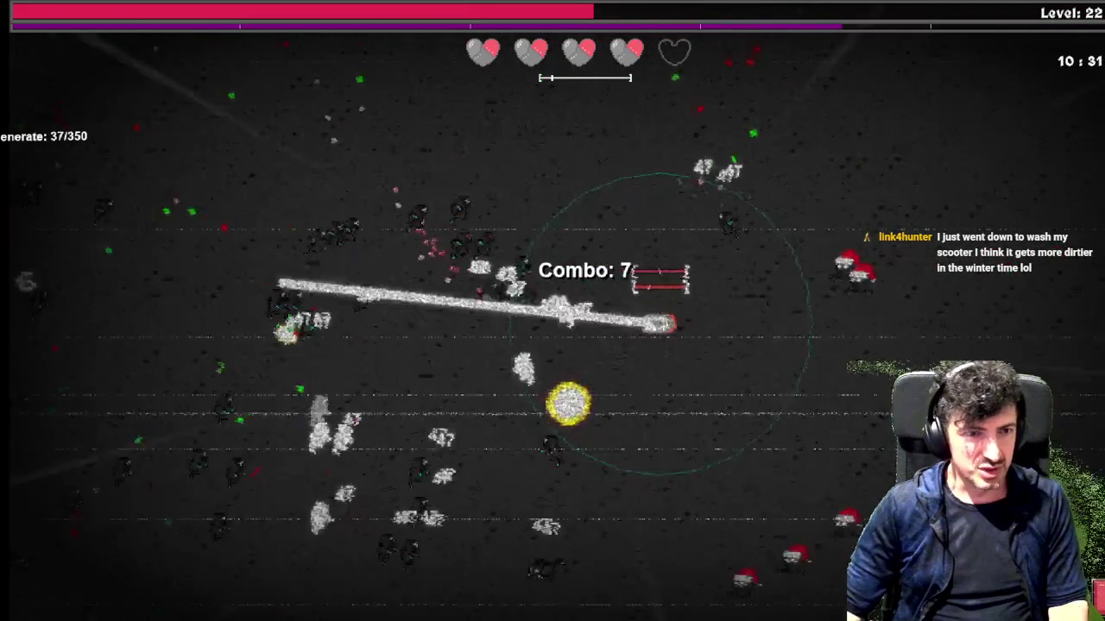
key(w)
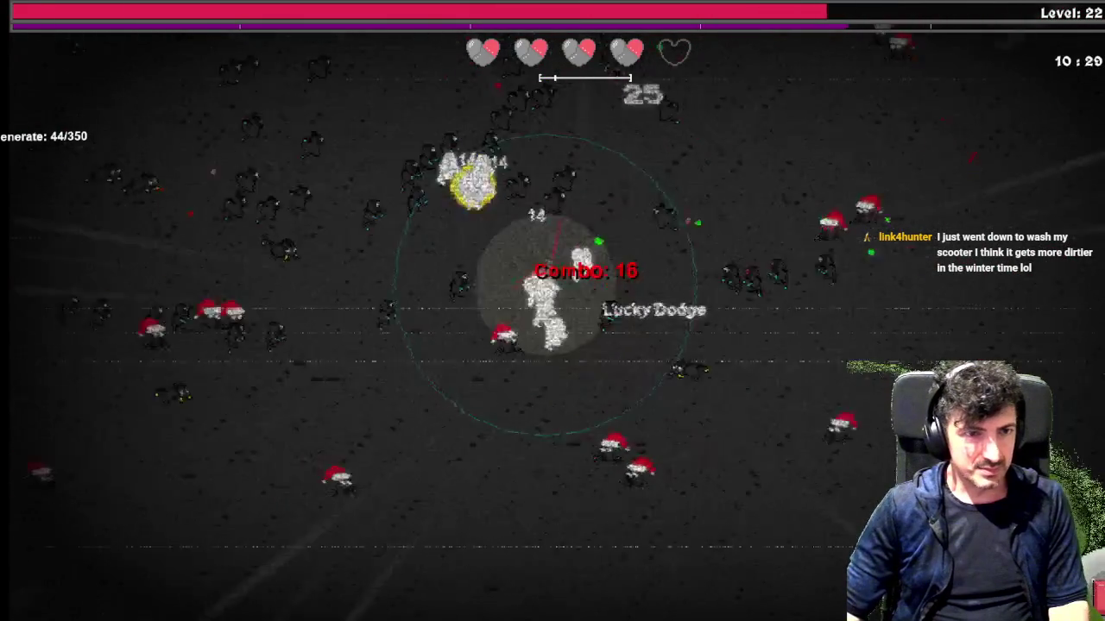
key(a)
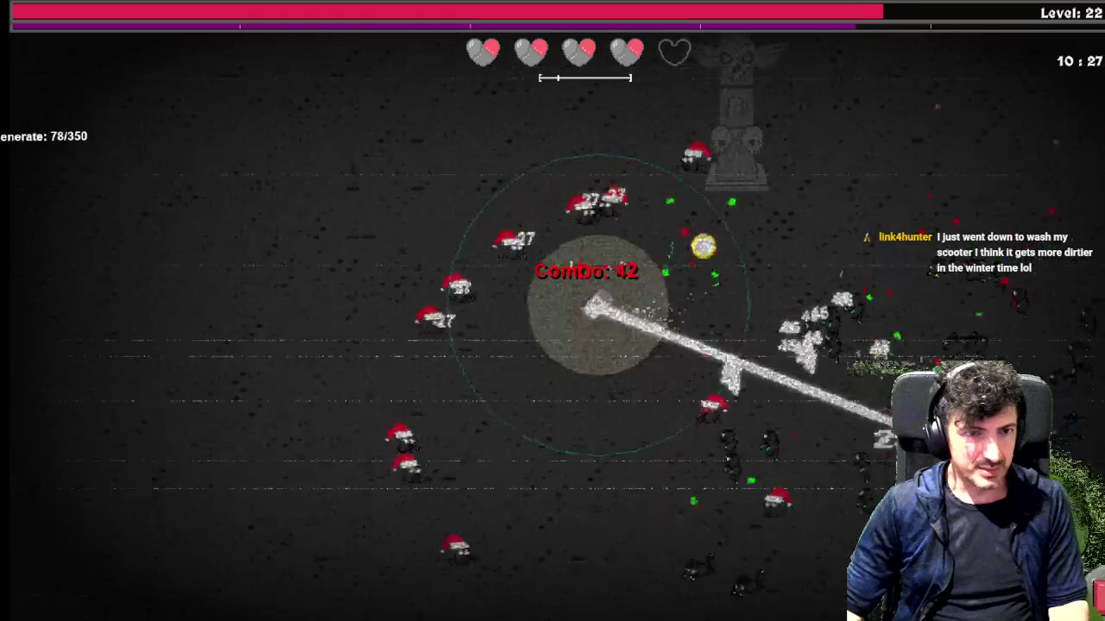
key(s)
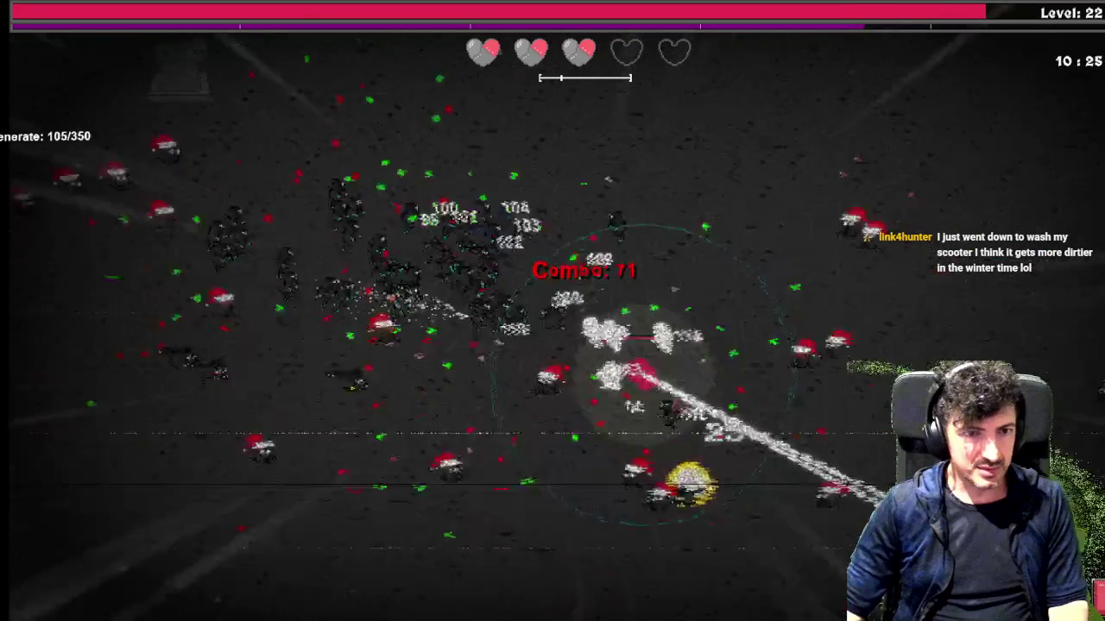
key(a)
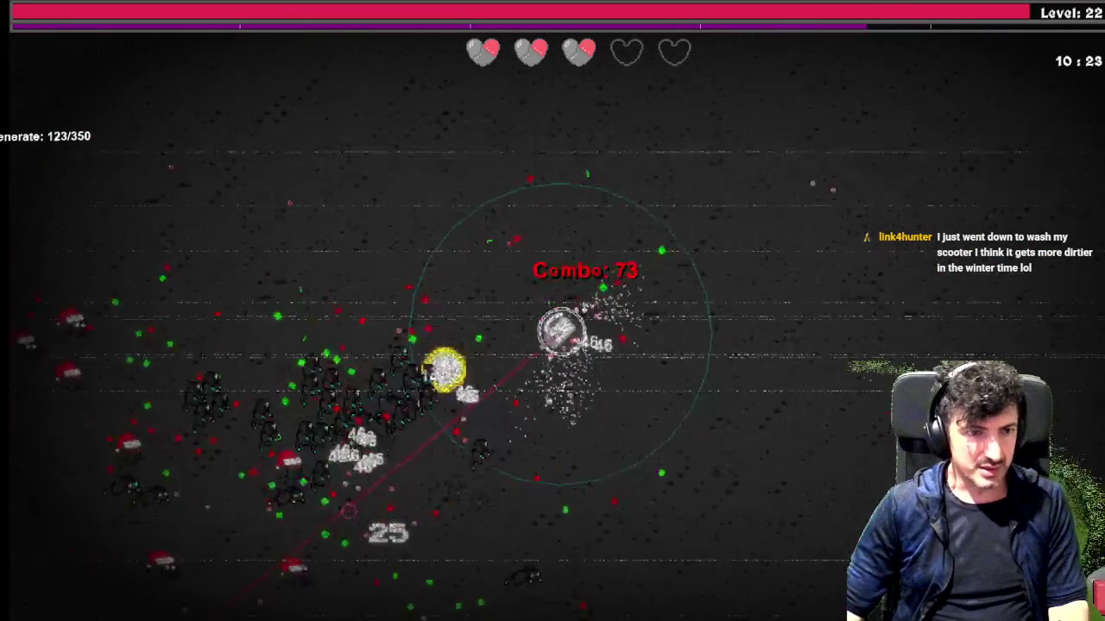
key(a)
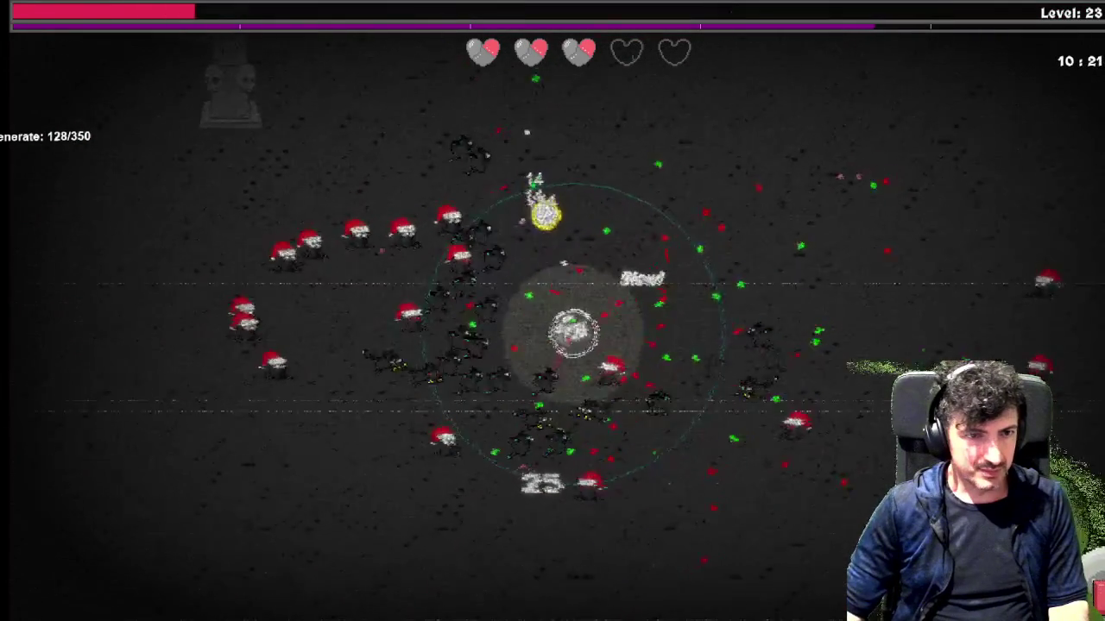
key(a)
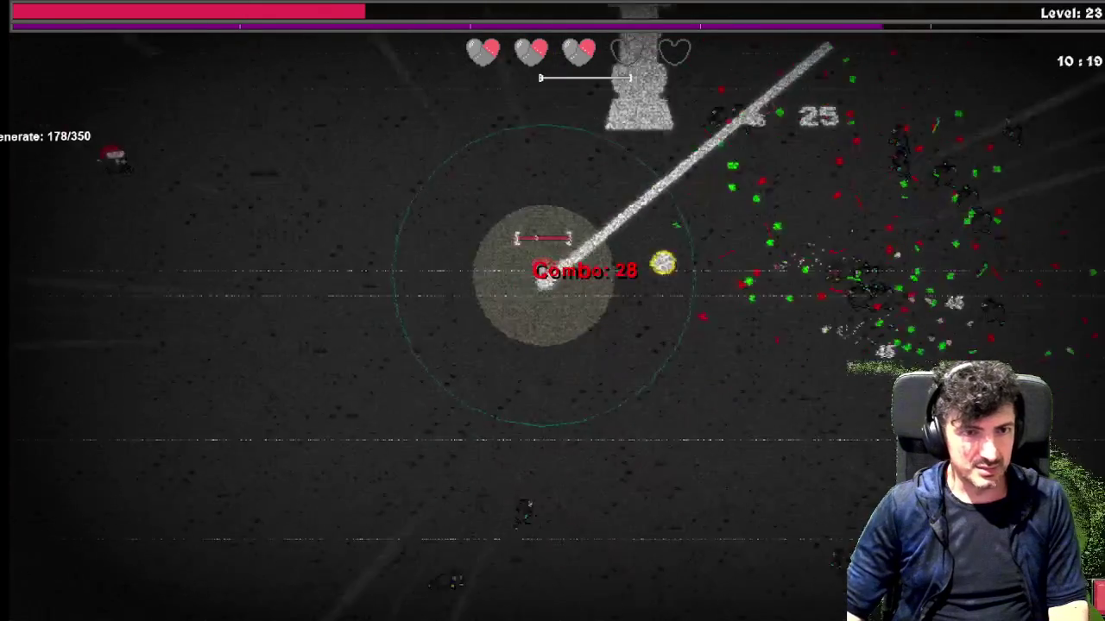
key(a)
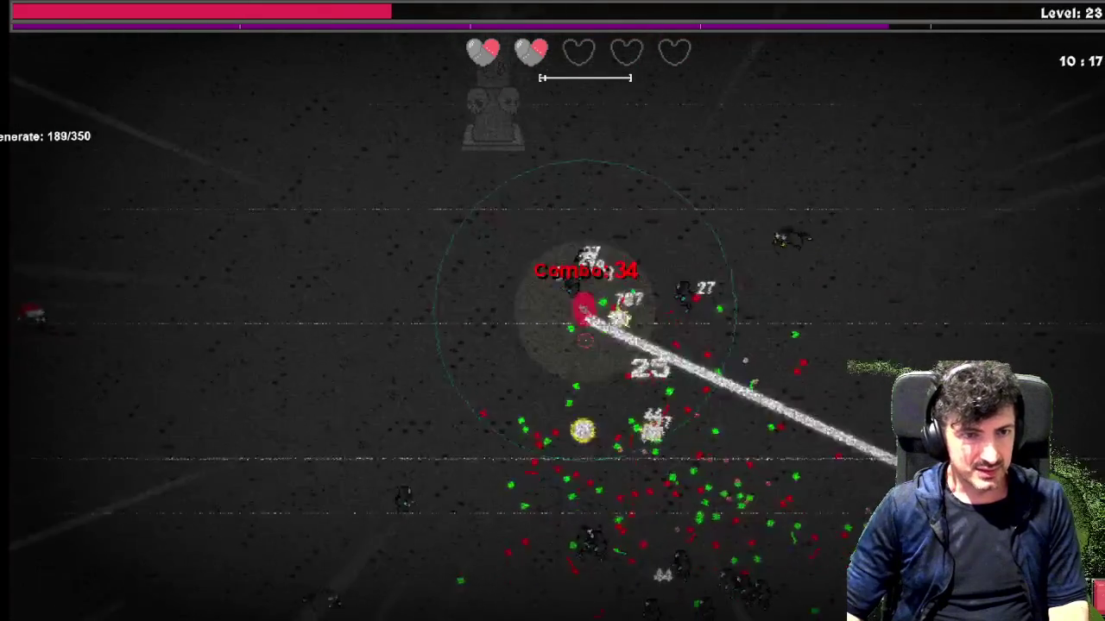
key(d)
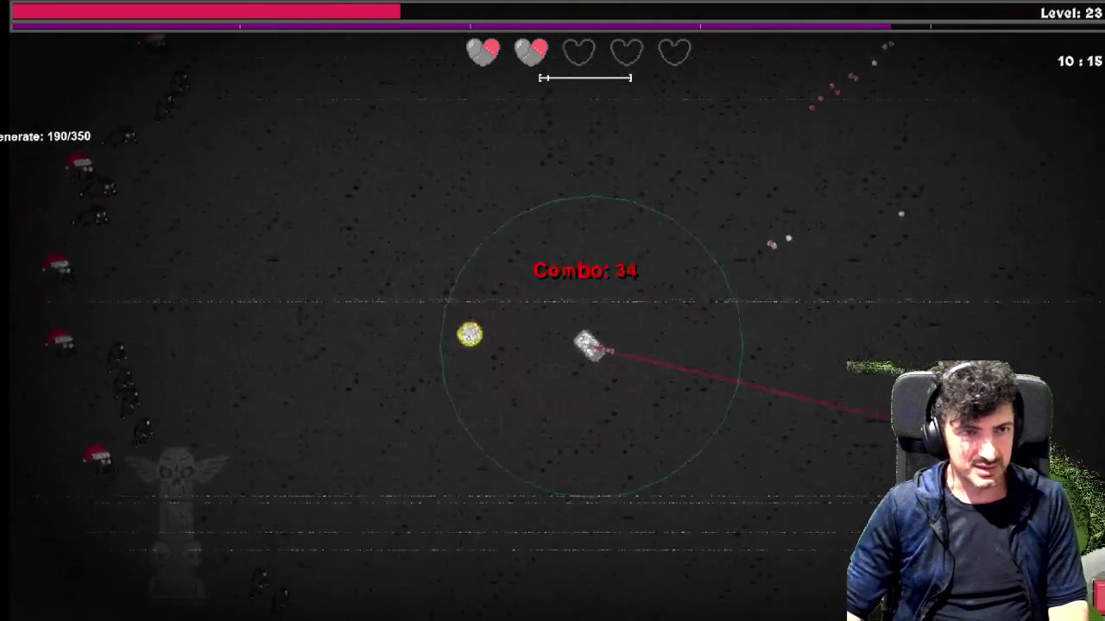
key(d)
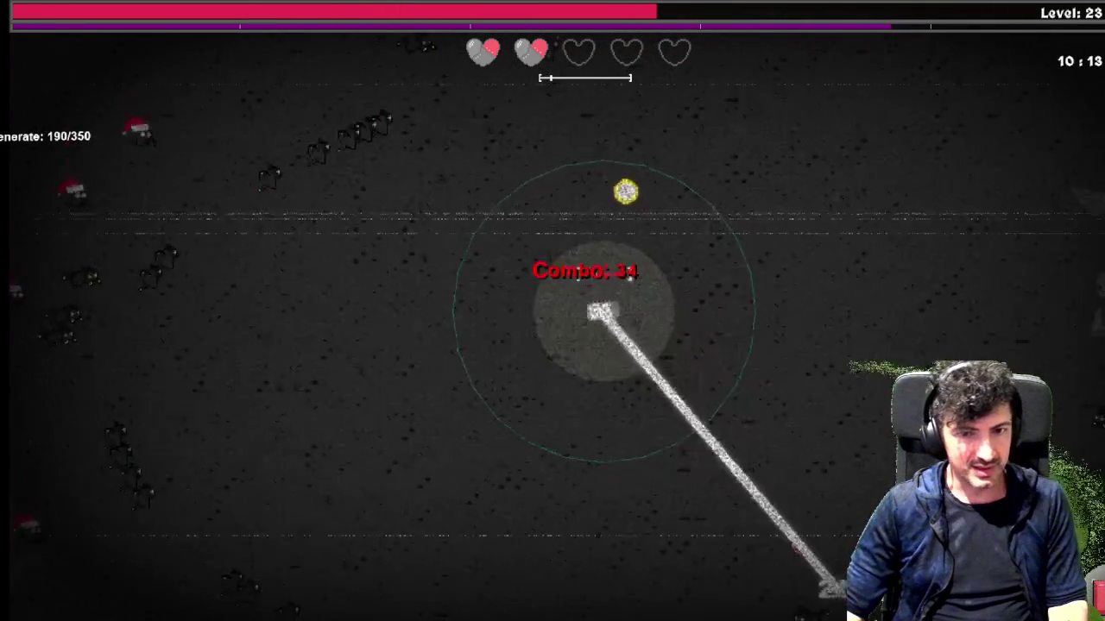
key(d)
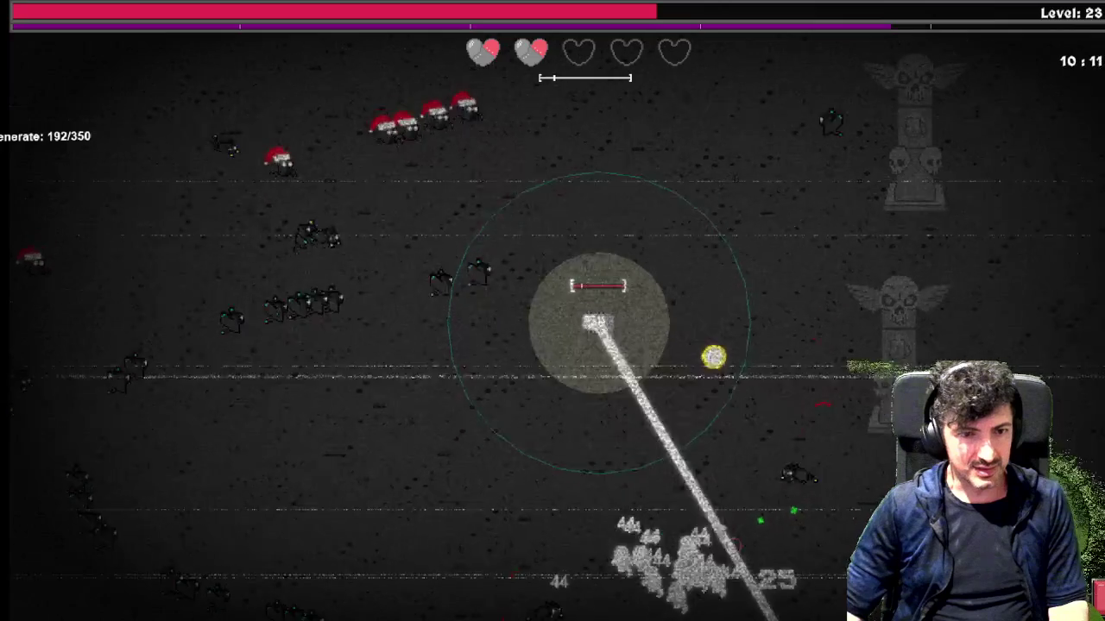
key(w)
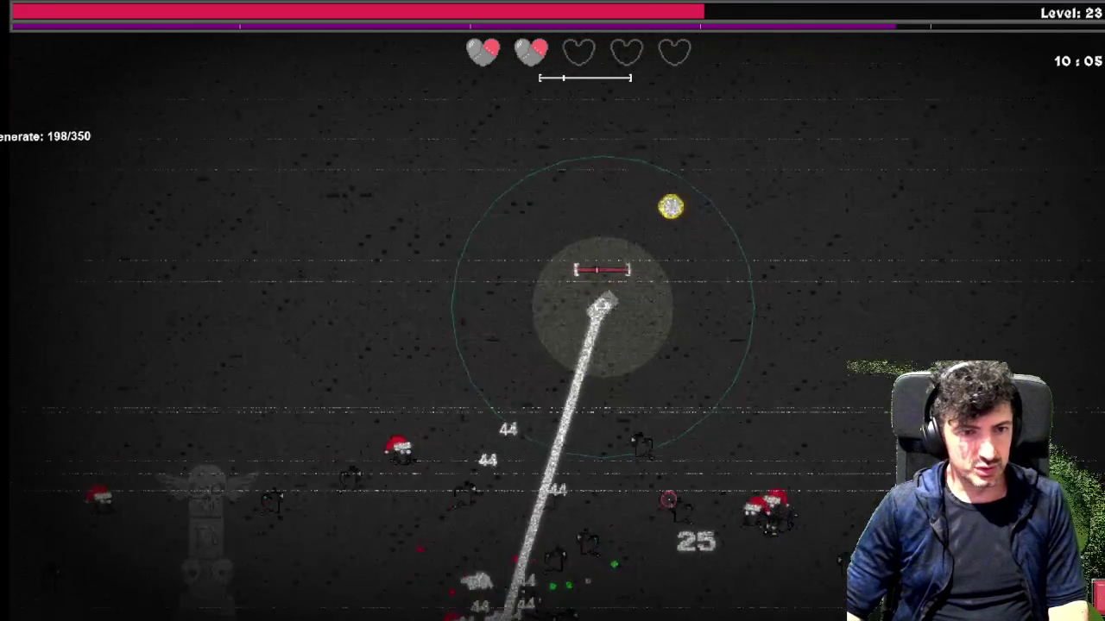
key(w)
key(Tab)
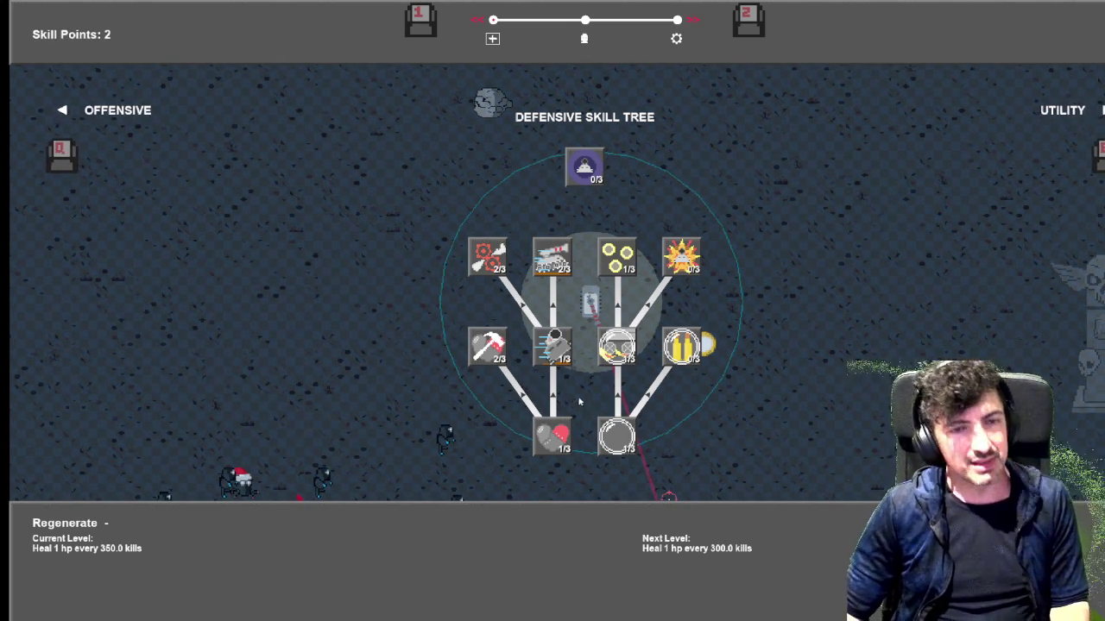
Spend both remaining points to max Mechanical Spirits at 3/3, then drive up-right again
mouse_move(604, 282)
click(611, 281)
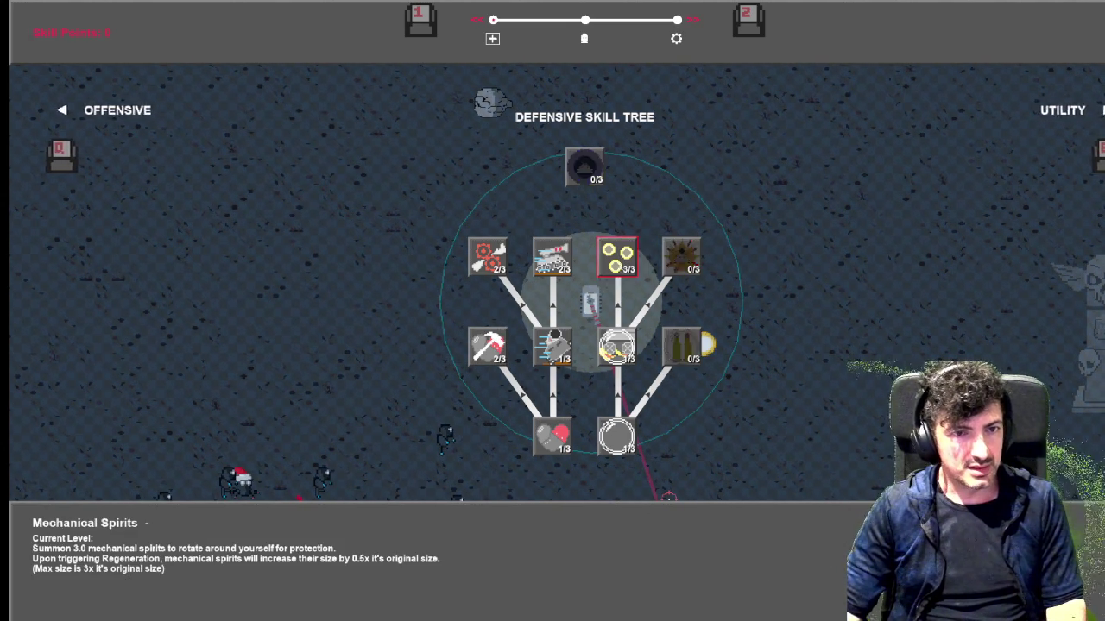
key(Tab)
key(w)
key(d)
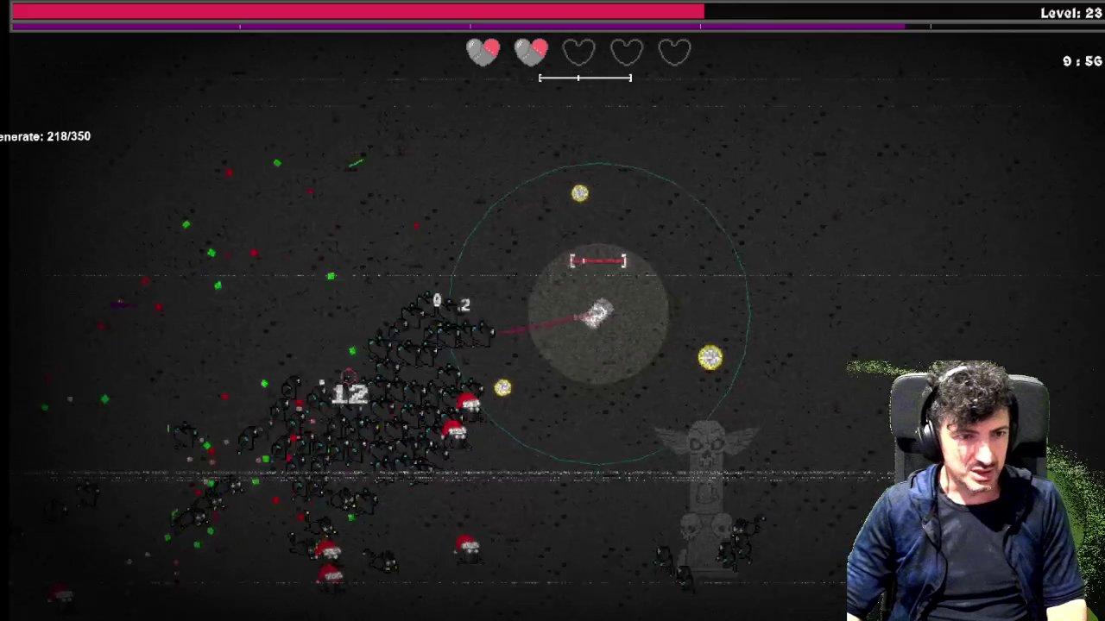
Weave the tank around the boss and horde through the graveyard, sweeping the beam
key(d)
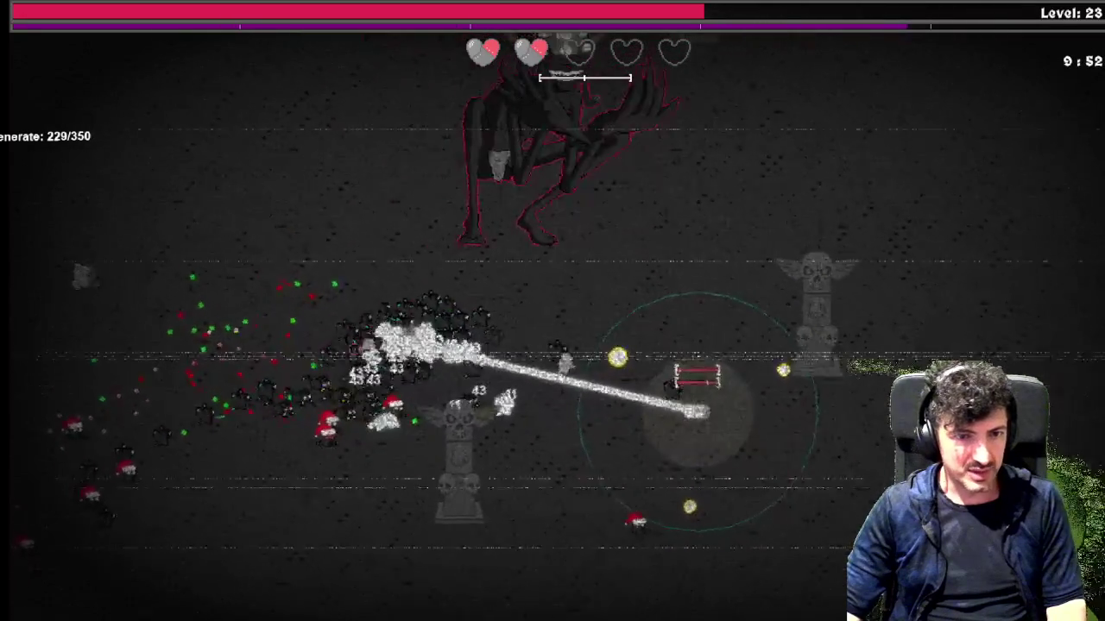
key(s)
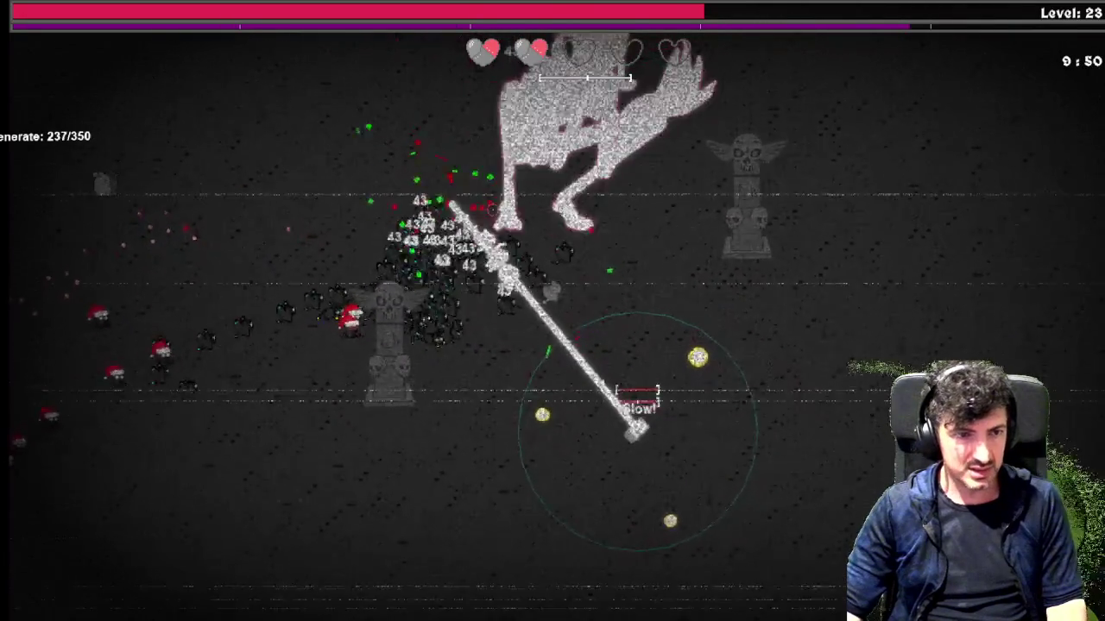
key(a)
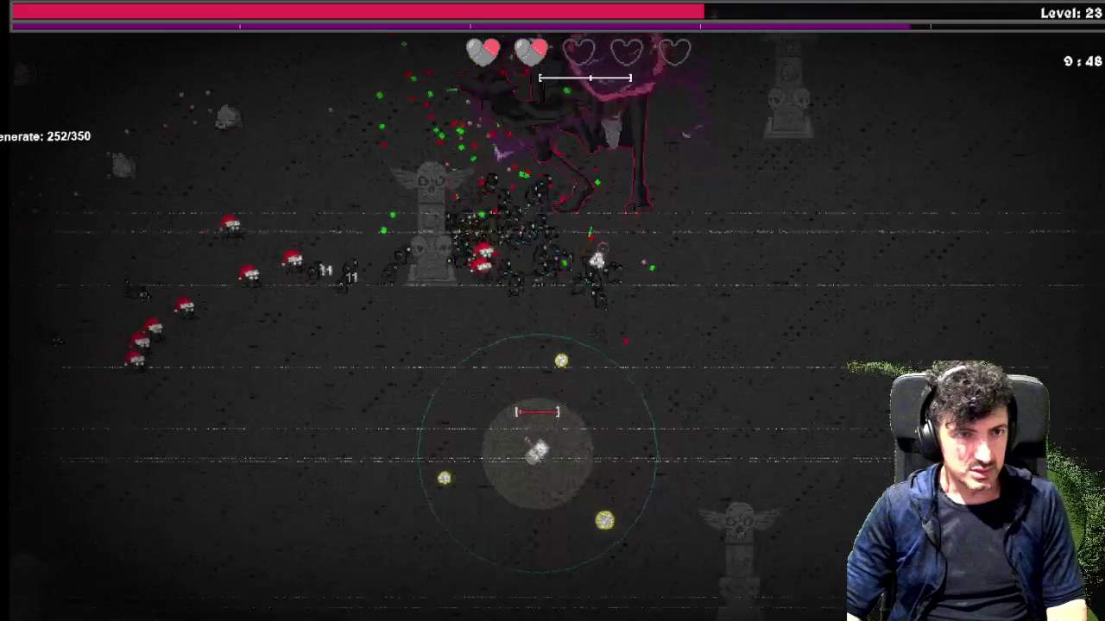
key(a)
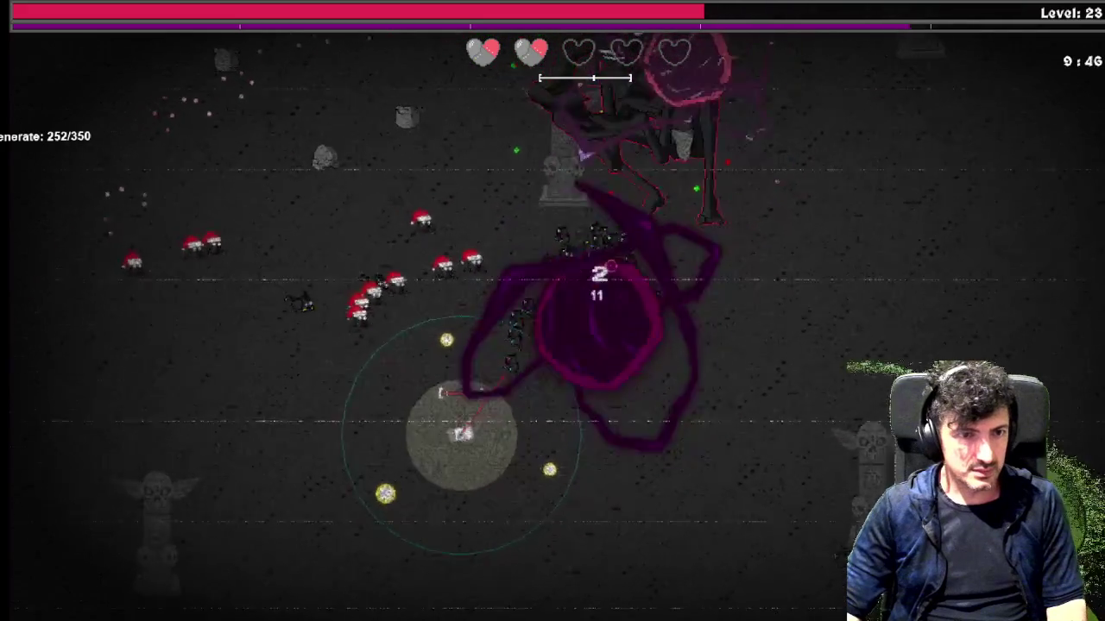
key(a)
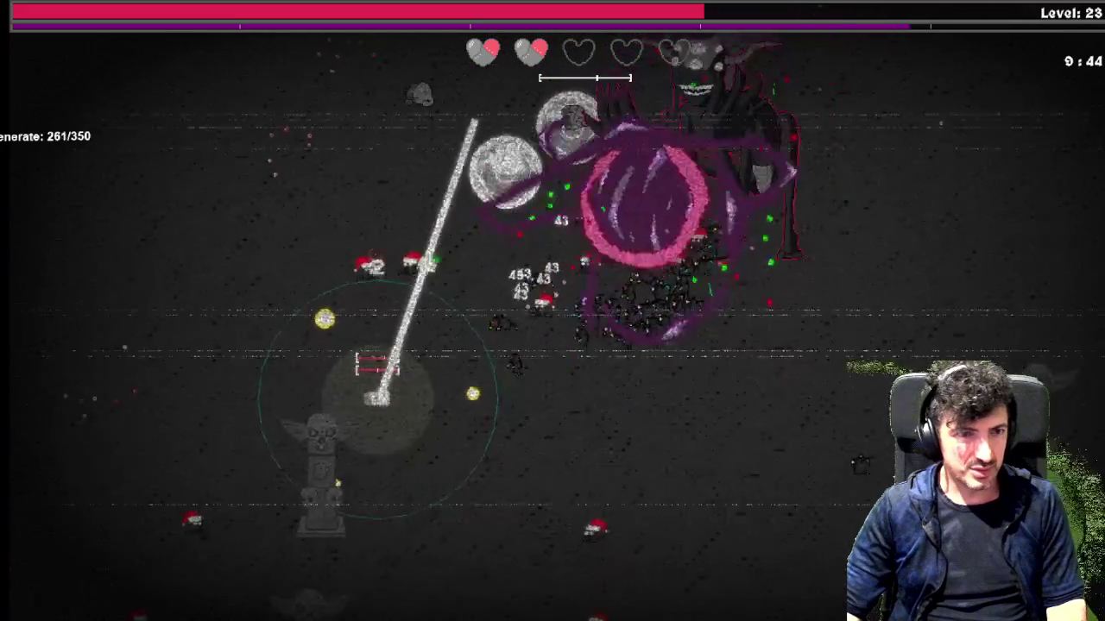
key(a)
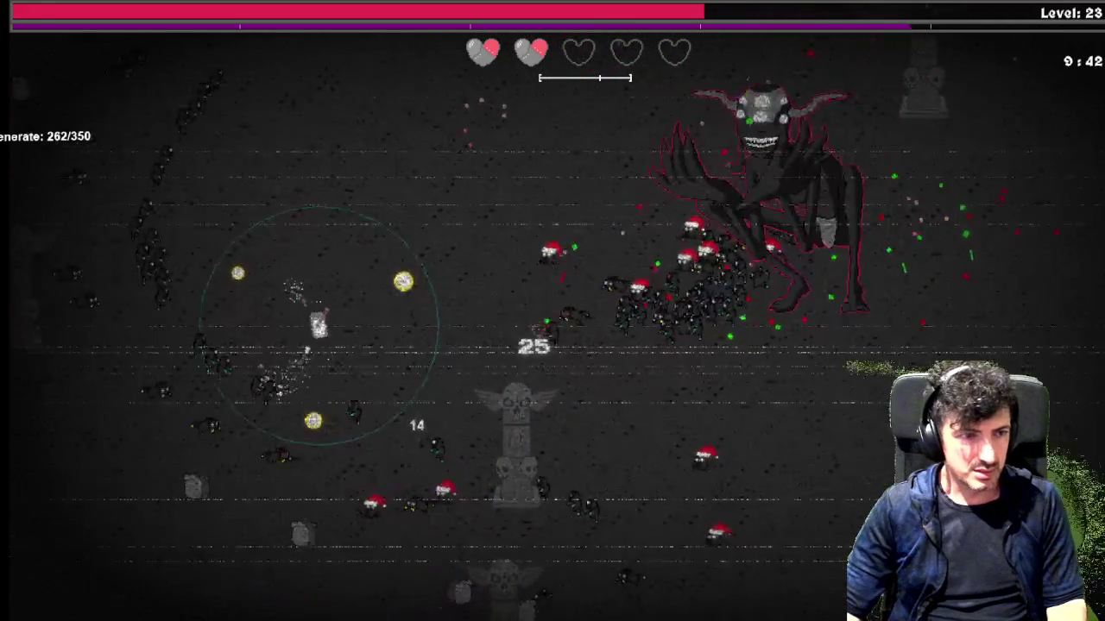
key(w)
key(a)
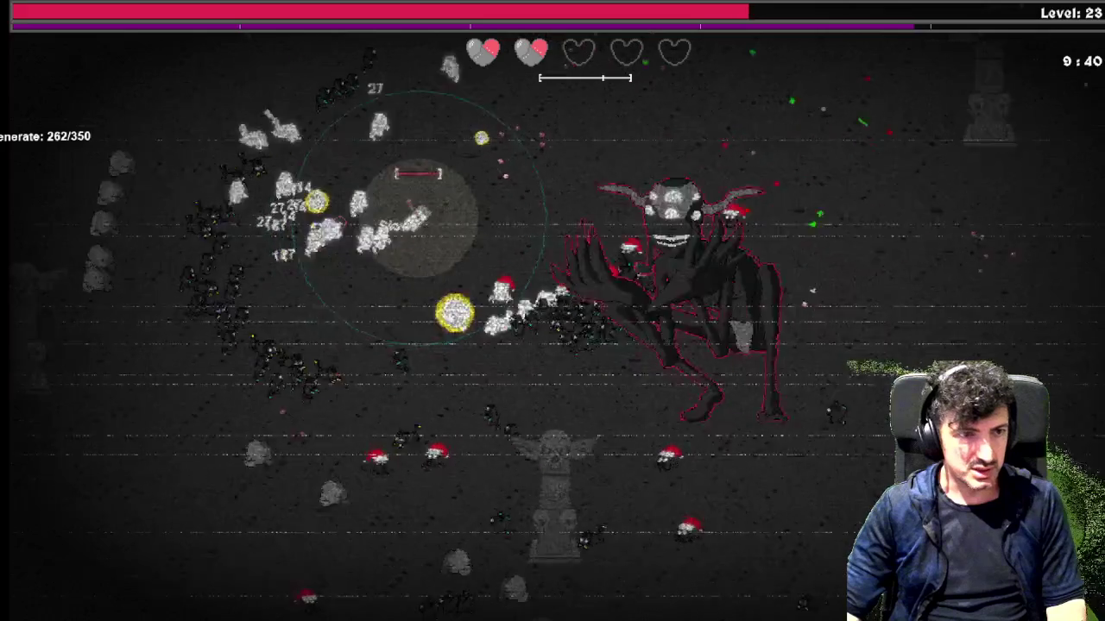
key(w)
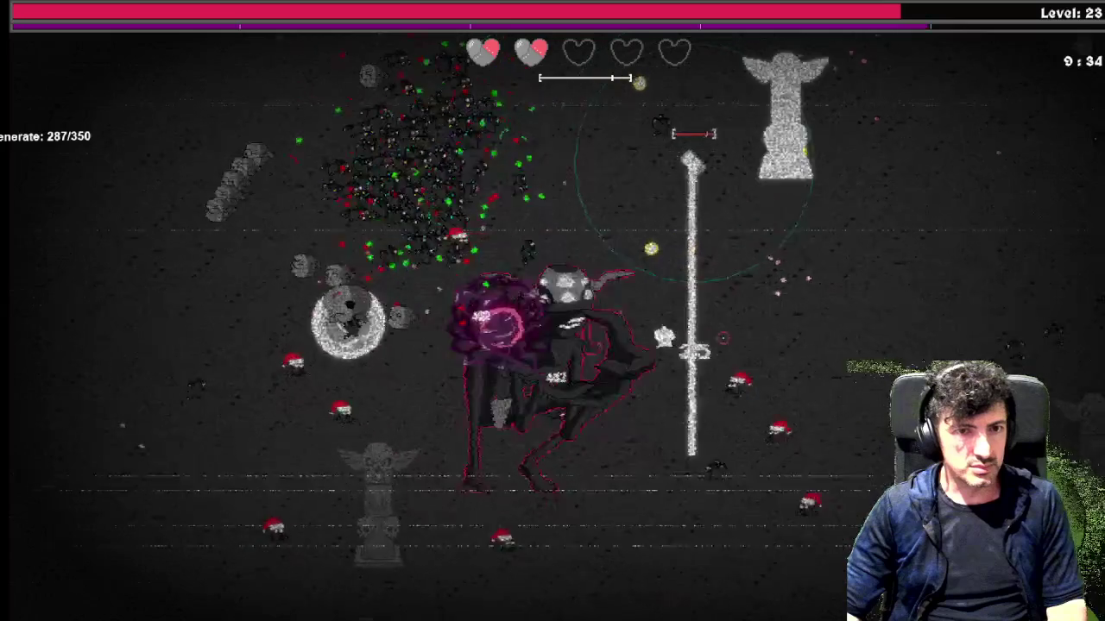
key(s)
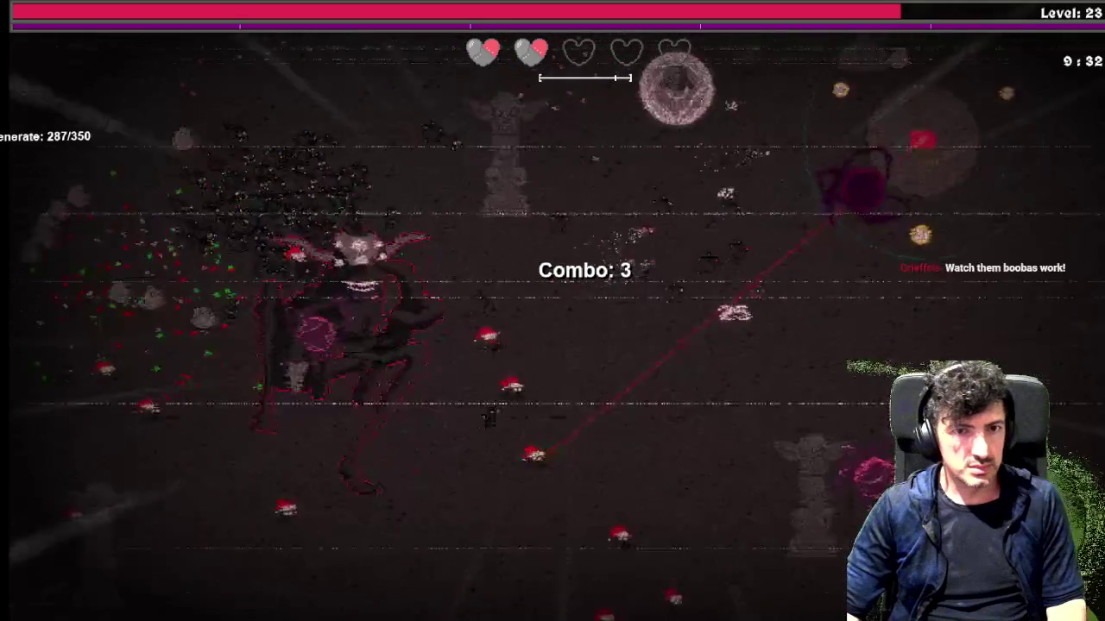
key(s)
key(w)
key(d)
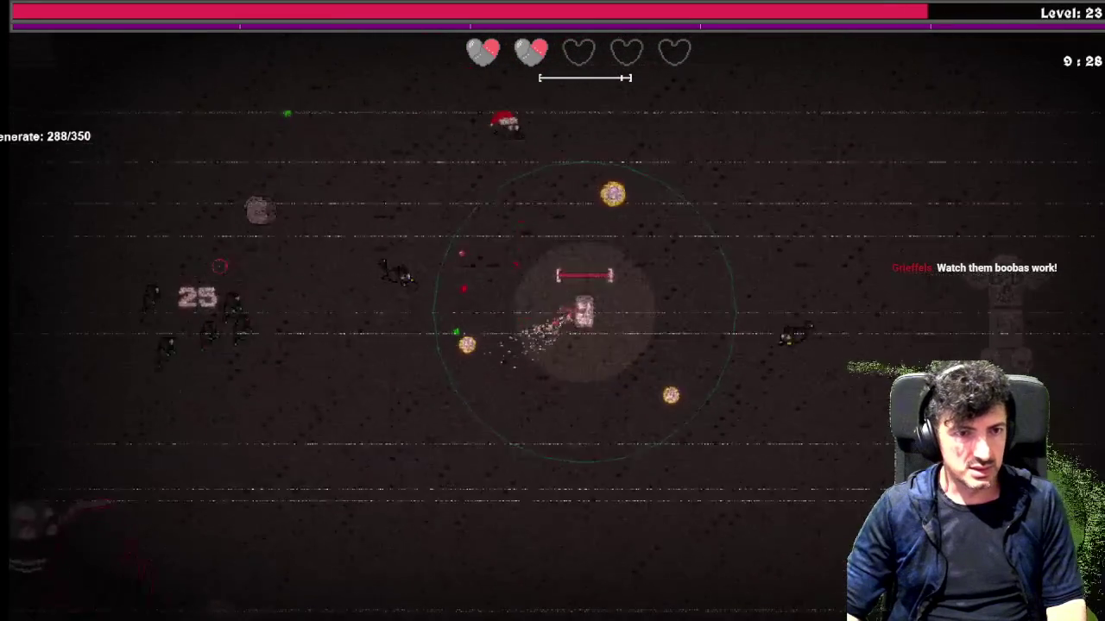
key(w)
key(a)
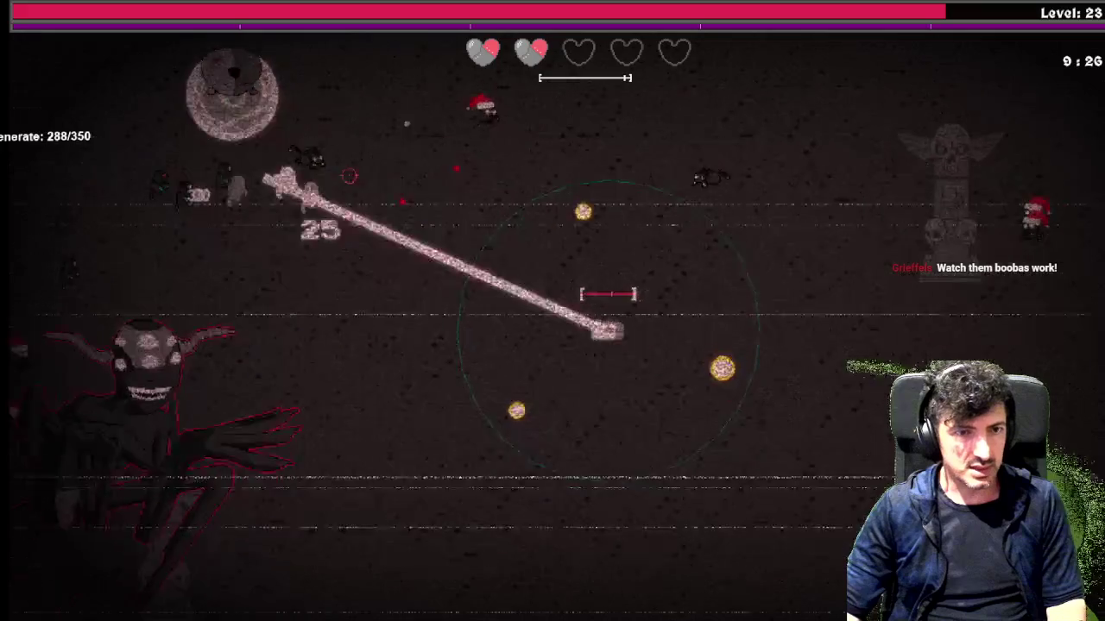
key(d)
key(a)
key(s)
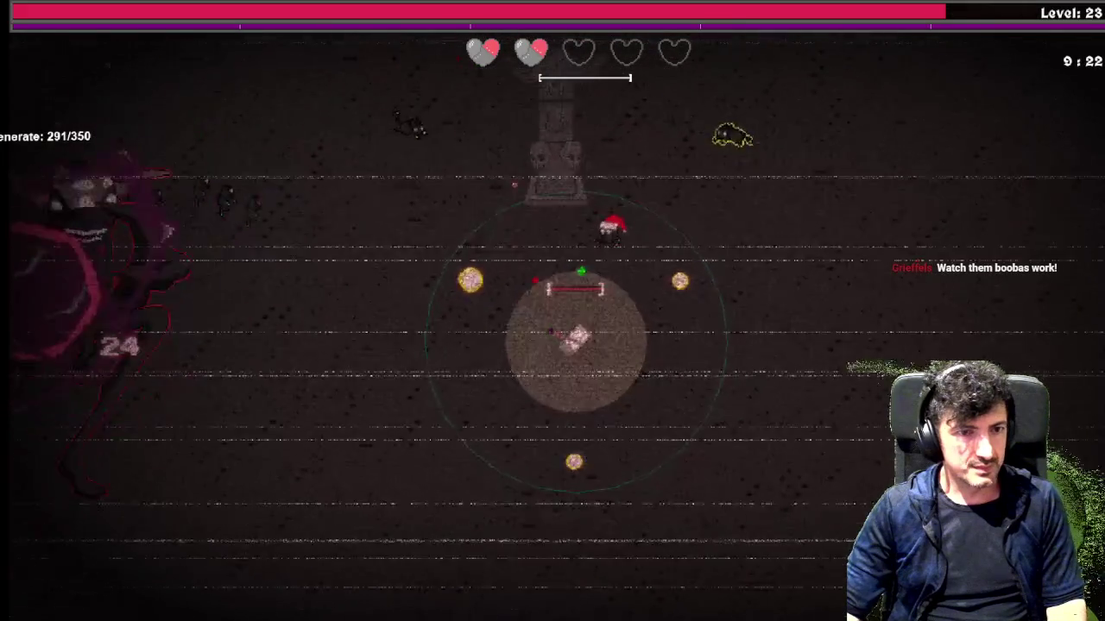
key(a)
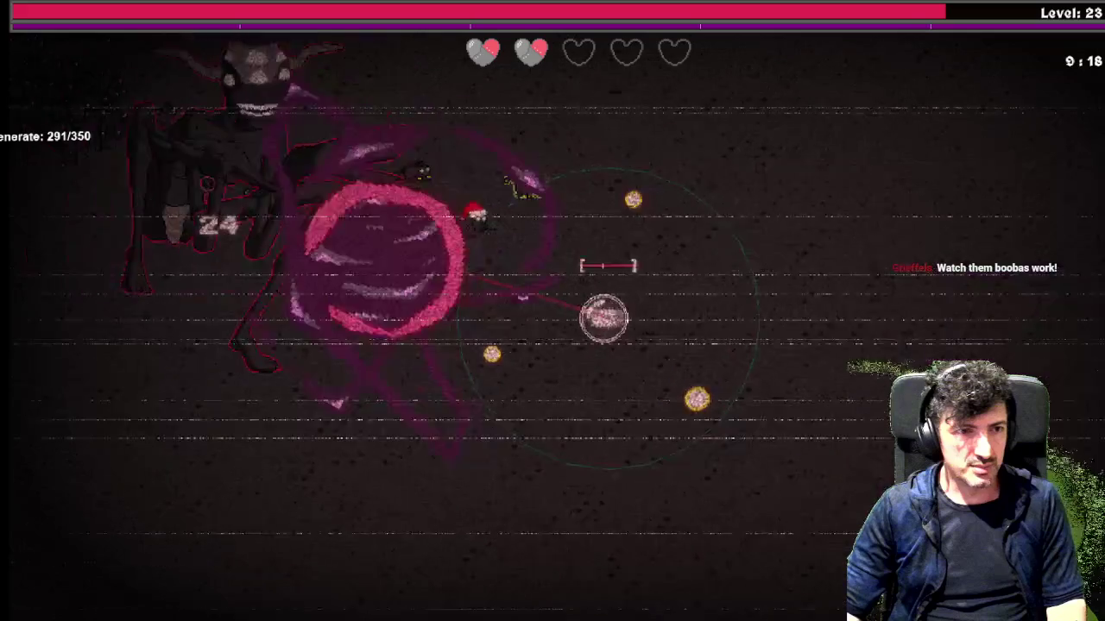
key(w)
key(a)
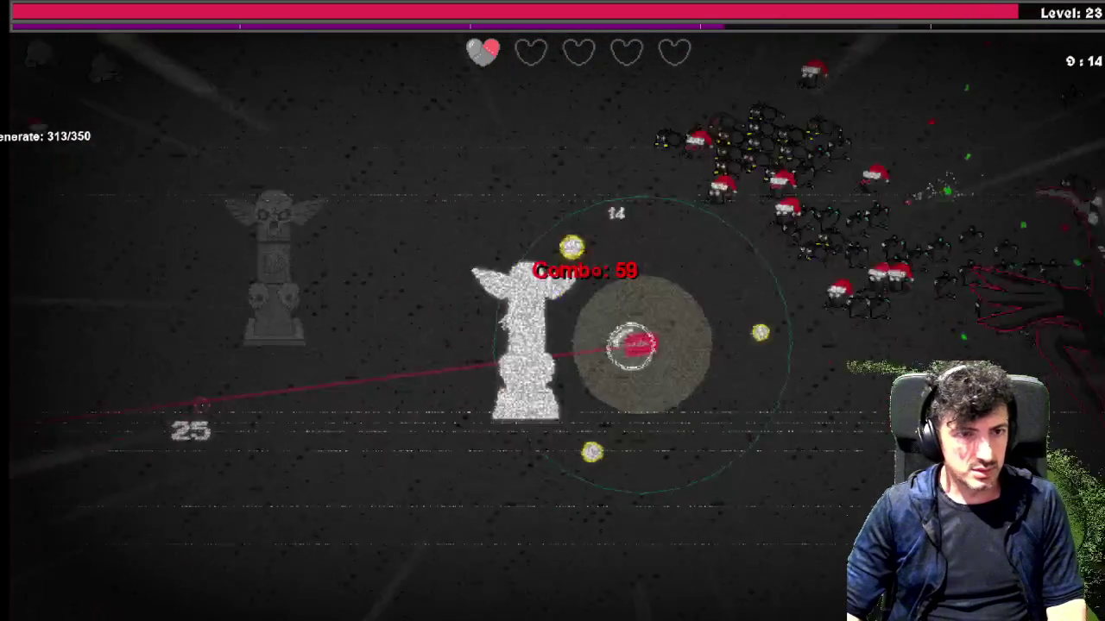
Keep dodging into level 24 until the tank dies, showing 1926 kills and reward 1964
key(d)
key(w)
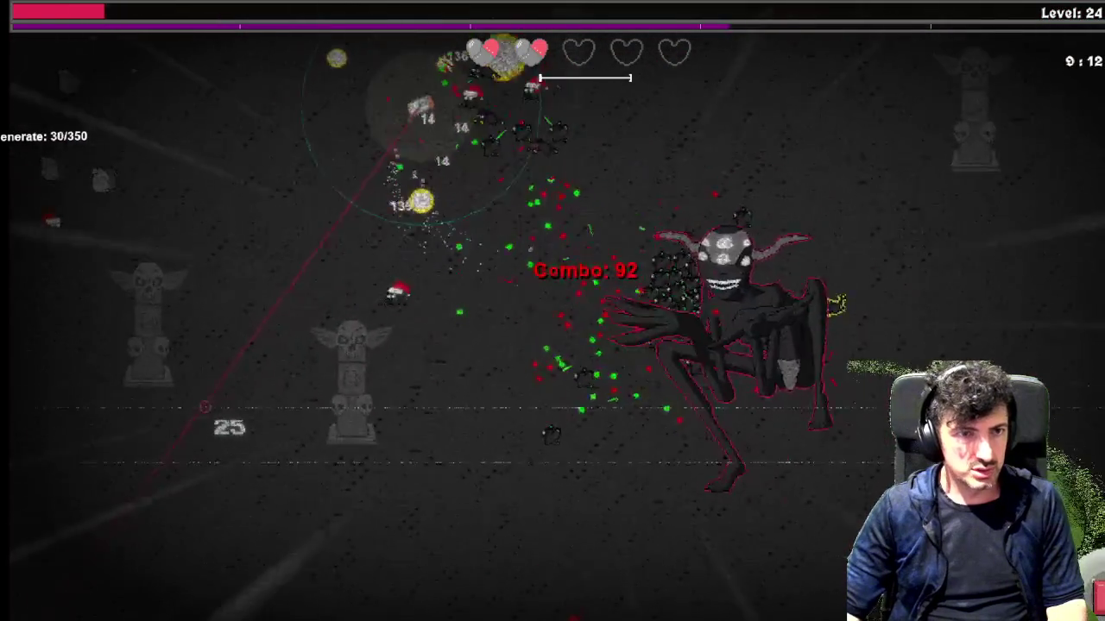
key(a)
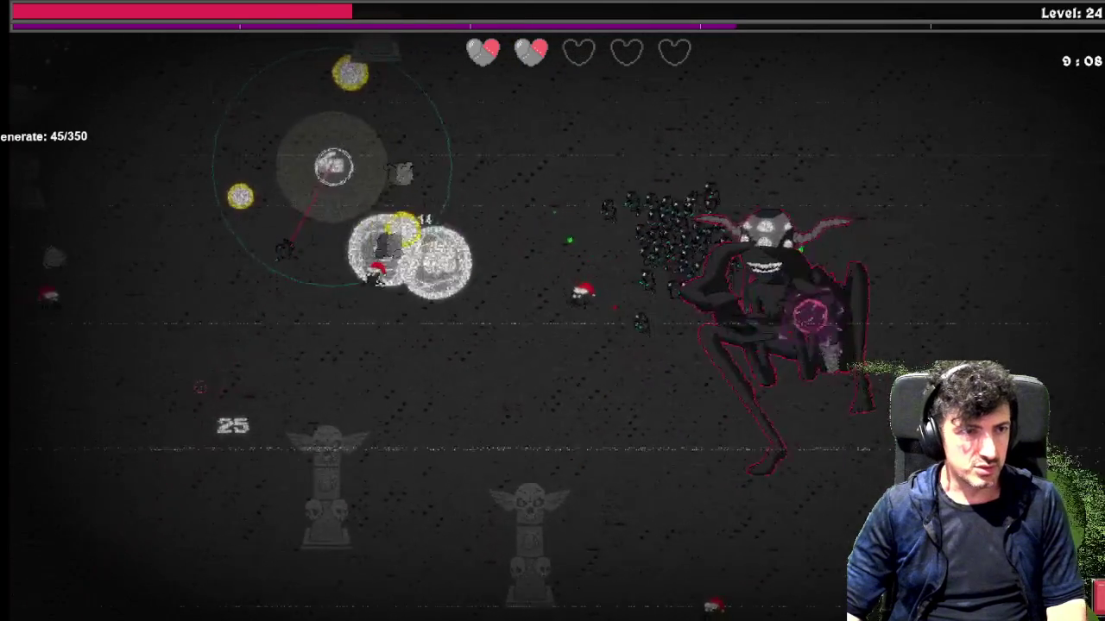
key(s)
key(a)
key(w)
key(a)
key(a)
key(s)
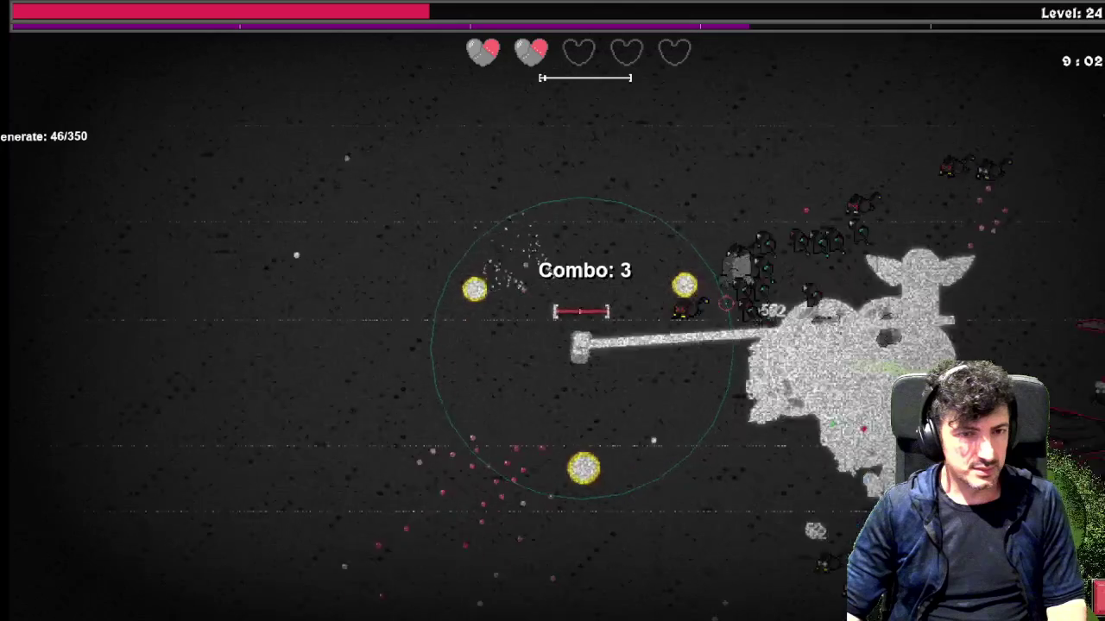
key(w)
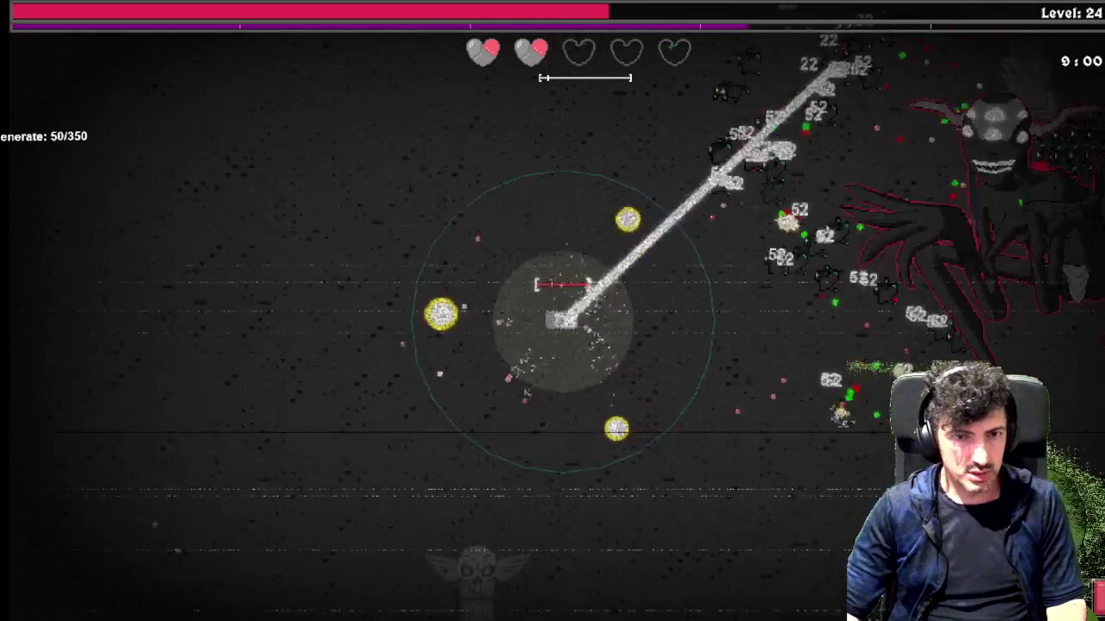
key(w)
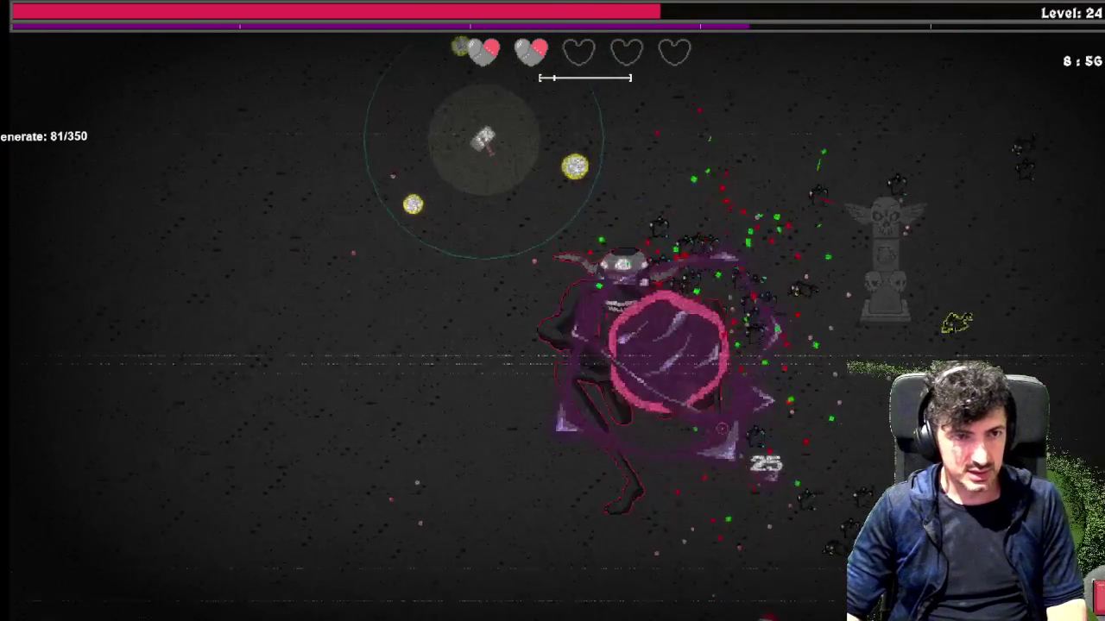
key(d)
key(w)
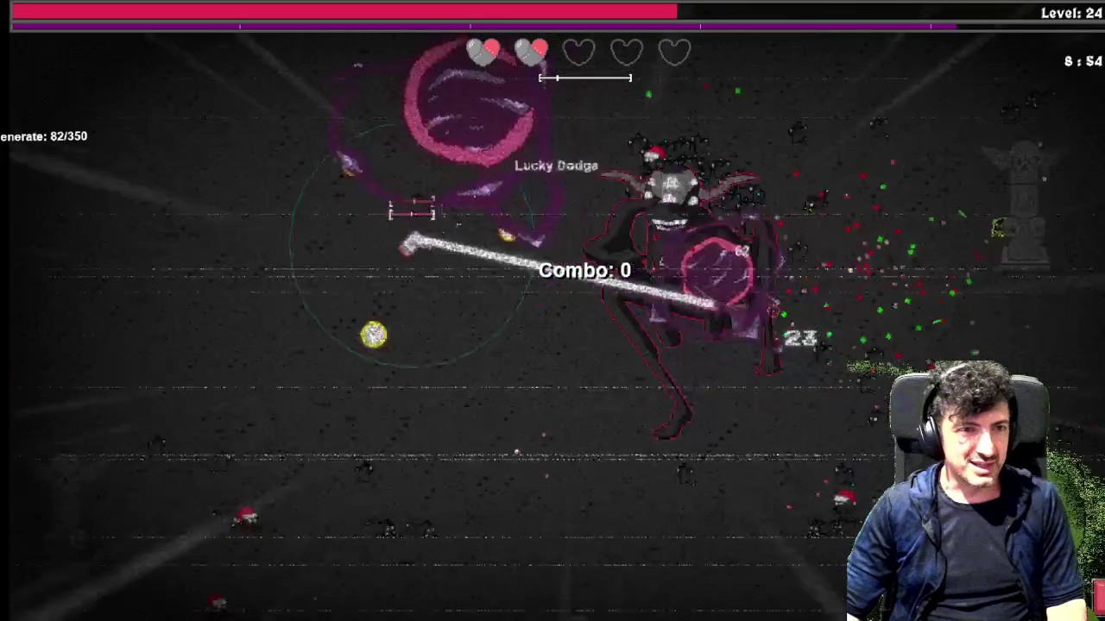
key(d)
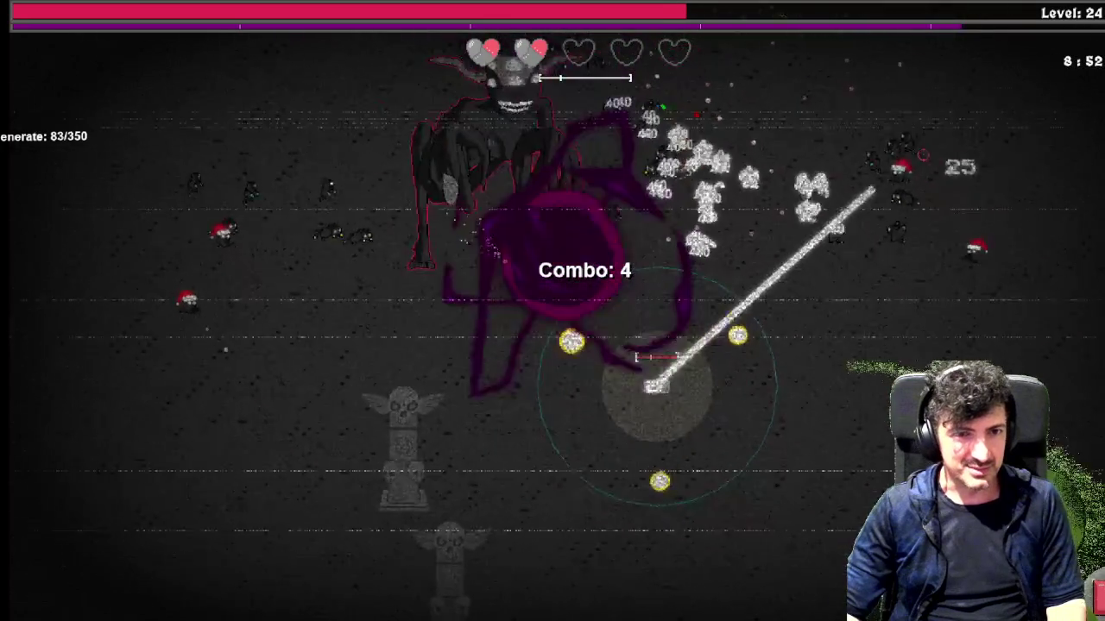
key(d)
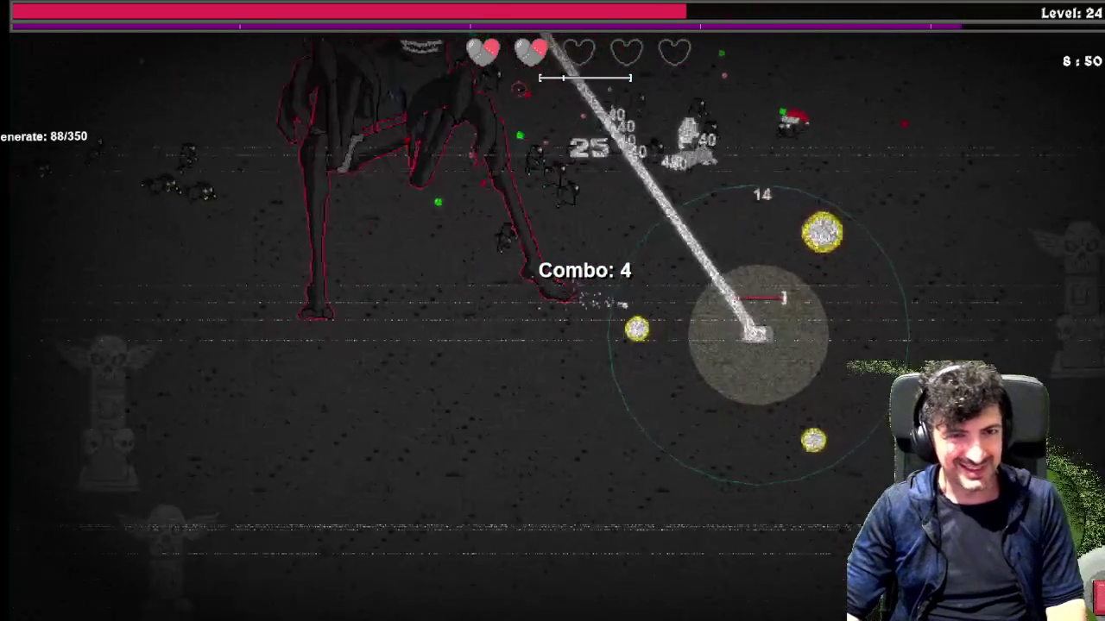
key(d)
key(w)
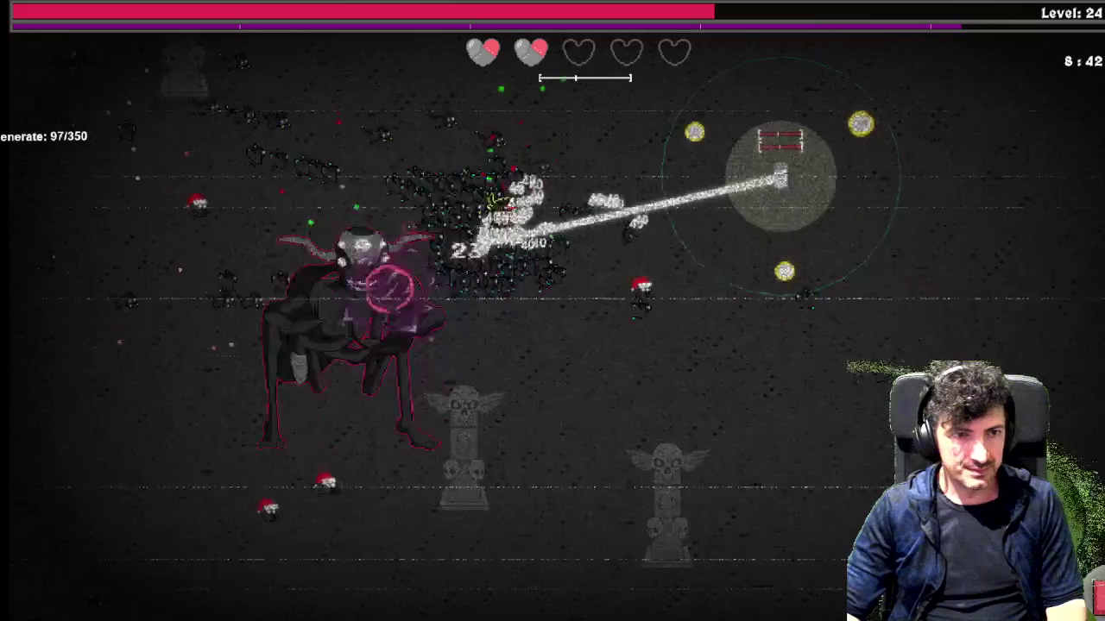
key(d)
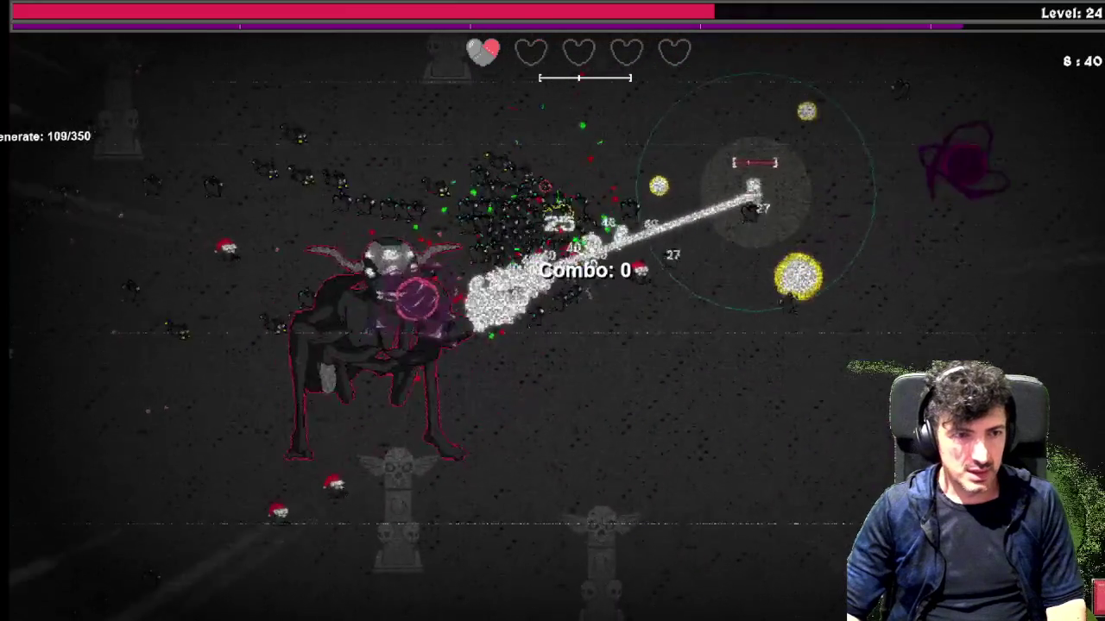
key(w)
key(d)
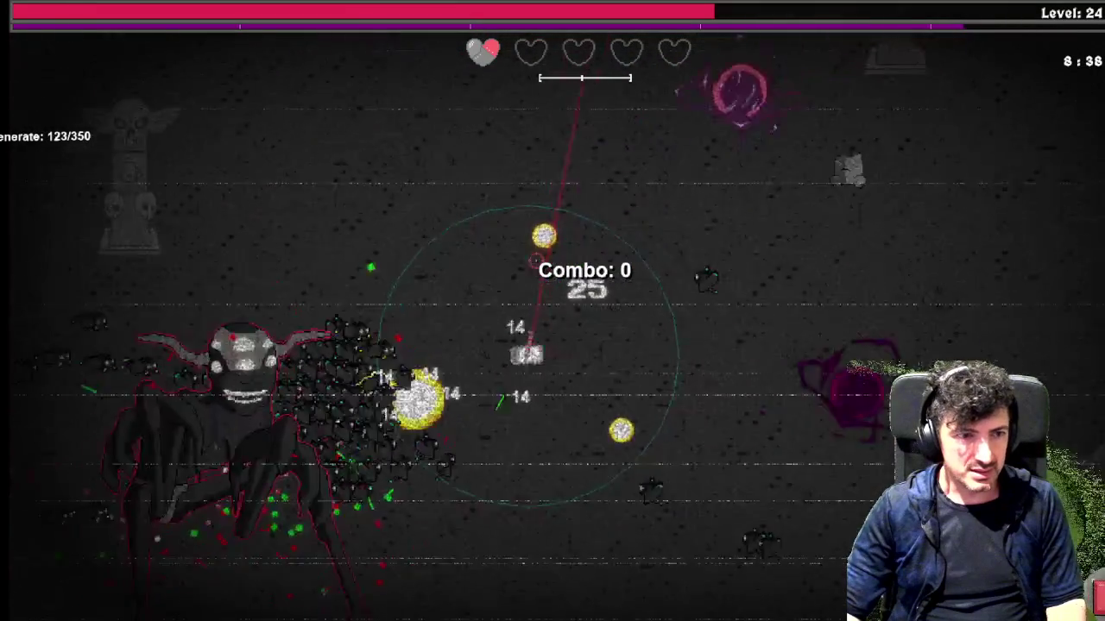
key(a)
key(s)
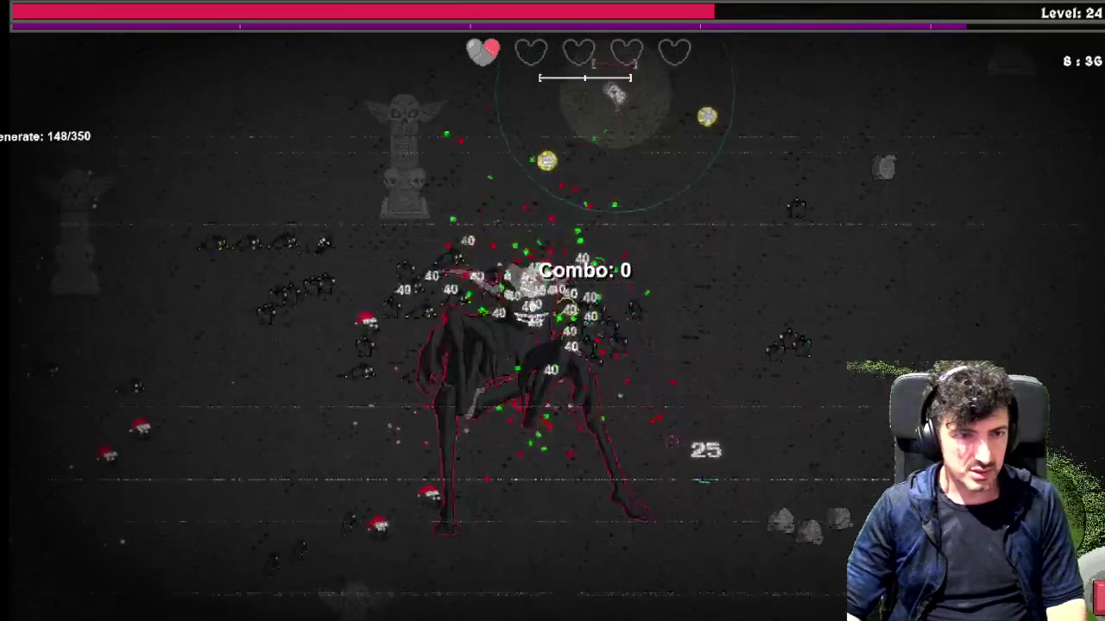
key(w)
key(a)
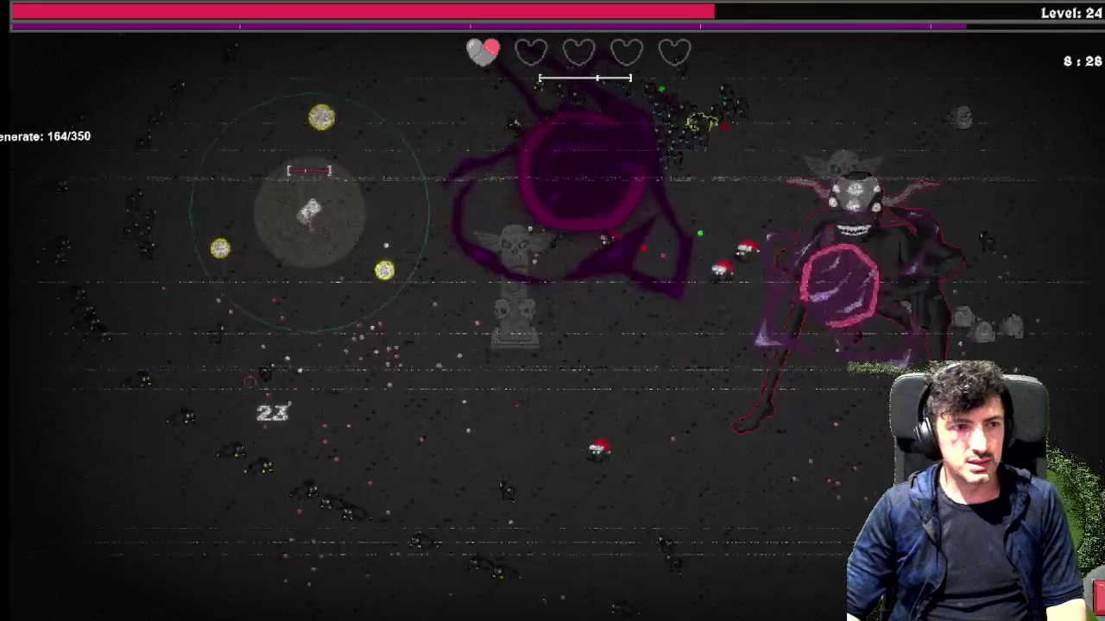
key(s)
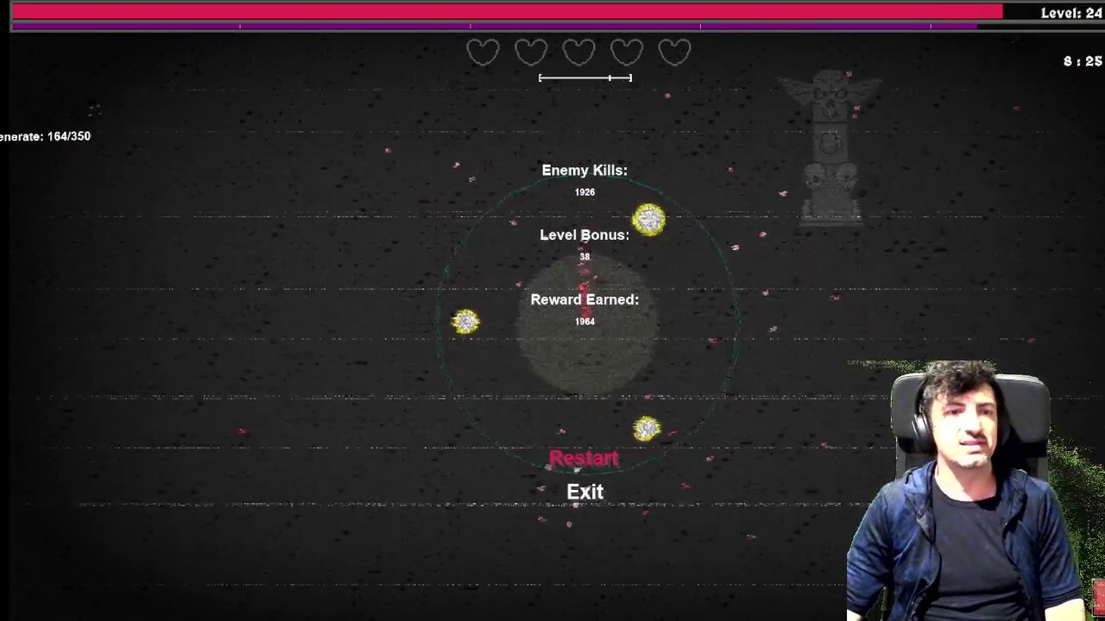
Choose Exit on the game-over screen, close the game window, and return to the workspace
key(Down)
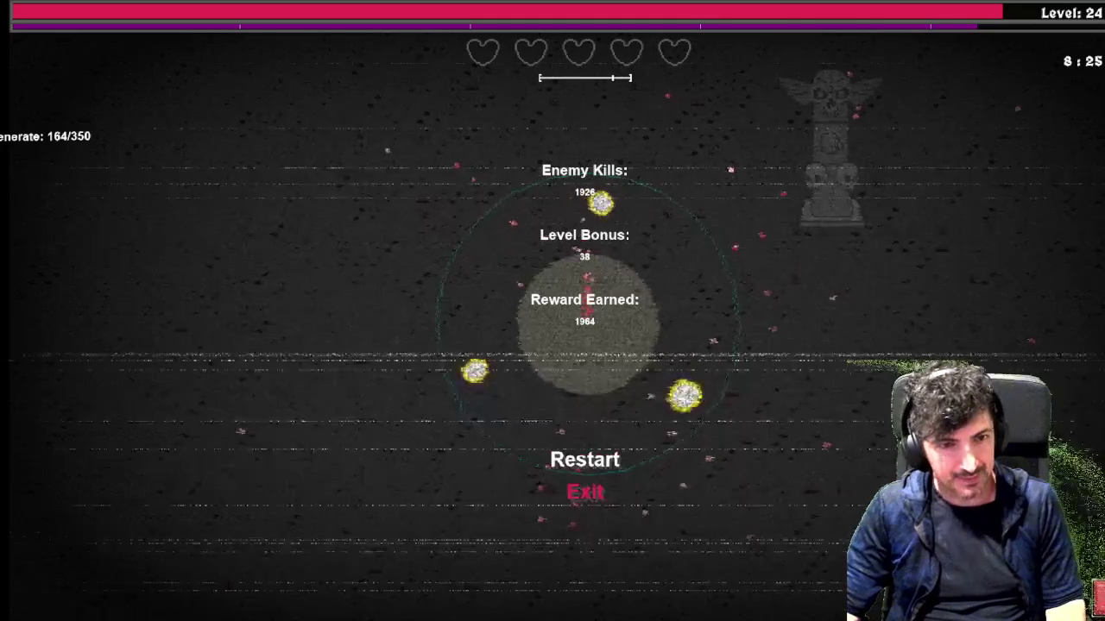
key(Up)
key(Down)
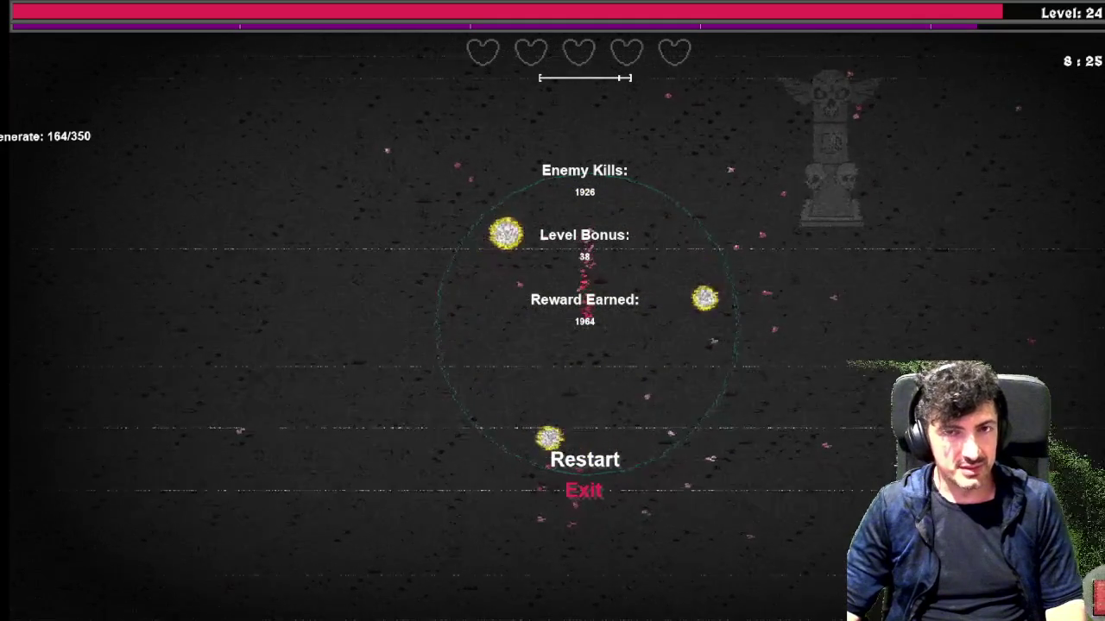
key(Return)
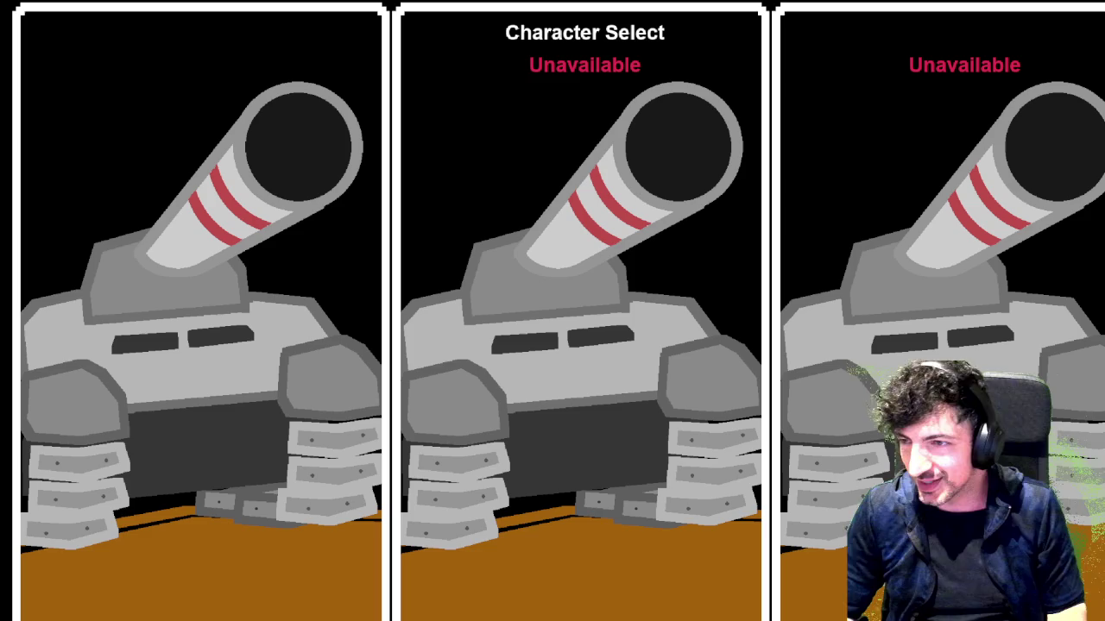
click(637, 593)
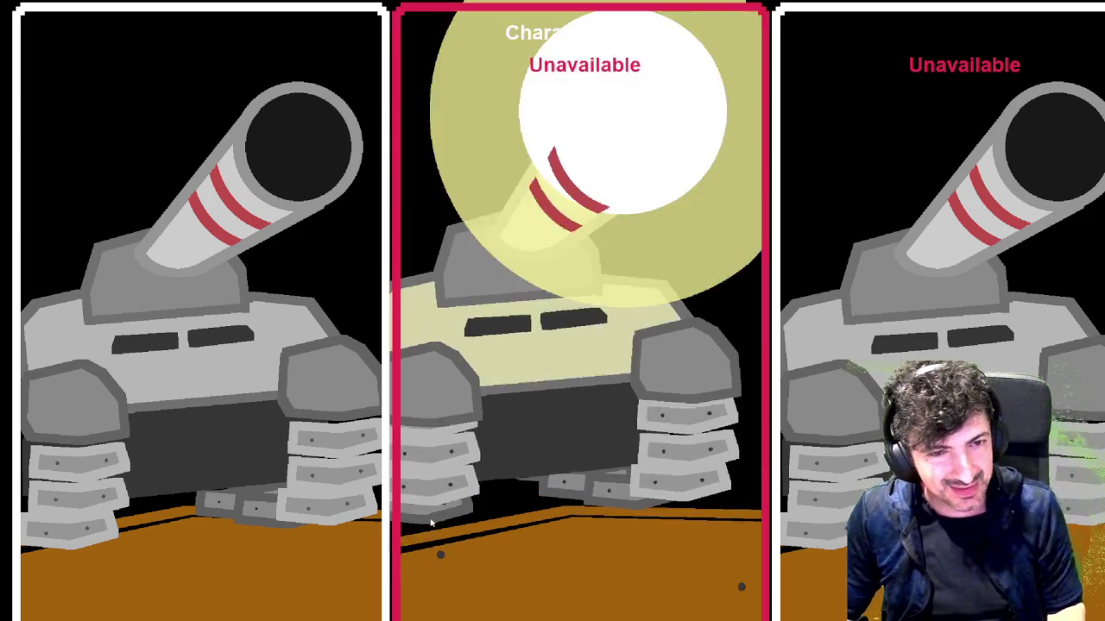
click(16, 44)
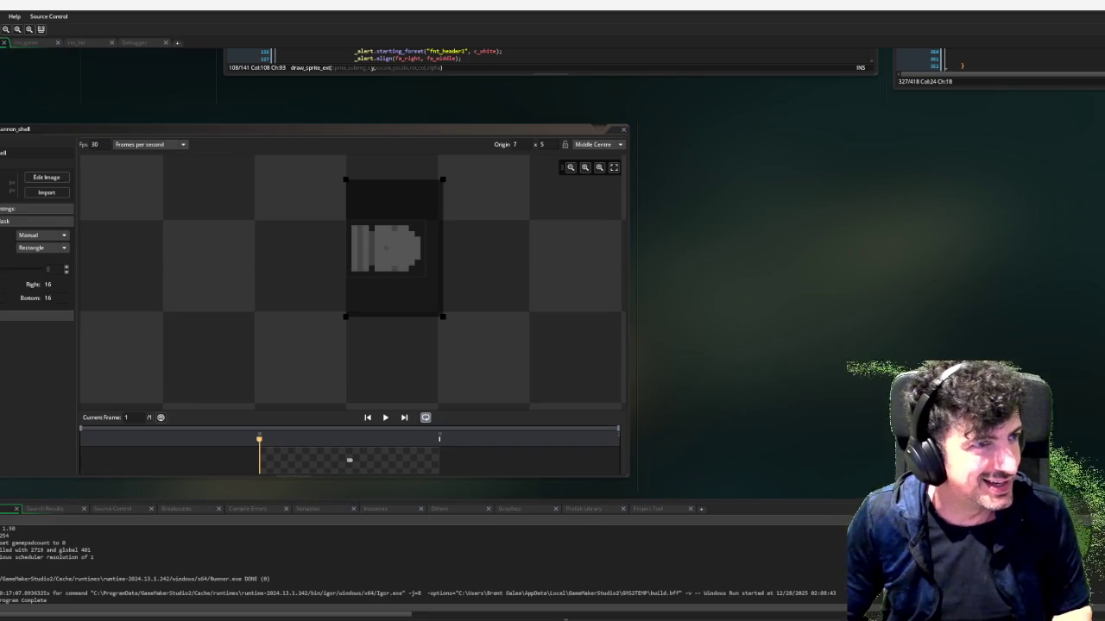
Close the cannon shell sprite, obj_cannonshell, obj_menu_1 and button sprite editor windows
click(625, 130)
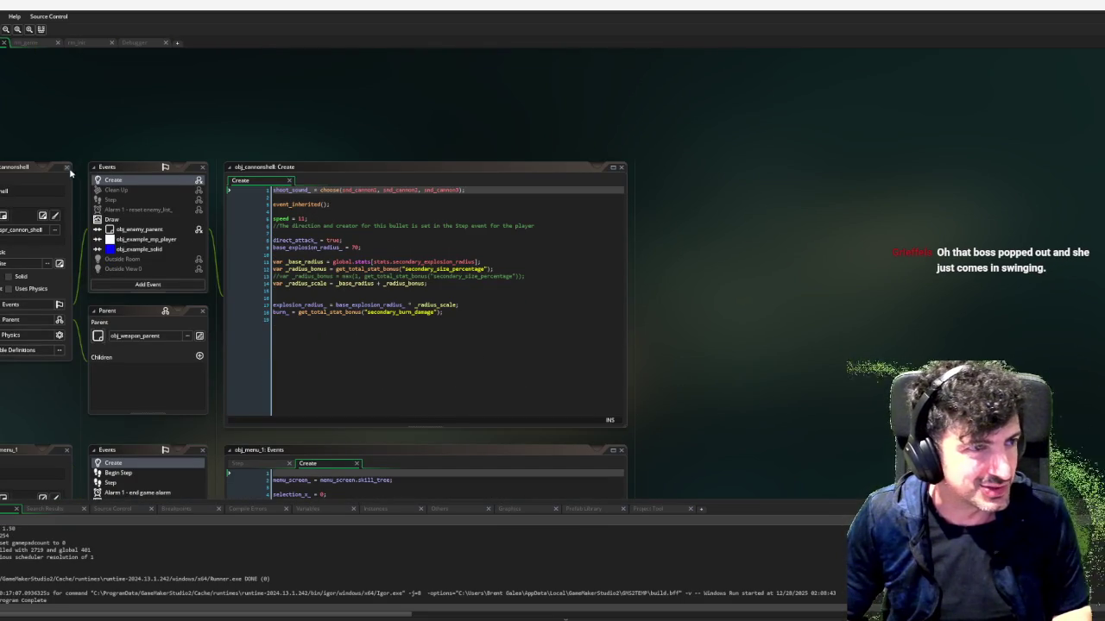
click(67, 167)
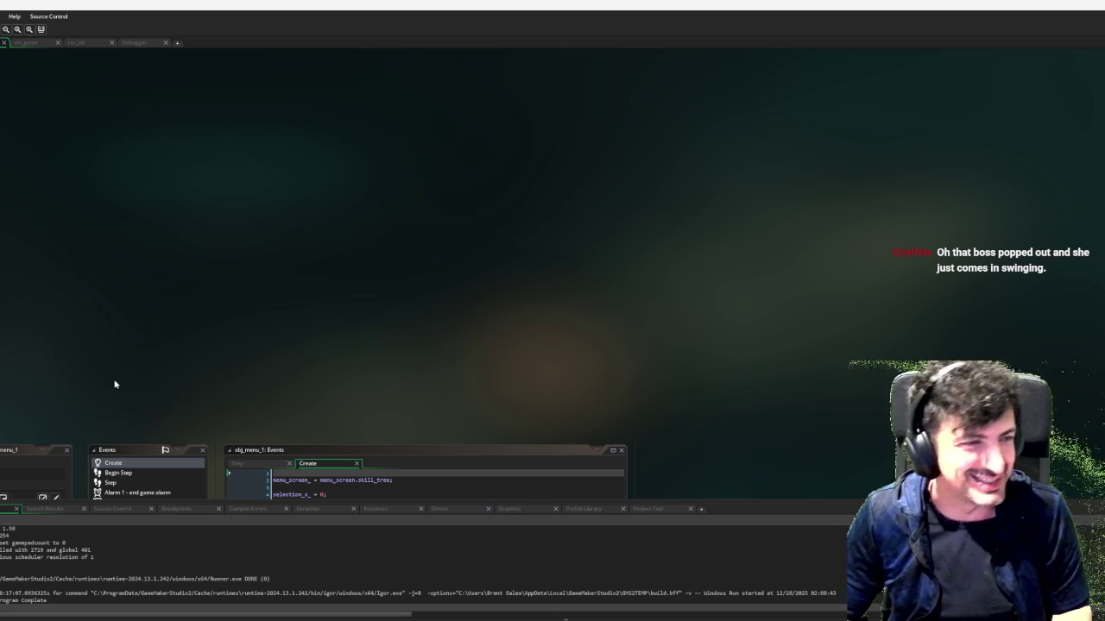
scroll(down, 3)
click(66, 316)
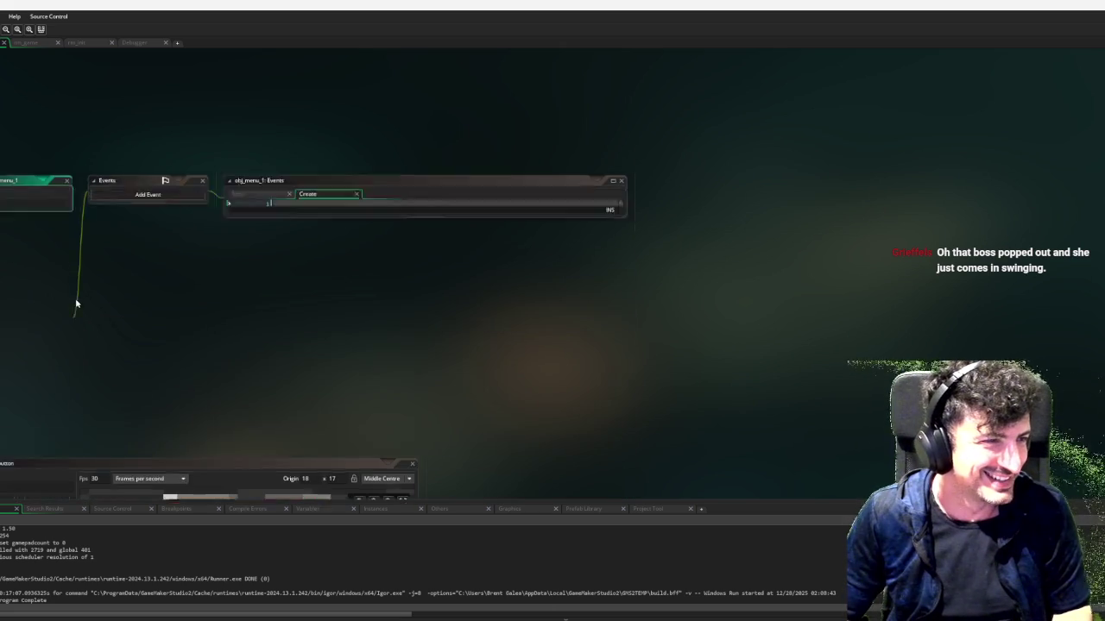
click(67, 258)
click(413, 302)
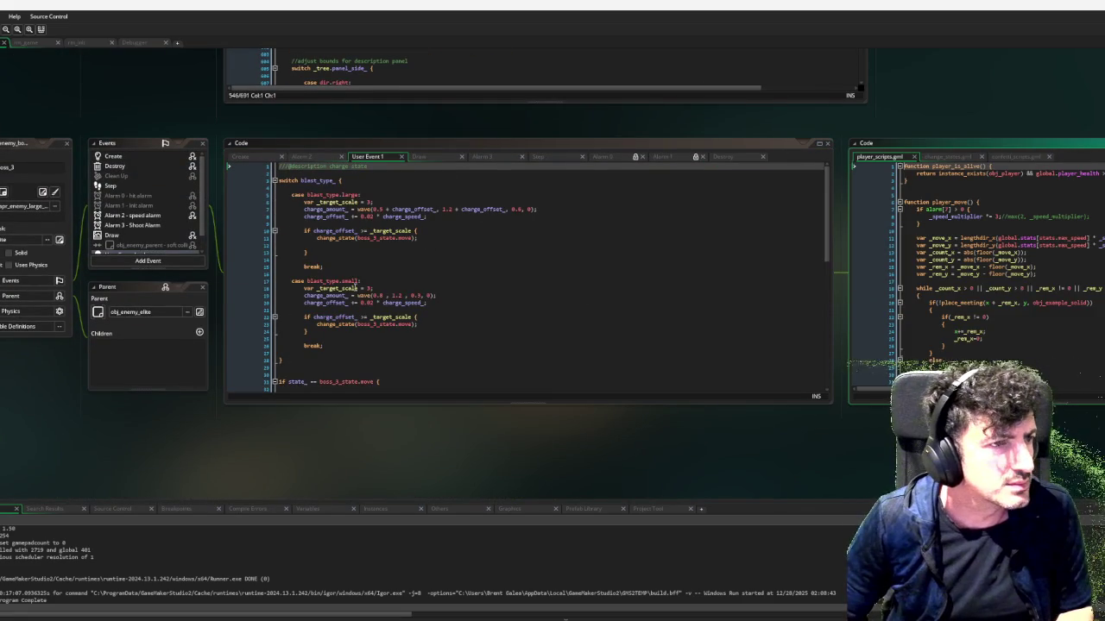
Look over the boss's Alarm 3 shoot code, then open its User Event 1 charge state code
scroll(down, 3)
click(156, 209)
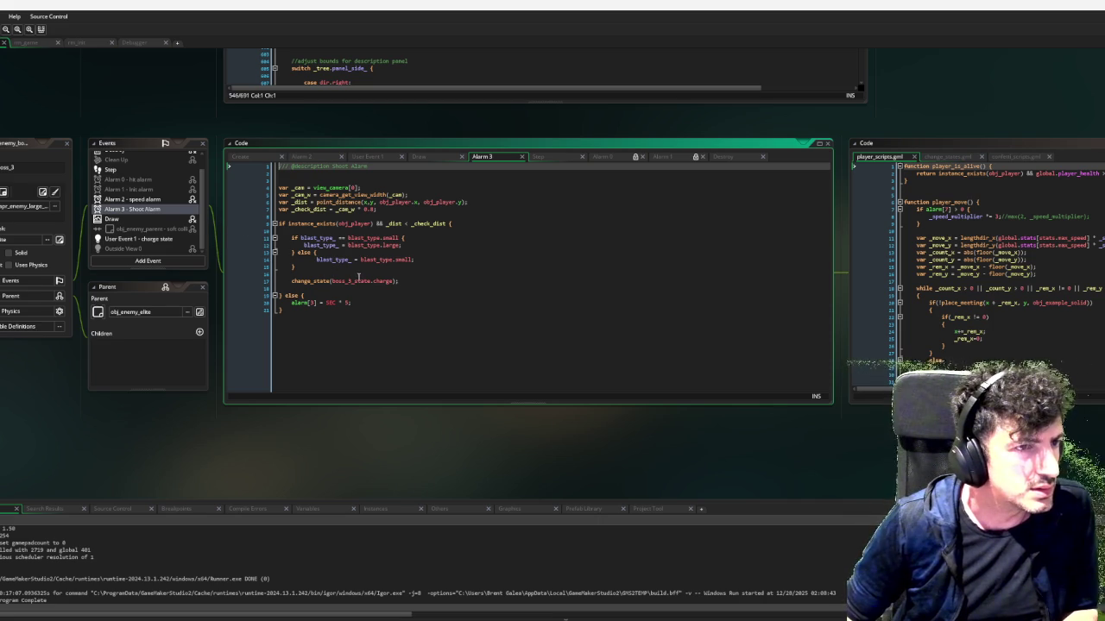
scroll(up, 3)
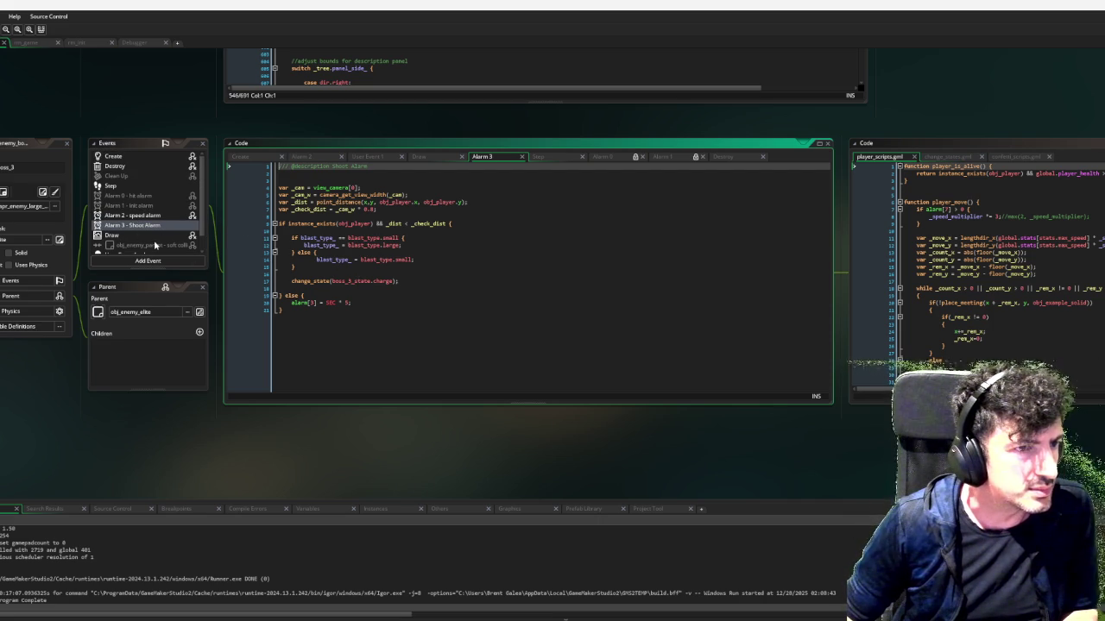
scroll(down, 3)
click(162, 240)
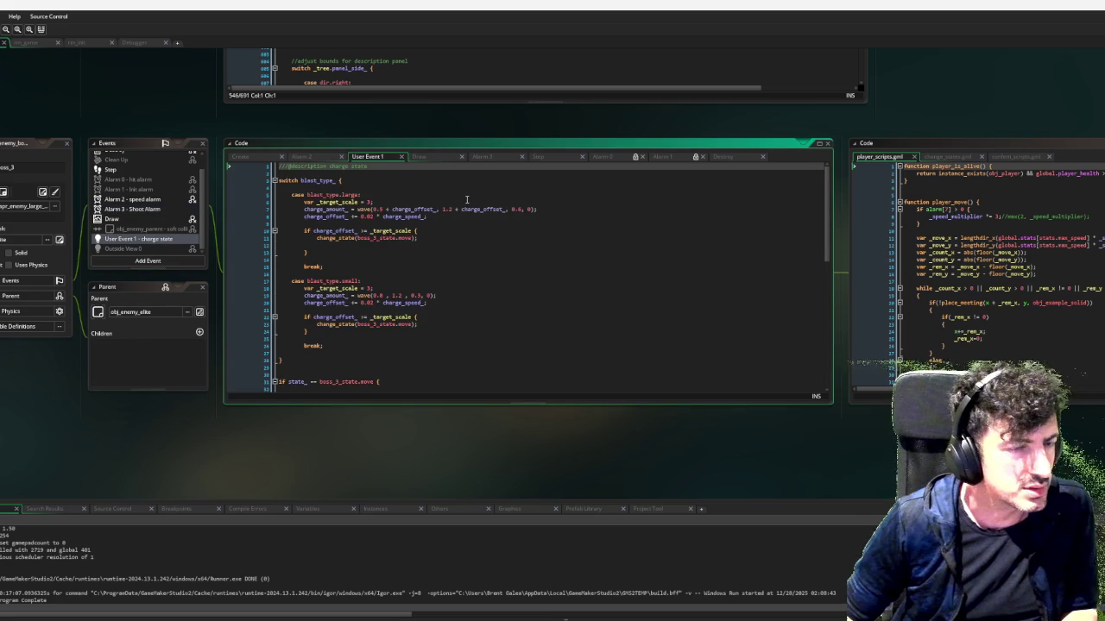
scroll(down, 3)
scroll(up, 3)
scroll(down, 3)
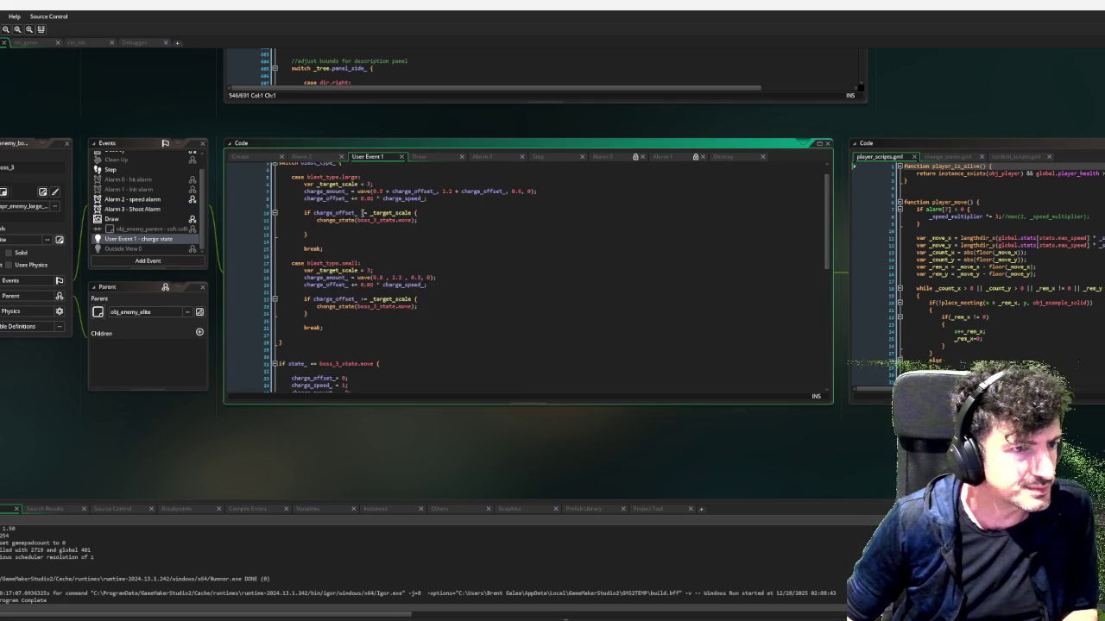
scroll(down, 3)
Append ', false' to the shoot_bullets calls on lines 49 and 55
click(348, 261)
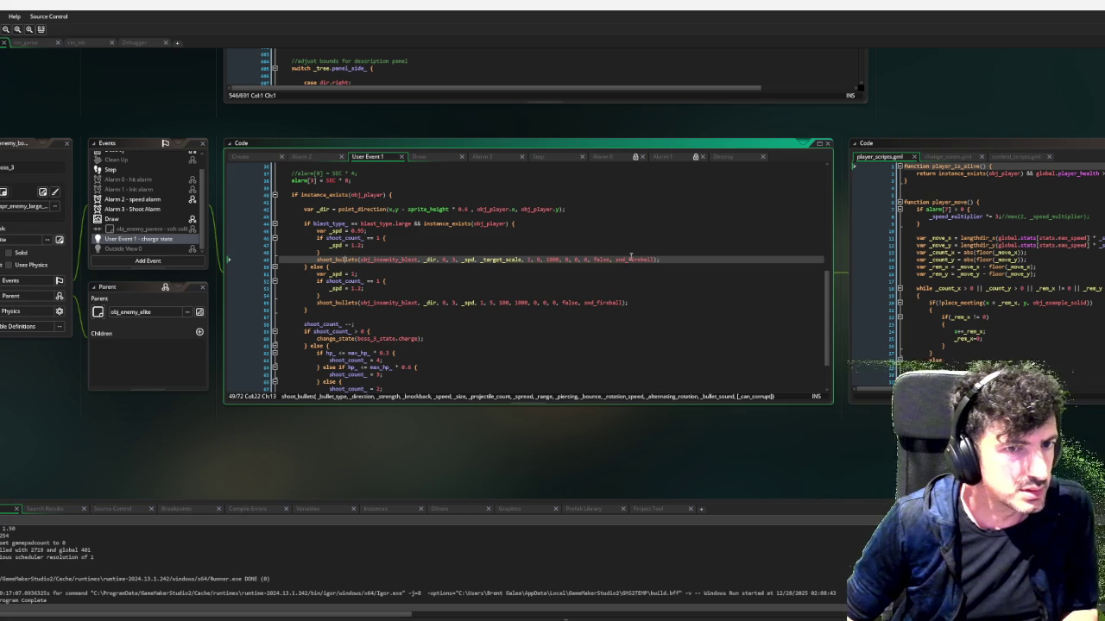
click(670, 258)
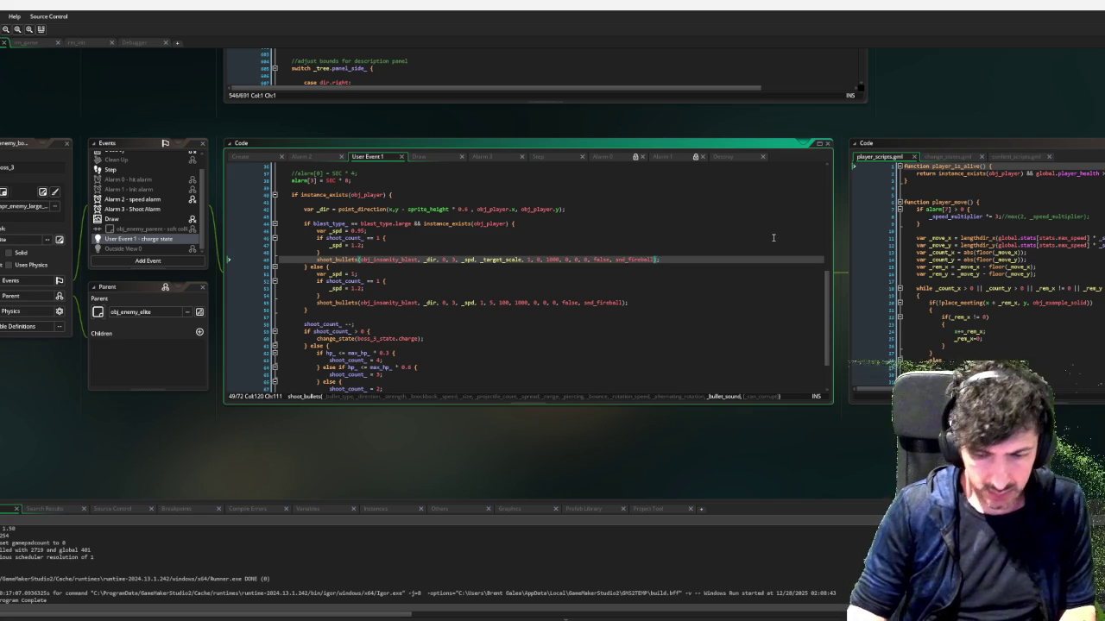
text(, false)
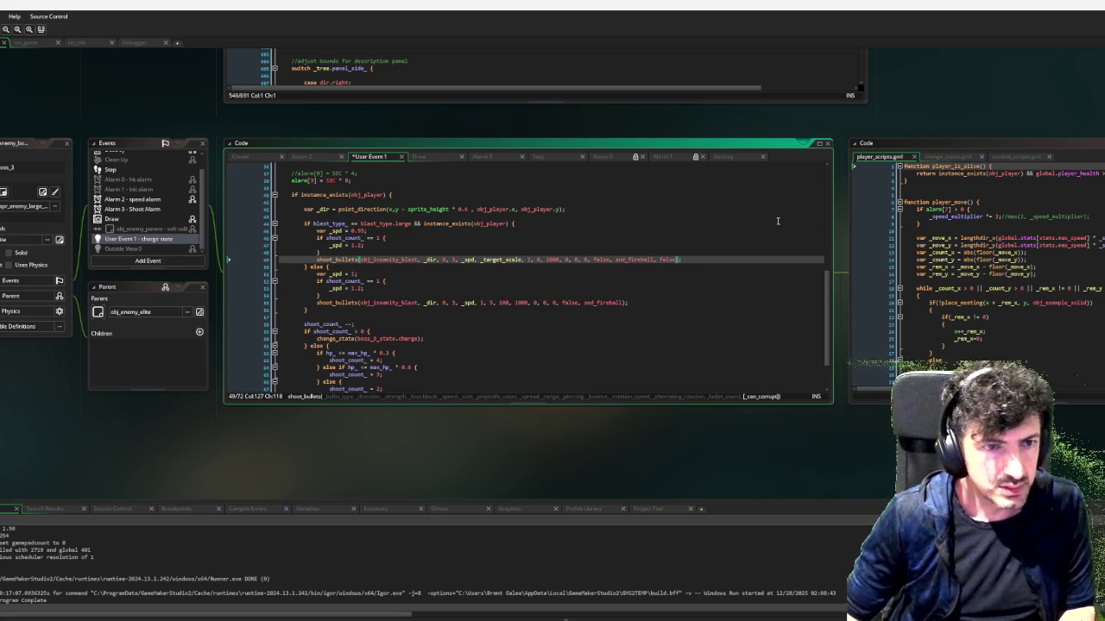
click(620, 302)
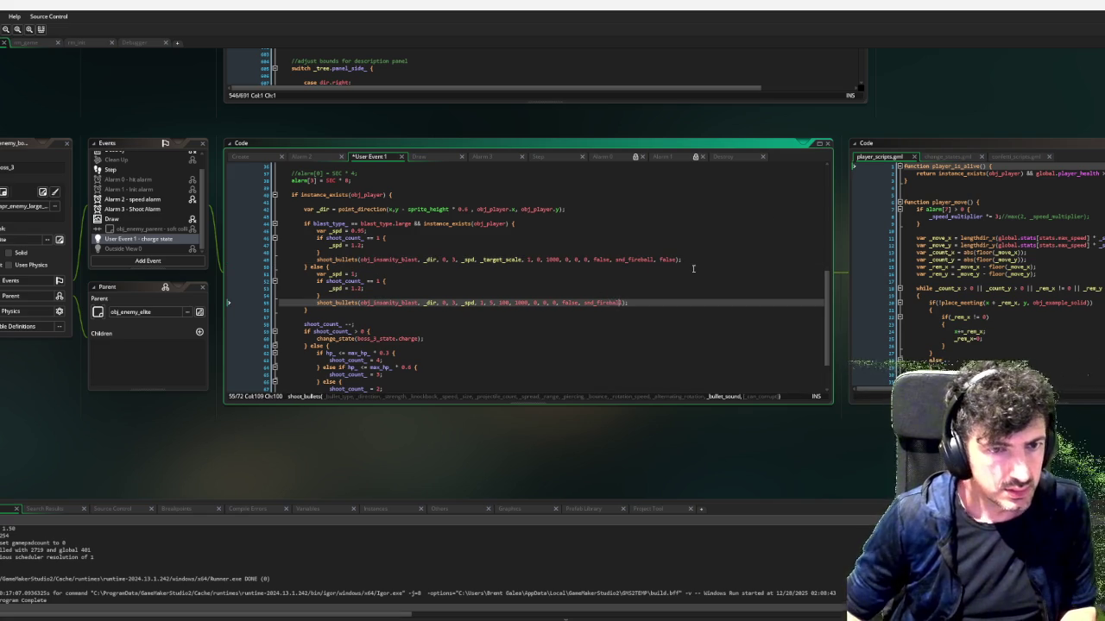
text(, fals)
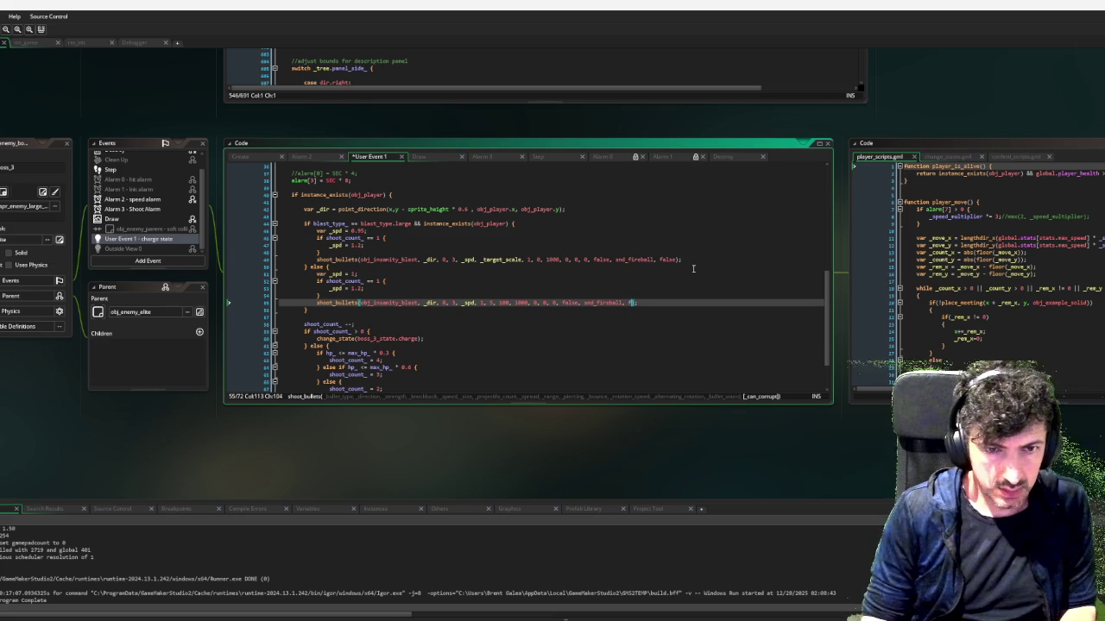
text(e)
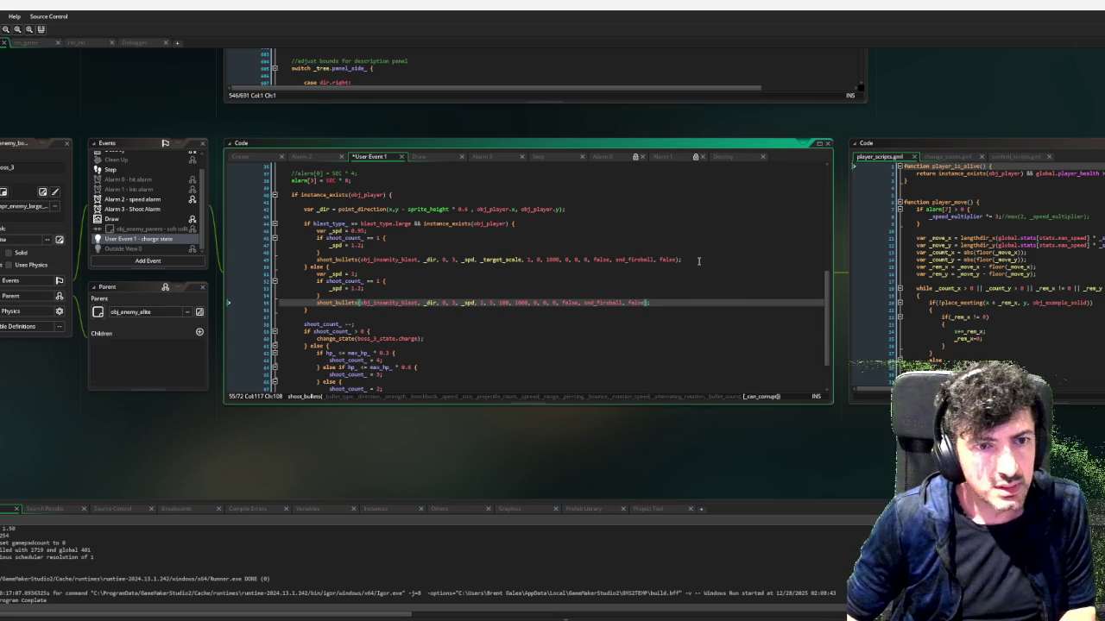
click(699, 260)
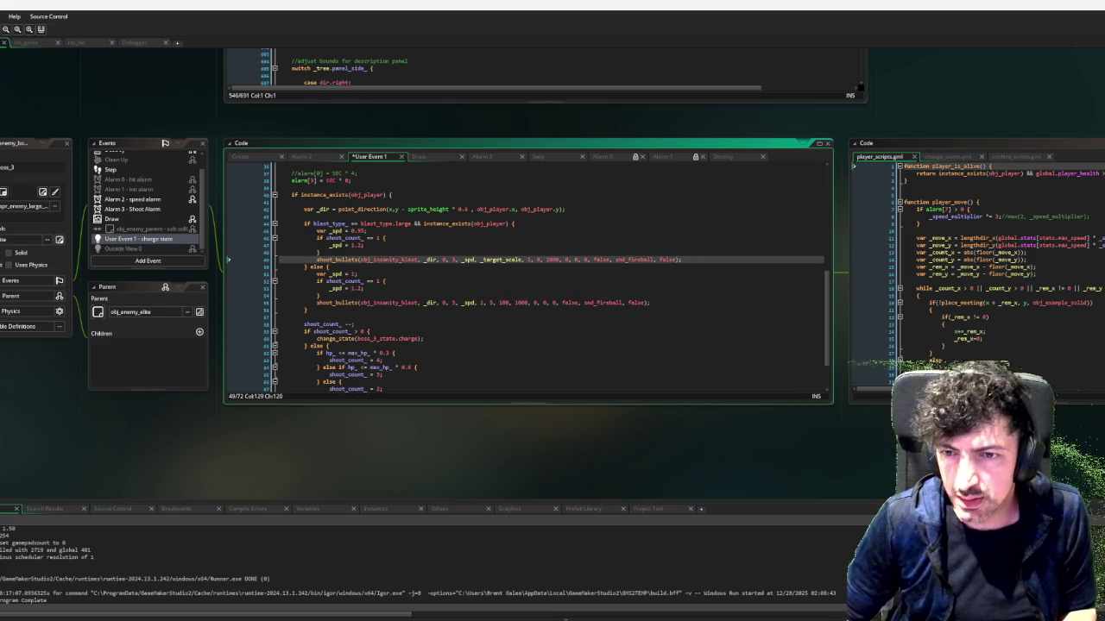
scroll(down, 3)
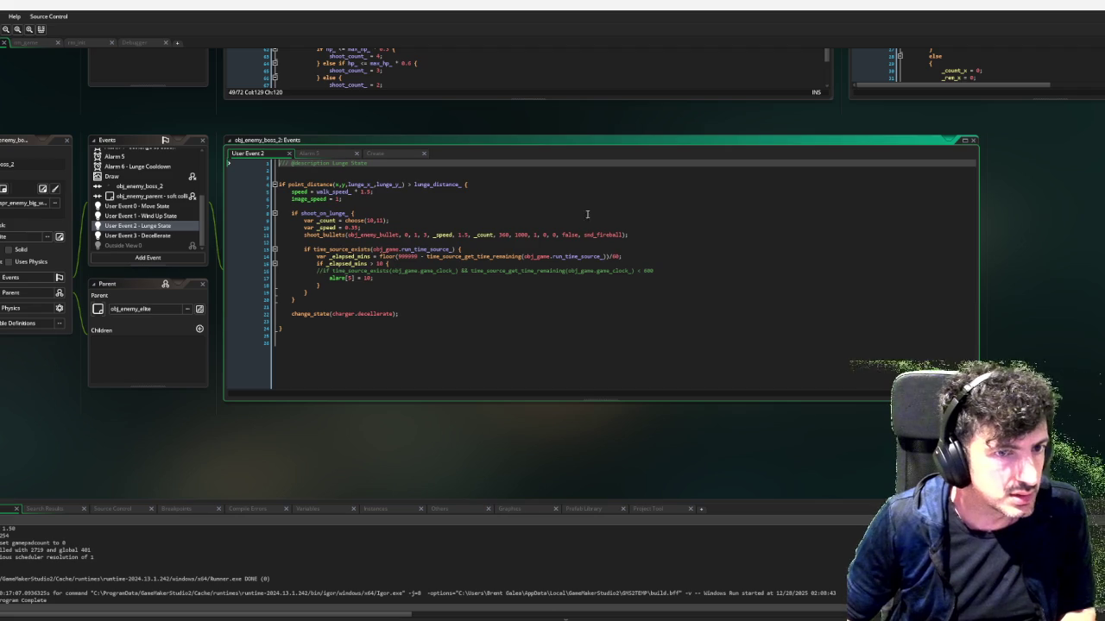
Add ', false' after snd_fireball on line 11 of User Event 2 and save with Ctrl+S
click(626, 235)
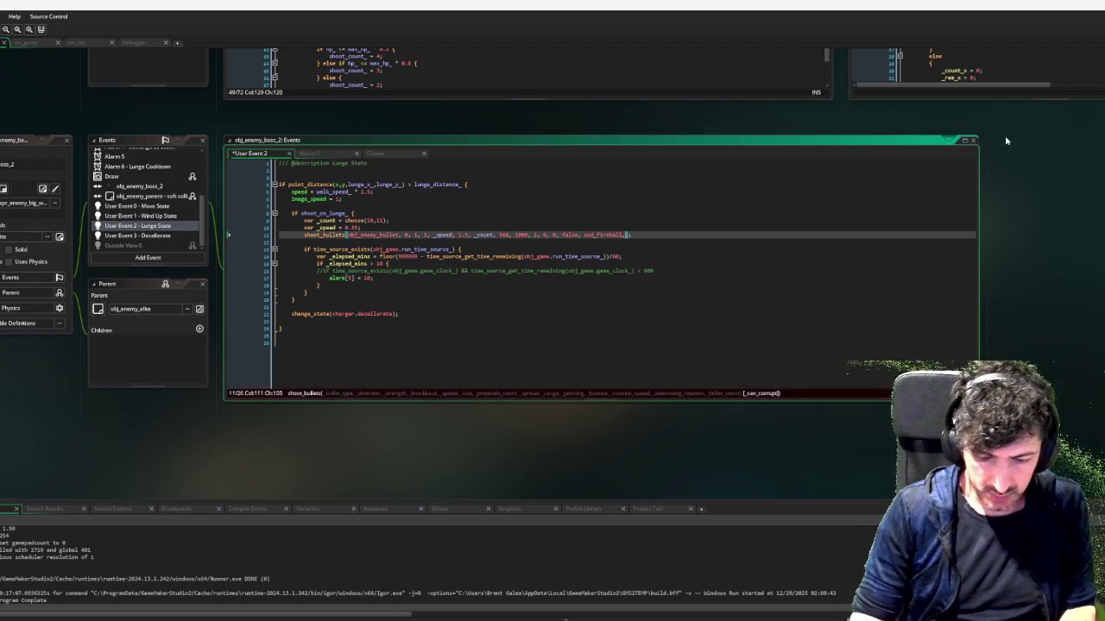
text(, false)
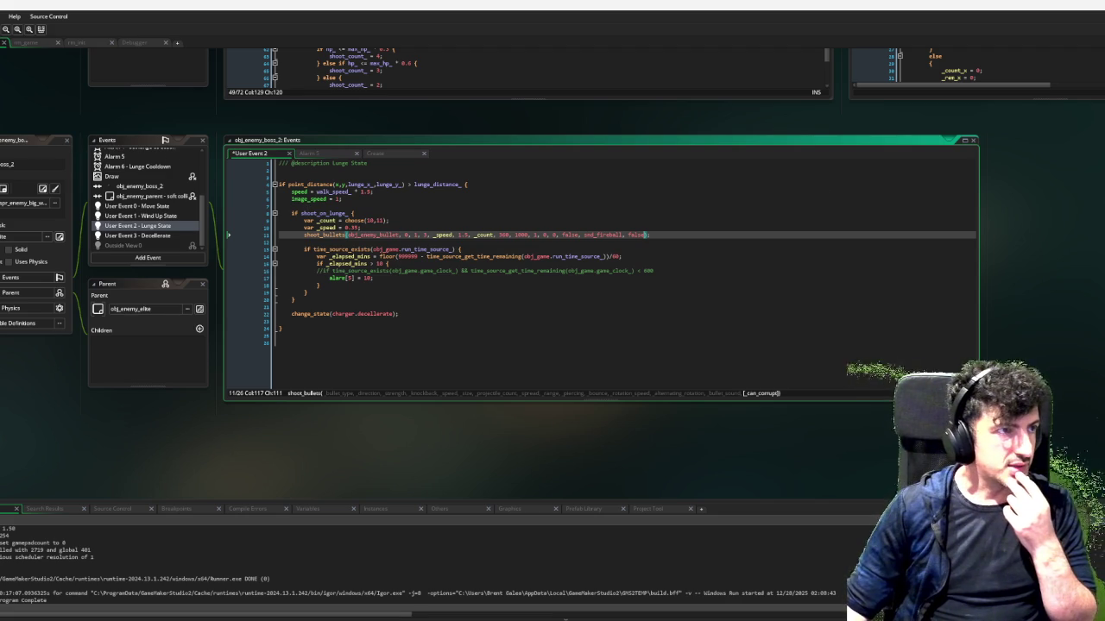
key(ctrl+s)
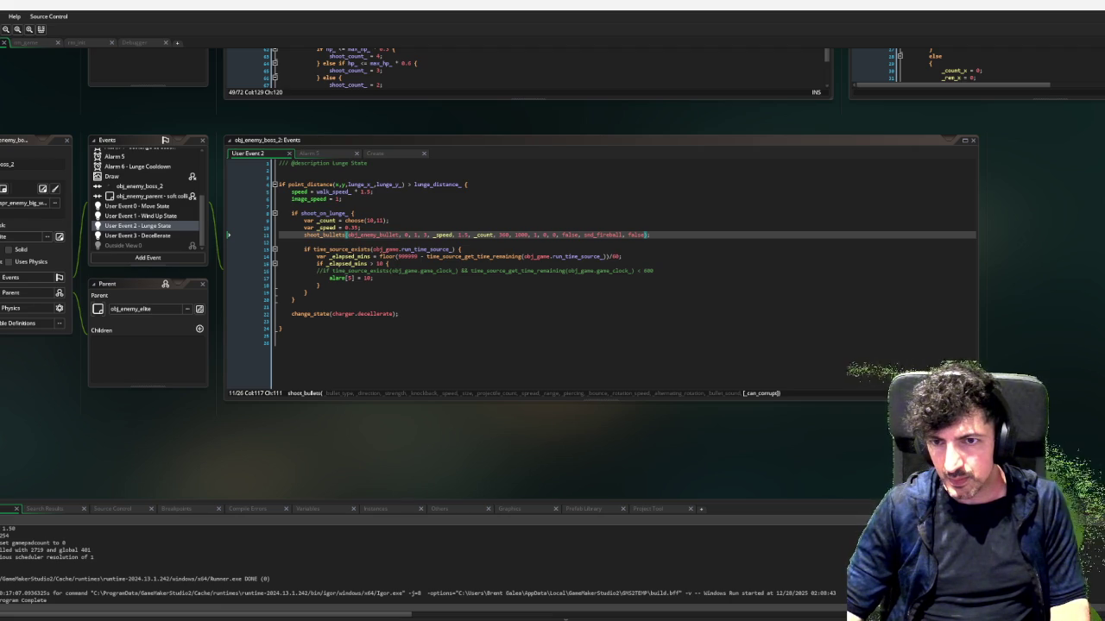
scroll(down, 3)
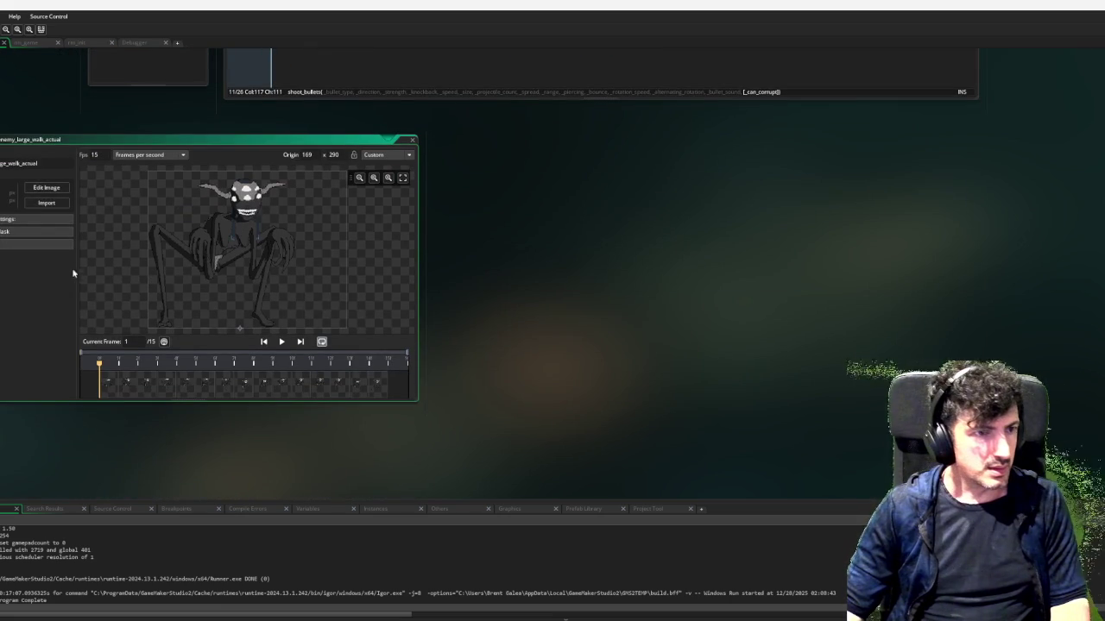
Preview the large enemy walk animation, close its sprite window, and open it with Edit Image
click(282, 342)
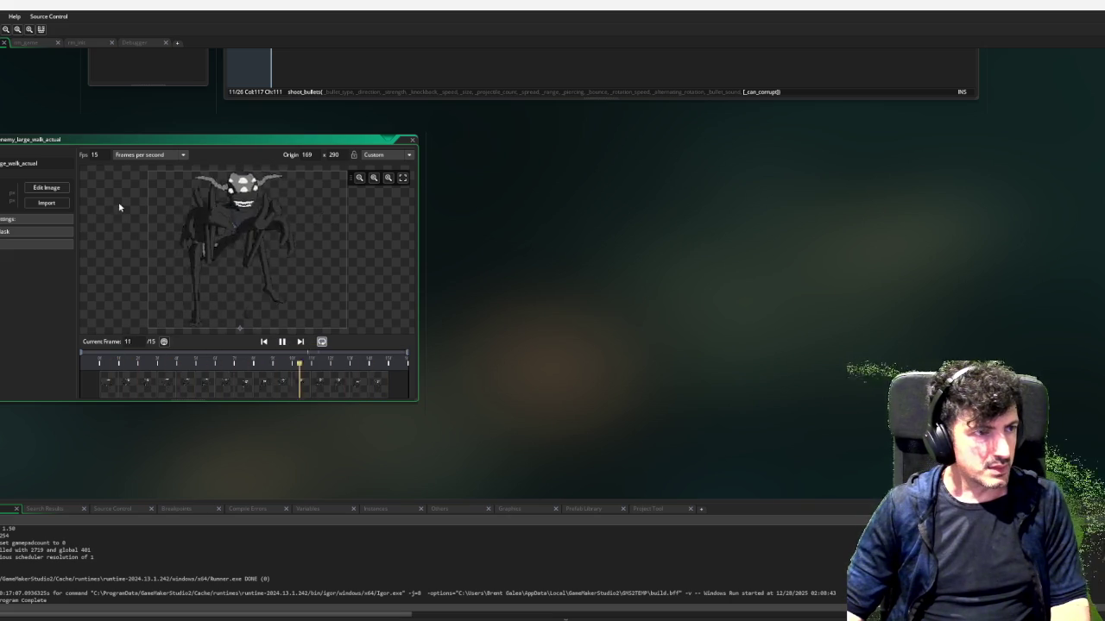
double_click(397, 140)
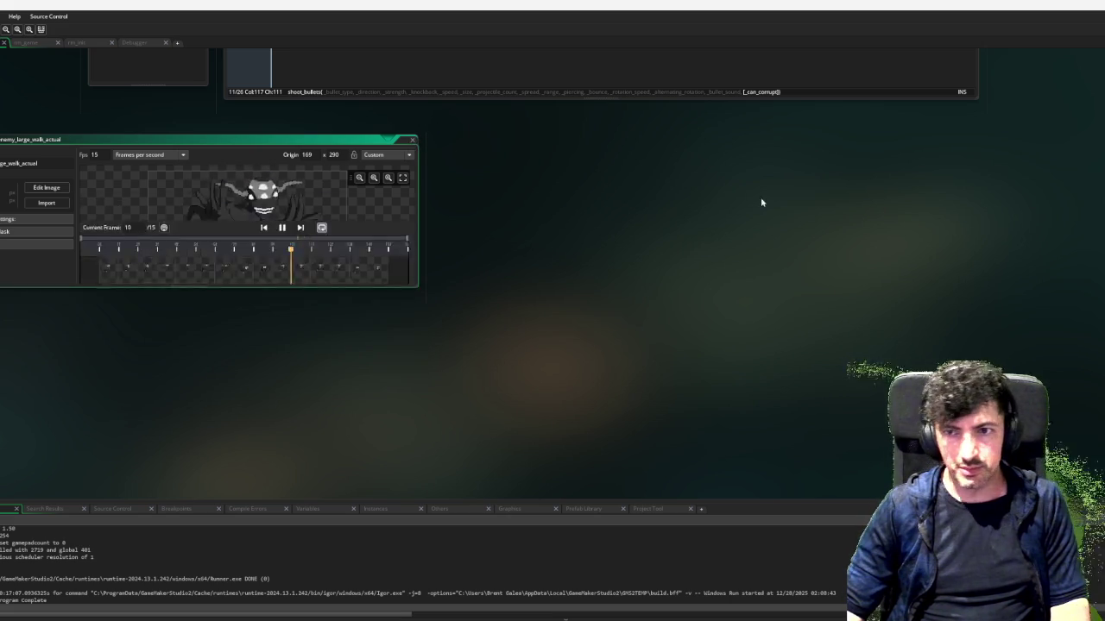
click(412, 139)
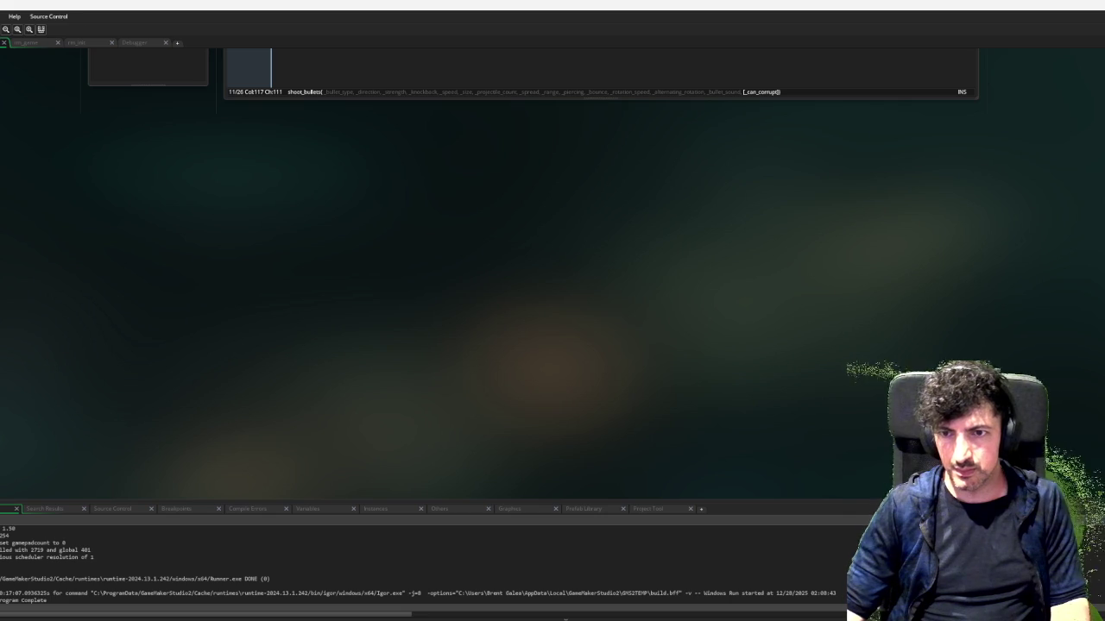
click(57, 188)
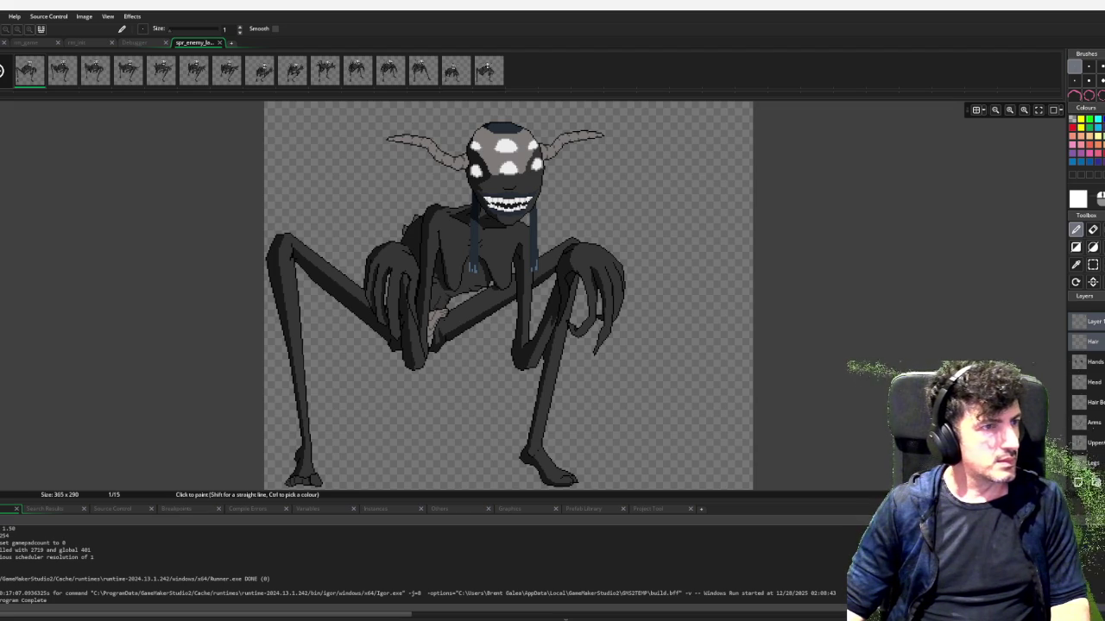
Delete Layer 1, the body (2) layer and both Hair layers, leaving the Hands layer
key(Delete)
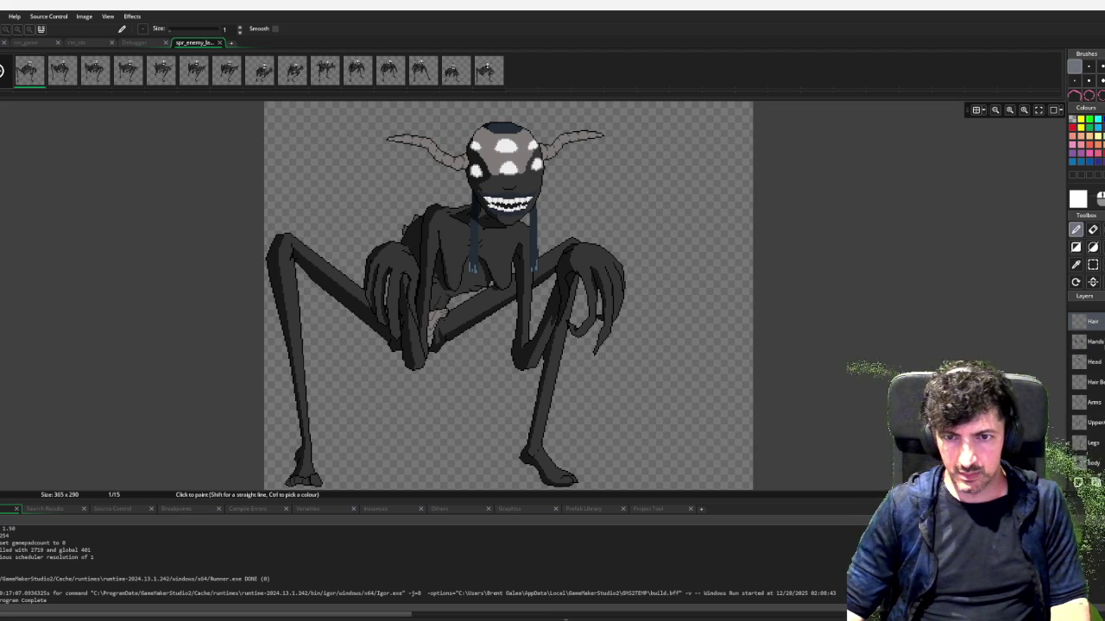
click(1103, 361)
scroll(down, 3)
click(1094, 363)
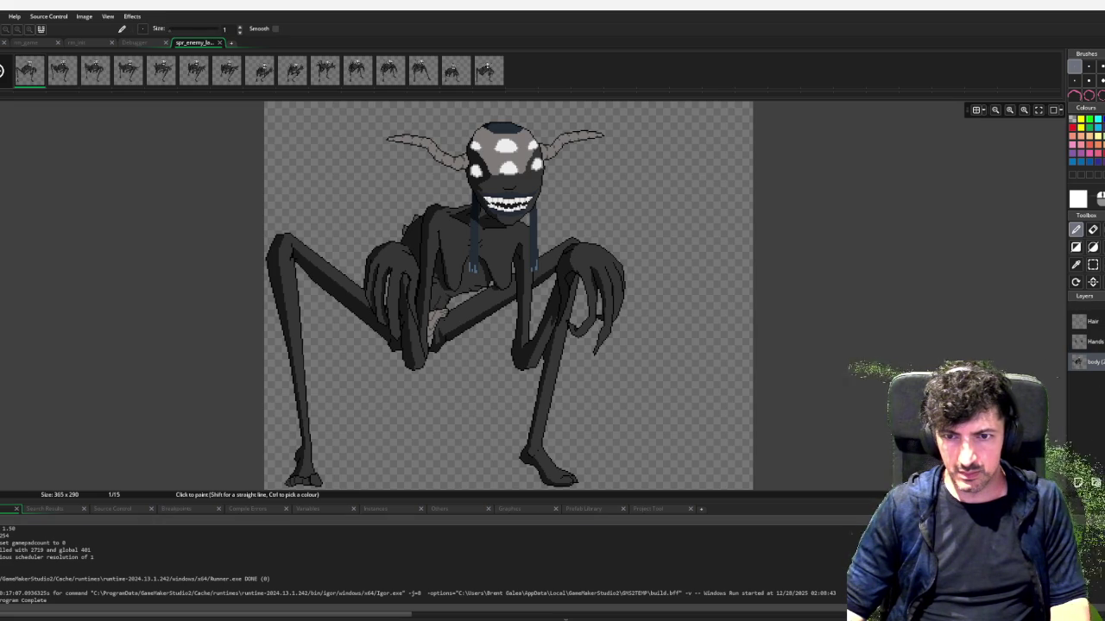
key(Delete)
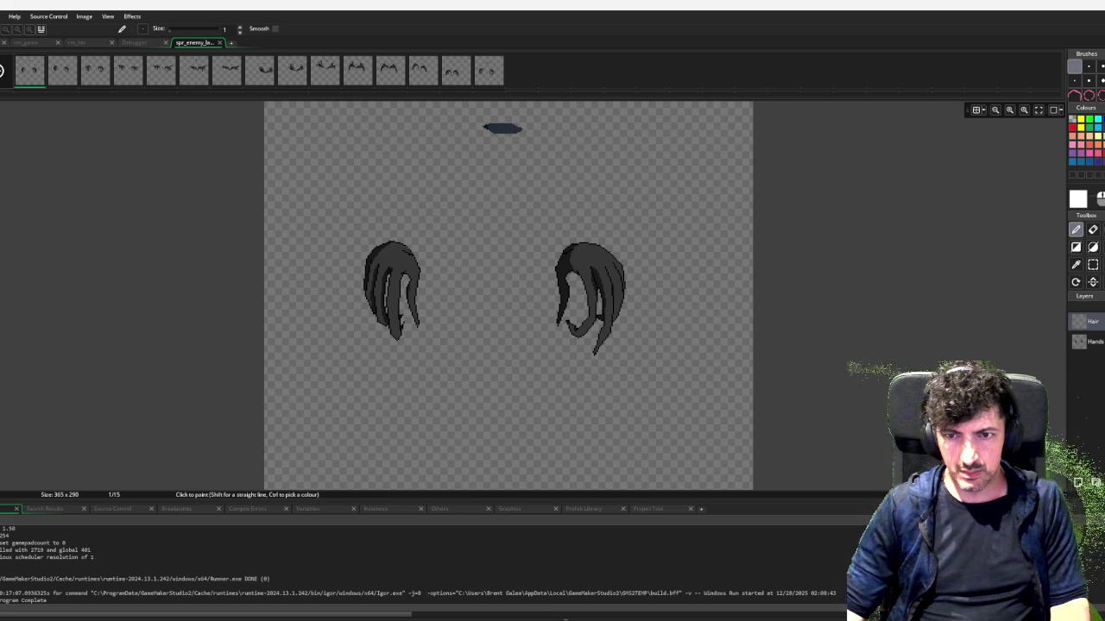
key(ctrl+d)
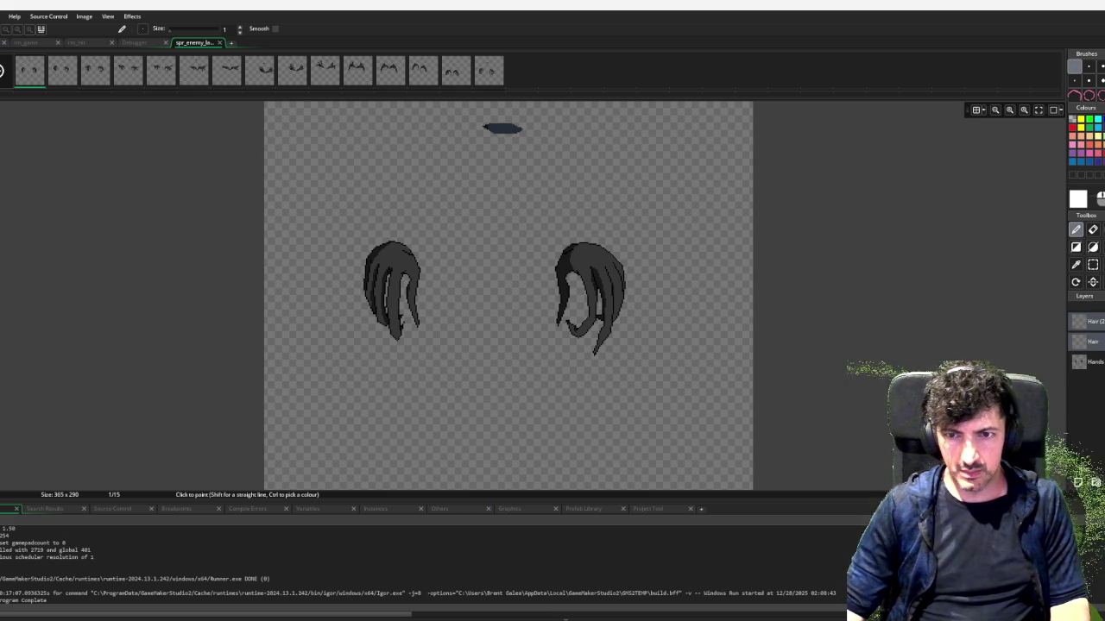
key(Delete)
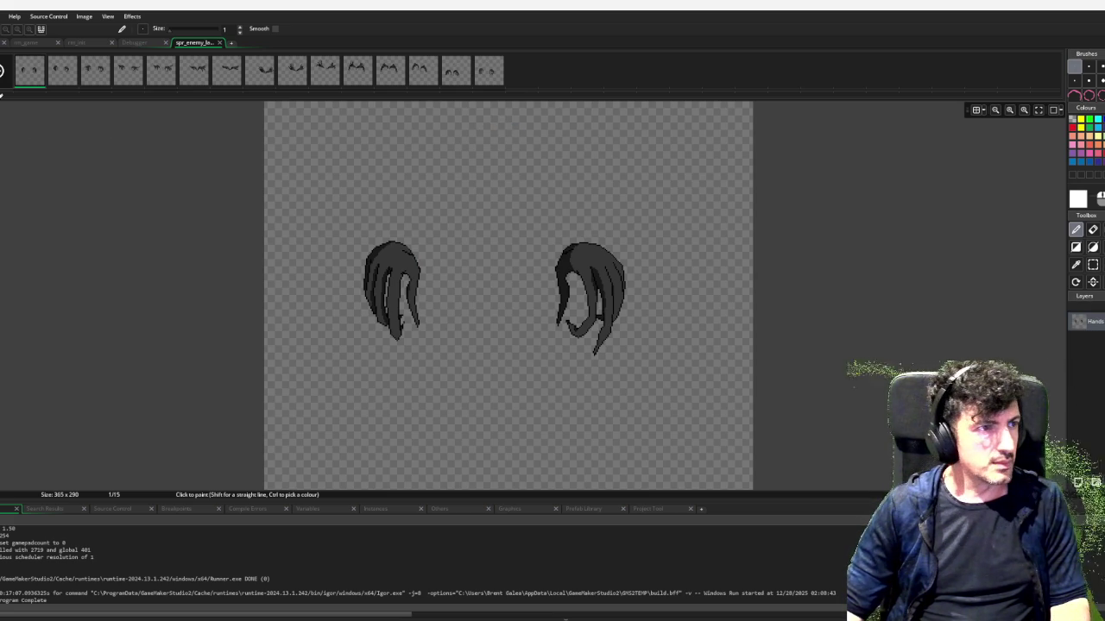
Preview the edited animation, close the image editor, and play the walk sprite preview
click(2, 71)
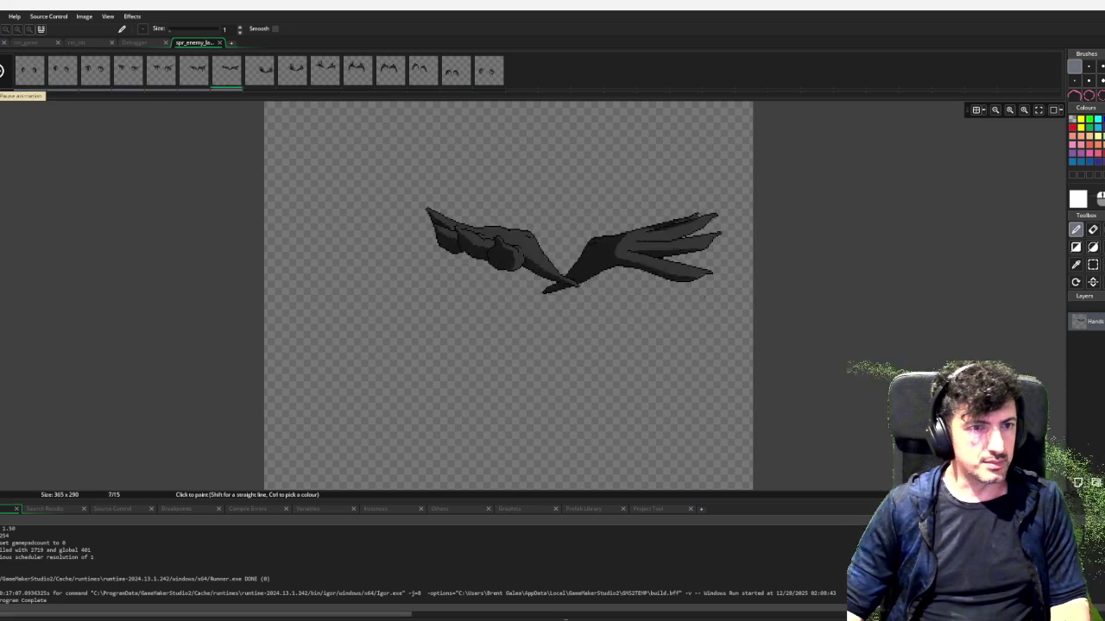
click(3, 70)
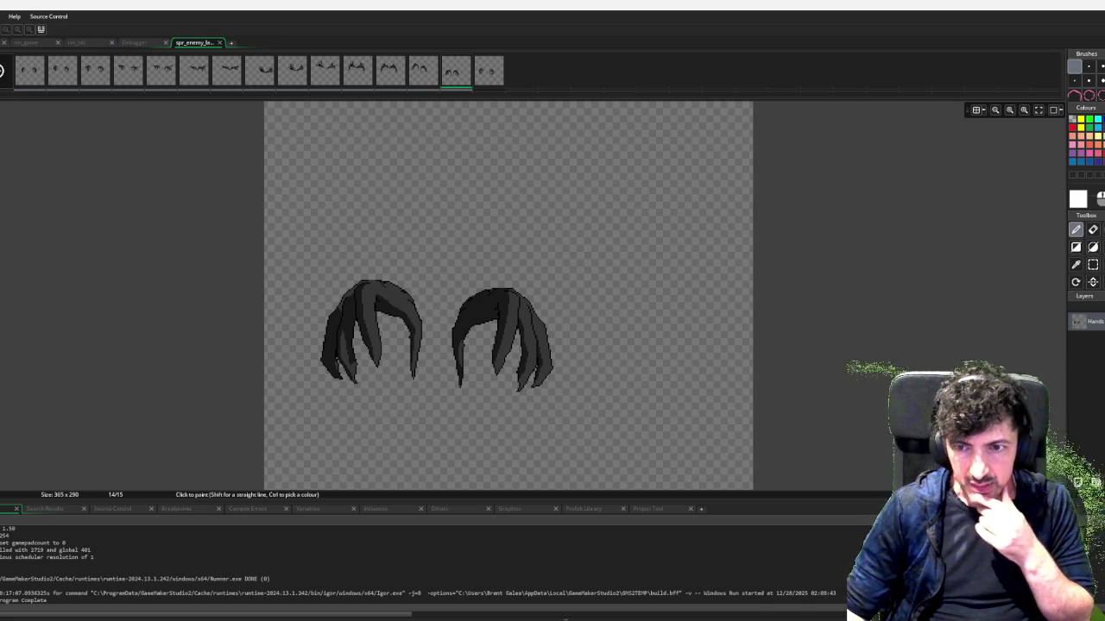
key(ctrl+Tab)
click(281, 342)
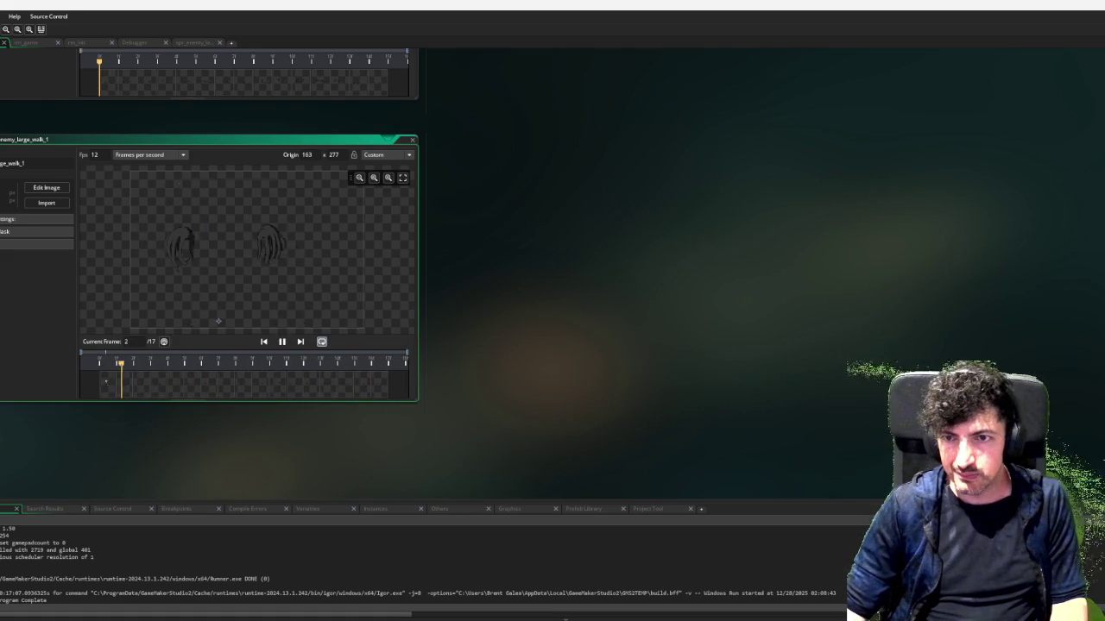
scroll(up, 3)
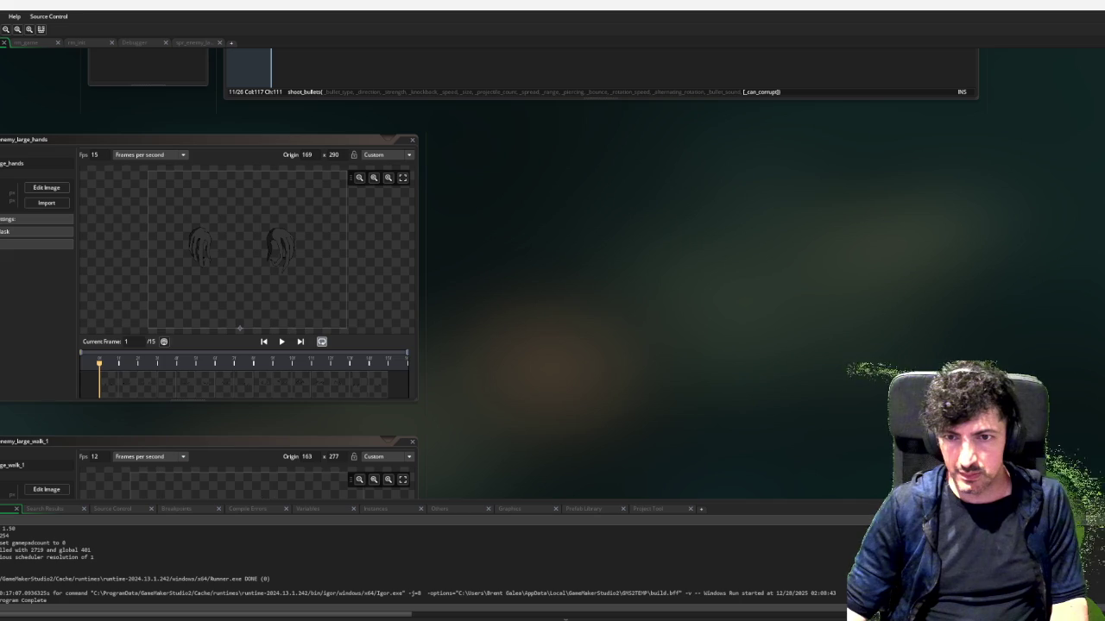
Close enemy_large_hands, rename the walk sprite to spr_enemy_hands, and open it in the image editor
key(ctrl+w)
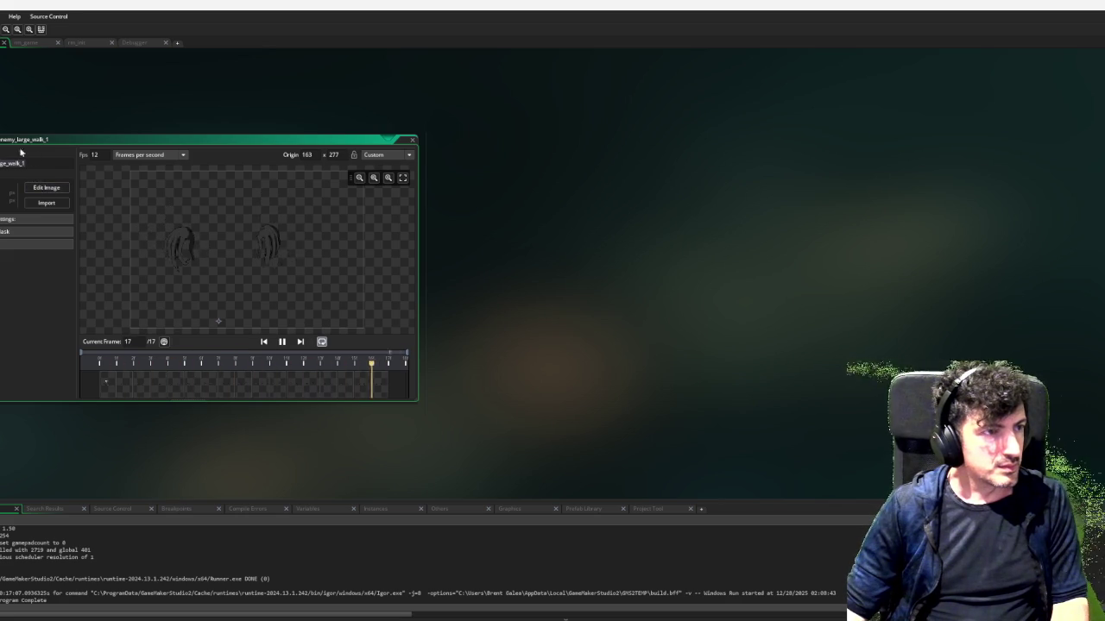
text(nds)
key(Return)
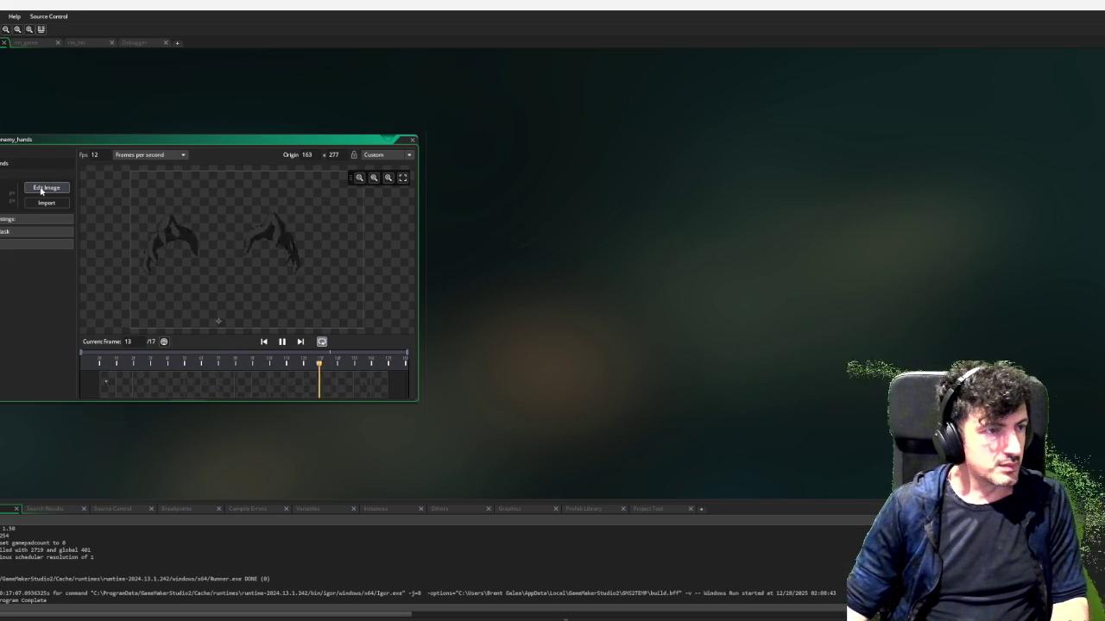
click(42, 189)
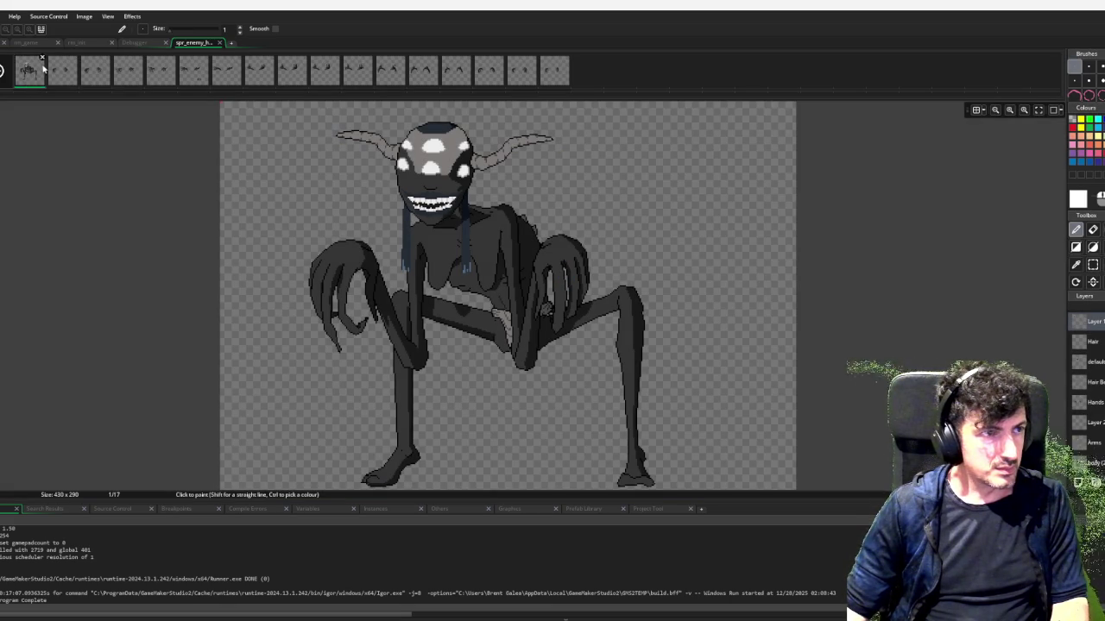
Delete the head, horn, hair, arm and body layers so only Hands remains, then play the animation
click(57, 69)
click(30, 71)
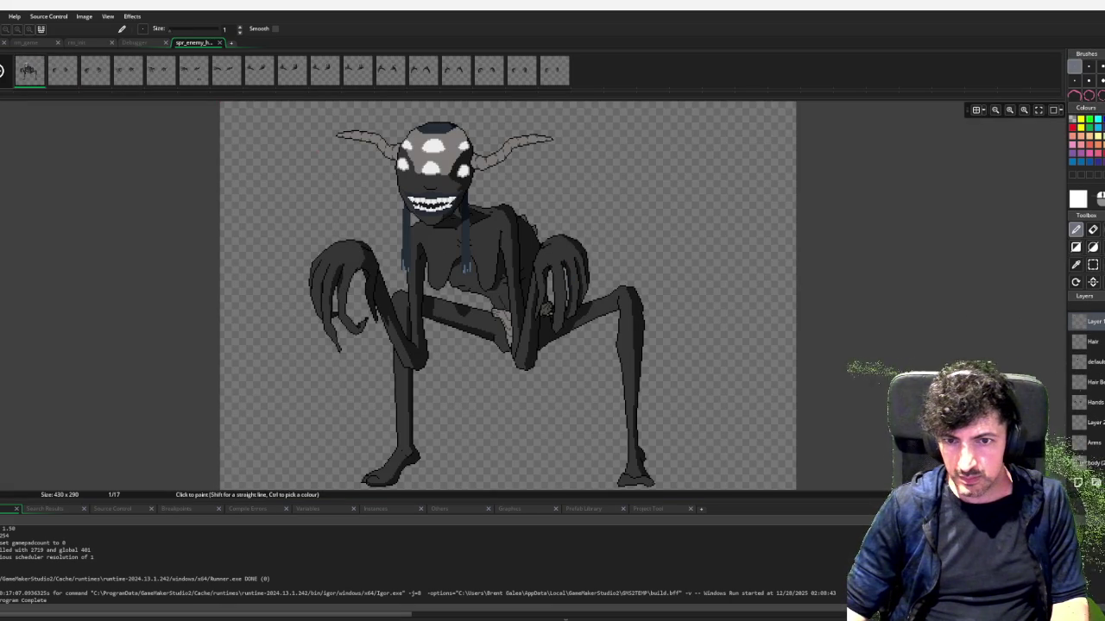
click(1091, 382)
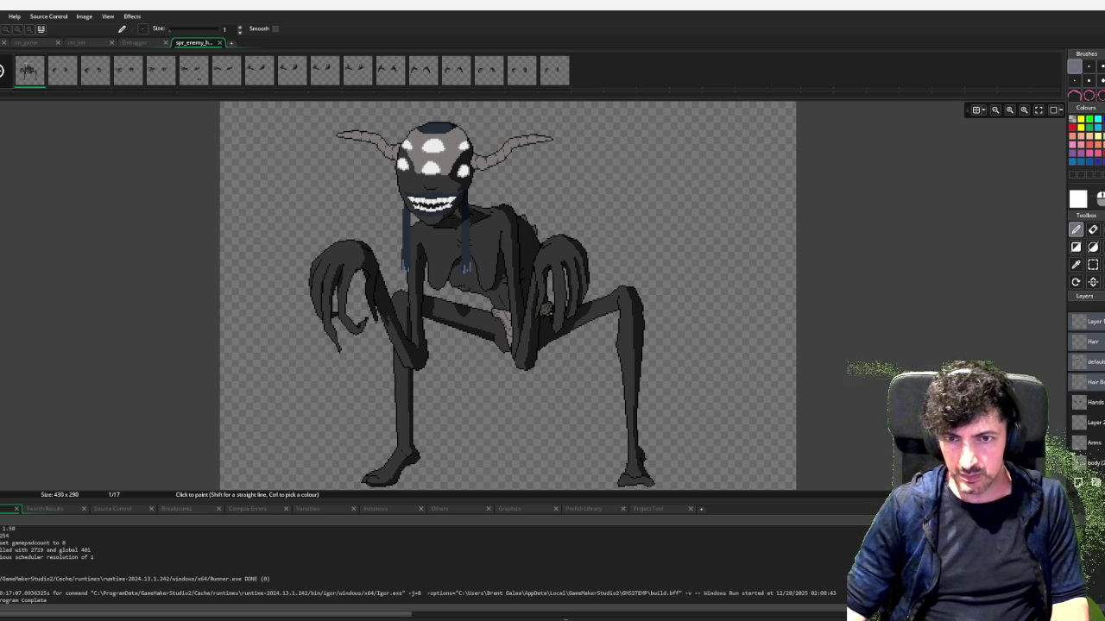
key(Delete)
click(1090, 345)
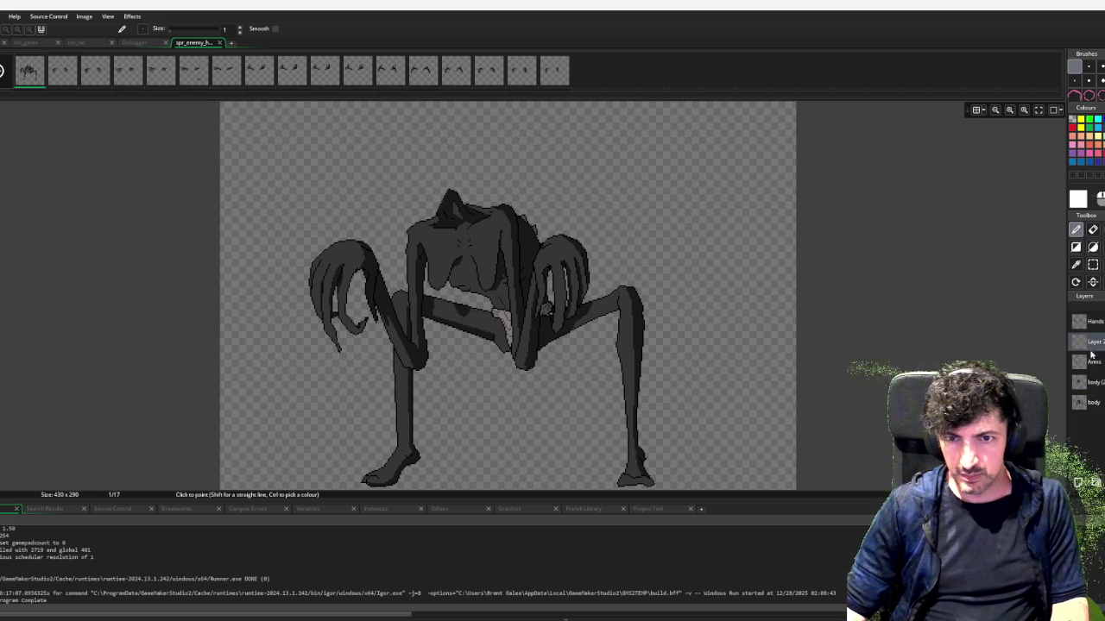
click(1096, 403)
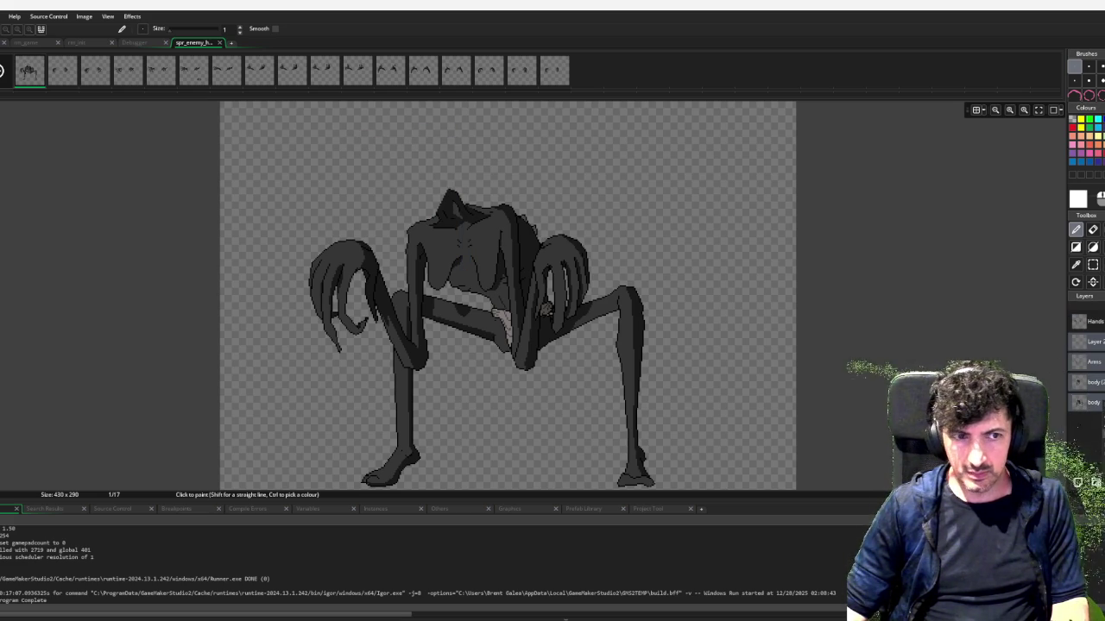
key(Delete)
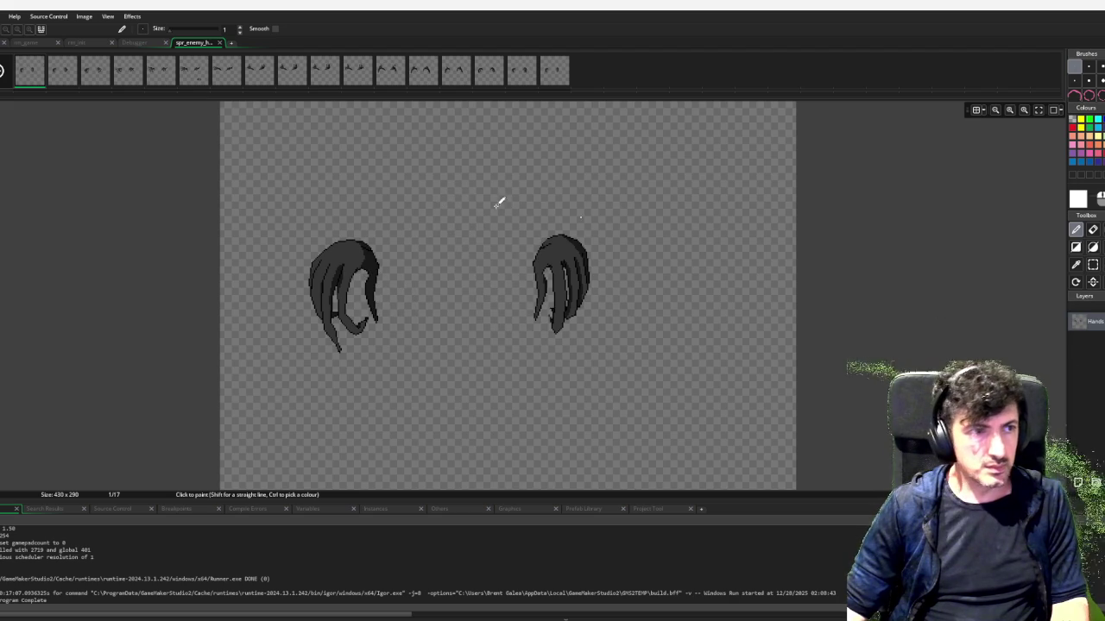
click(2, 71)
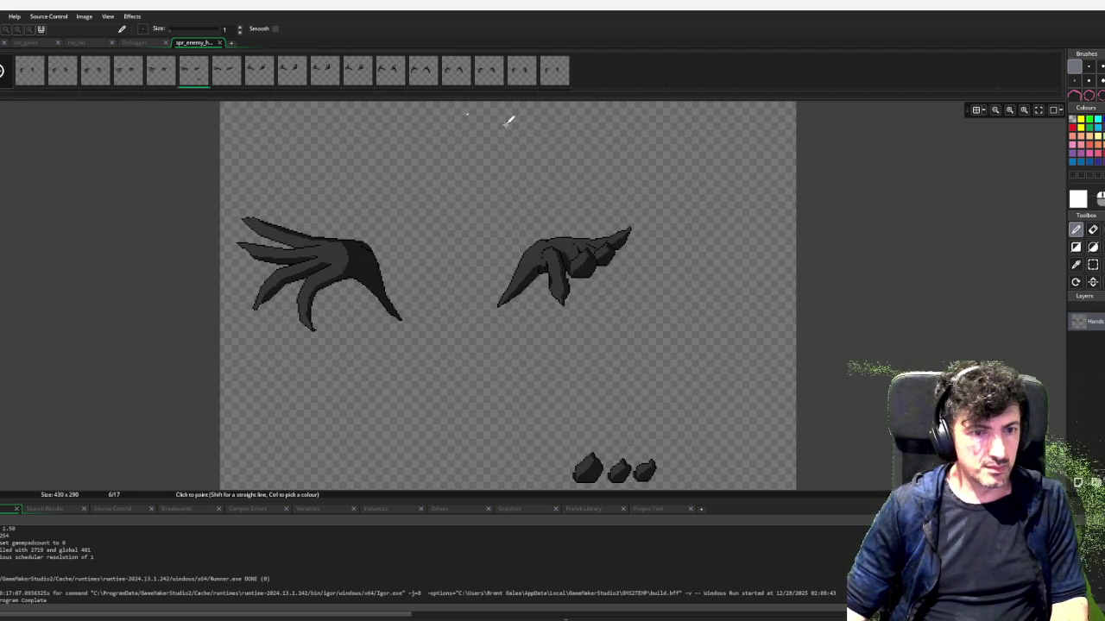
Erase the stray rocks below the hands in frame 6 and replay the animation
key(e)
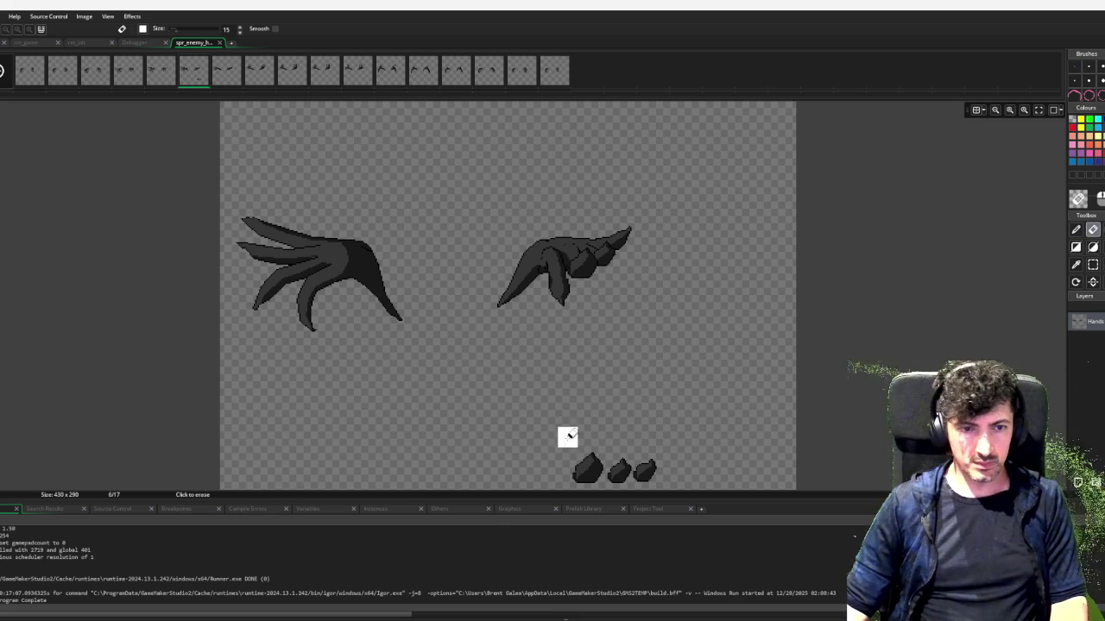
drag(643, 473, 485, 478)
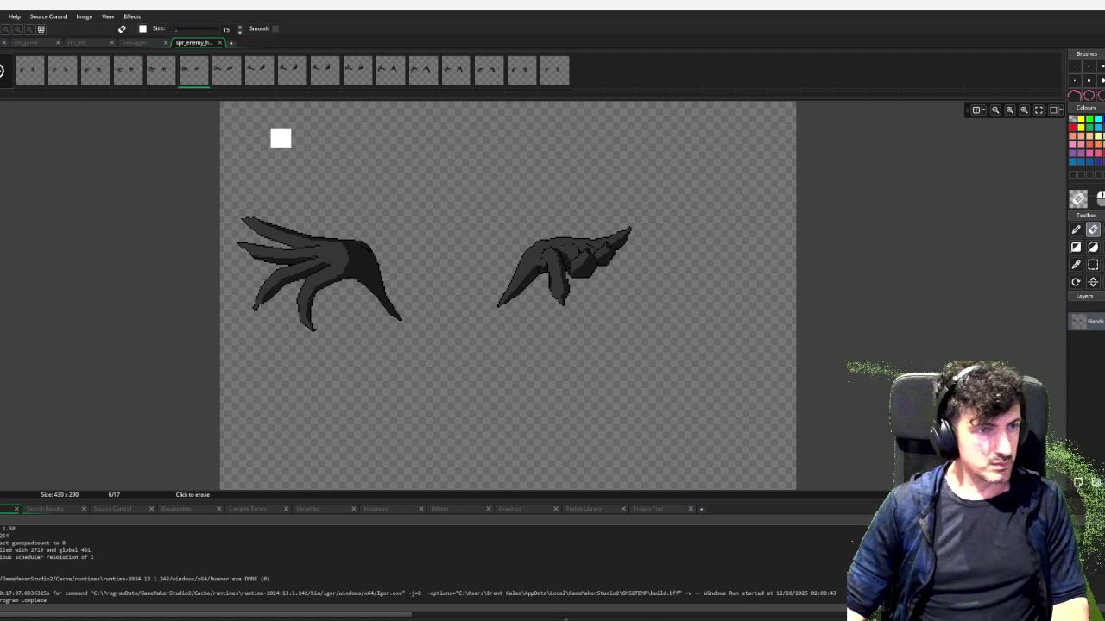
click(2, 70)
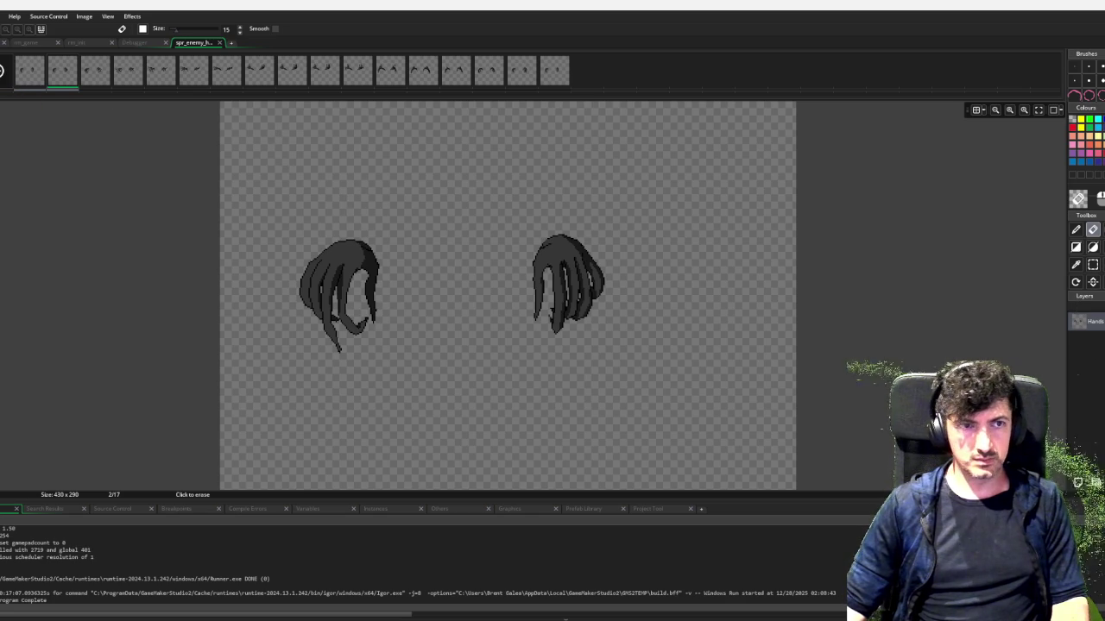
Flip all frames of the hands sprite vertically so the hands are upside down
key(s)
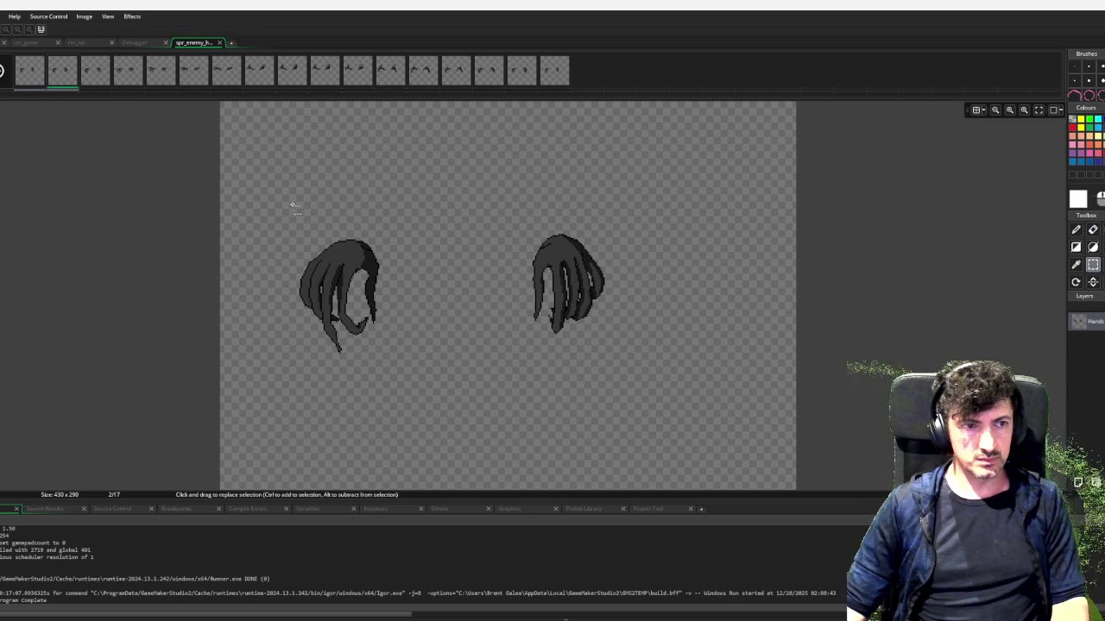
drag(281, 210, 788, 391)
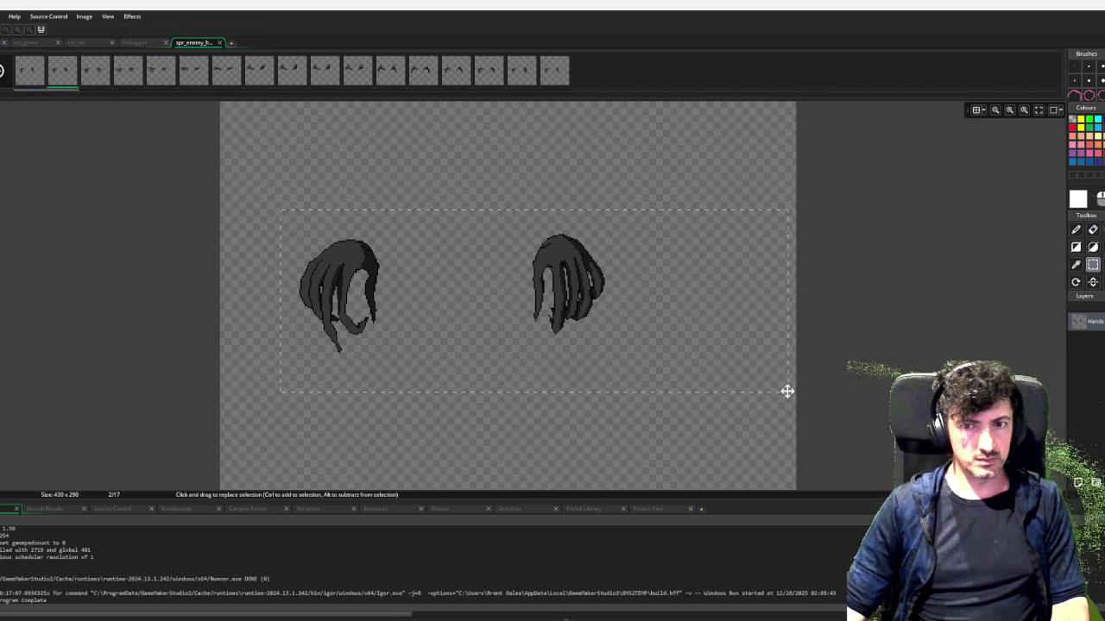
click(720, 215)
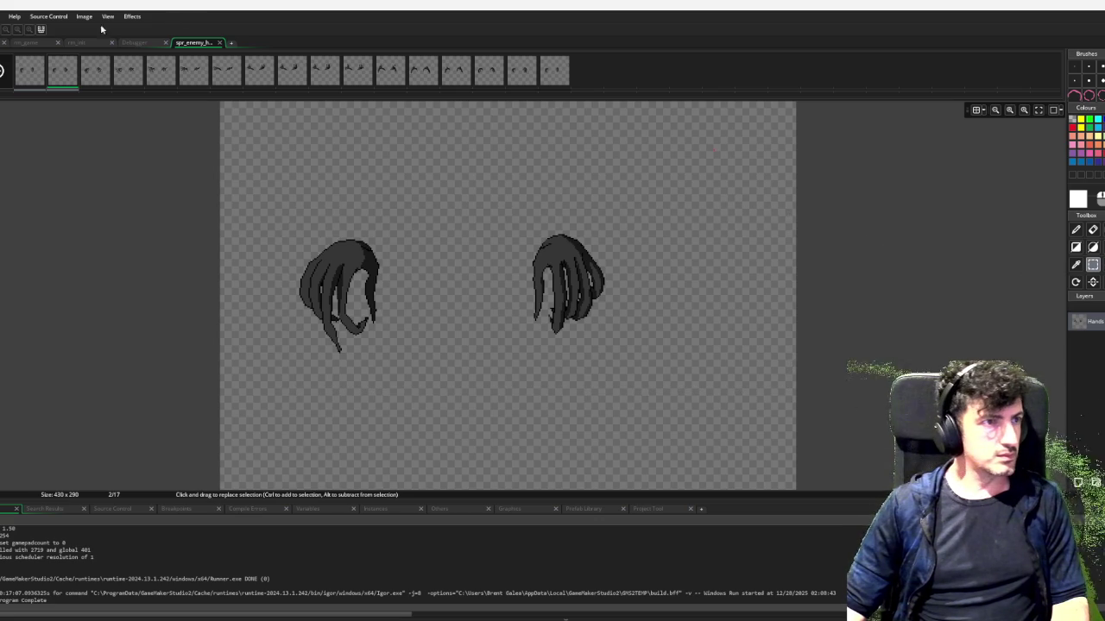
click(84, 17)
mouse_move(150, 194)
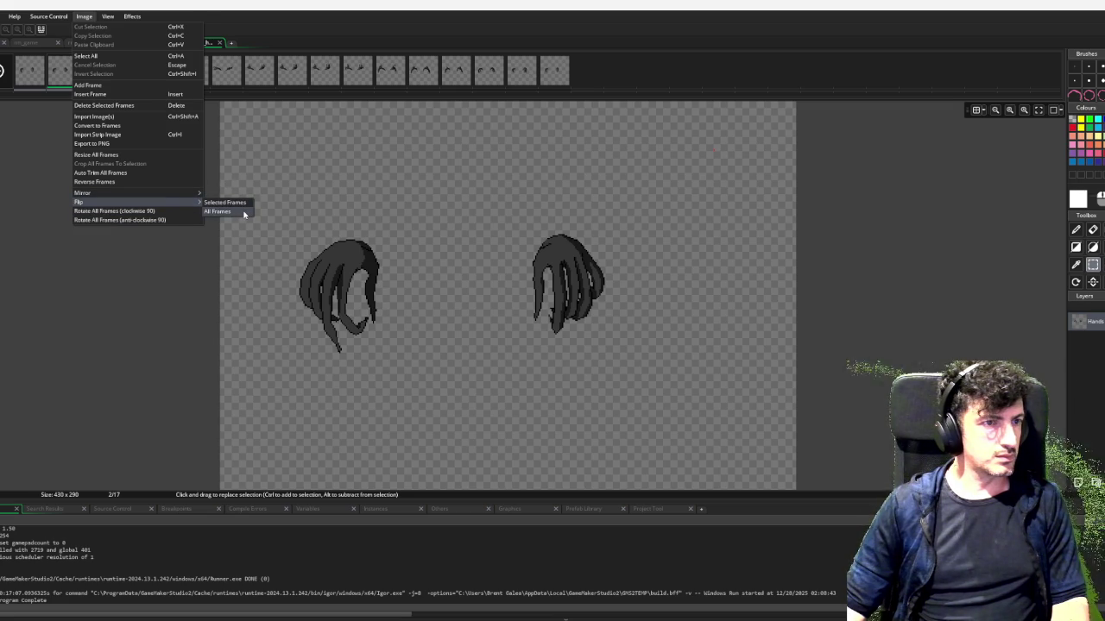
click(217, 211)
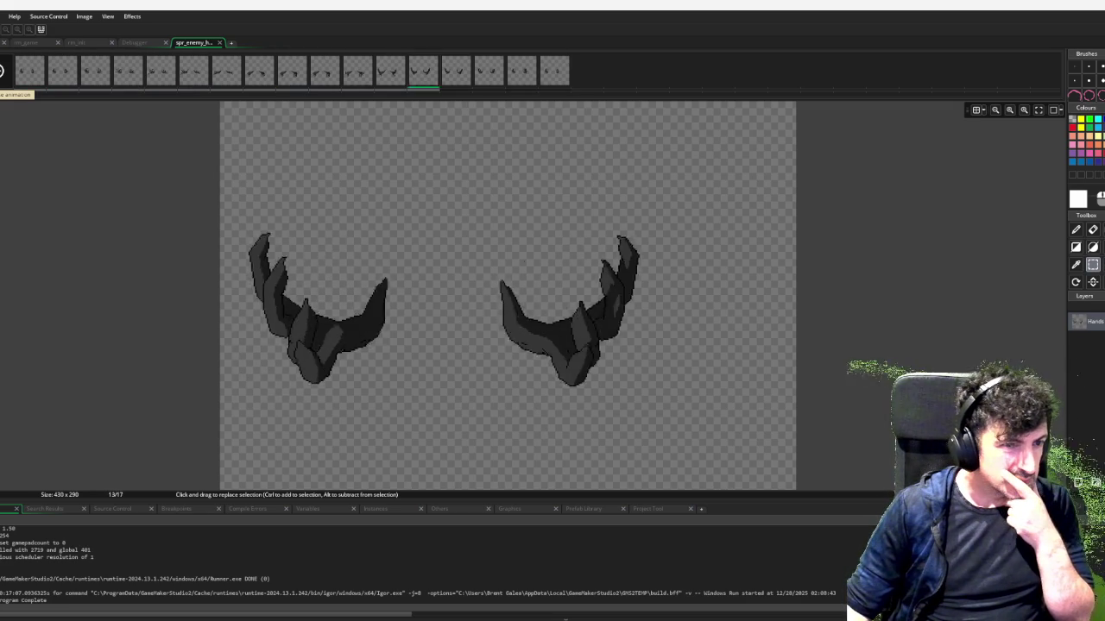
Stop playback and step through the frames from 8 up to the last frames
click(380, 76)
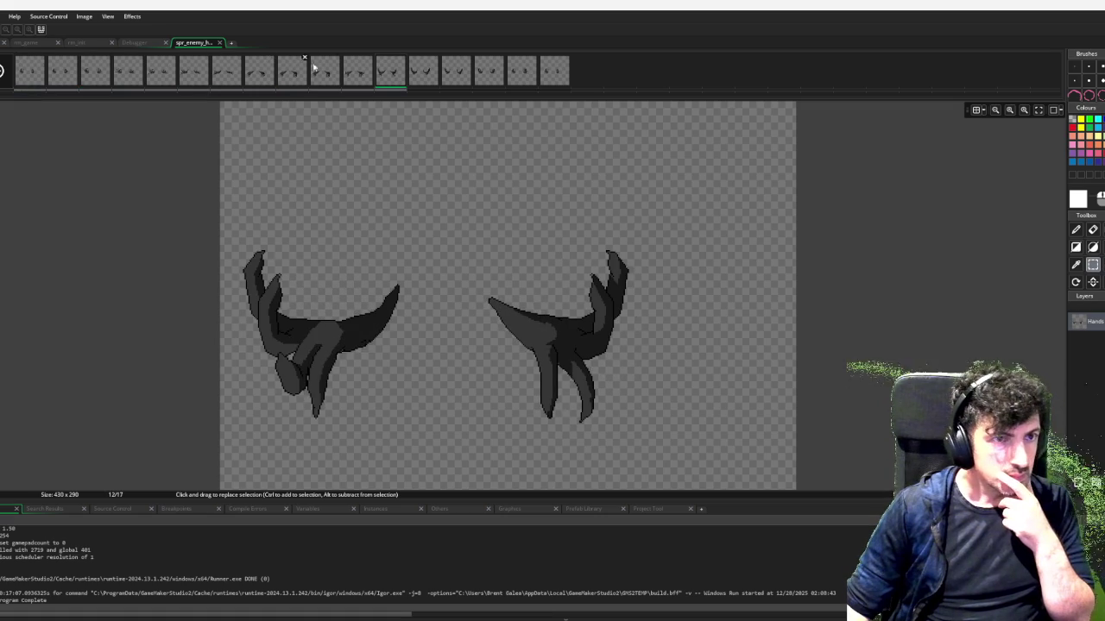
click(356, 76)
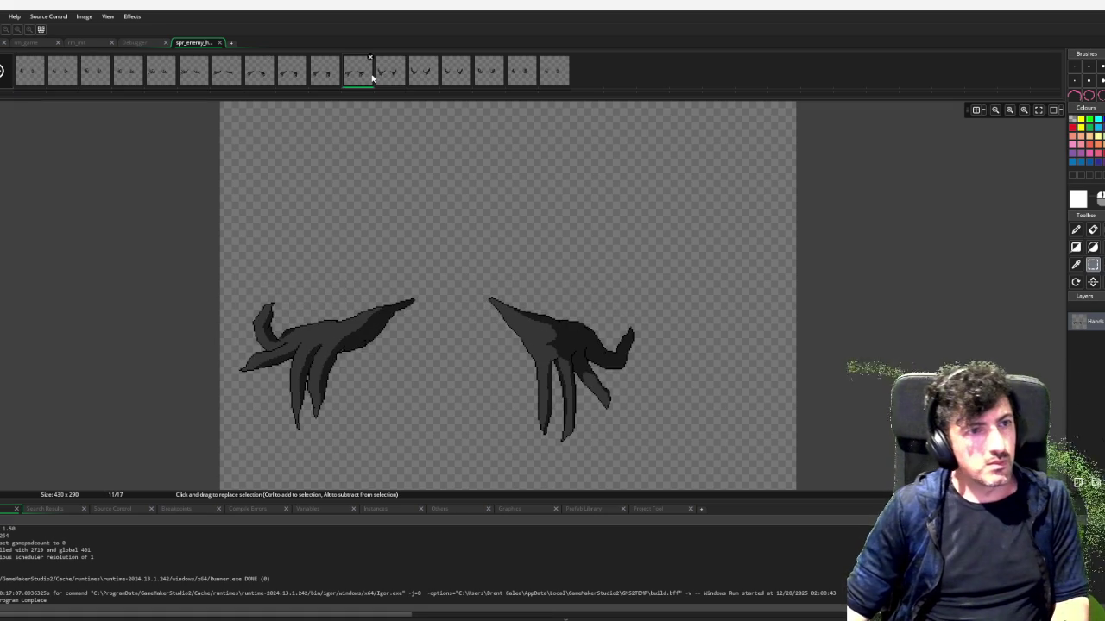
click(337, 78)
click(298, 77)
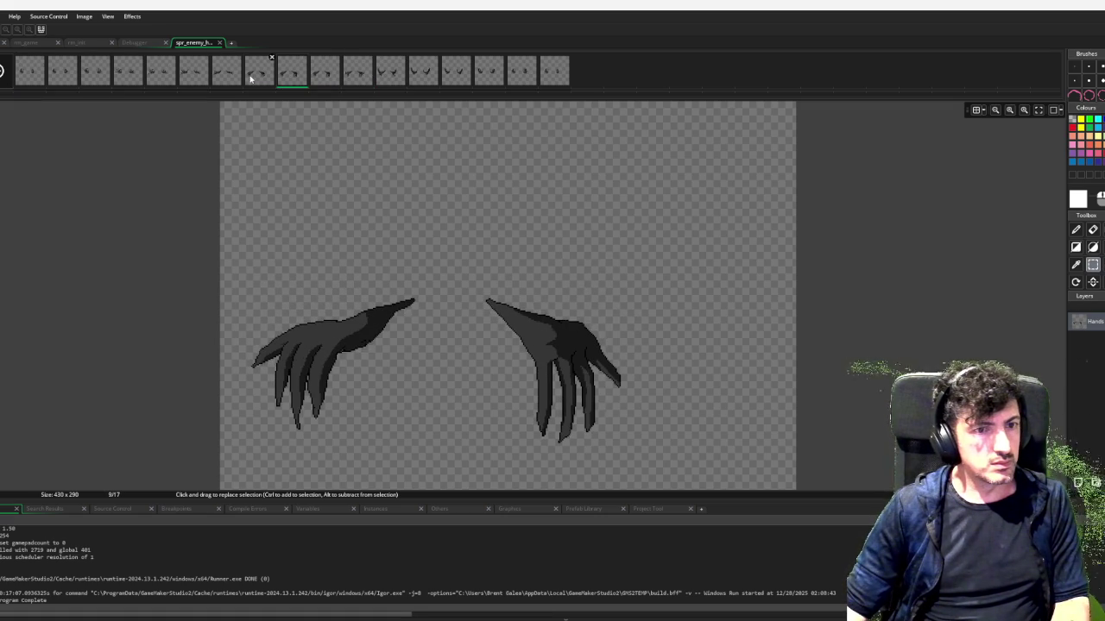
click(250, 79)
click(285, 76)
key(Right)
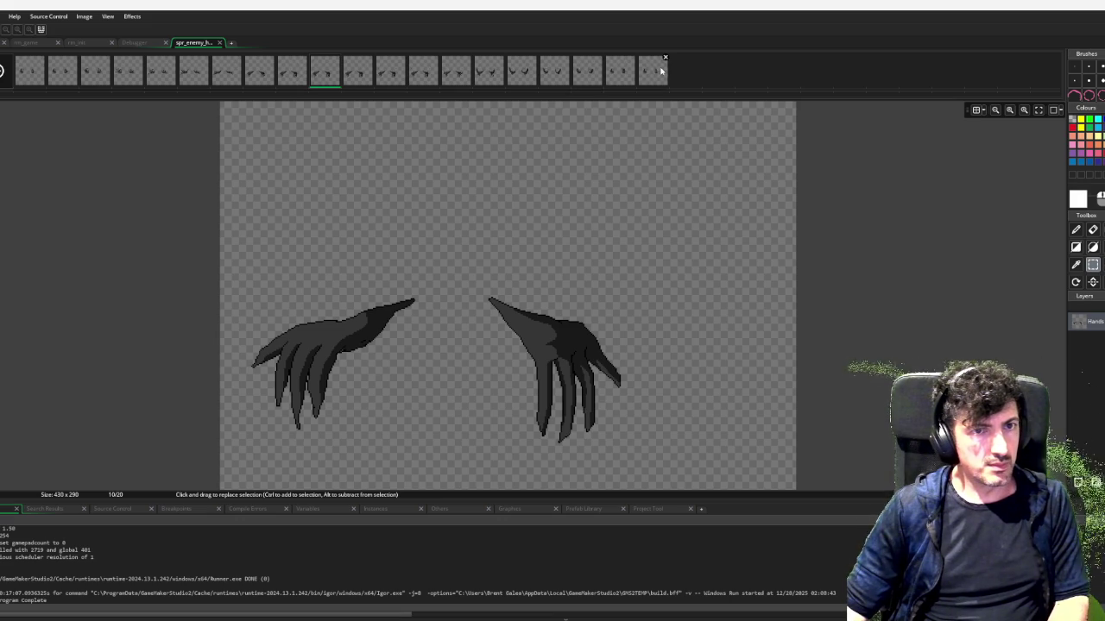
key(Right)
key(Right)
key(Right)
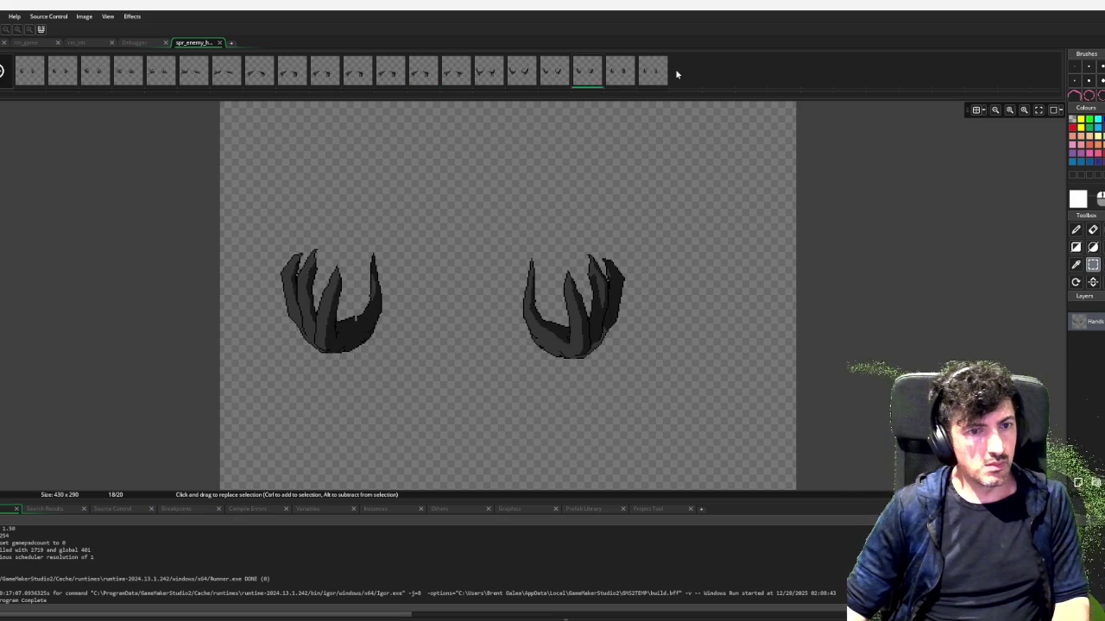
key(Right)
key(Right)
key(Right)
key(Left)
key(Left)
key(Left)
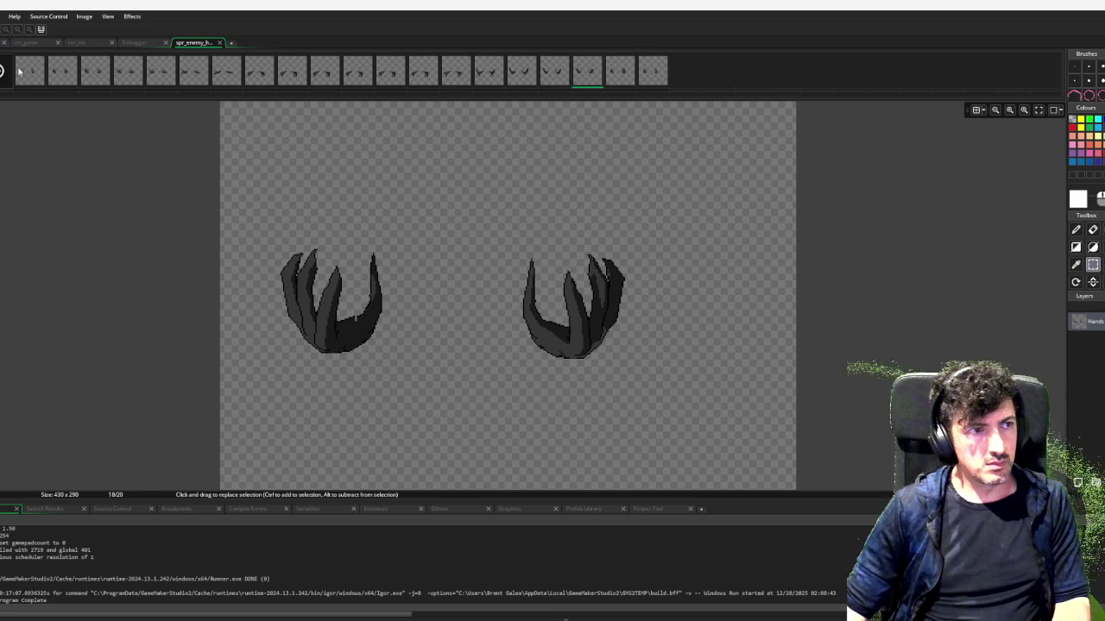
Duplicate frame 20 to add two frames, making 22, and preview the animation
click(102, 75)
key(Right)
key(Right)
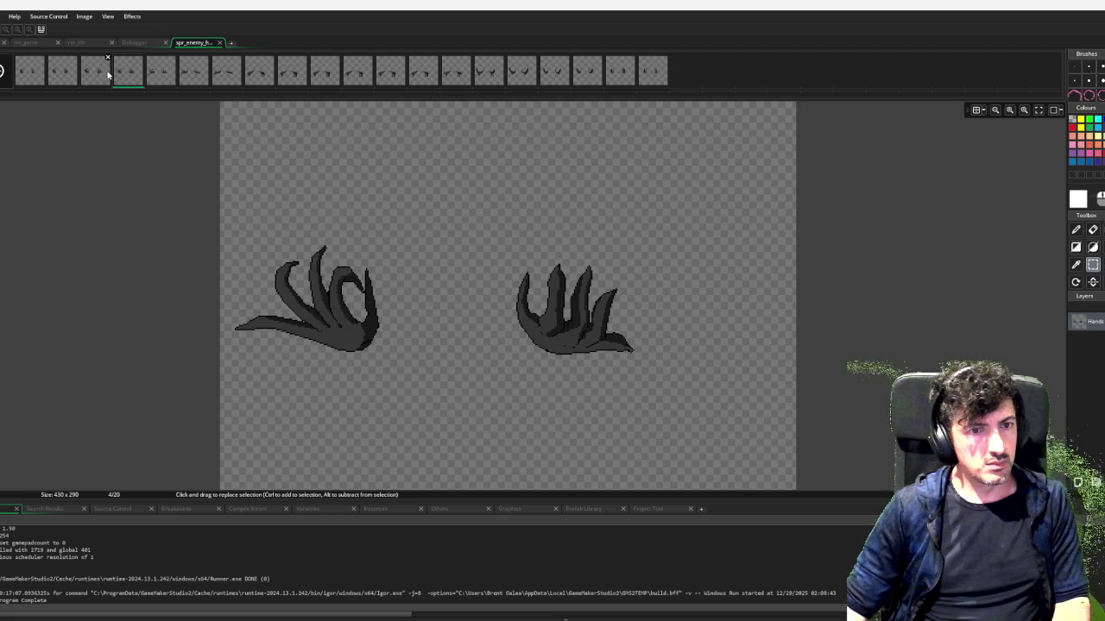
key(Left)
key(Left)
key(Left)
key(Left)
key(Left)
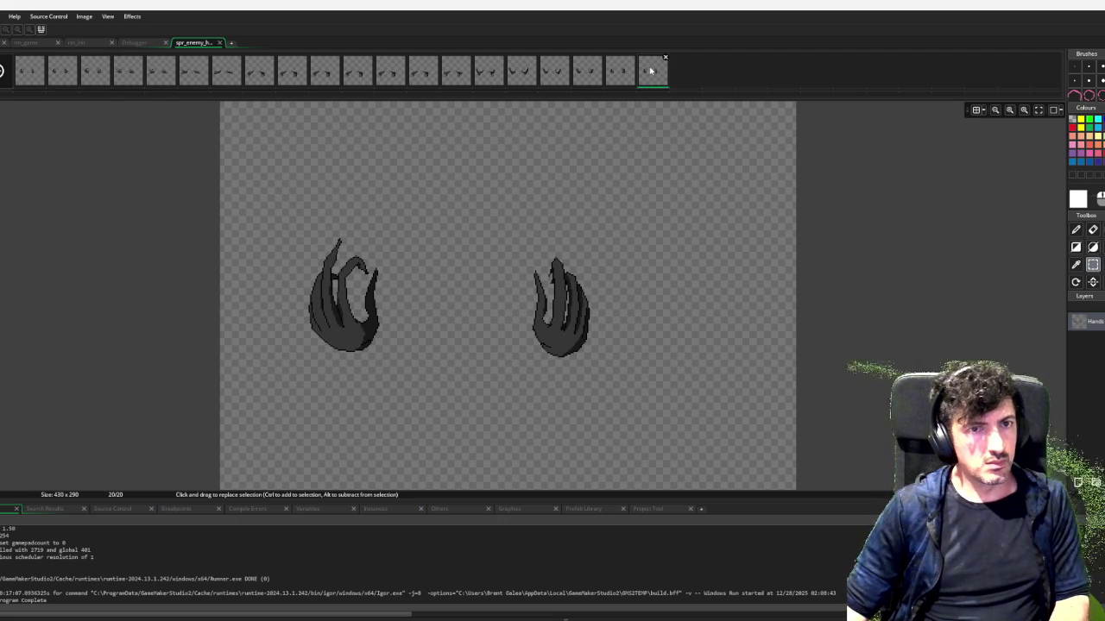
key(ctrl+d)
key(ctrl+d)
click(2, 71)
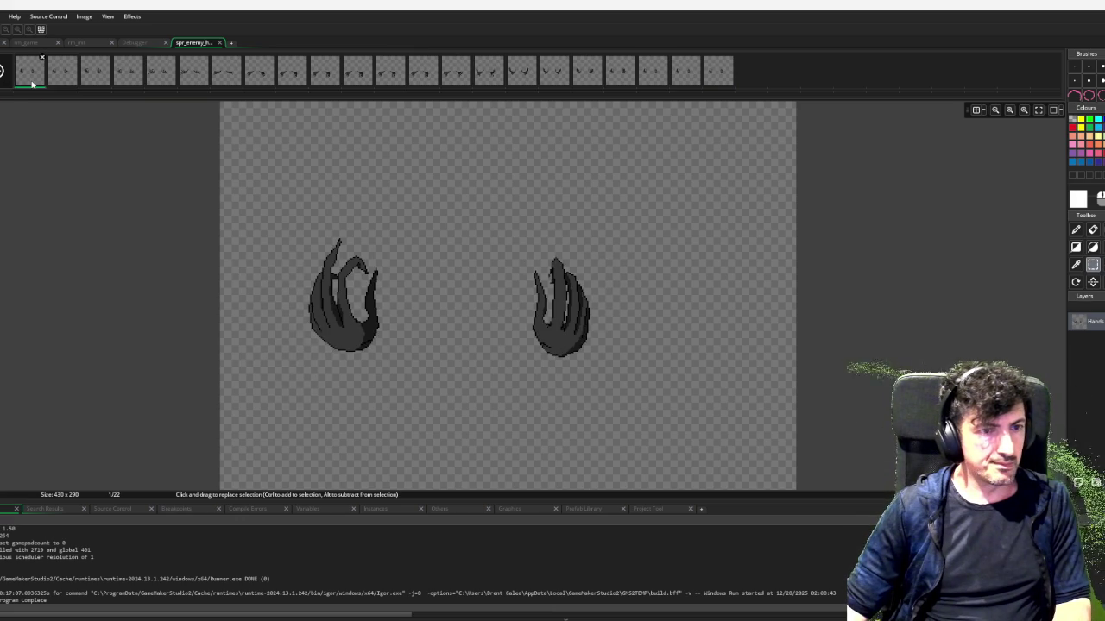
Delete frames 20, 21 and 22, bringing the animation back to 19 frames
click(31, 82)
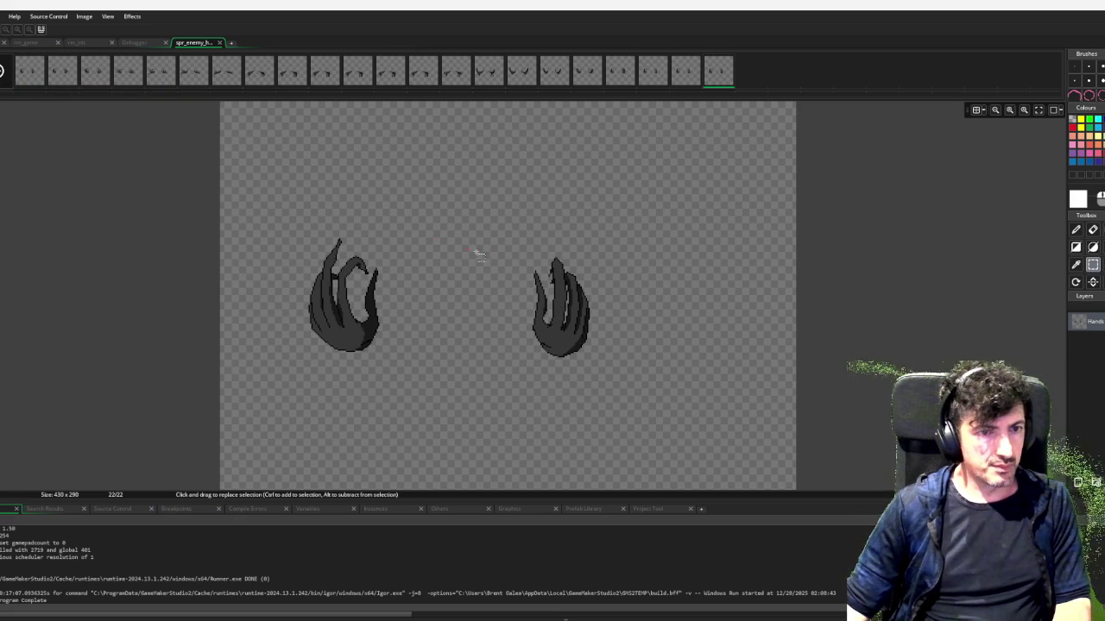
drag(481, 243, 678, 399)
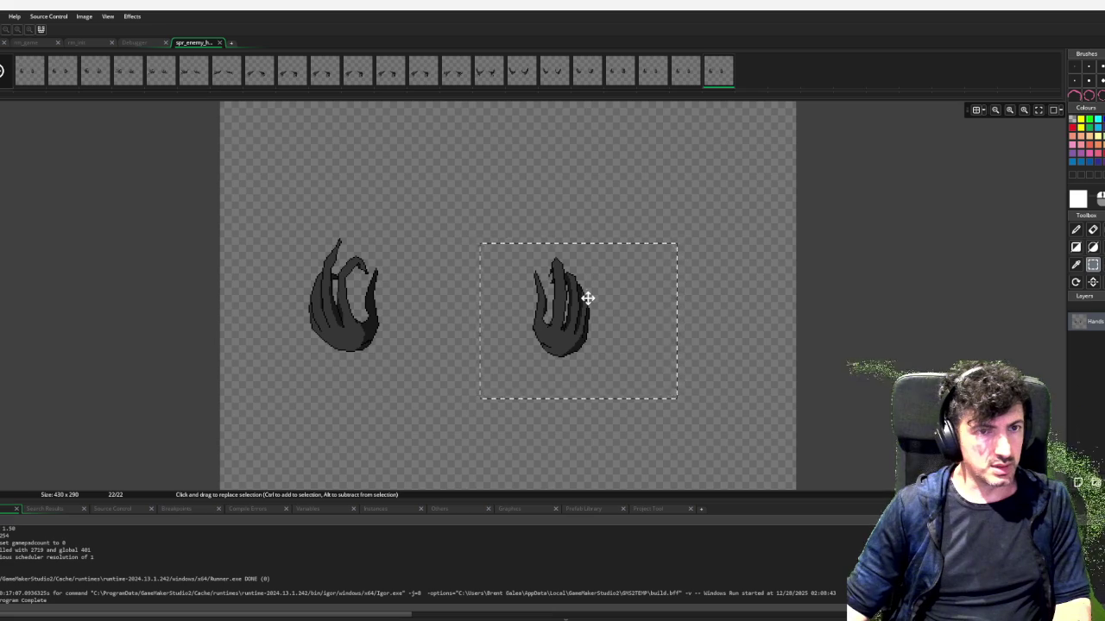
click(648, 77)
click(619, 77)
click(642, 80)
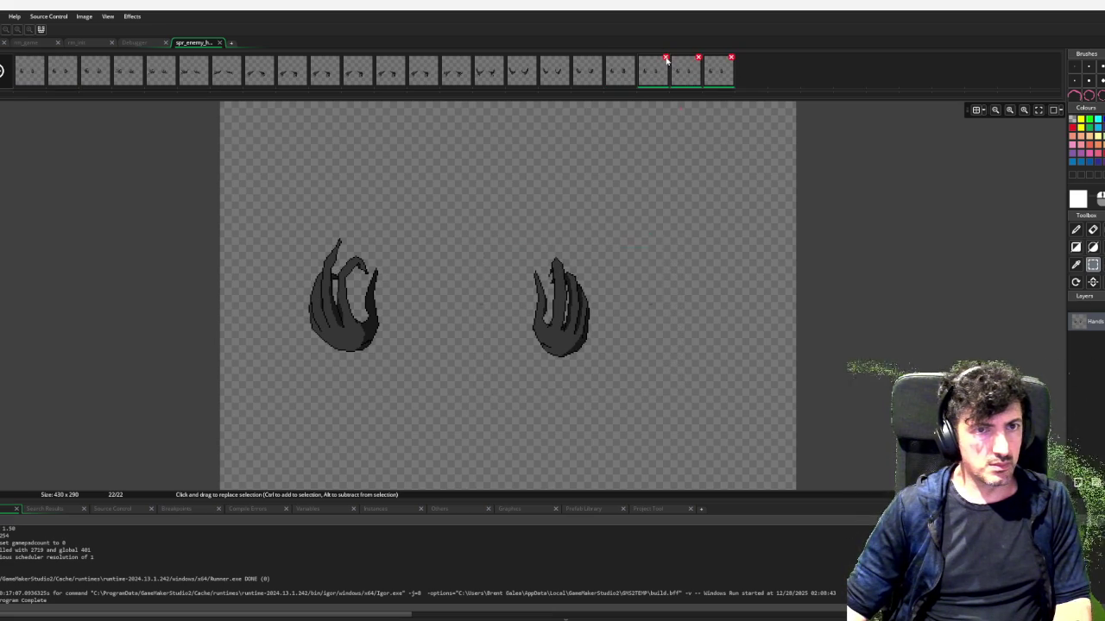
click(665, 58)
click(589, 286)
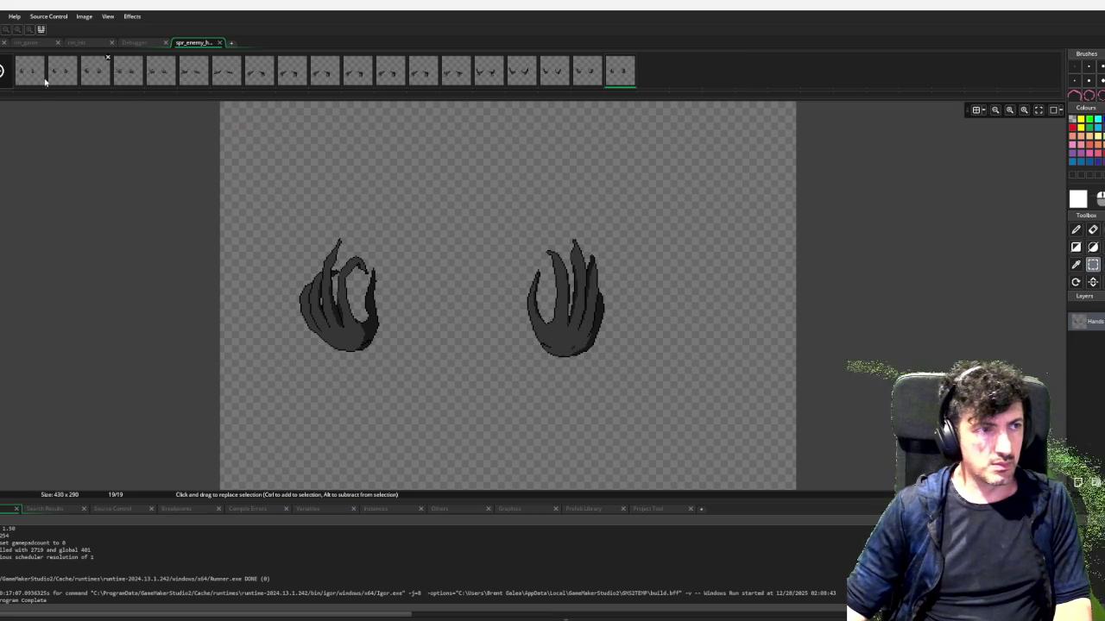
On frame 1, select the right hand and move it up a few pixels
click(26, 70)
drag(462, 233, 696, 409)
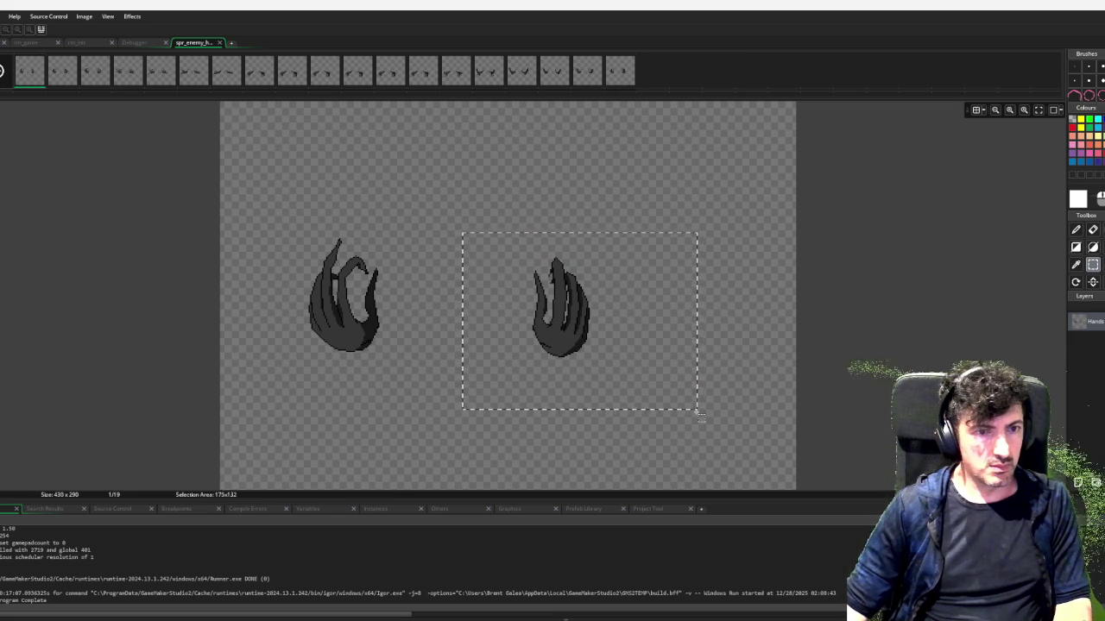
drag(601, 321, 603, 315)
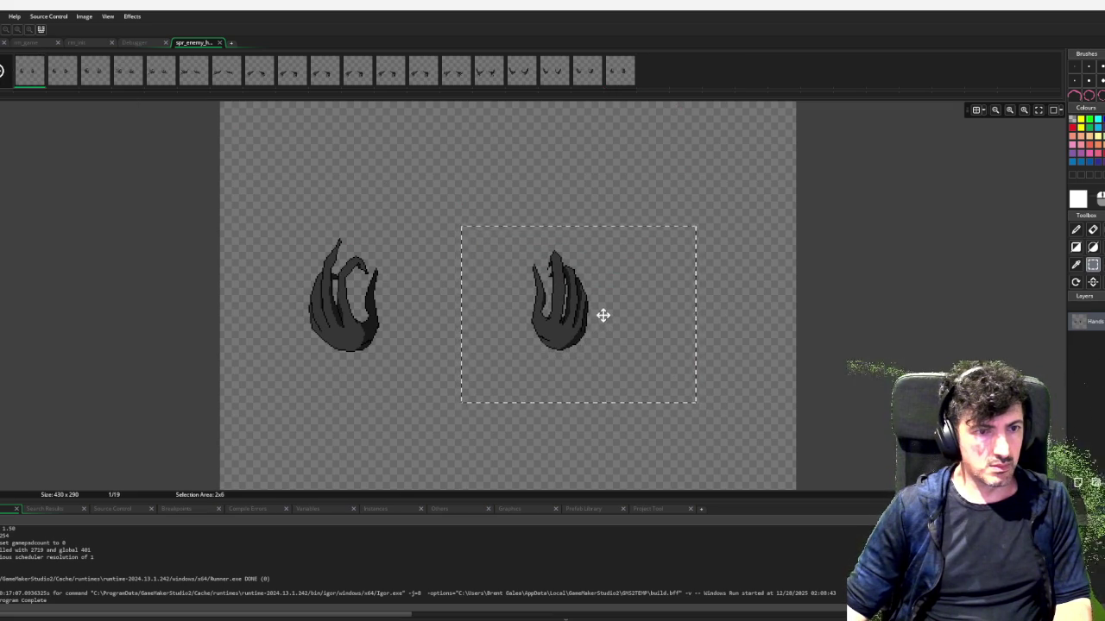
Turn on onion skin and compare the right hand between frames 1 and 2
key(Right)
drag(630, 384, 655, 385)
key(o)
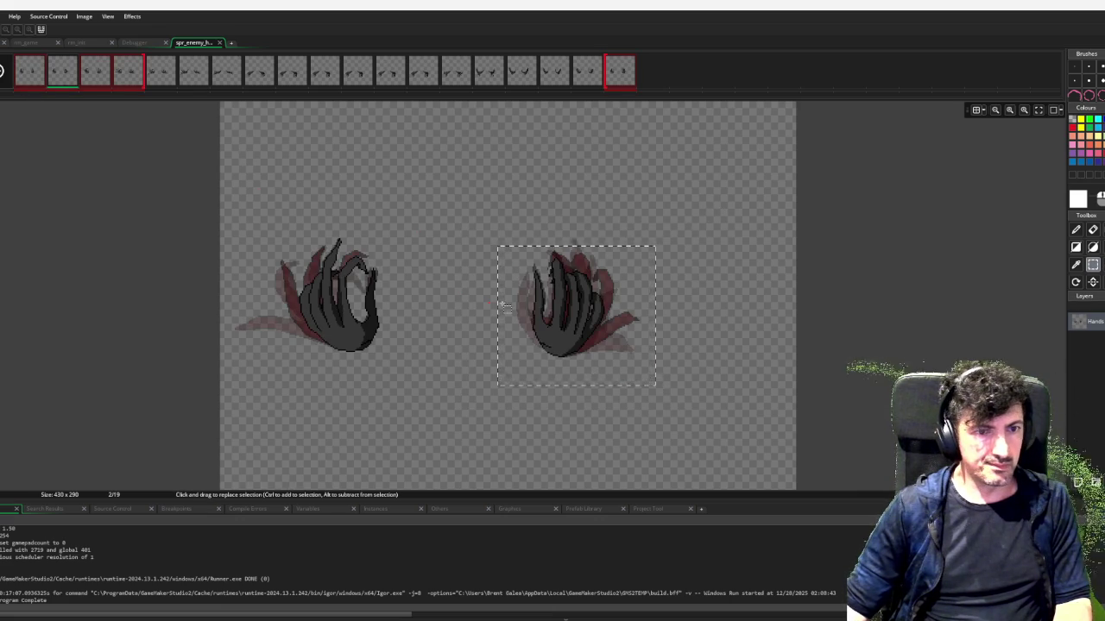
key(ctrl+z)
key(ctrl+z)
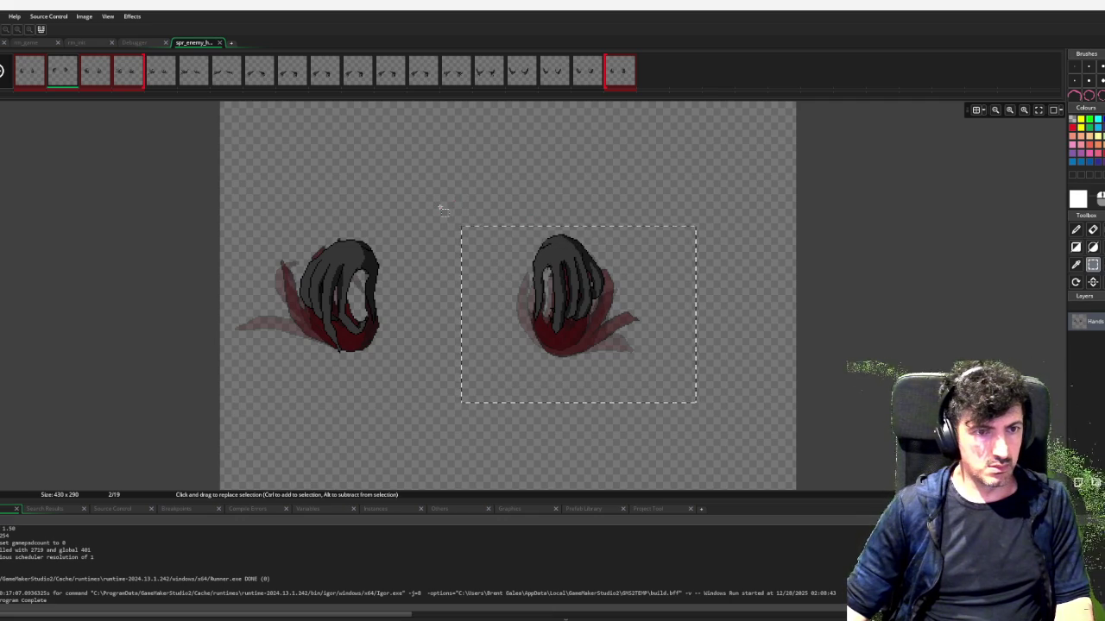
key(Left)
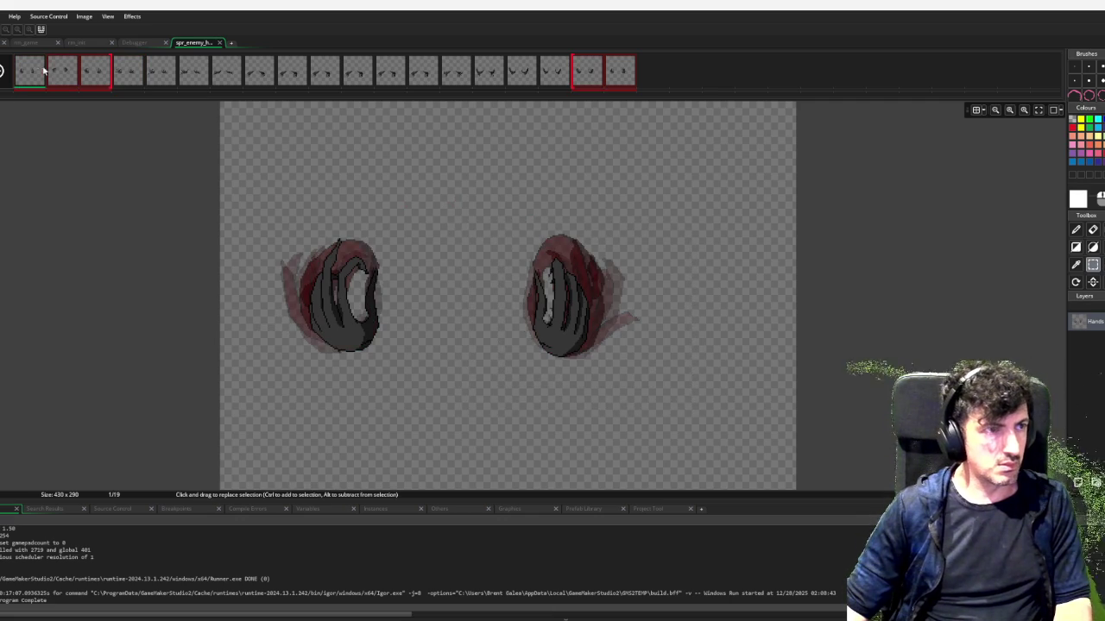
click(67, 78)
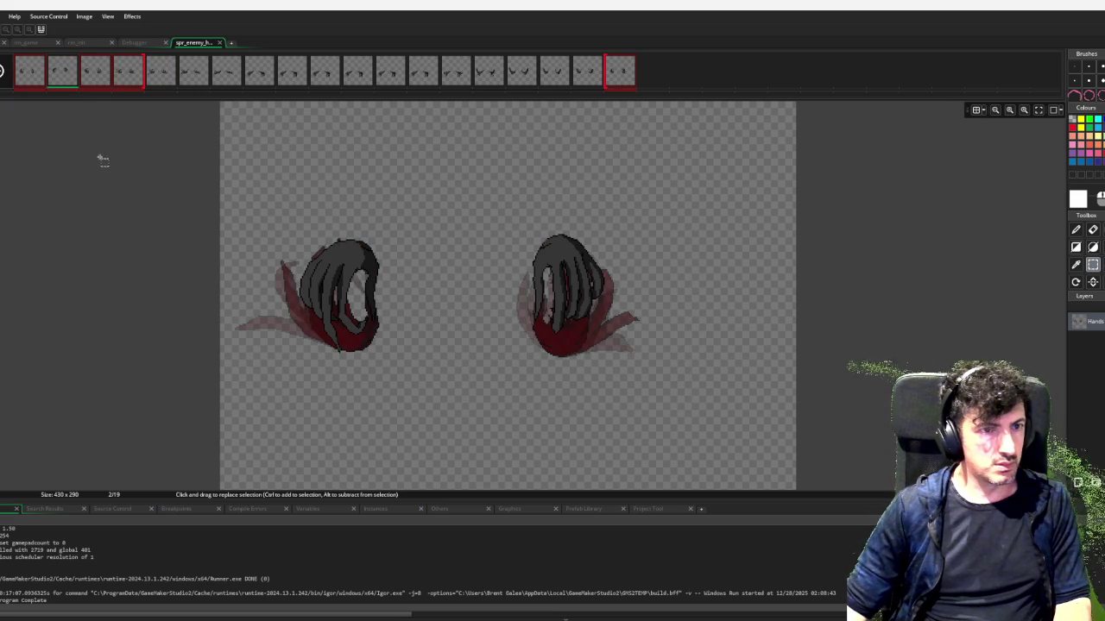
click(33, 75)
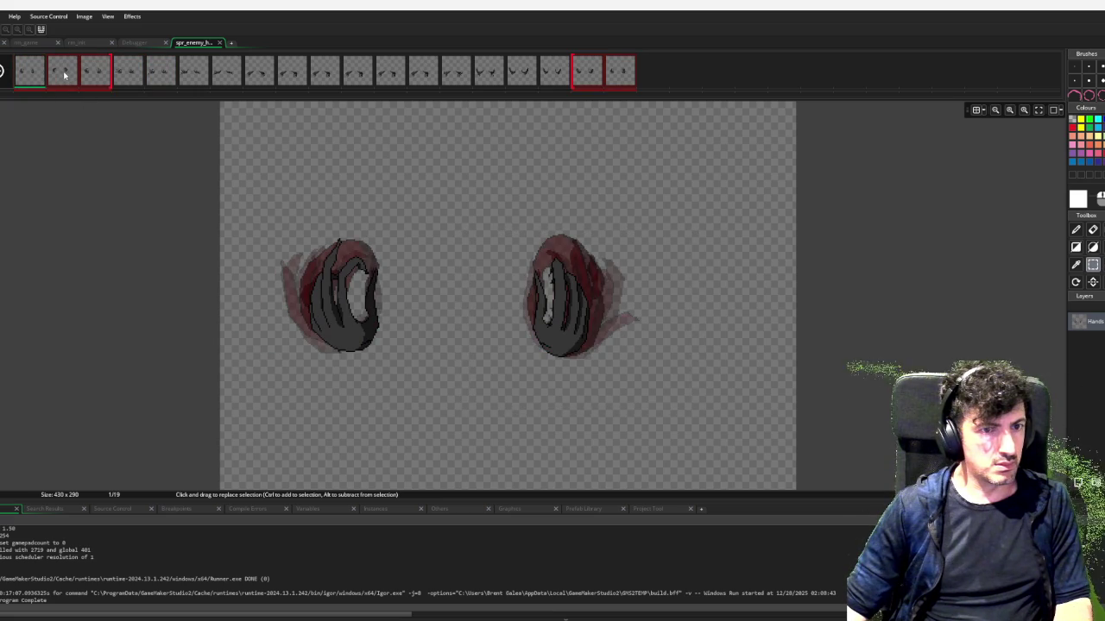
click(64, 75)
click(33, 75)
click(64, 75)
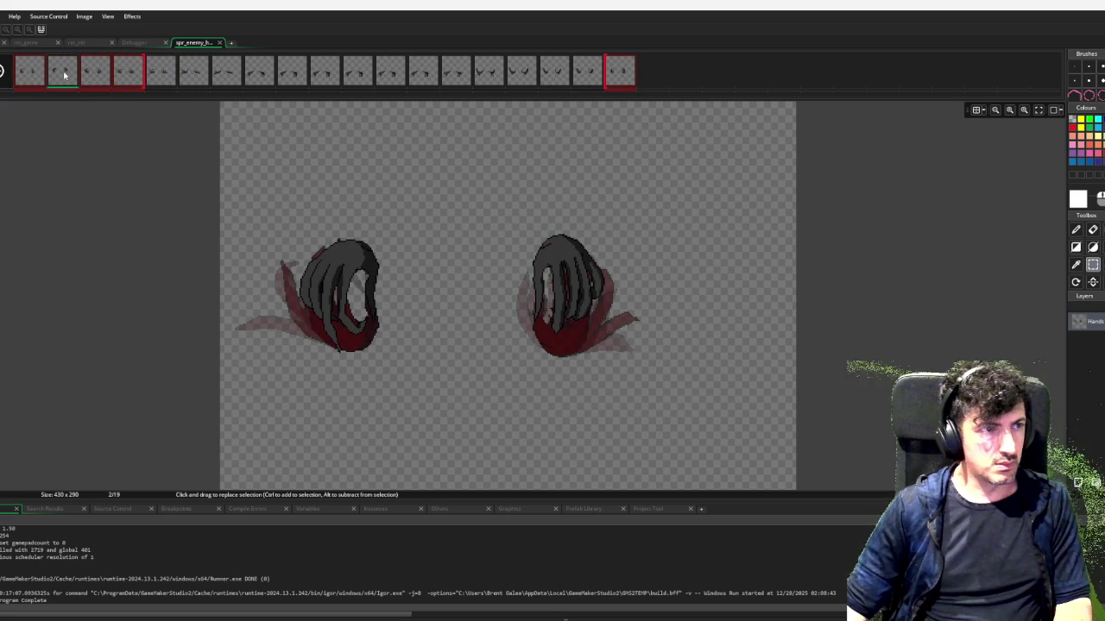
Flip the selected frames vertically back upright
click(84, 16)
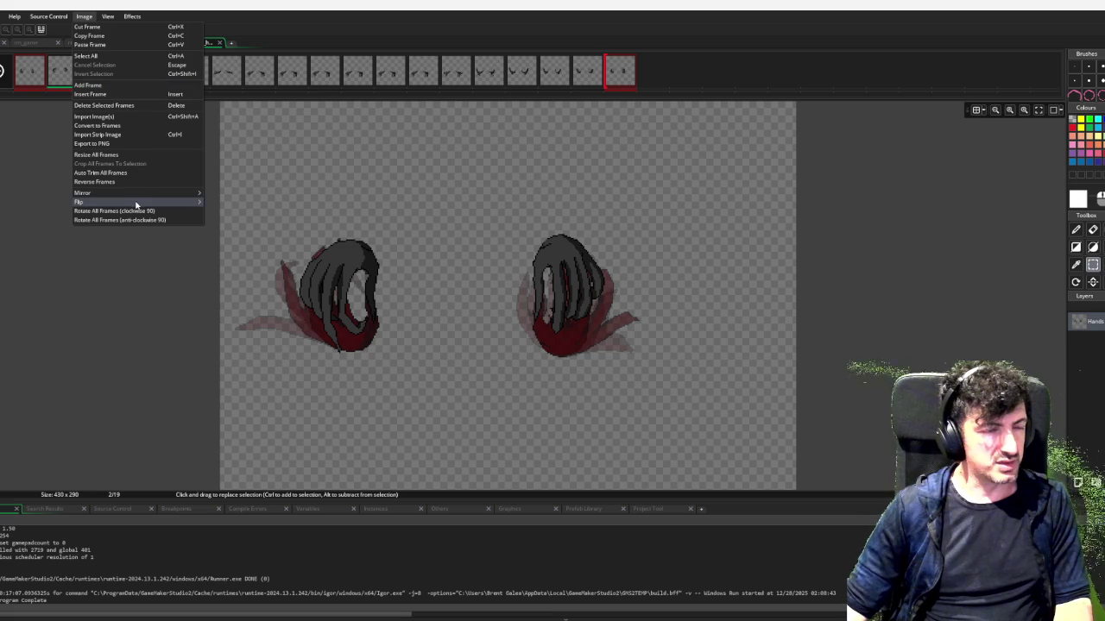
mouse_move(140, 203)
click(226, 203)
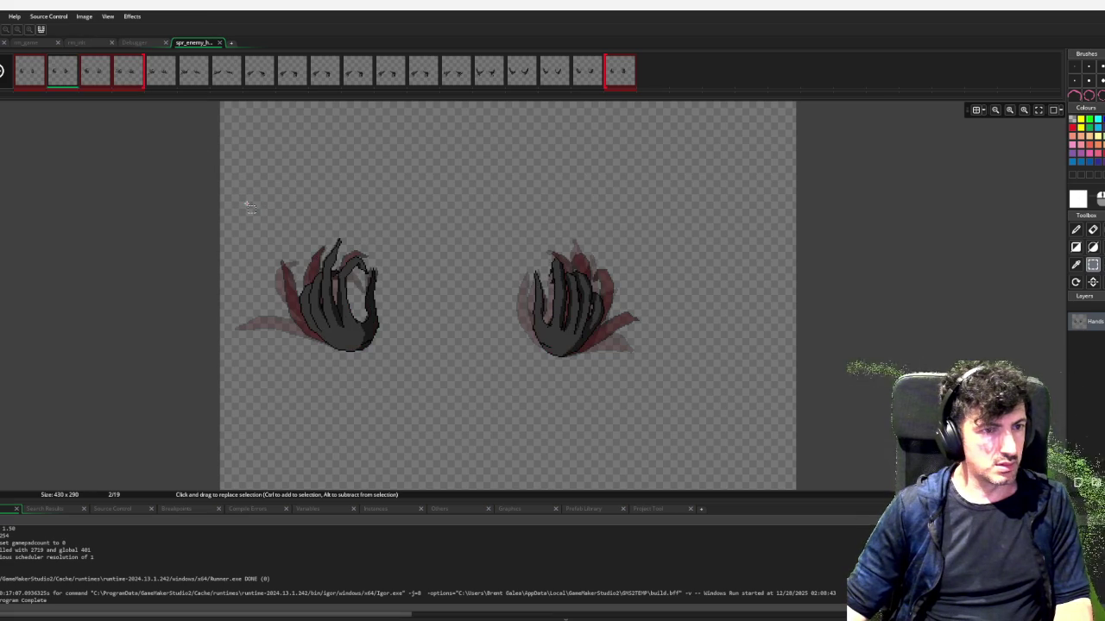
click(30, 76)
key(Right)
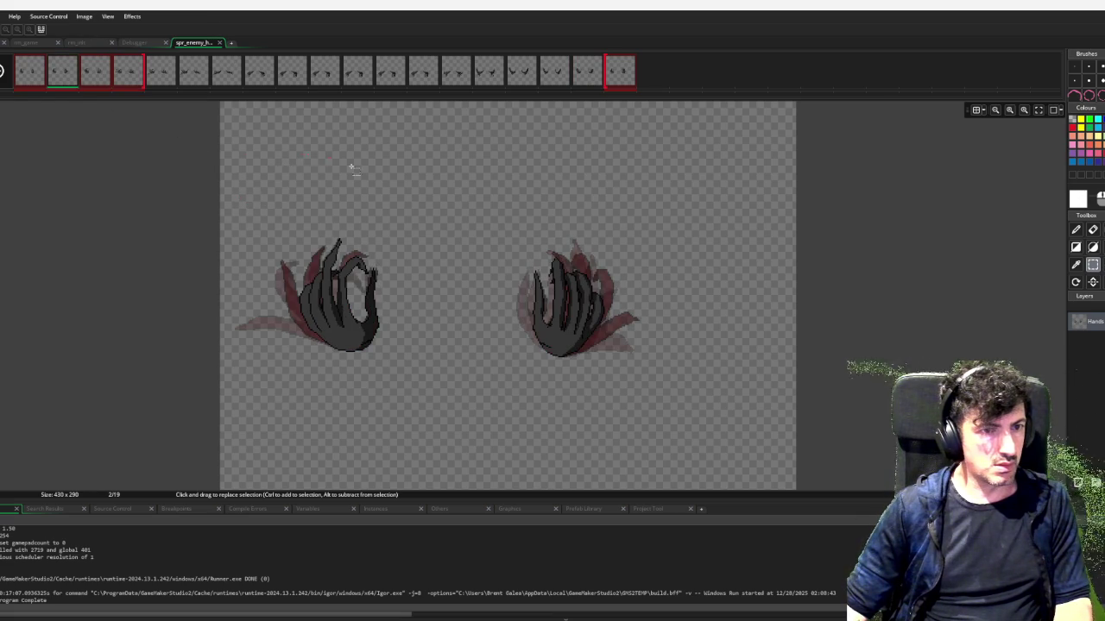
Select the right hand on frames 2, 3 and 19 while stepping through the frames
drag(503, 228, 645, 378)
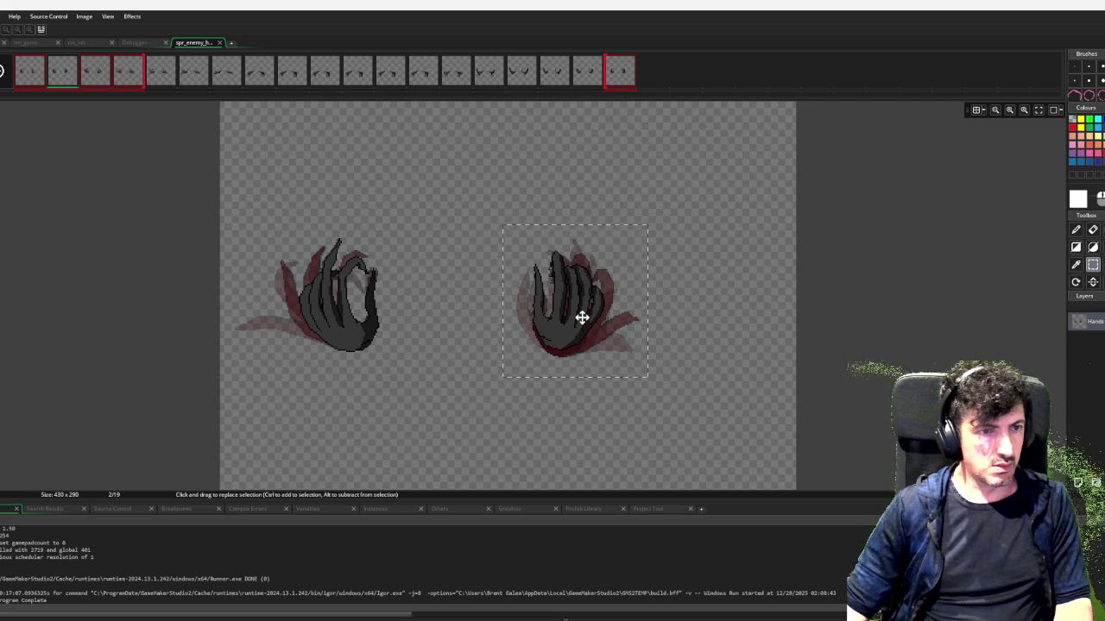
key(Right)
drag(486, 208, 681, 403)
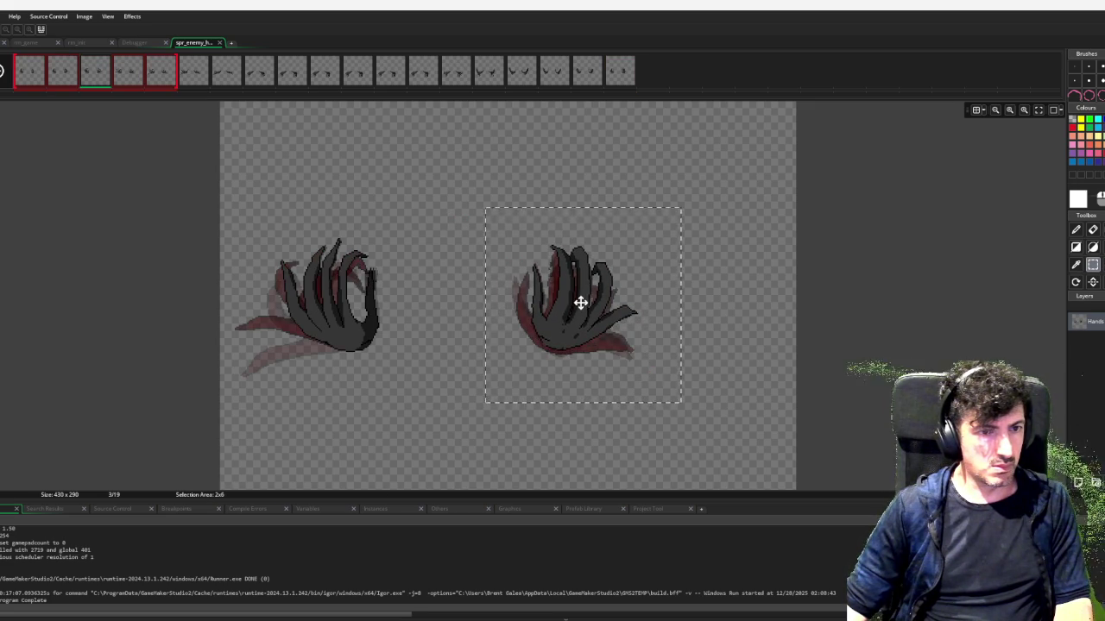
key(Right)
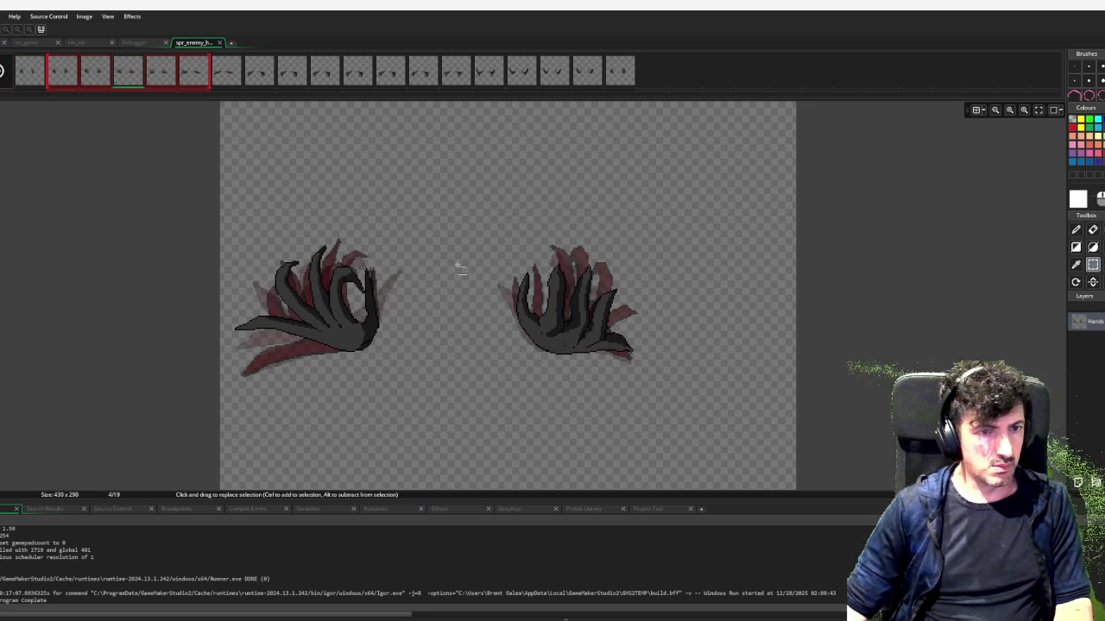
key(Right)
key(Right)
key(Right)
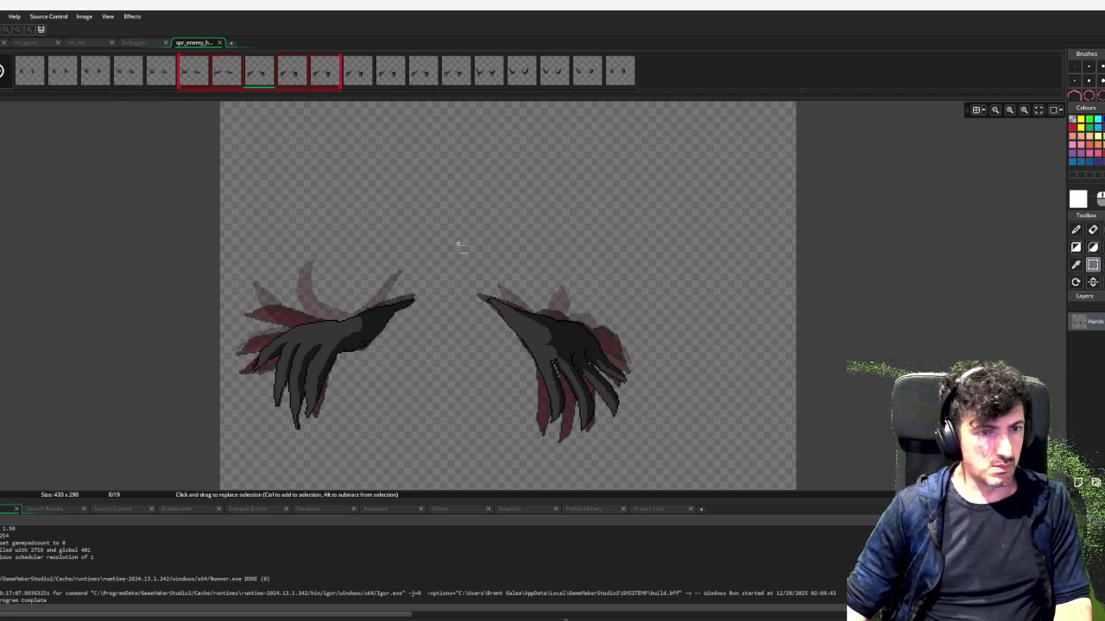
key(Right)
key(Right)
key(Right)
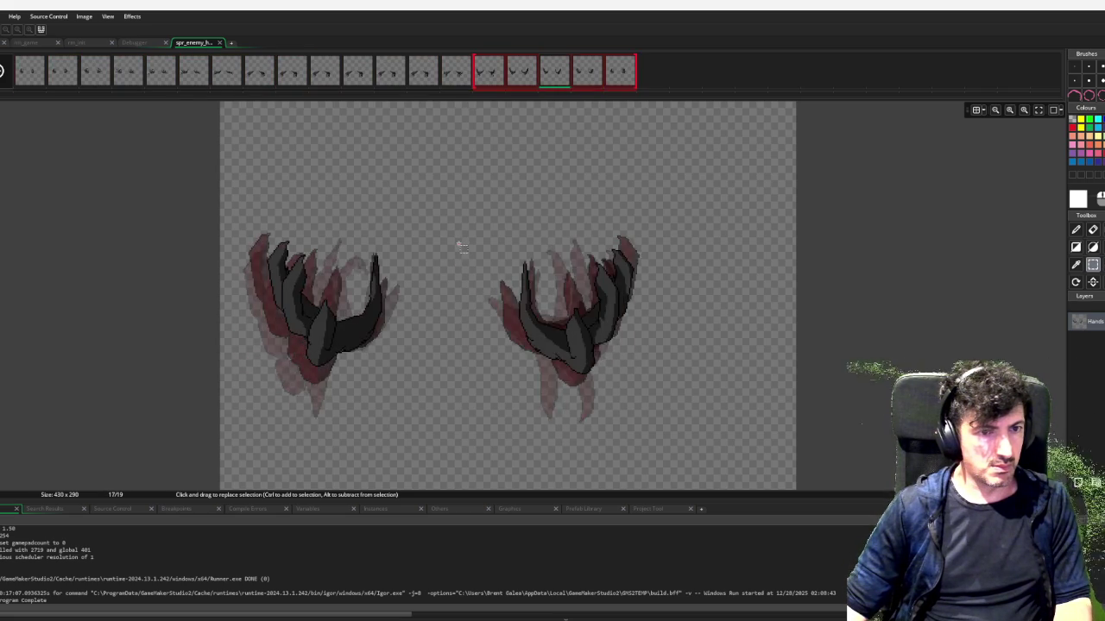
key(Left)
key(Right)
key(Right)
key(Left)
drag(478, 226, 653, 403)
Raise the right hand 3 pixels on frame 1, deselect, review the frames, and return to the sprite window
key(Right)
drag(489, 215, 635, 383)
drag(584, 318, 584, 316)
key(Right)
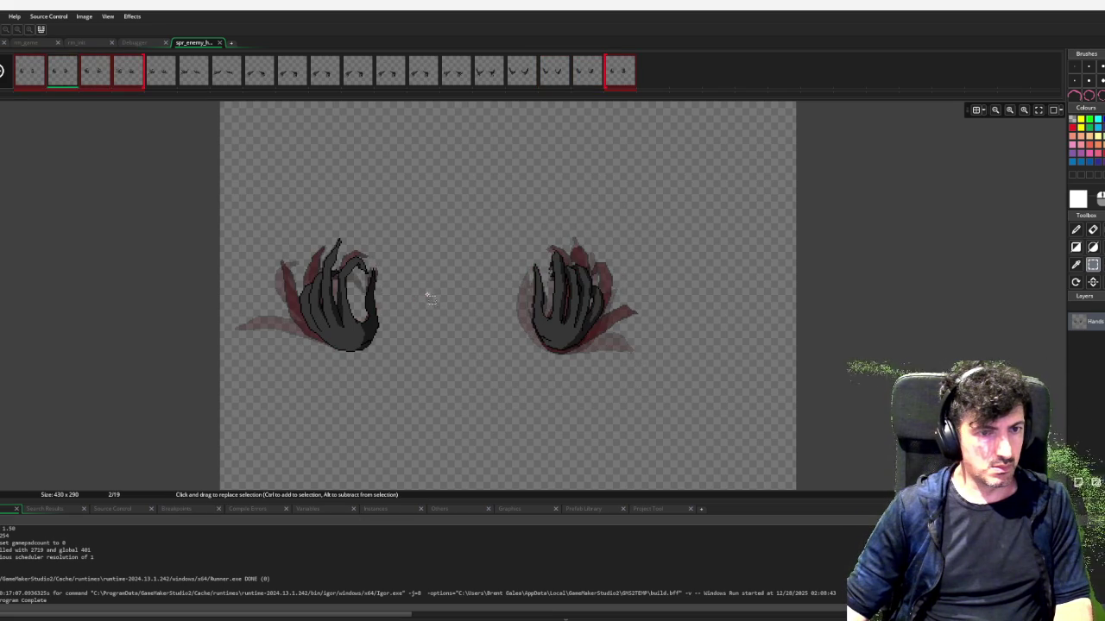
drag(442, 221, 705, 432)
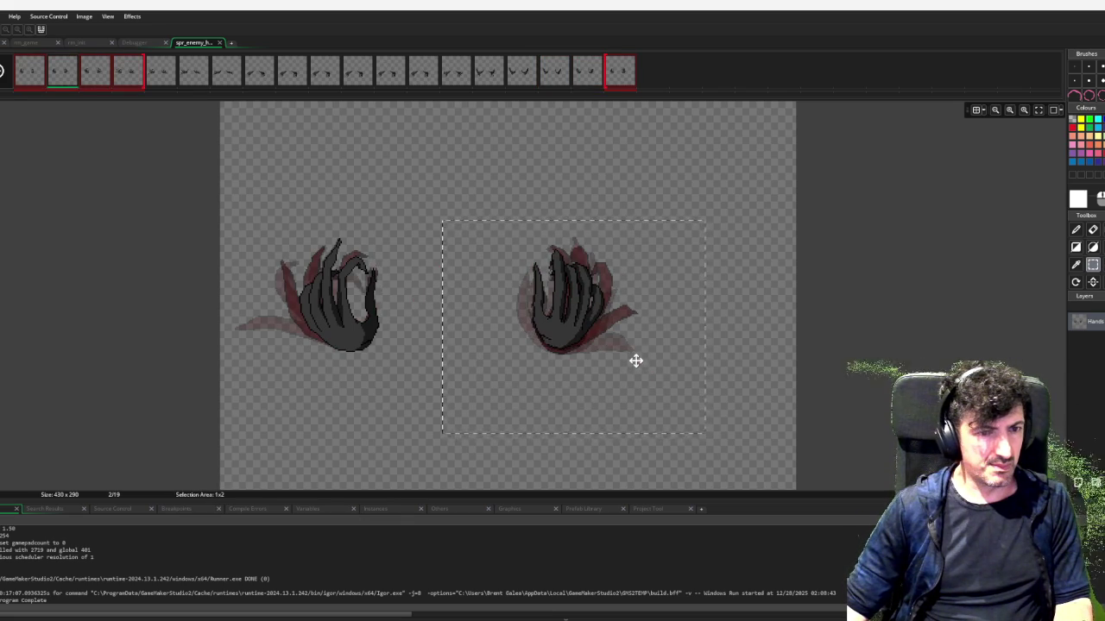
click(369, 387)
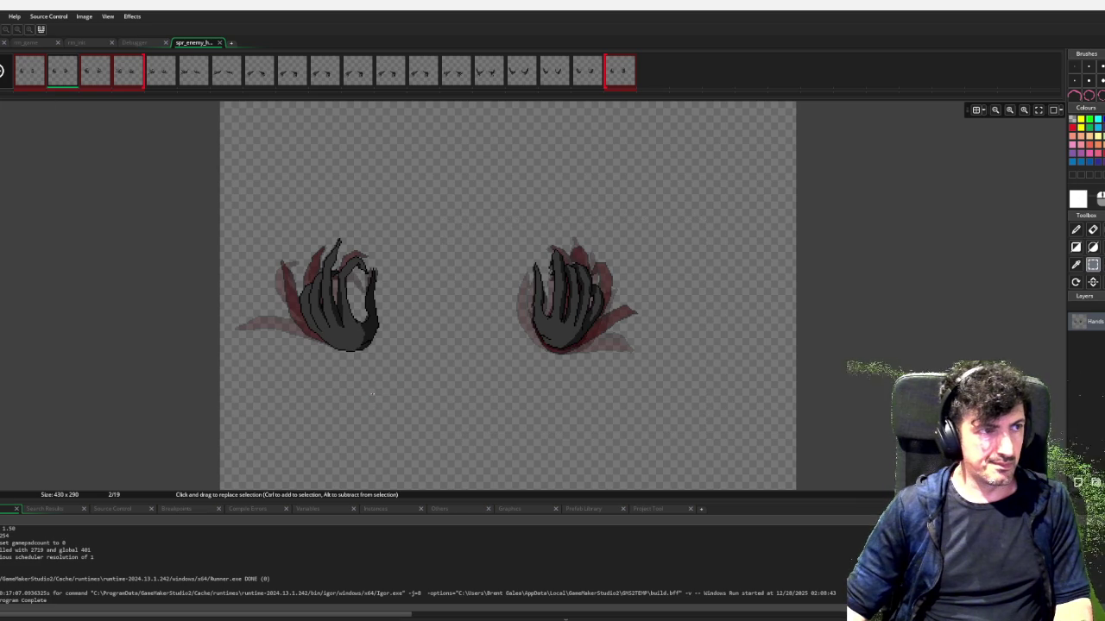
key(Right)
key(Right)
key(Right)
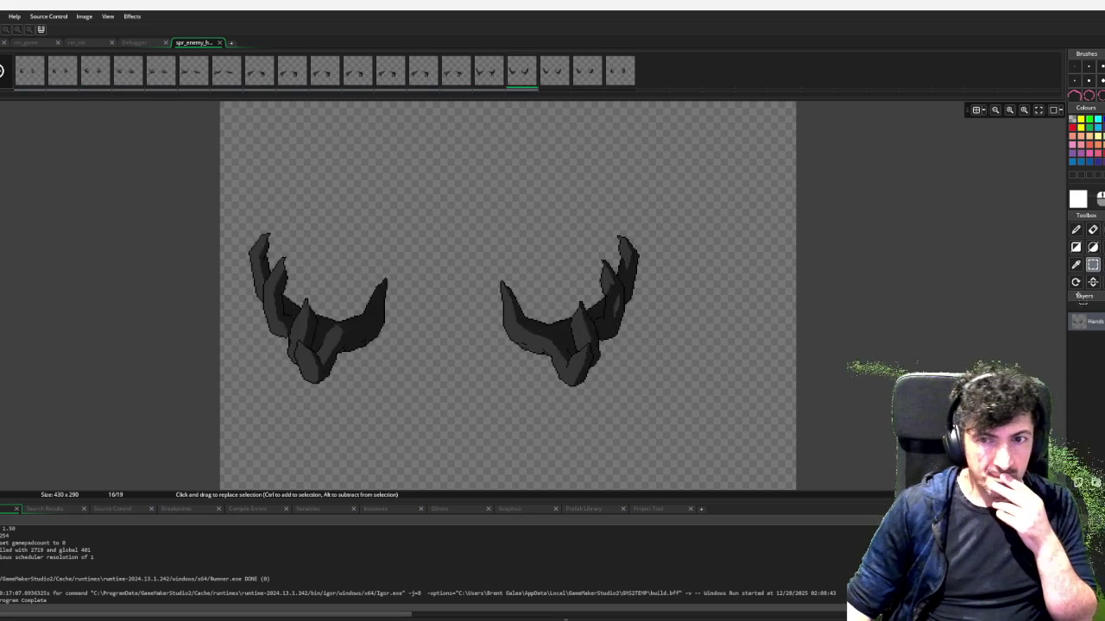
key(ctrl+Tab)
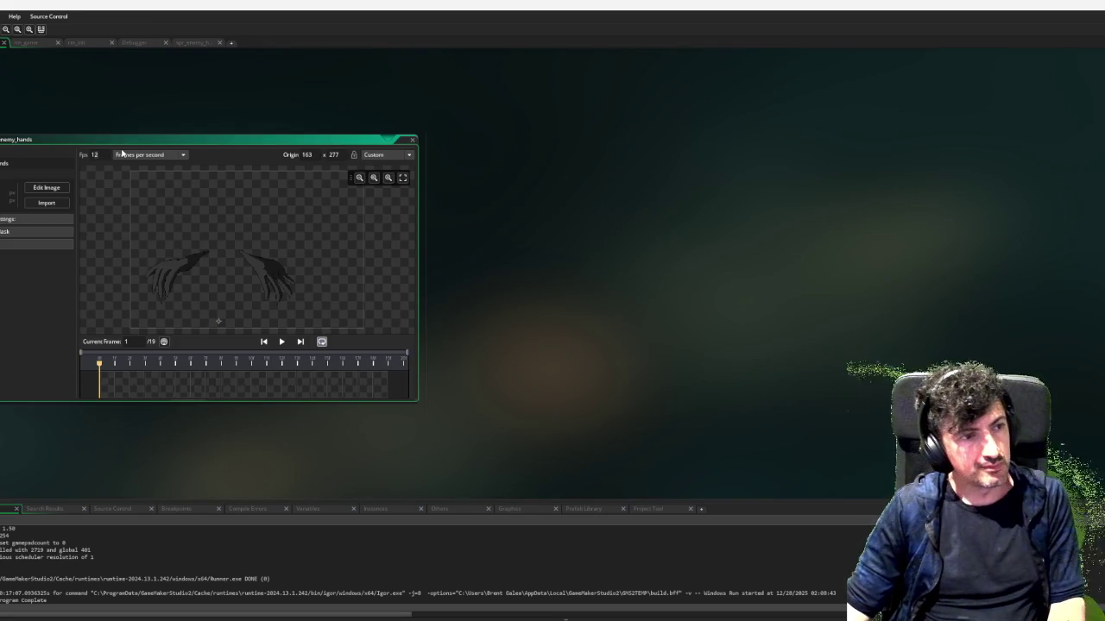
Set the animation speed to 8, then play, stop and replay the hands preview
text(8)
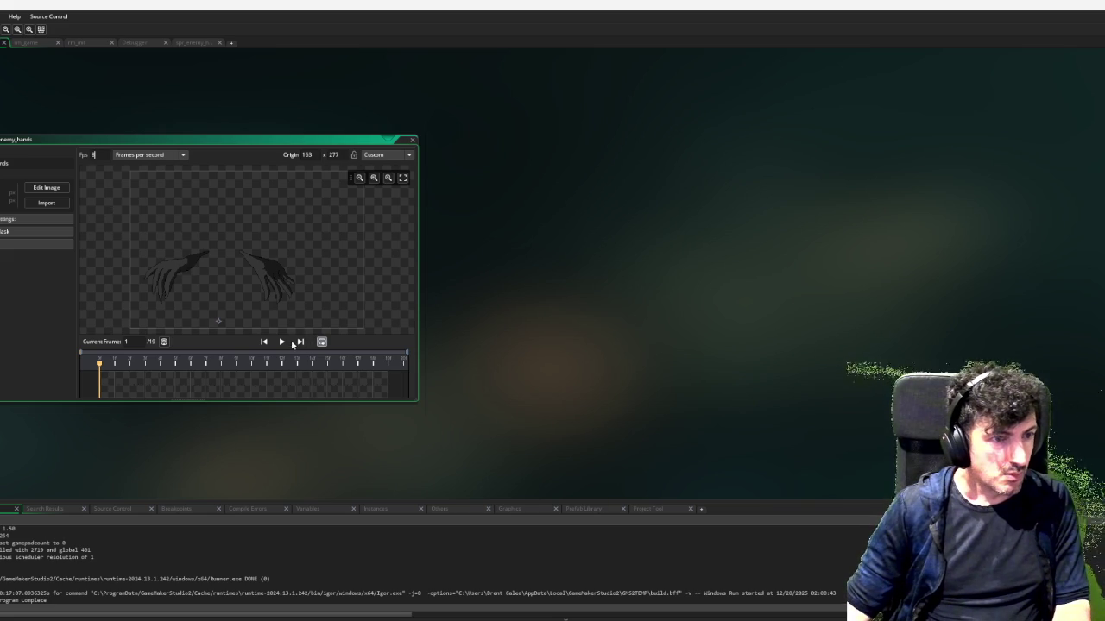
click(283, 343)
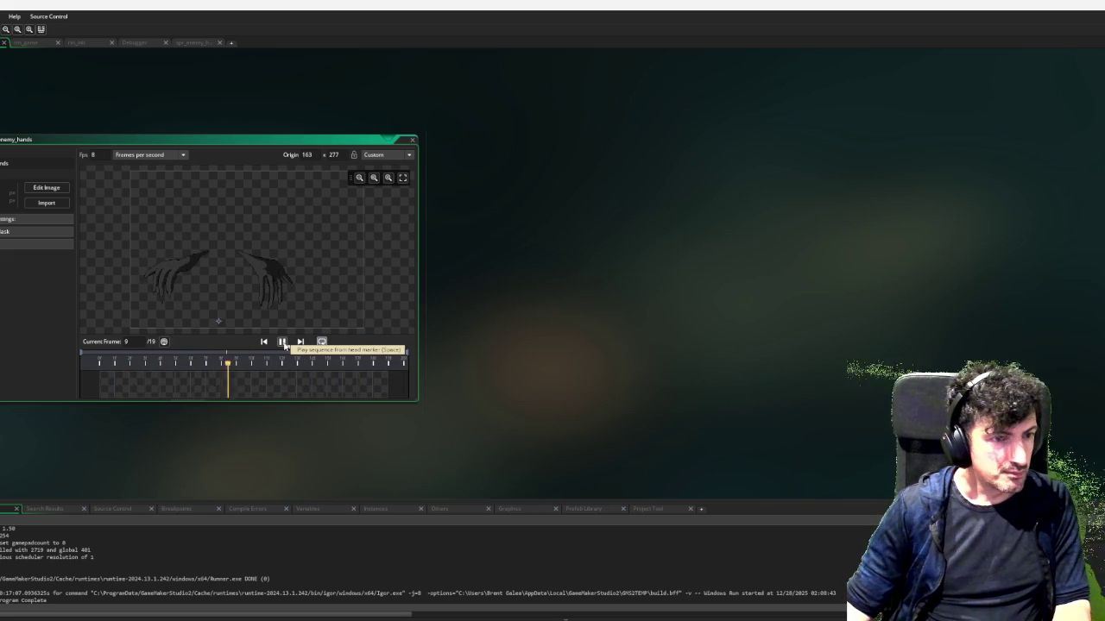
click(282, 342)
click(378, 382)
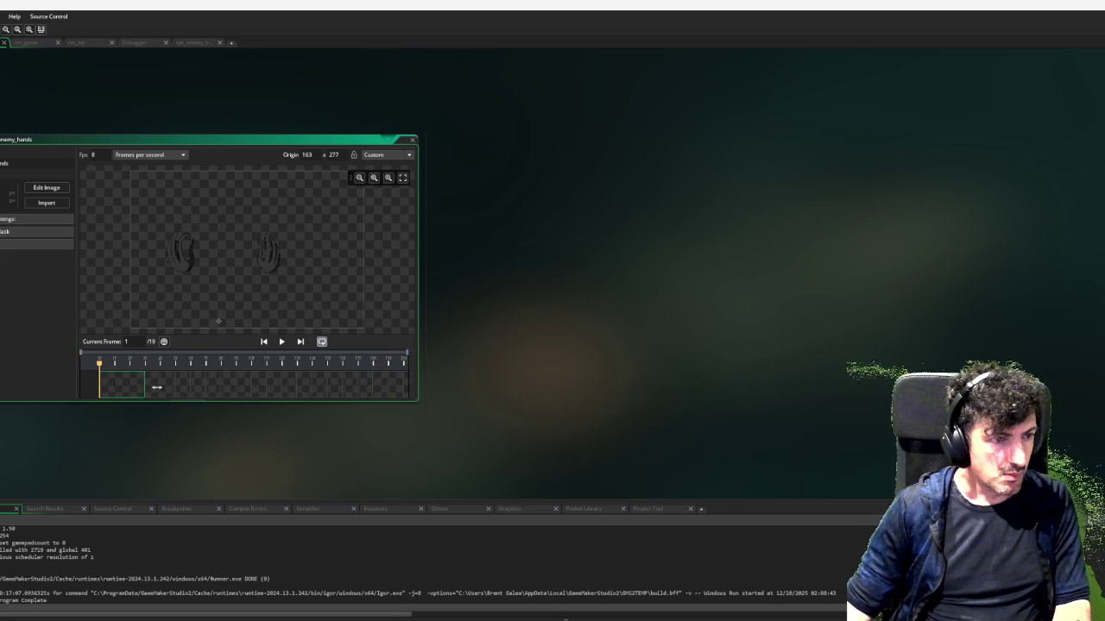
click(282, 342)
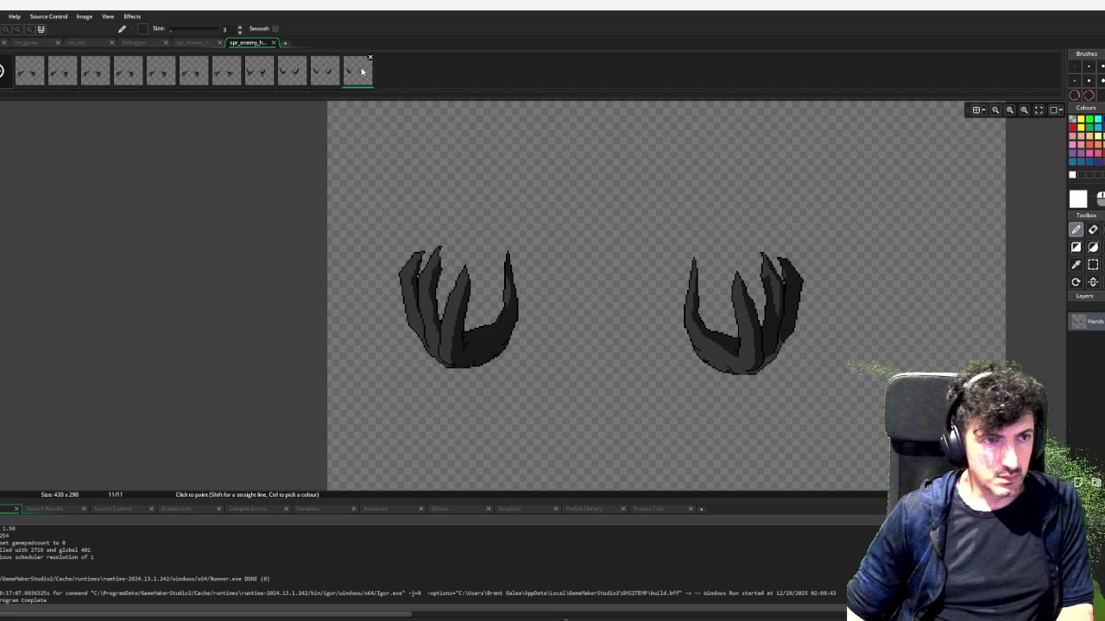
Delete the last frame, frame 11
click(336, 73)
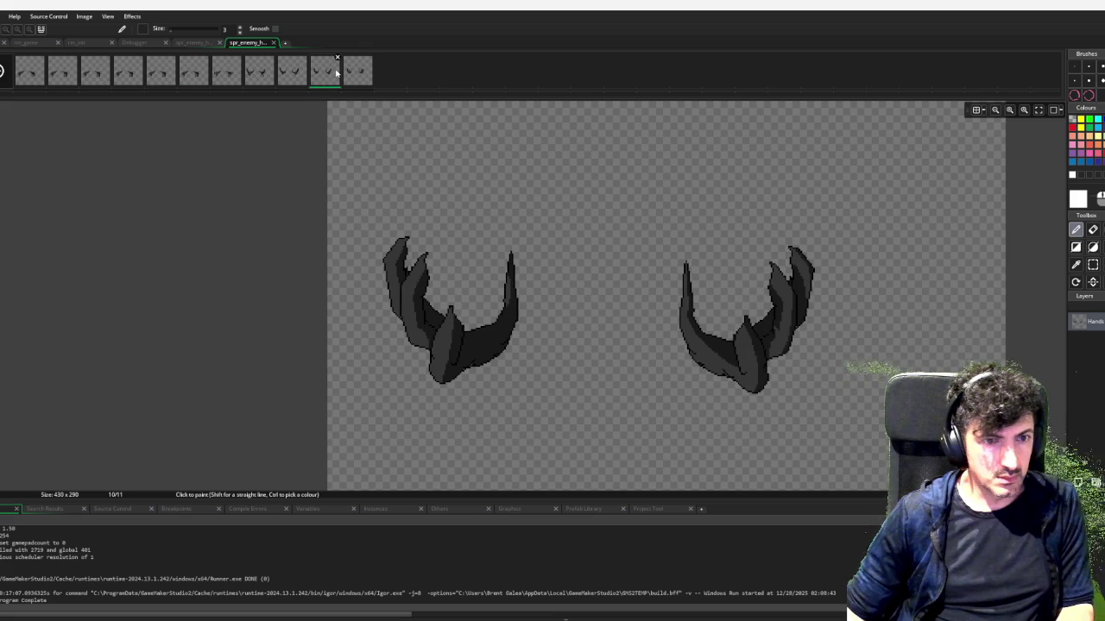
click(359, 76)
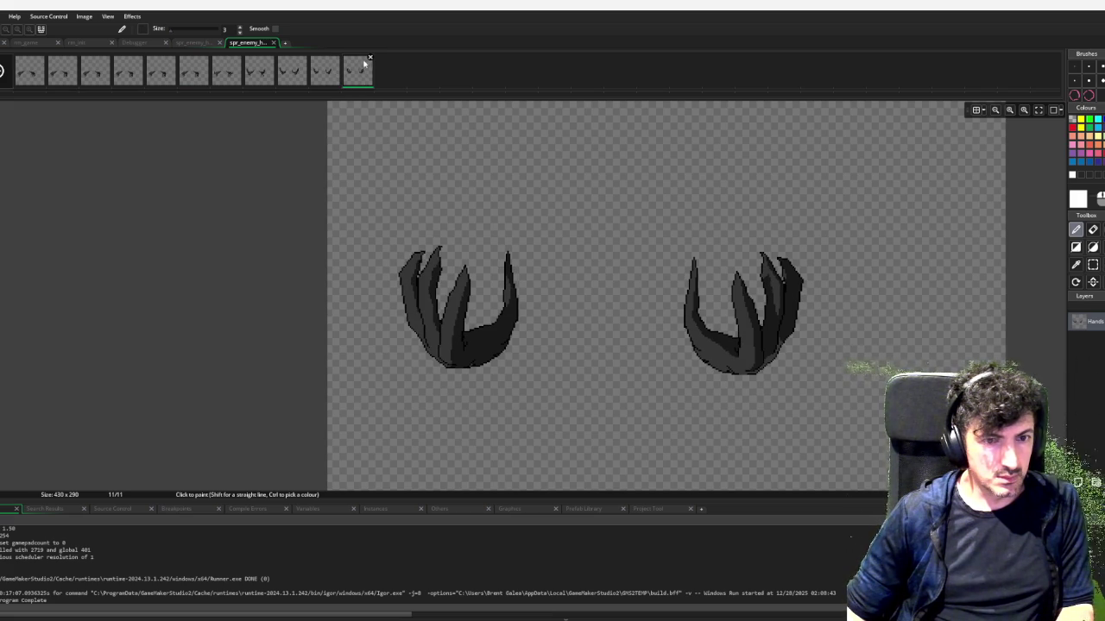
click(370, 58)
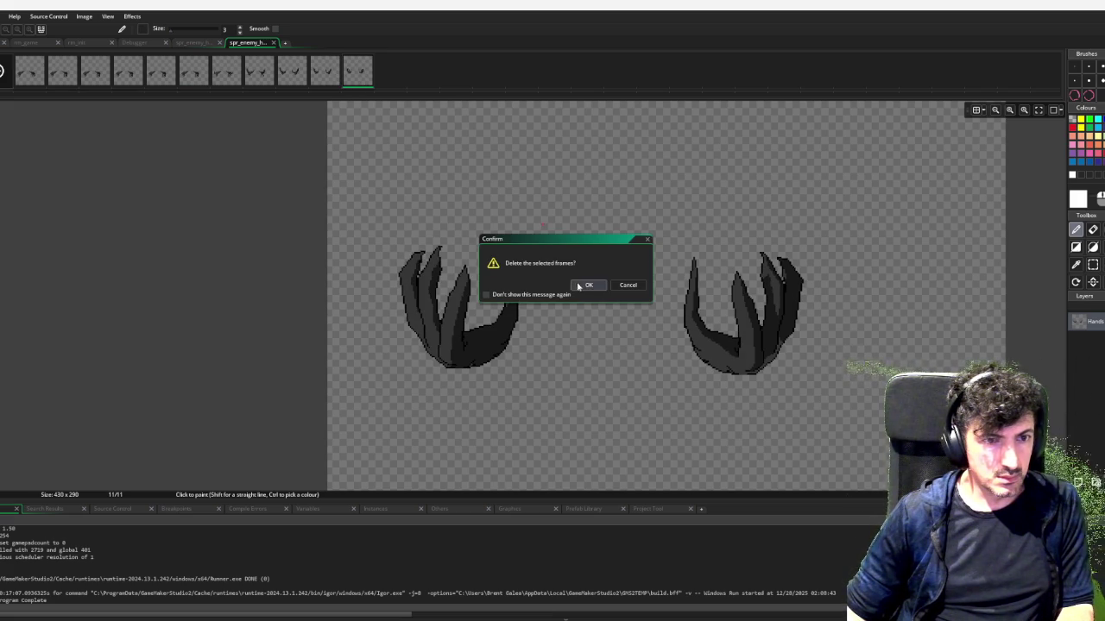
click(583, 286)
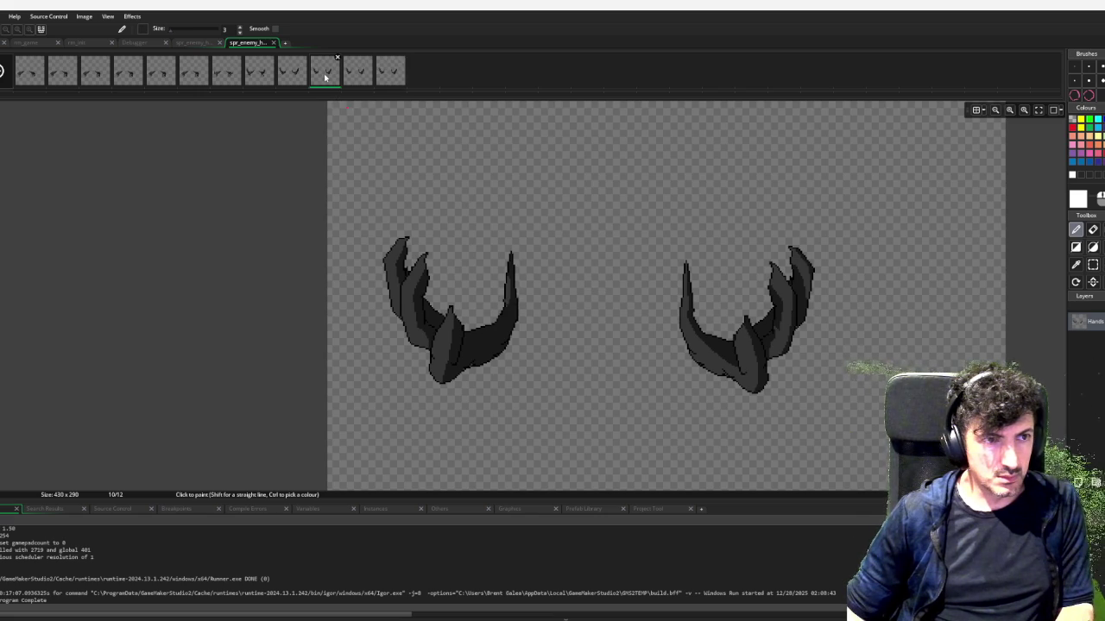
Compare the hand poses across the early frames
click(357, 70)
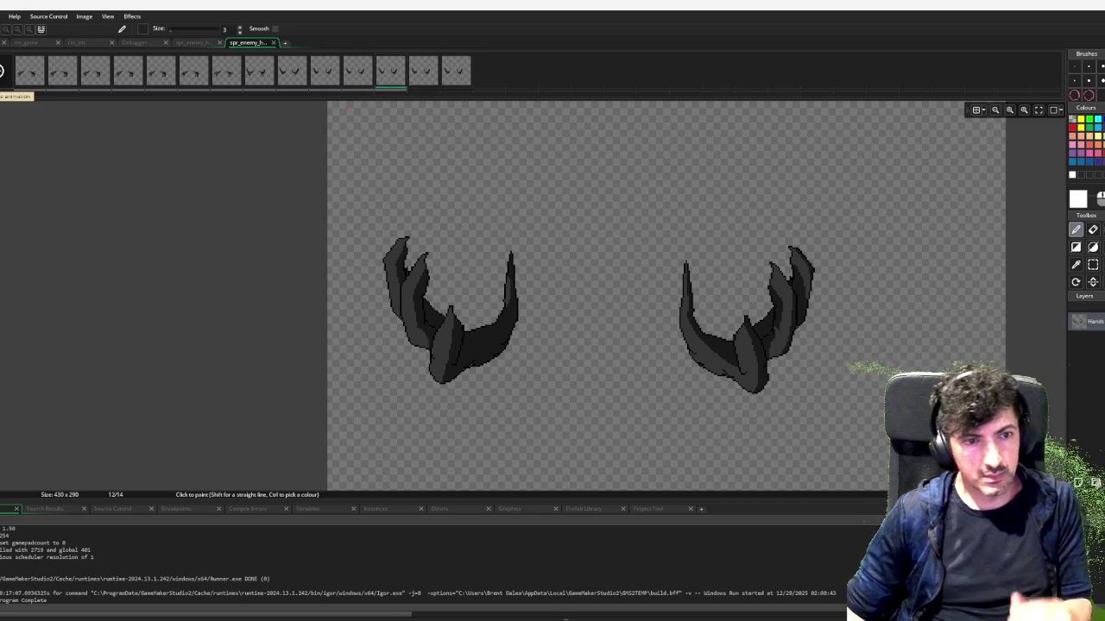
key(Left)
key(Left)
key(Left)
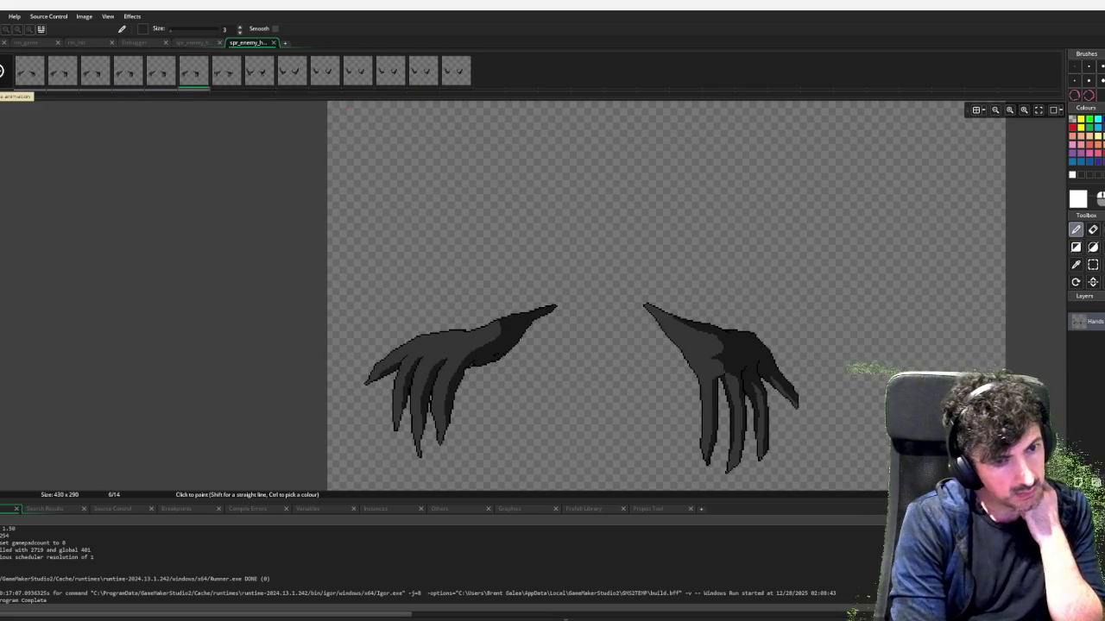
key(Right)
key(Right)
key(Right)
key(Left)
key(Left)
key(Left)
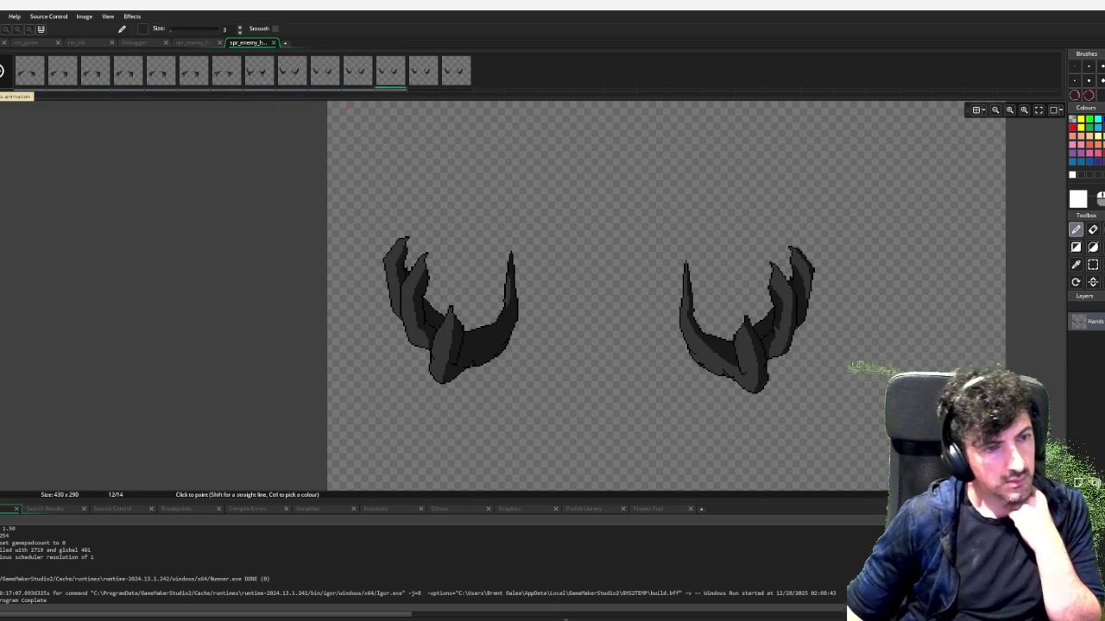
click(33, 73)
click(73, 78)
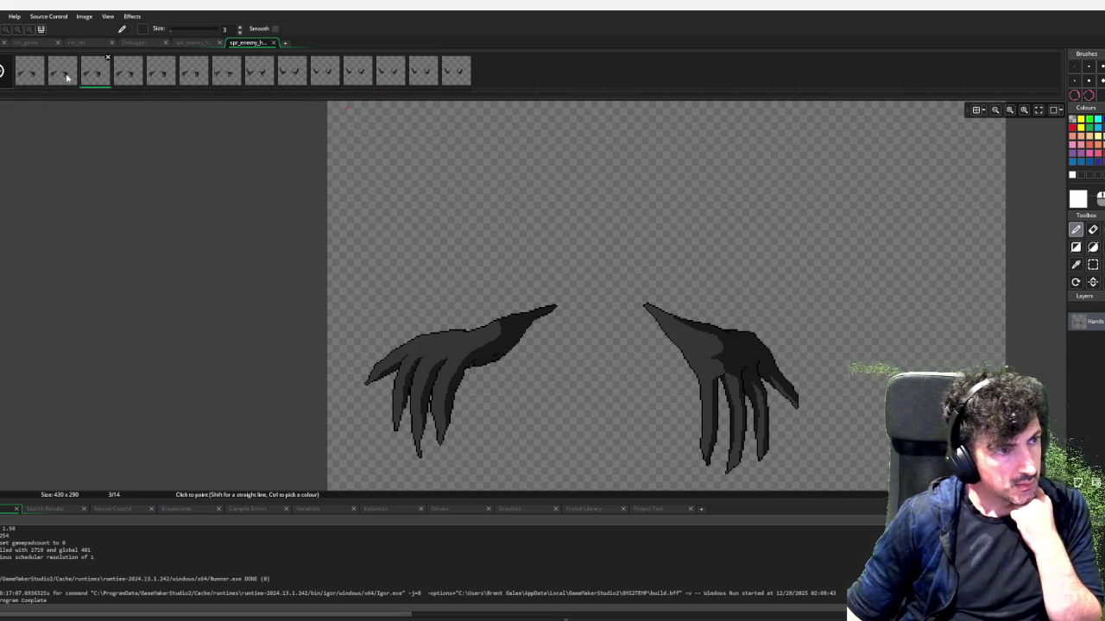
click(33, 73)
click(57, 76)
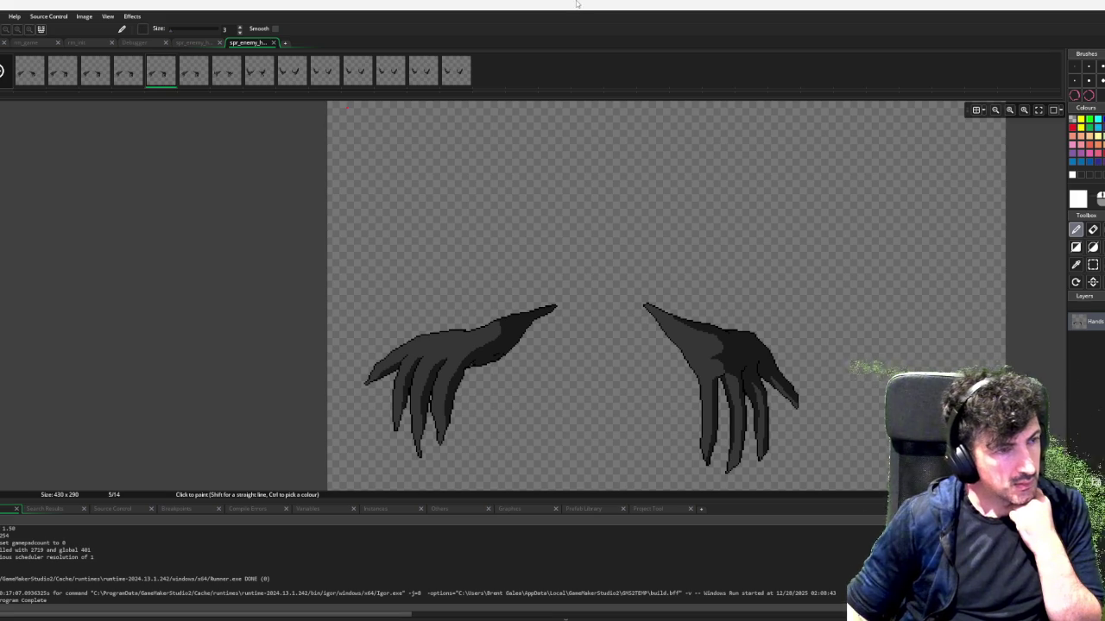
Delete the first frame after comparing it with its neighbouring frames
key(Left)
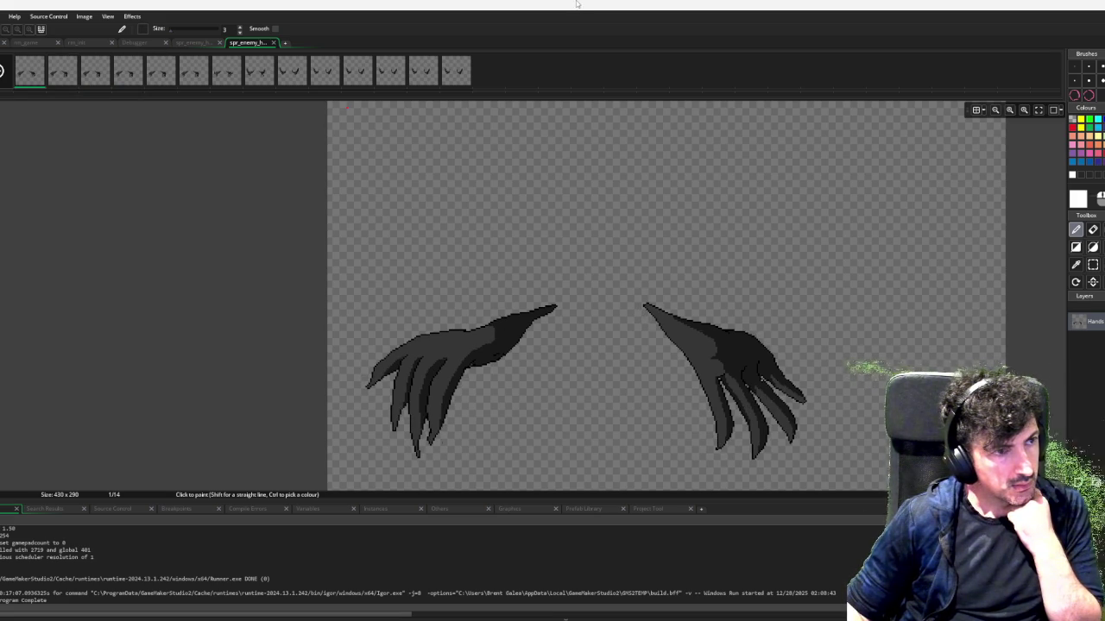
key(Right)
key(Right)
key(Right)
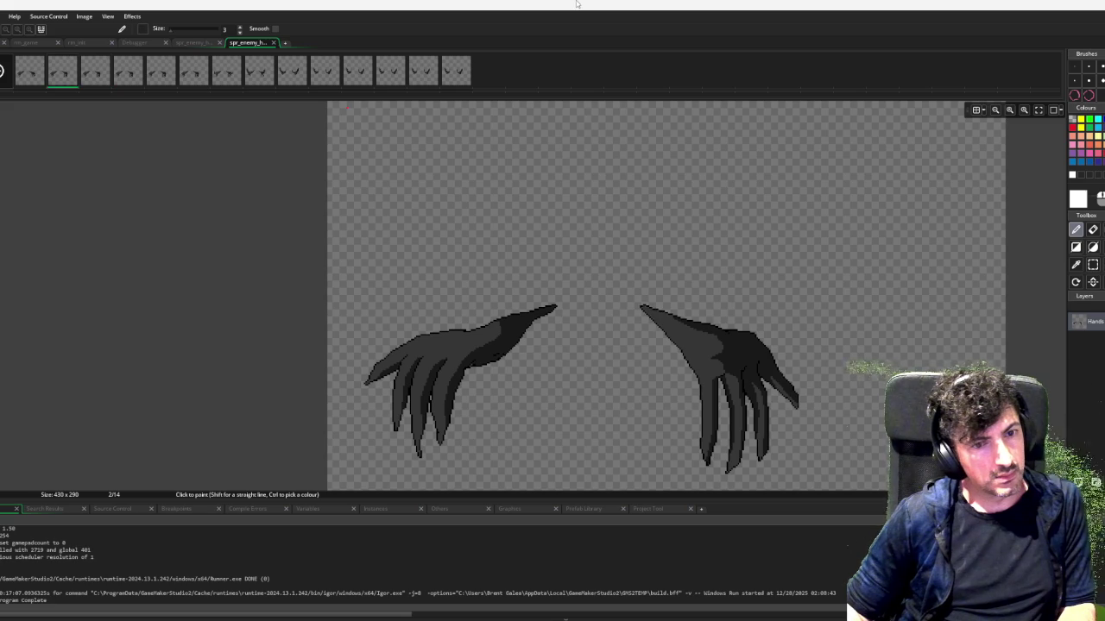
key(Right)
key(Left)
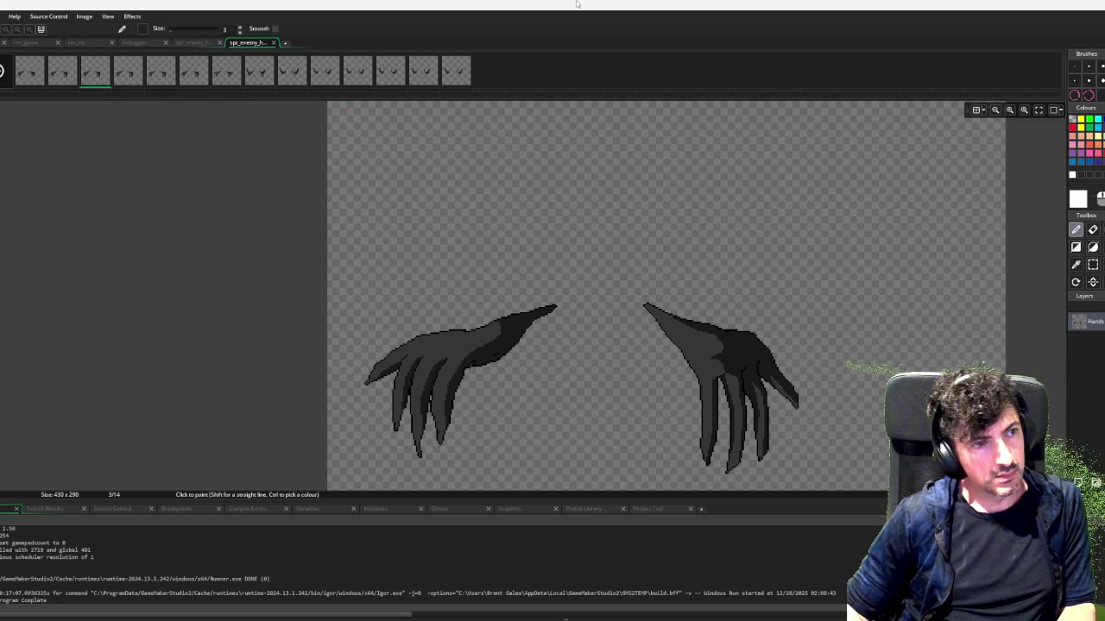
key(Left)
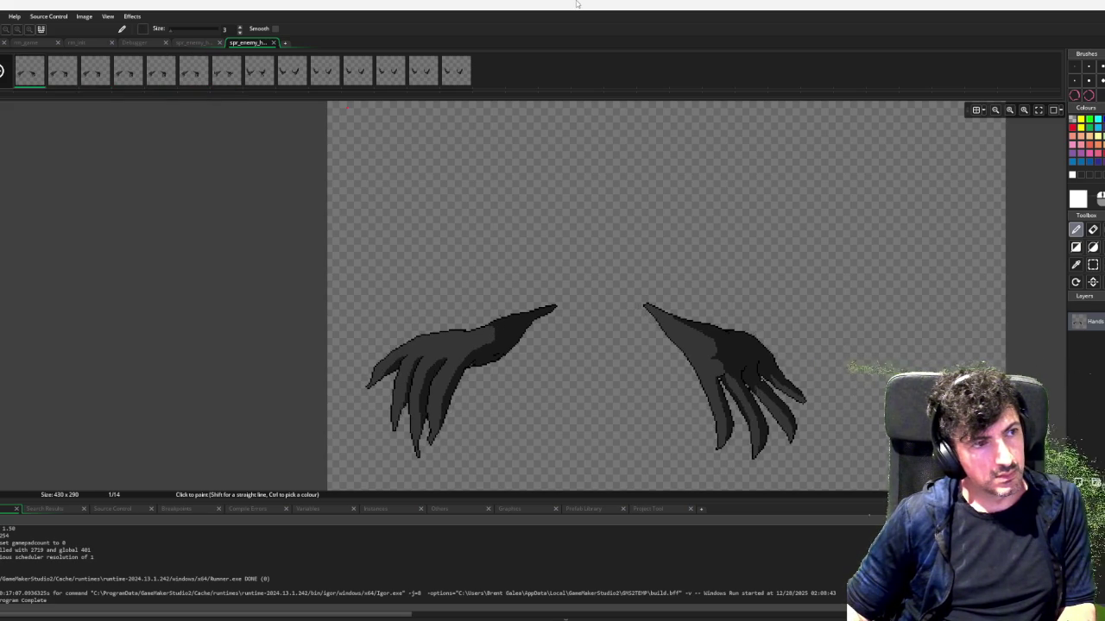
key(Right)
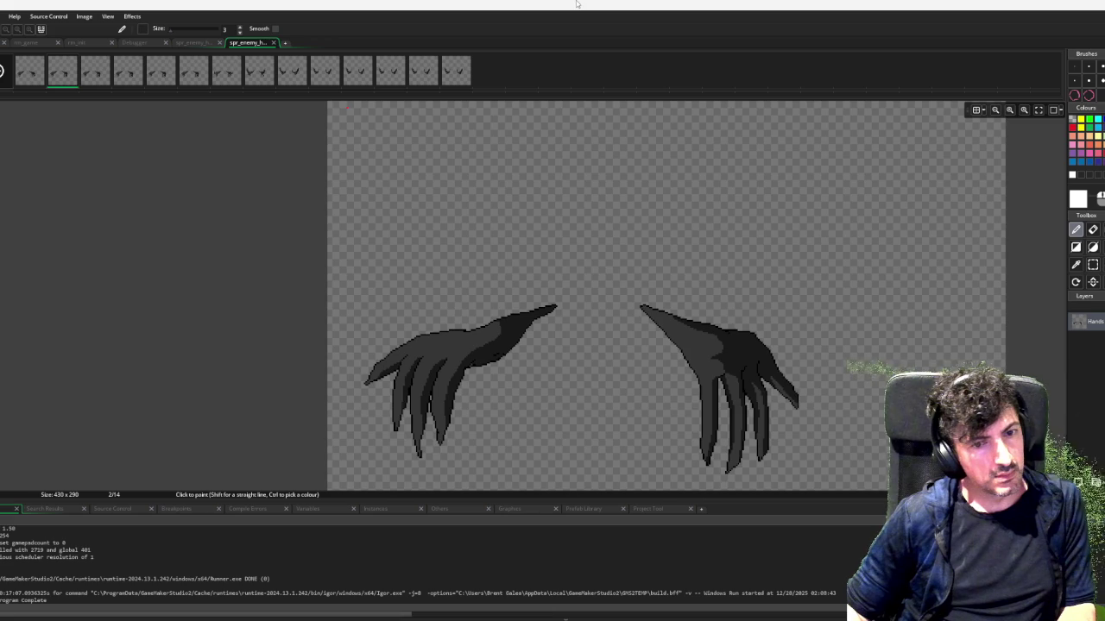
key(Left)
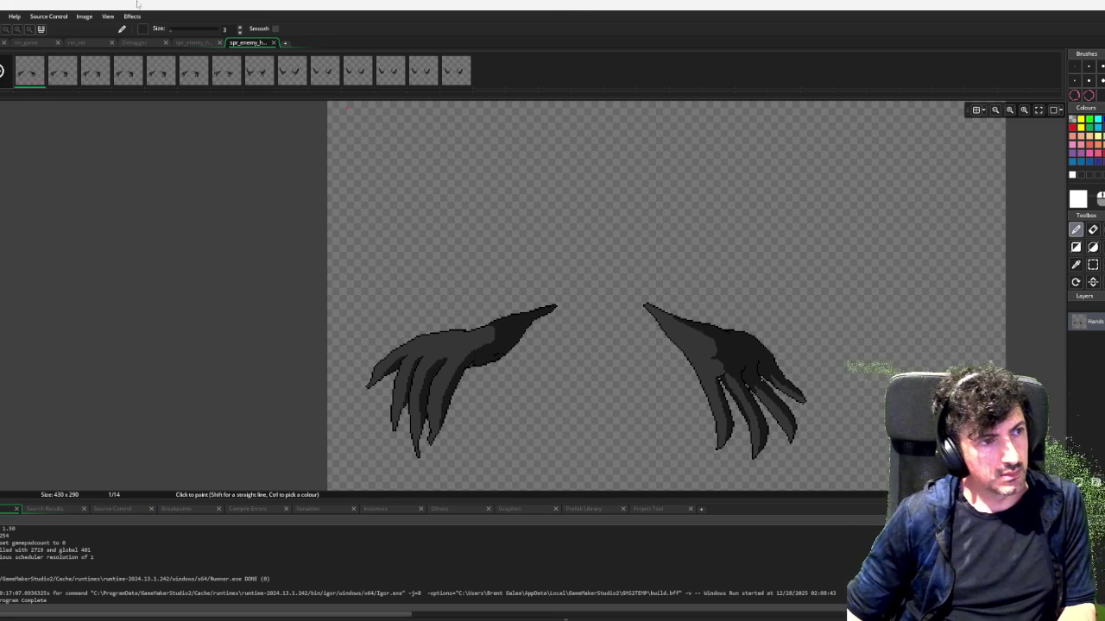
key(Delete)
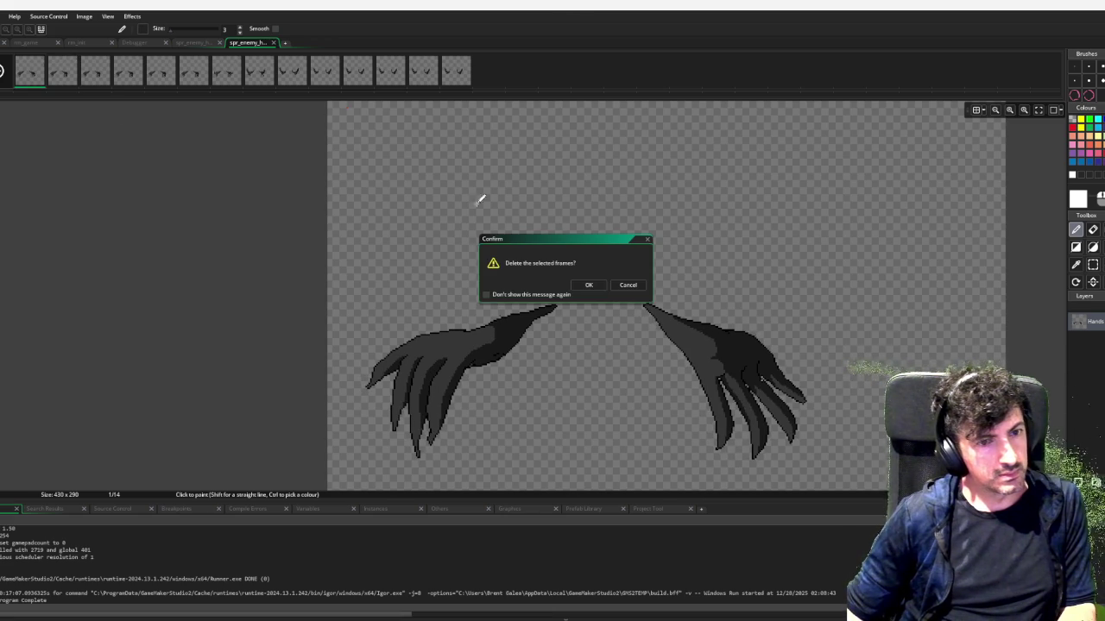
click(587, 286)
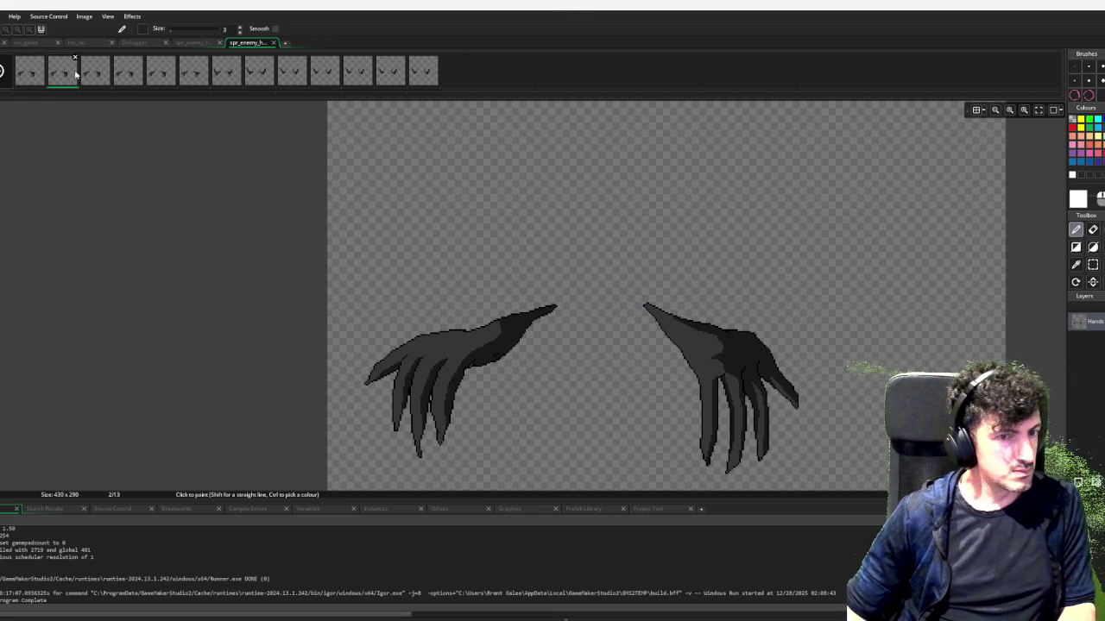
Delete the remaining unwanted frames and play back the trimmed animation
key(Right)
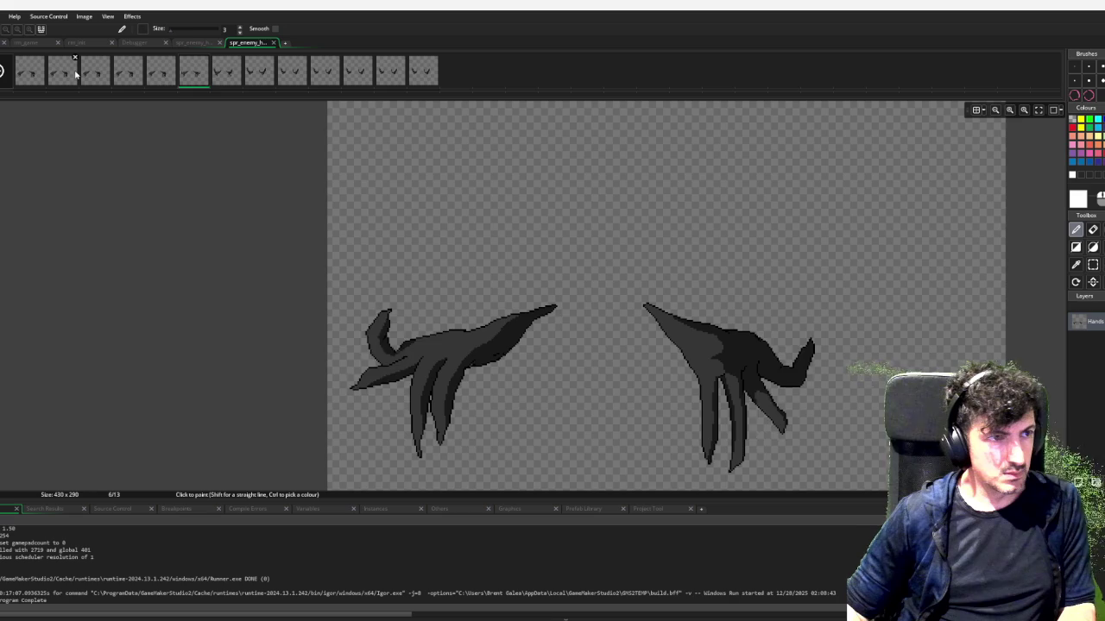
key(Left)
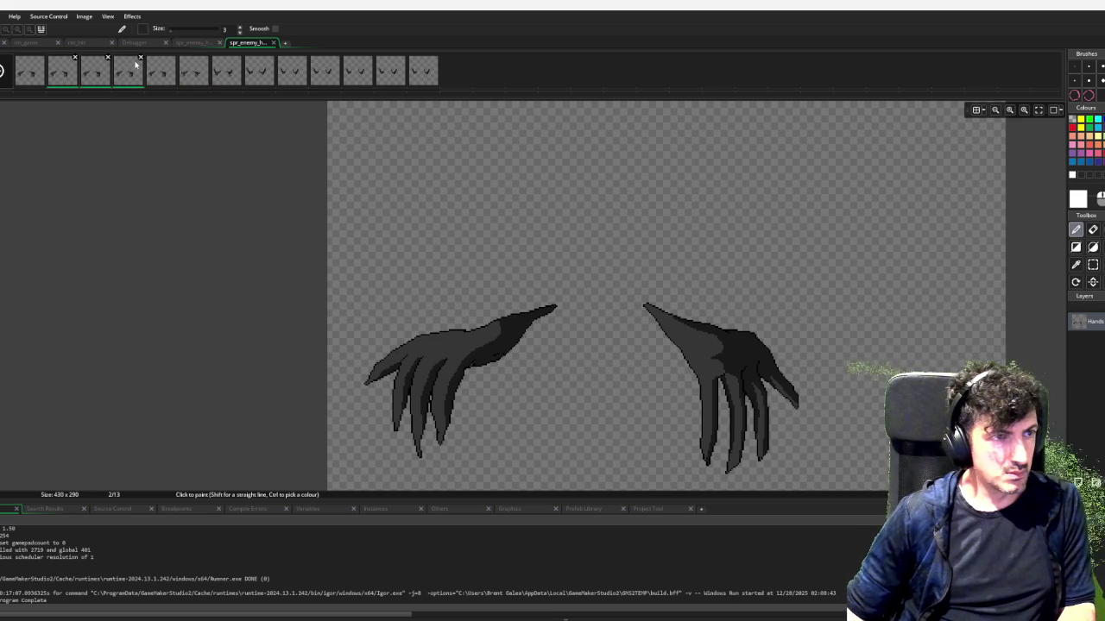
click(141, 58)
click(588, 286)
click(2, 71)
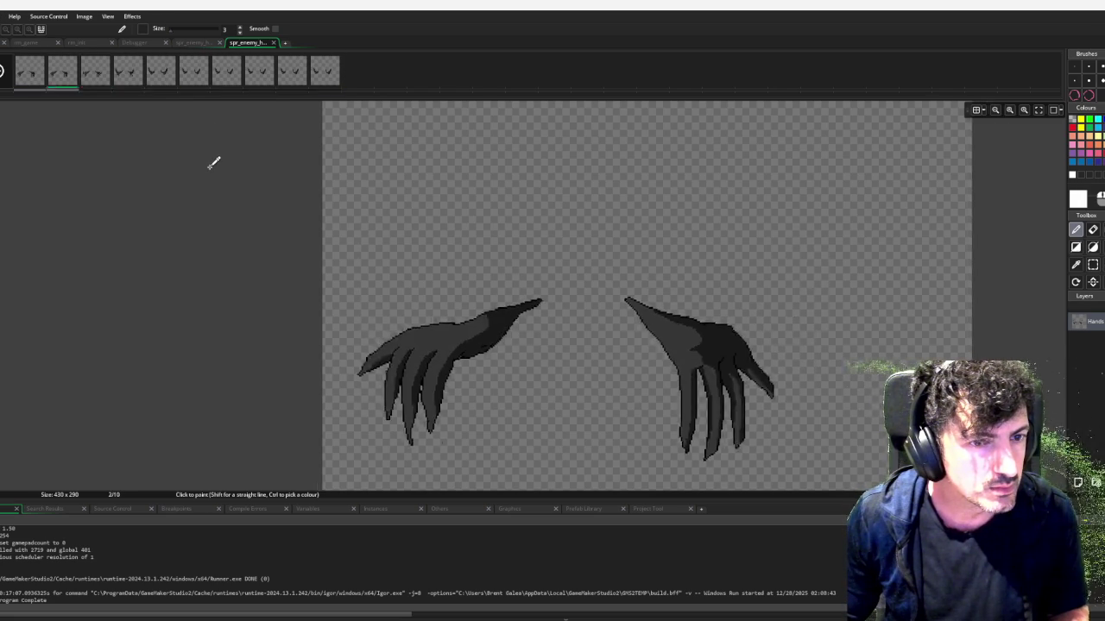
scroll(down, 3)
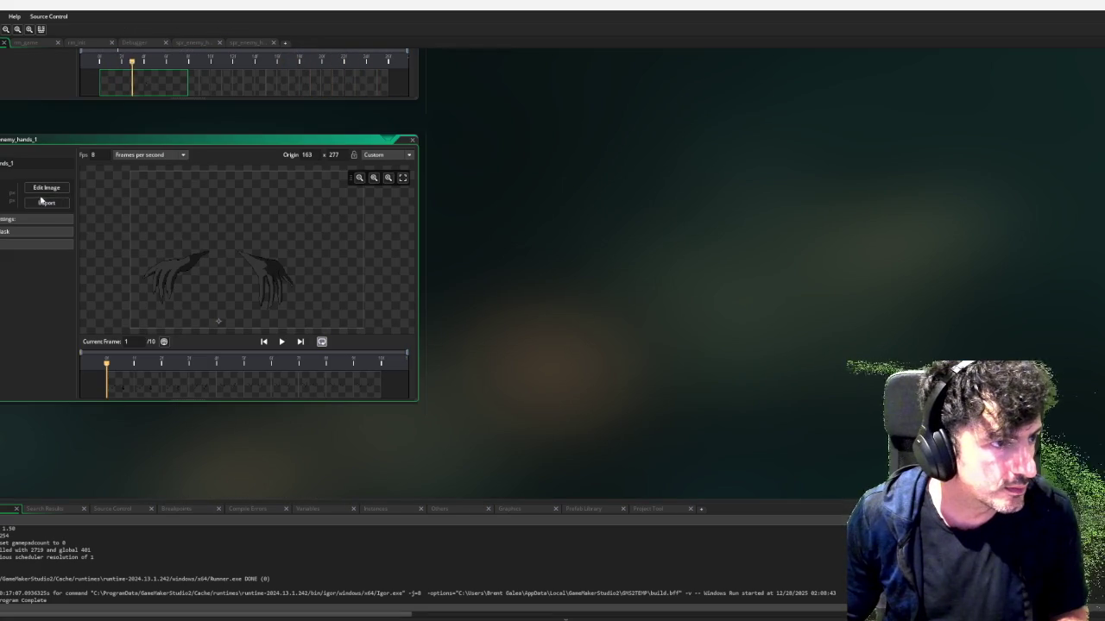
Open the hands sprite in the Image Editor and set the canvas width to 330
click(47, 187)
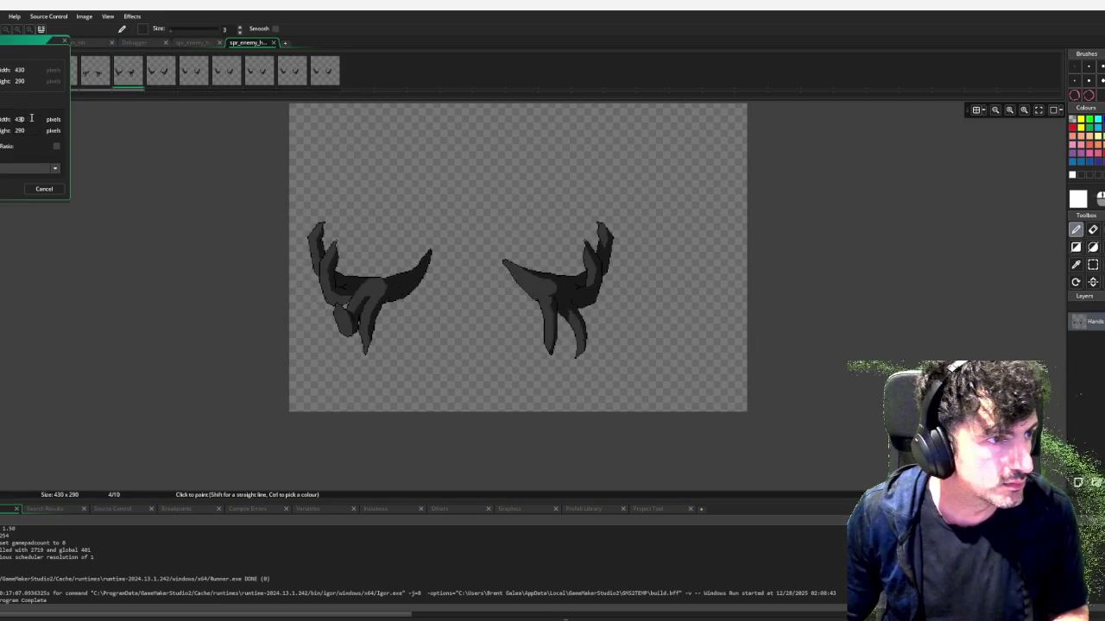
text(330)
key(Tab)
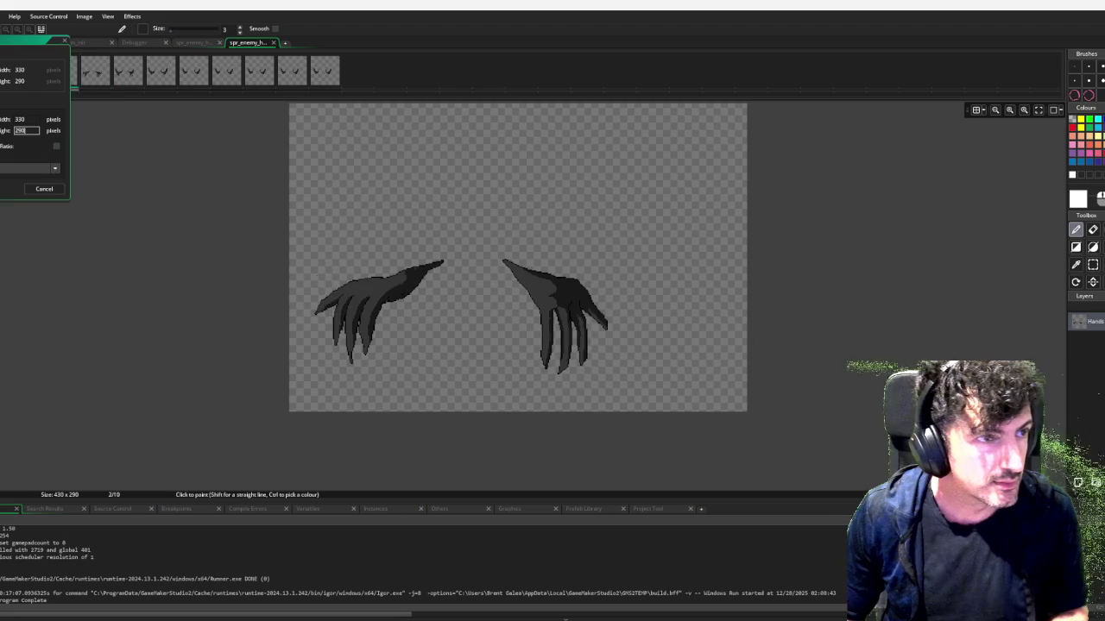
key(Return)
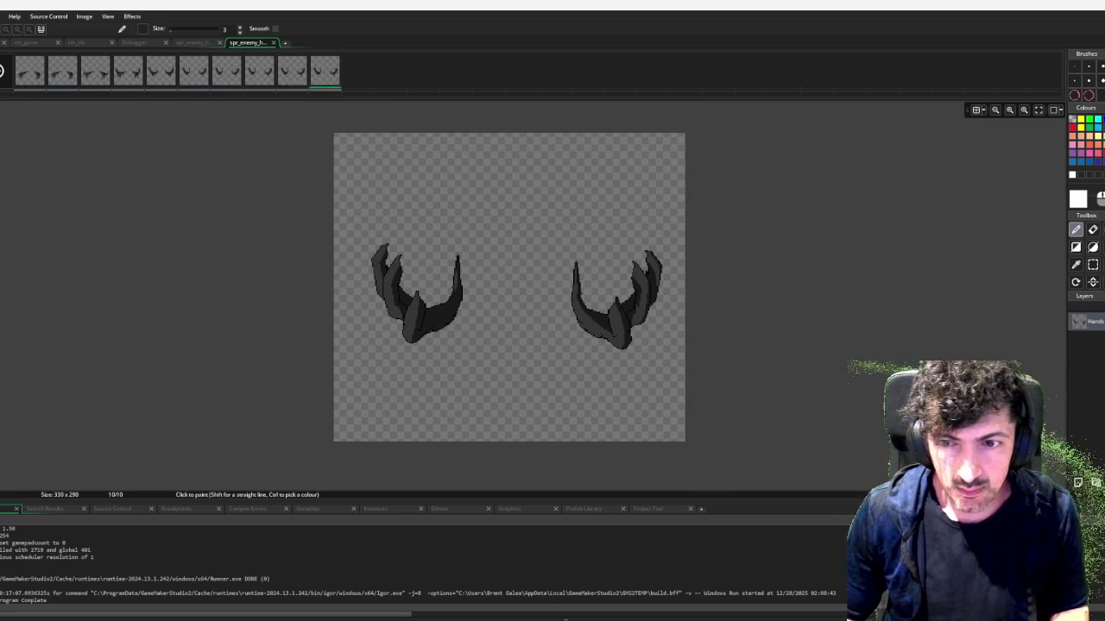
Try a 330 × 180 canvas, then undo it
key(ctrl+shift+r)
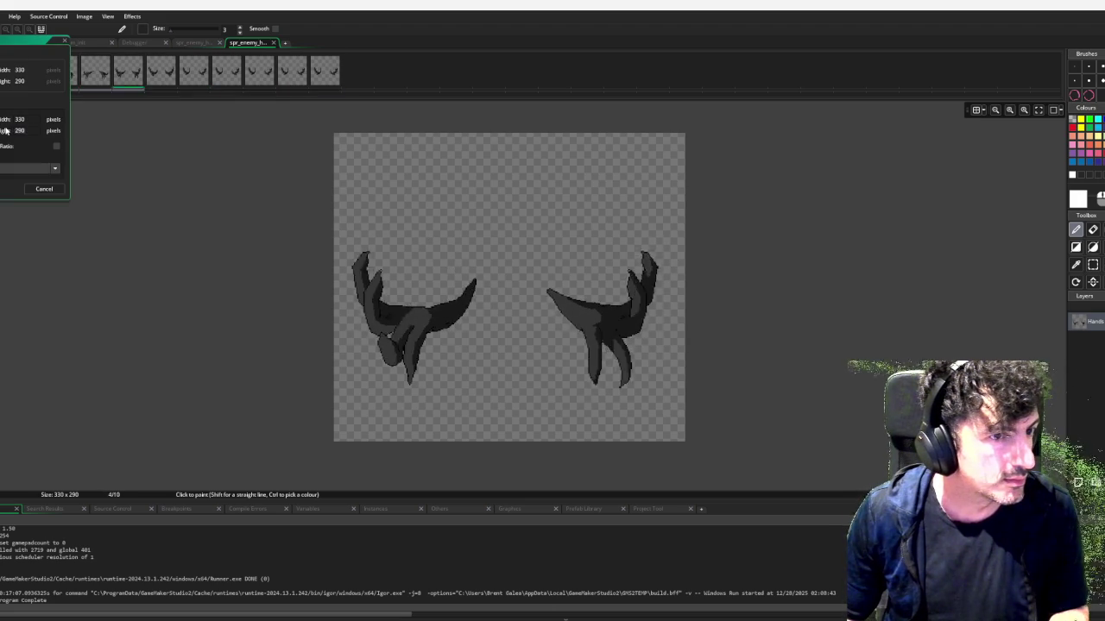
double_click(16, 129)
text(1)
text(80)
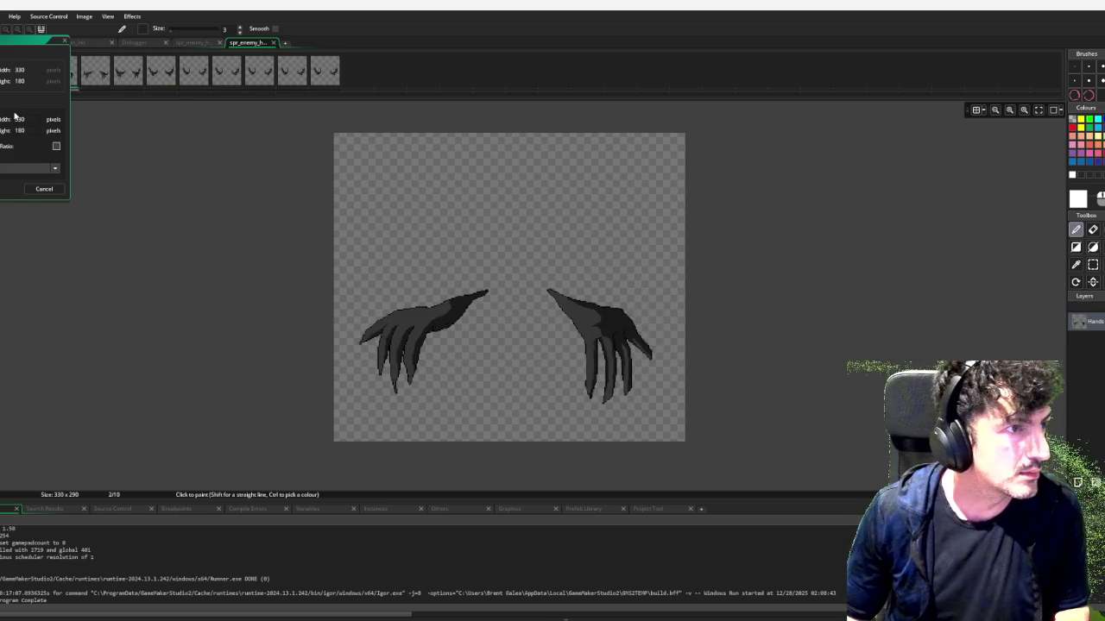
key(Return)
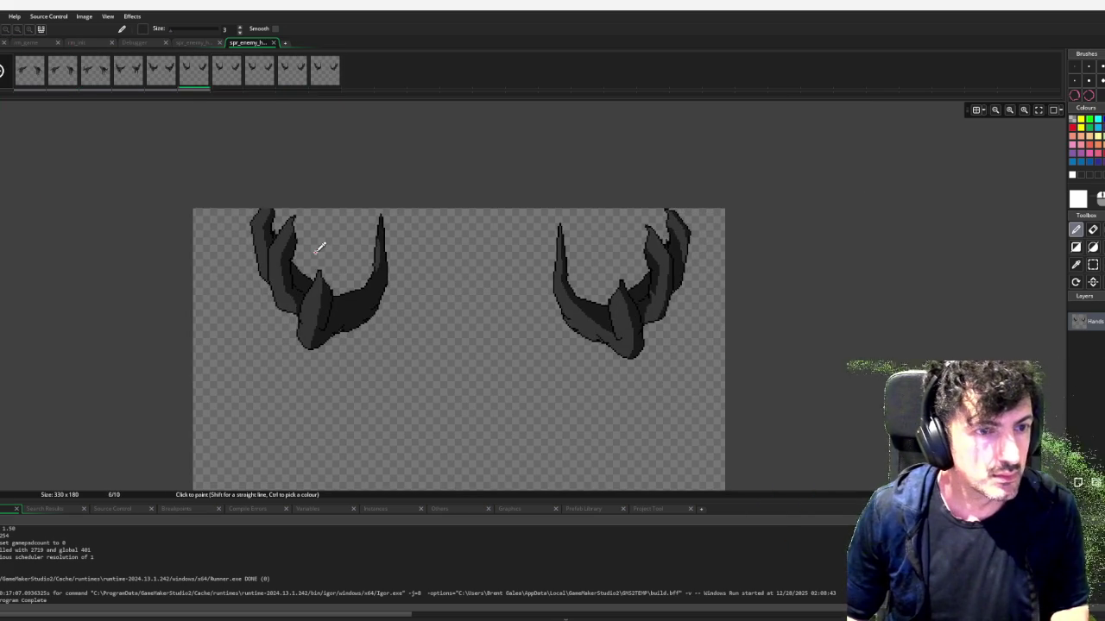
key(ctrl+z)
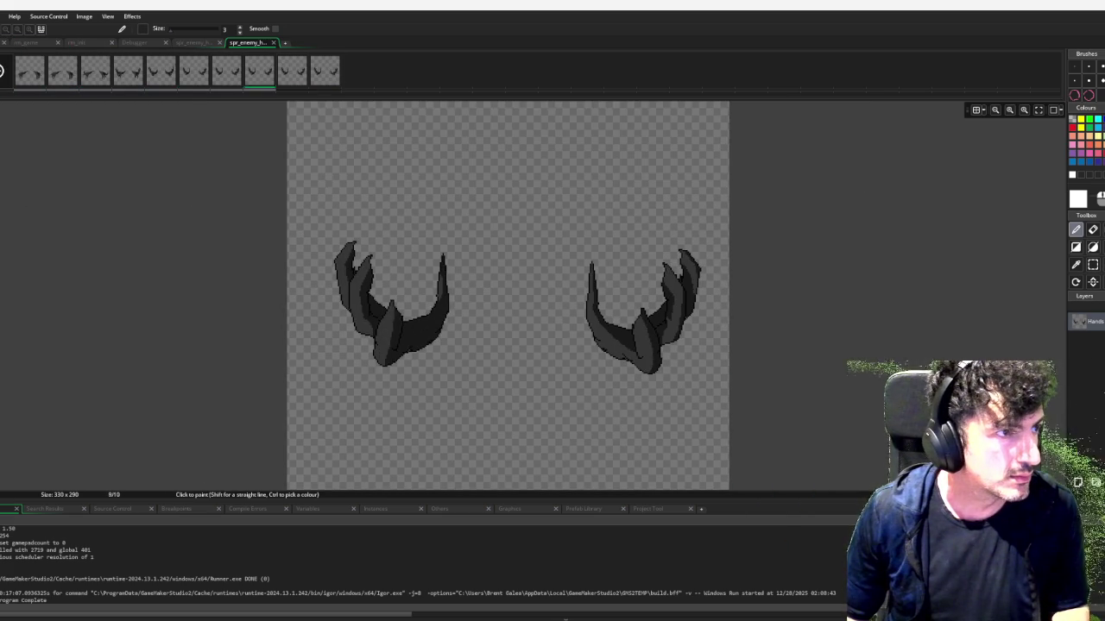
Resize the canvas to 330 × 200
key(ctrl+shift+r)
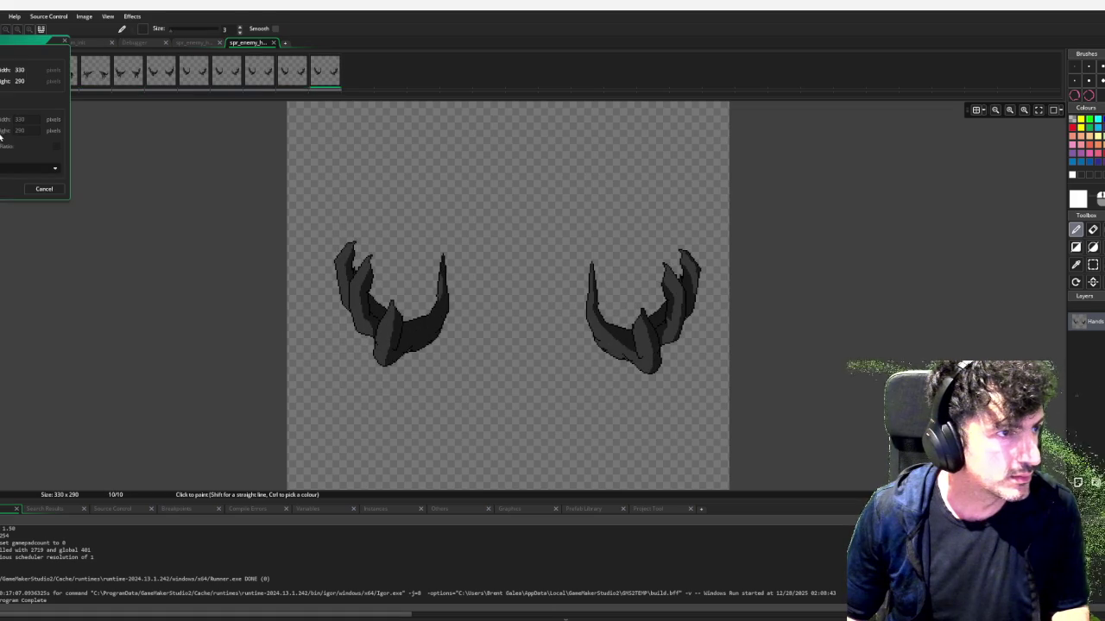
double_click(30, 131)
text(200)
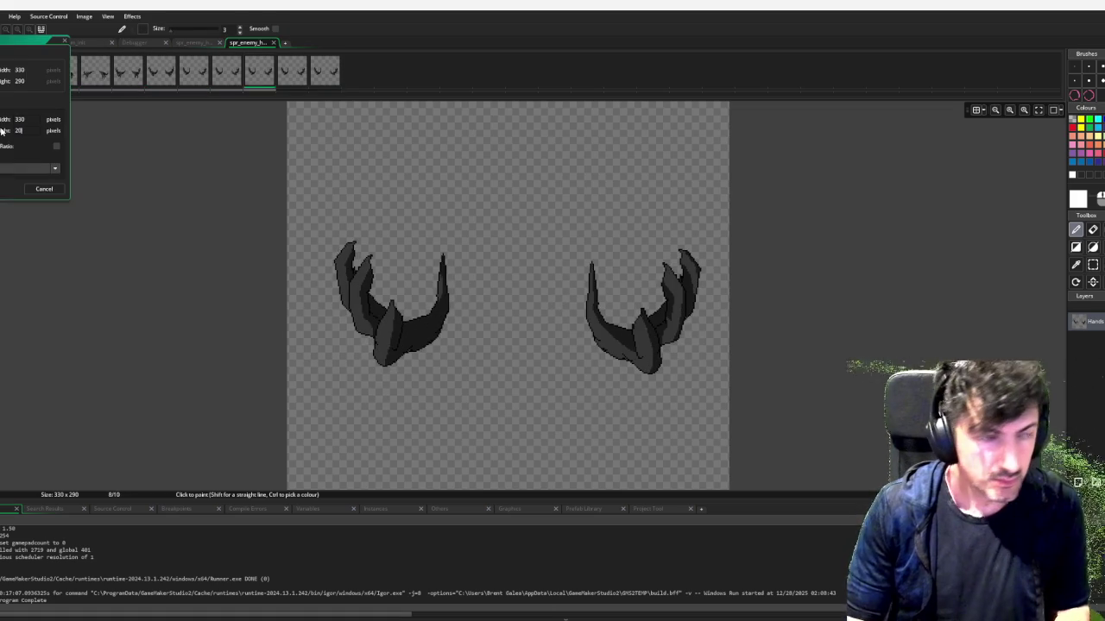
key(Tab)
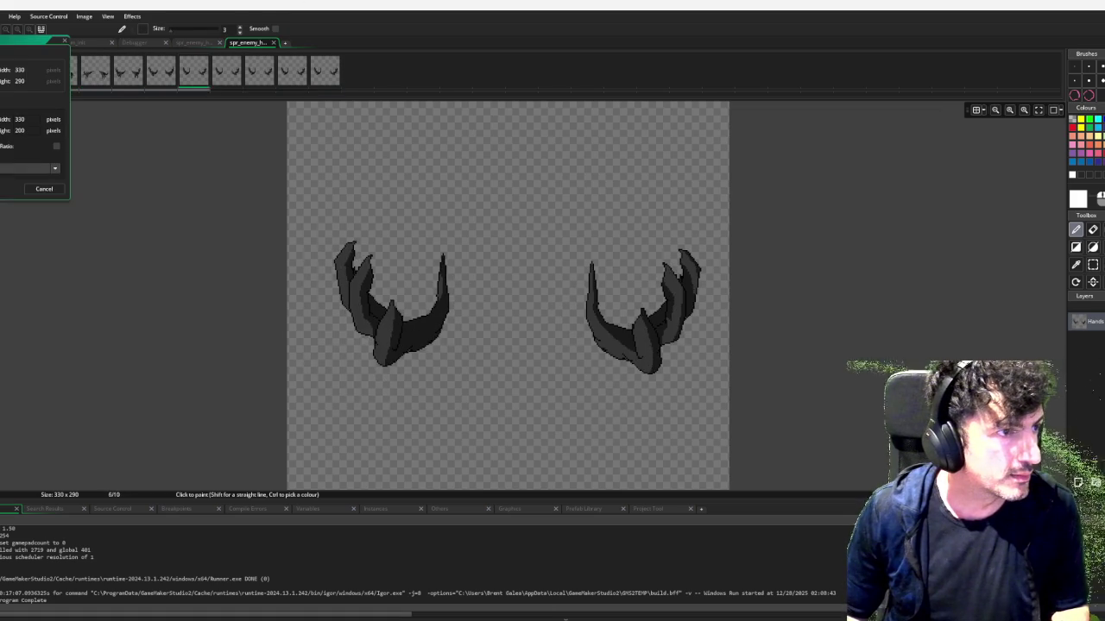
key(Return)
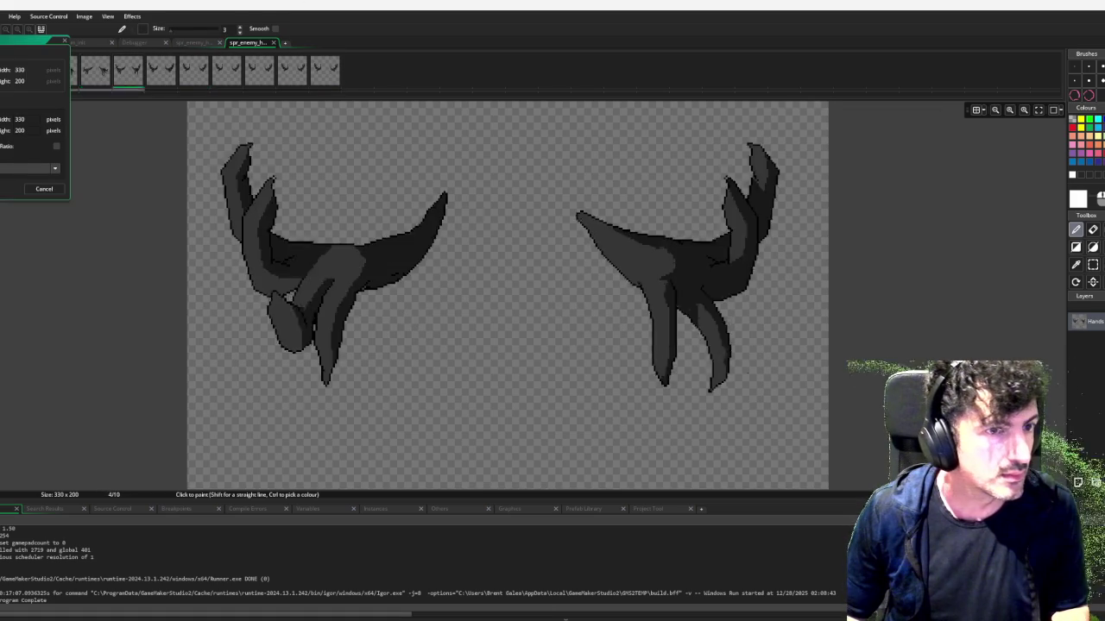
scroll(down, 3)
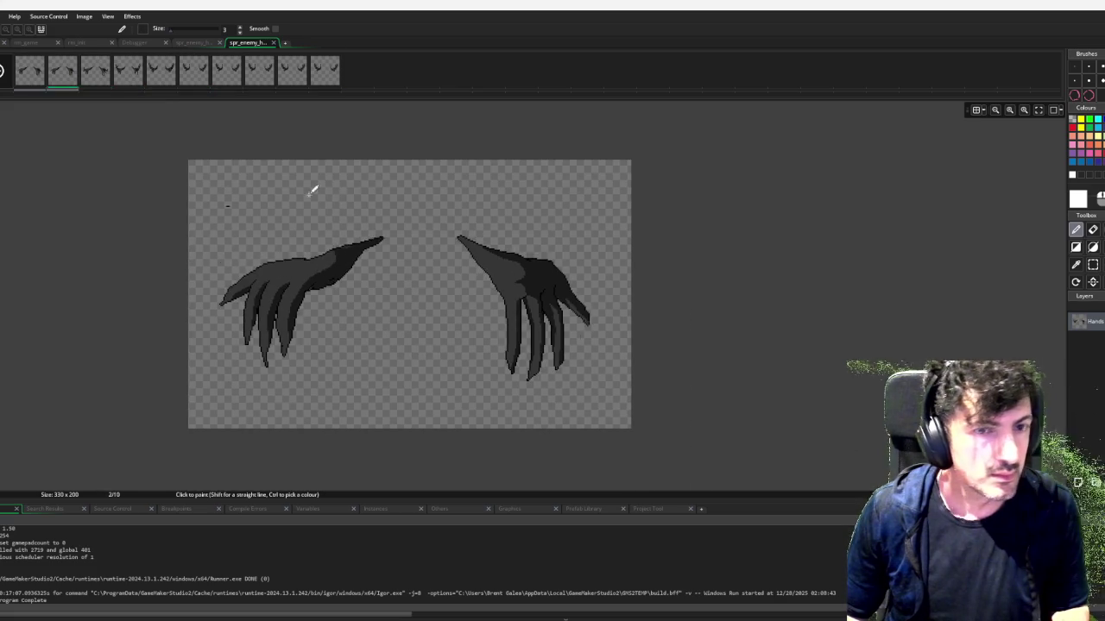
Try a 330 × 160 canvas, then undo back to 330 × 200
key(ctrl+w)
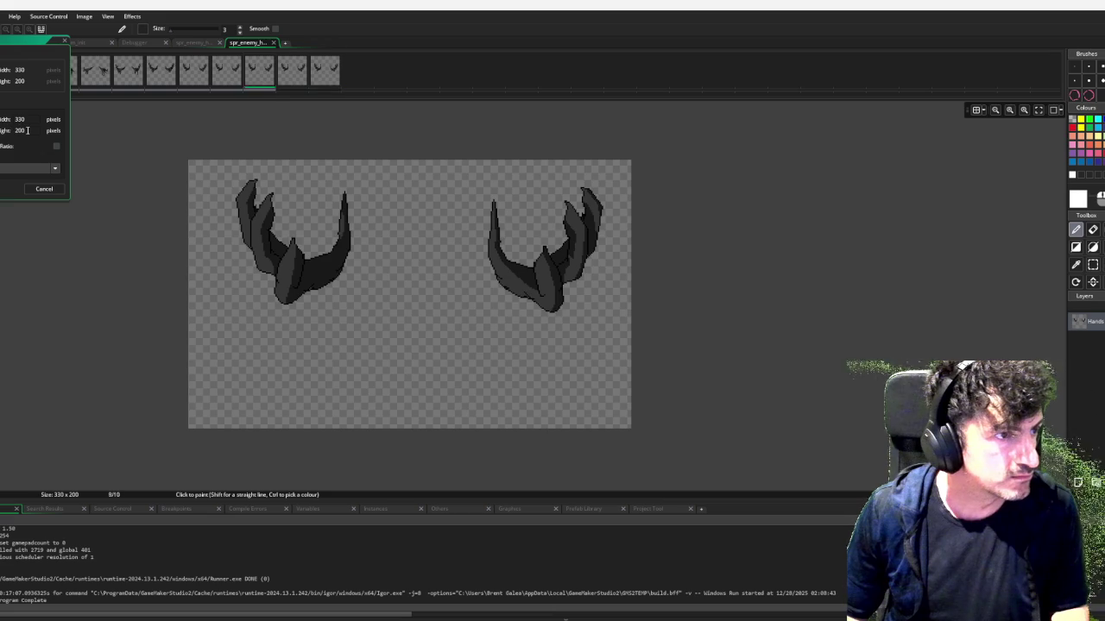
drag(27, 129, 2, 132)
text(160)
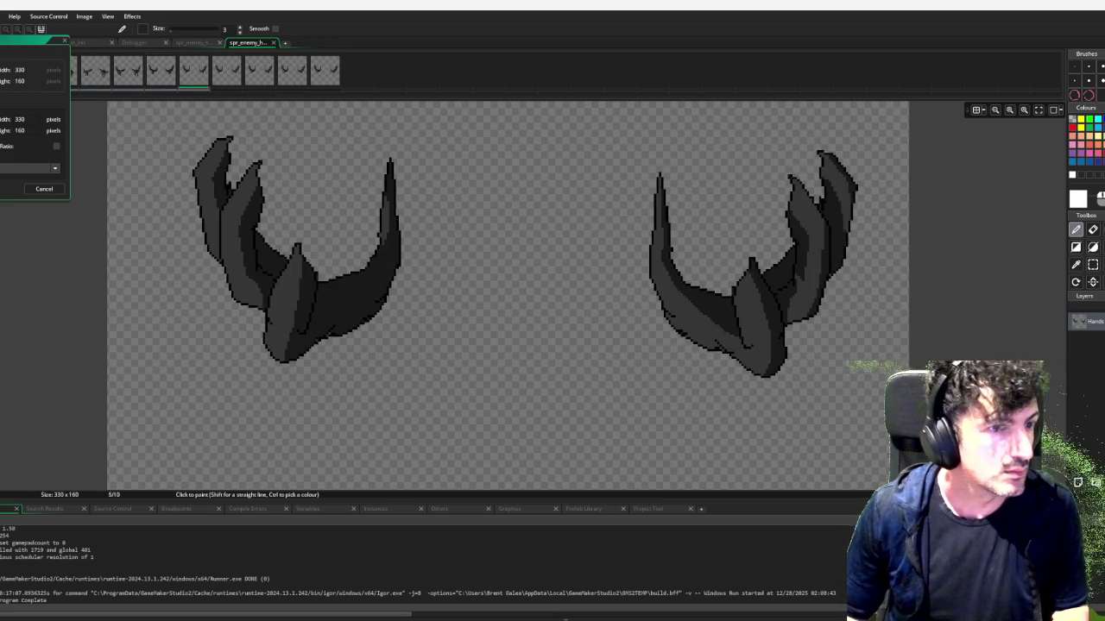
key(Return)
scroll(down, 3)
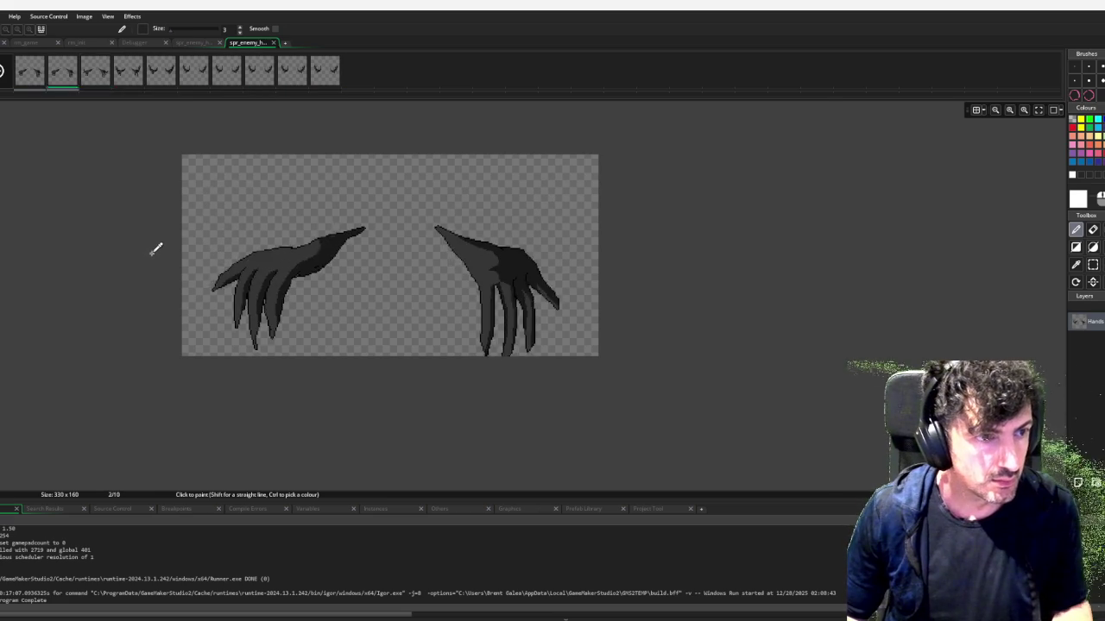
key(ctrl+z)
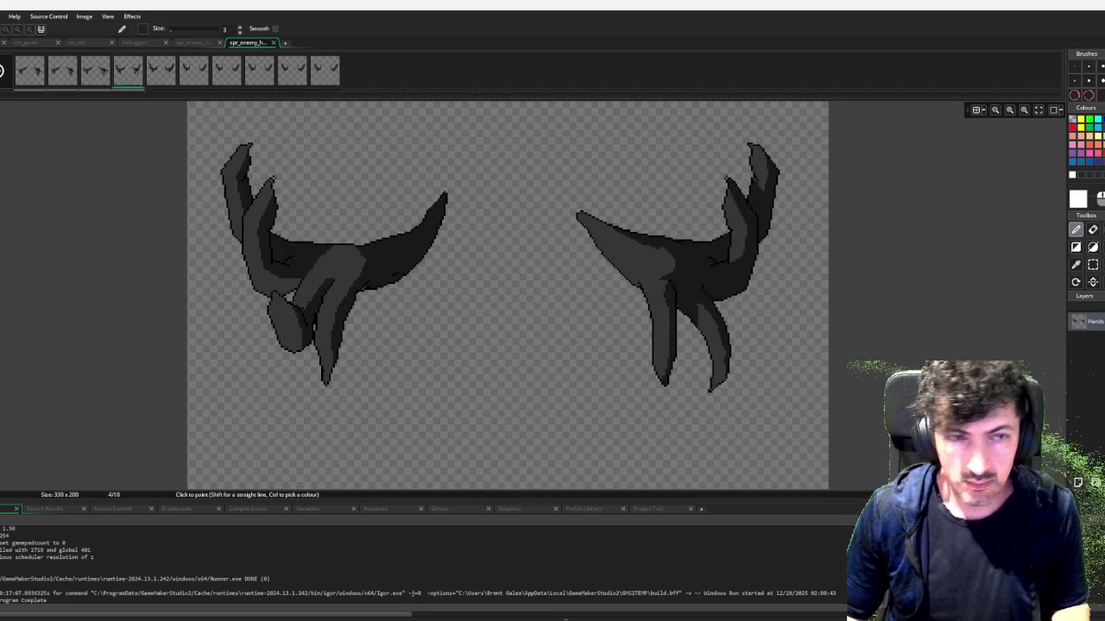
Resize the canvas to 330 × 175 through Resize Canvas
click(292, 69)
click(226, 69)
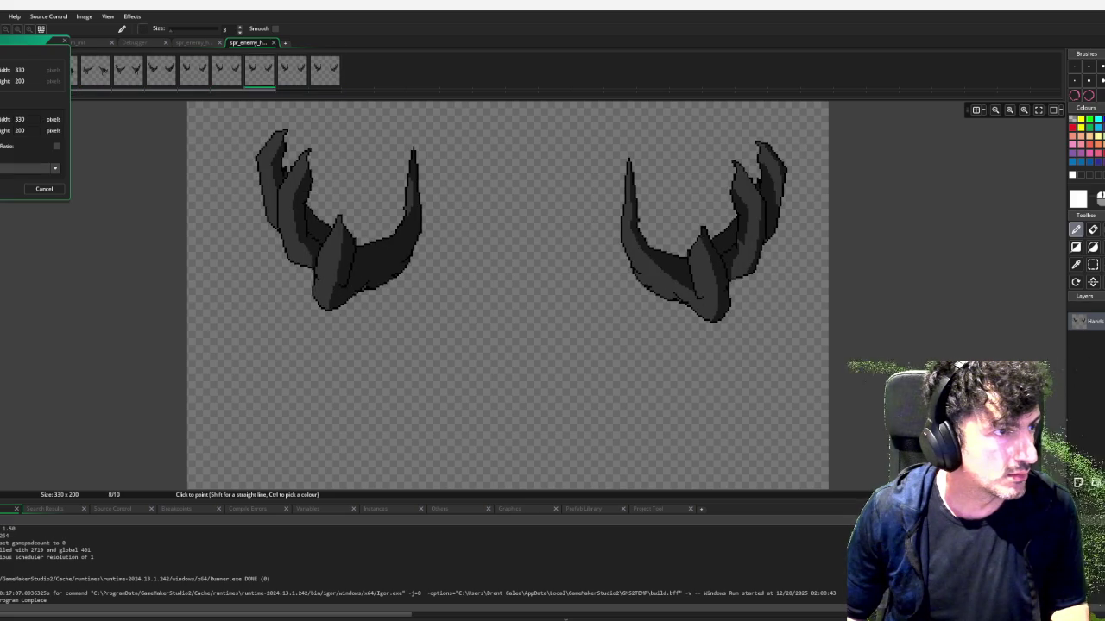
key(Right)
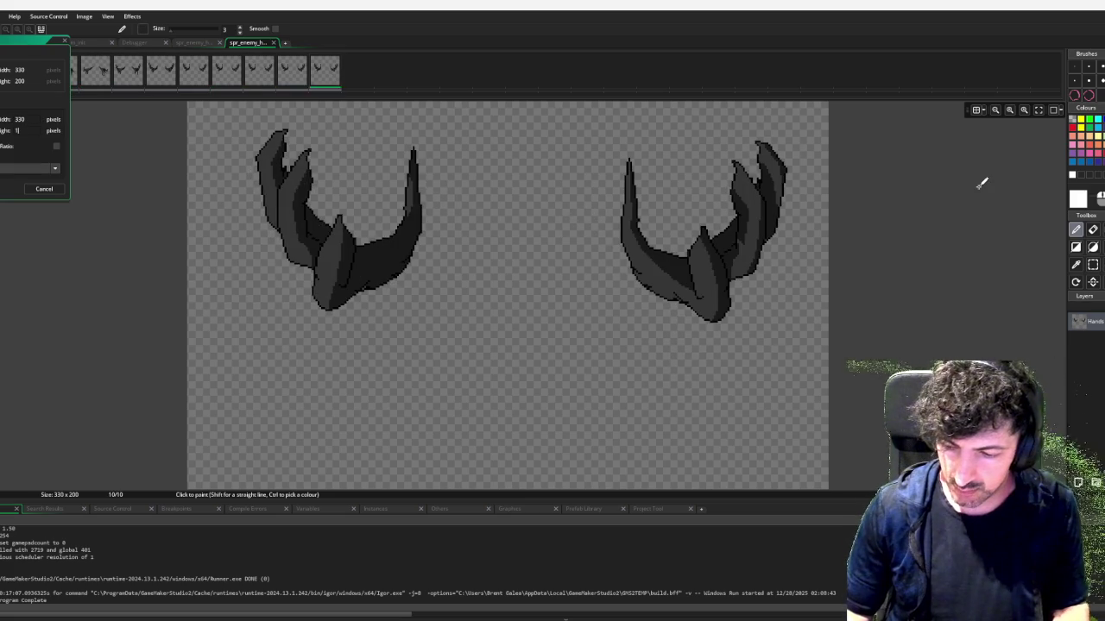
key(Tab)
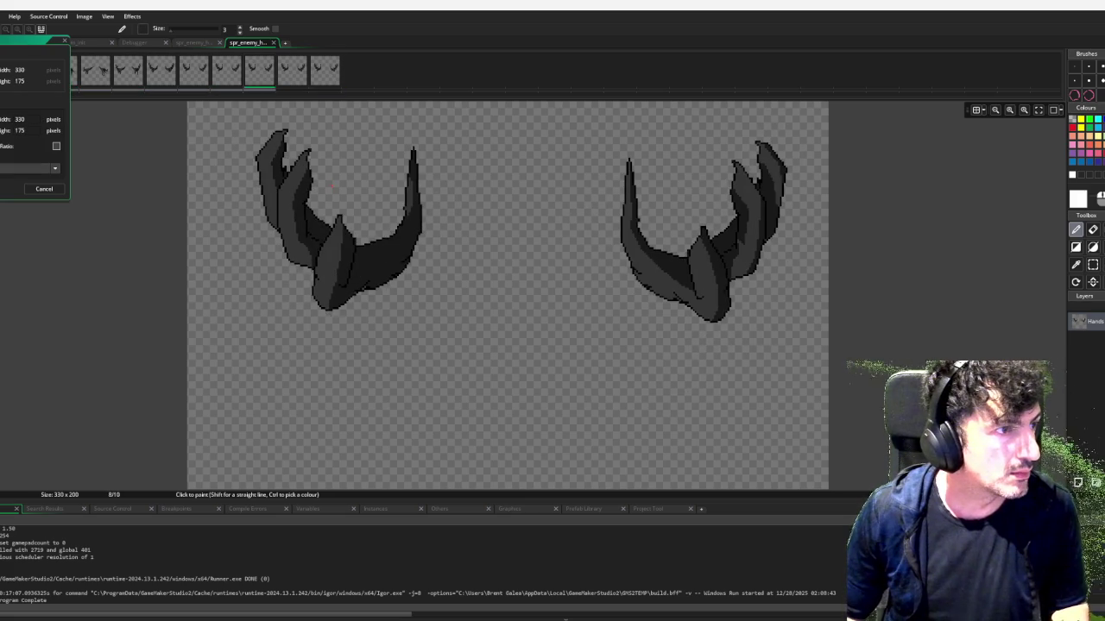
key(Return)
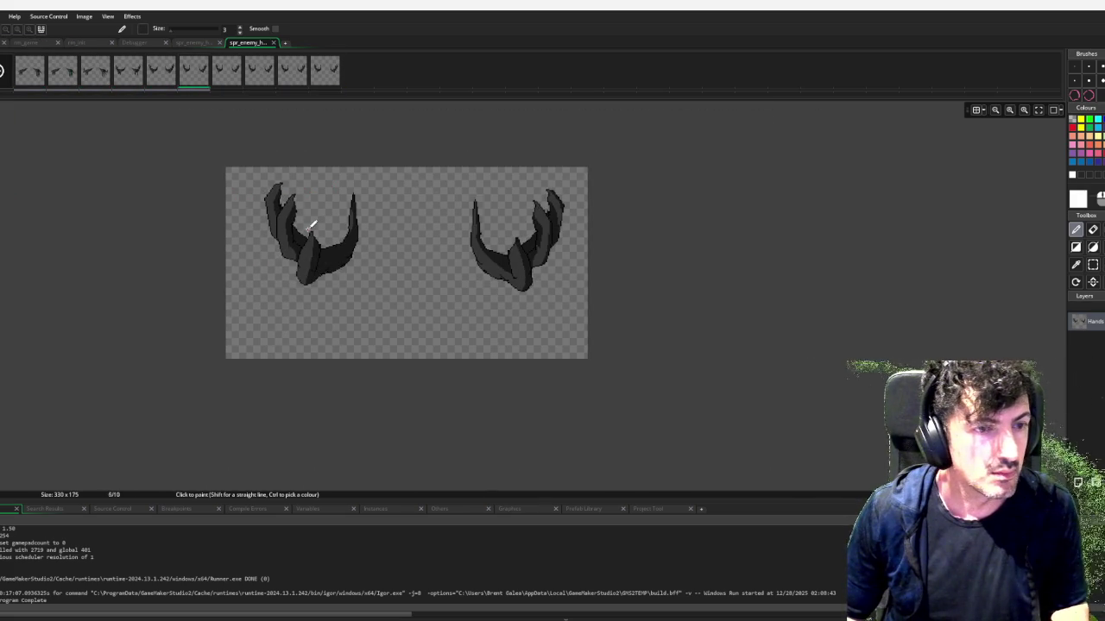
key(Left)
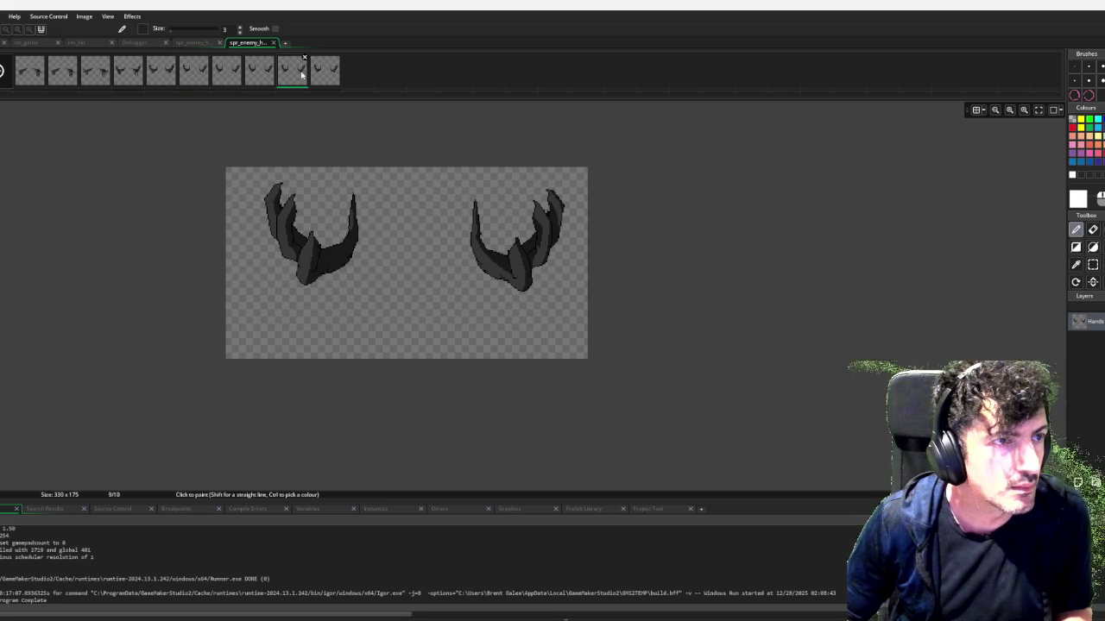
Select frames 7–10 of the hands animation and delete them
click(170, 77)
click(197, 80)
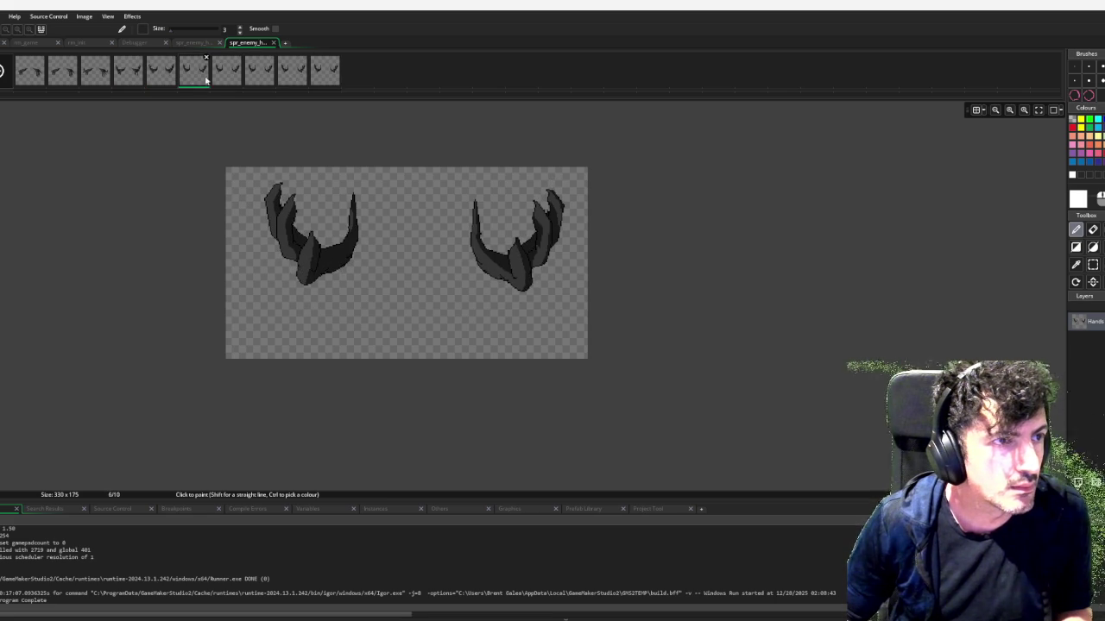
click(338, 71)
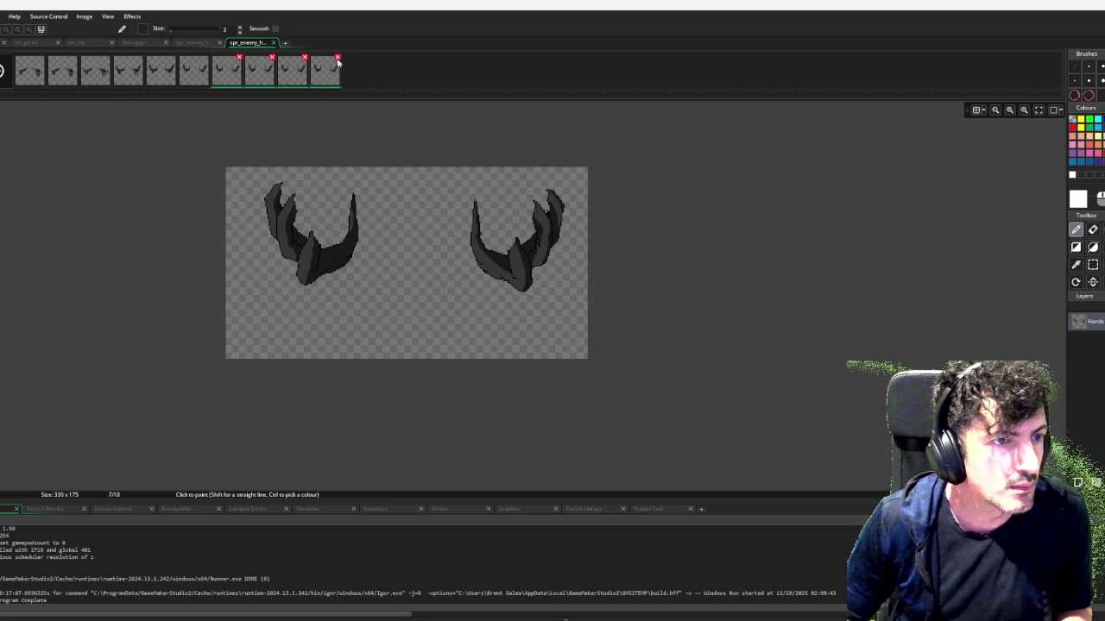
click(338, 58)
click(586, 285)
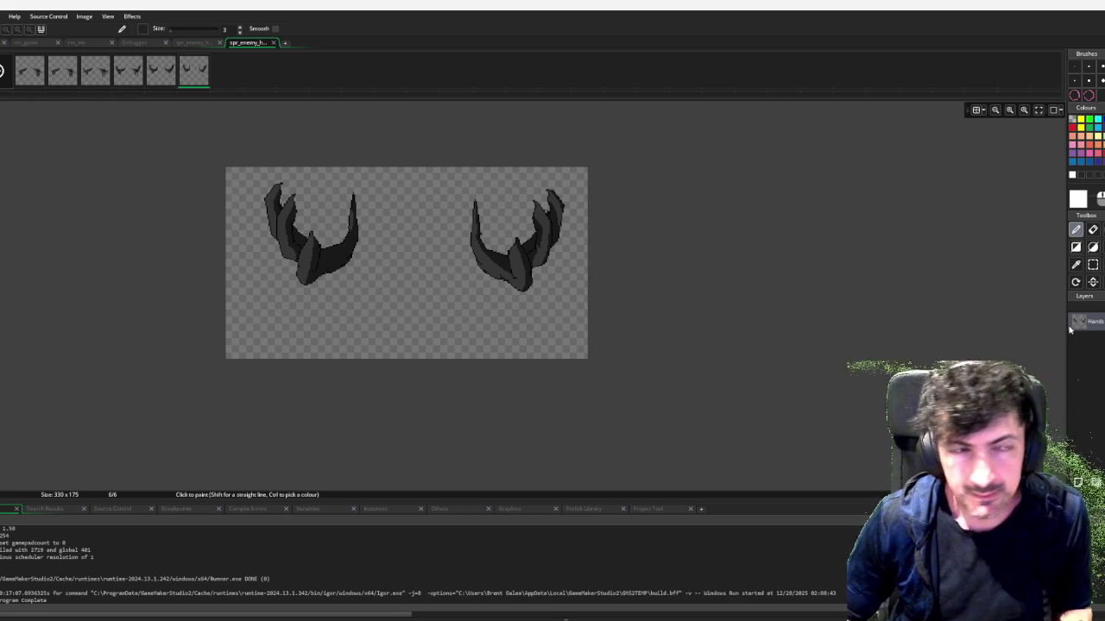
Paste four copied frames back in so the hands animation has ten frames, then play it
click(168, 73)
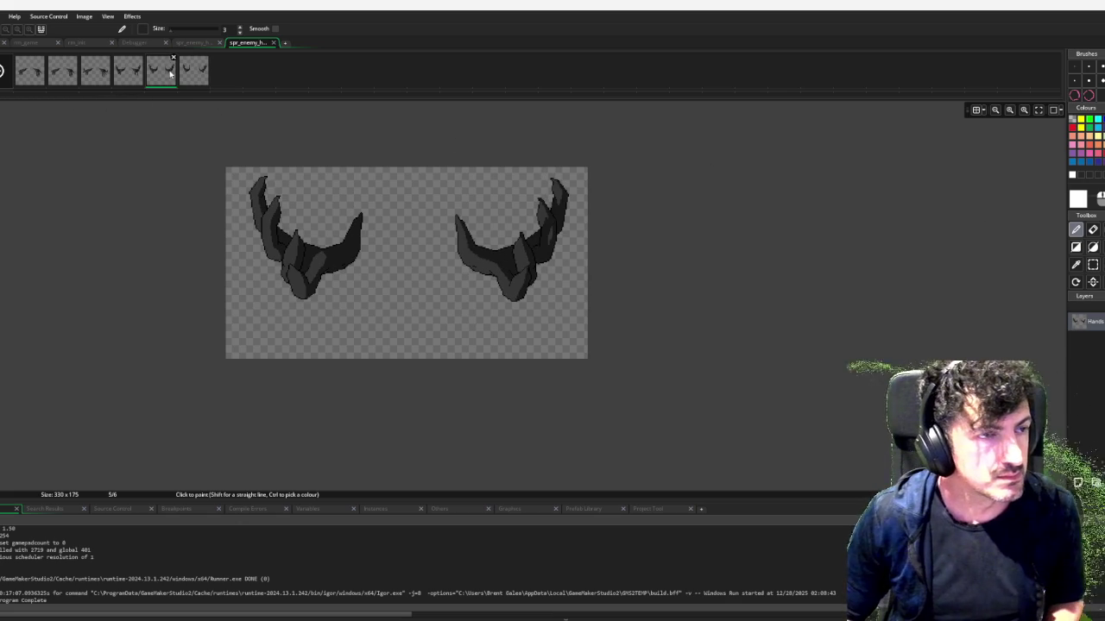
key(ctrl+v)
key(ctrl+v)
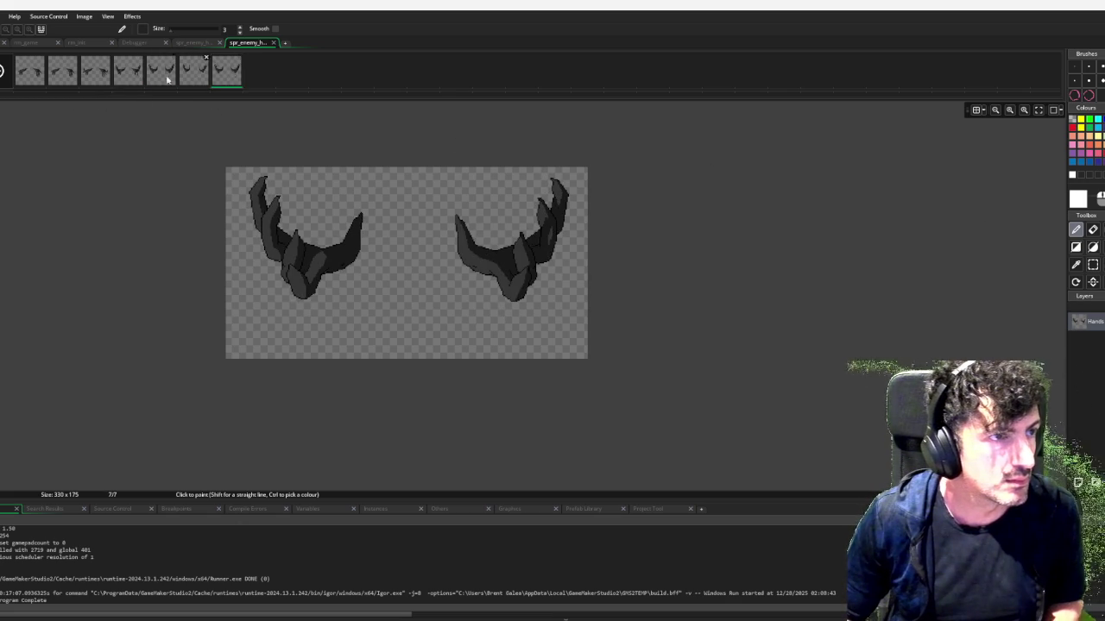
click(91, 76)
click(268, 78)
key(ctrl+v)
key(ctrl+v)
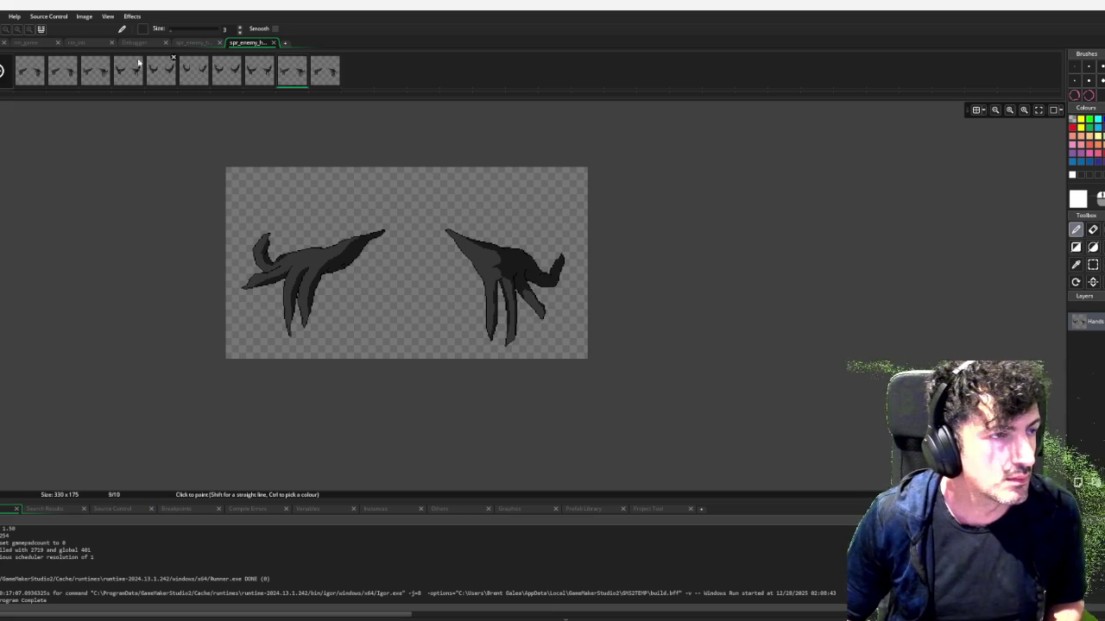
click(2, 73)
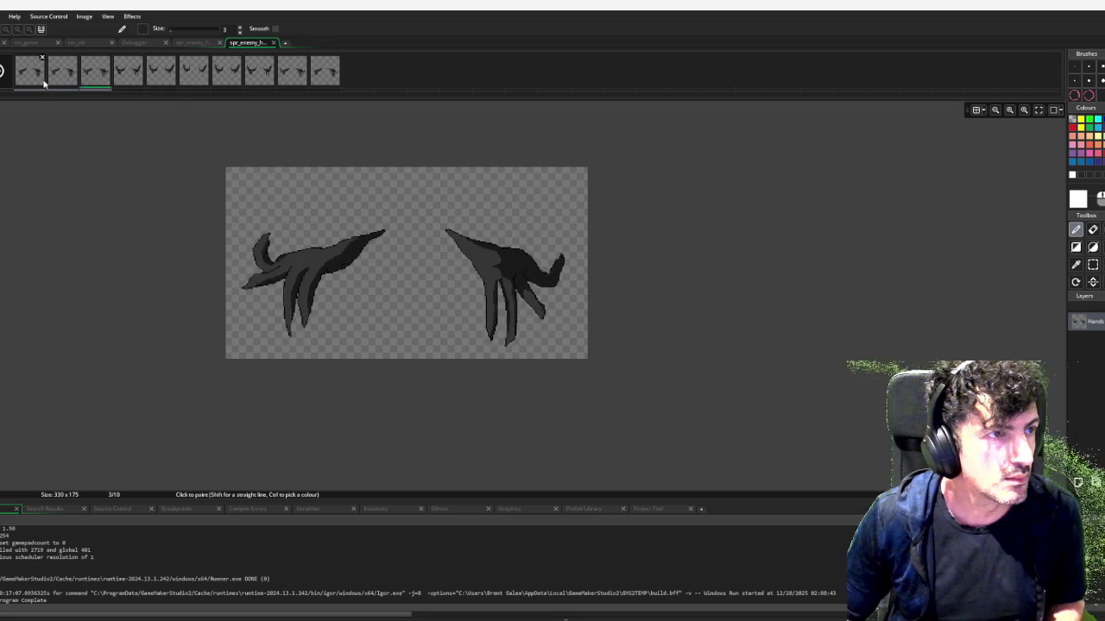
click(93, 74)
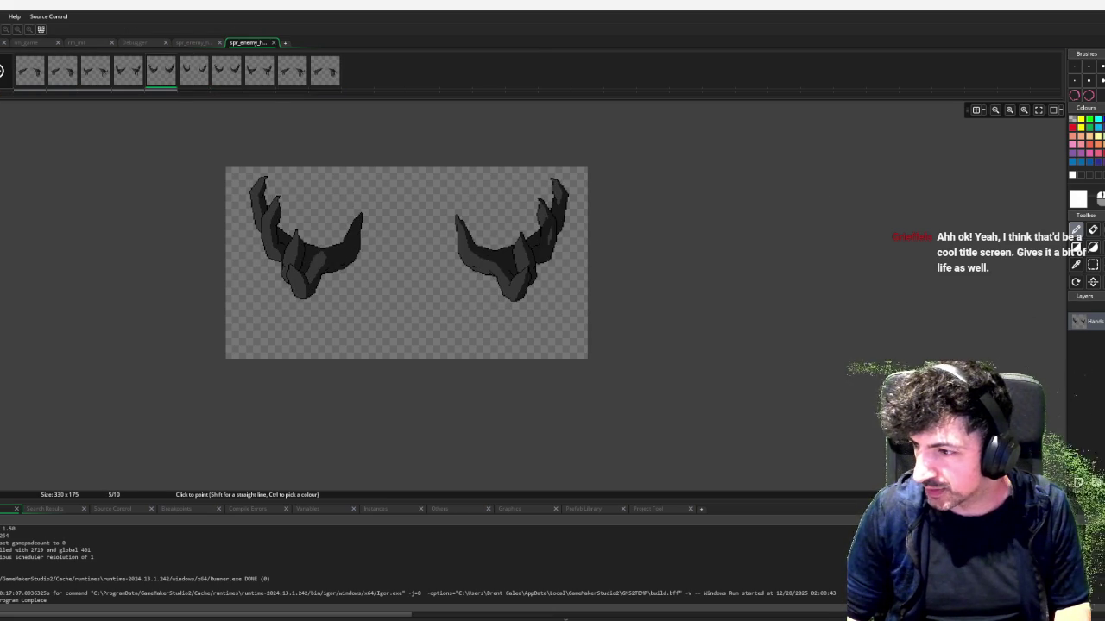
Paste copied frames after frame 6, growing spr_enemy_hands_1 to 13 frames, and preview it
click(273, 43)
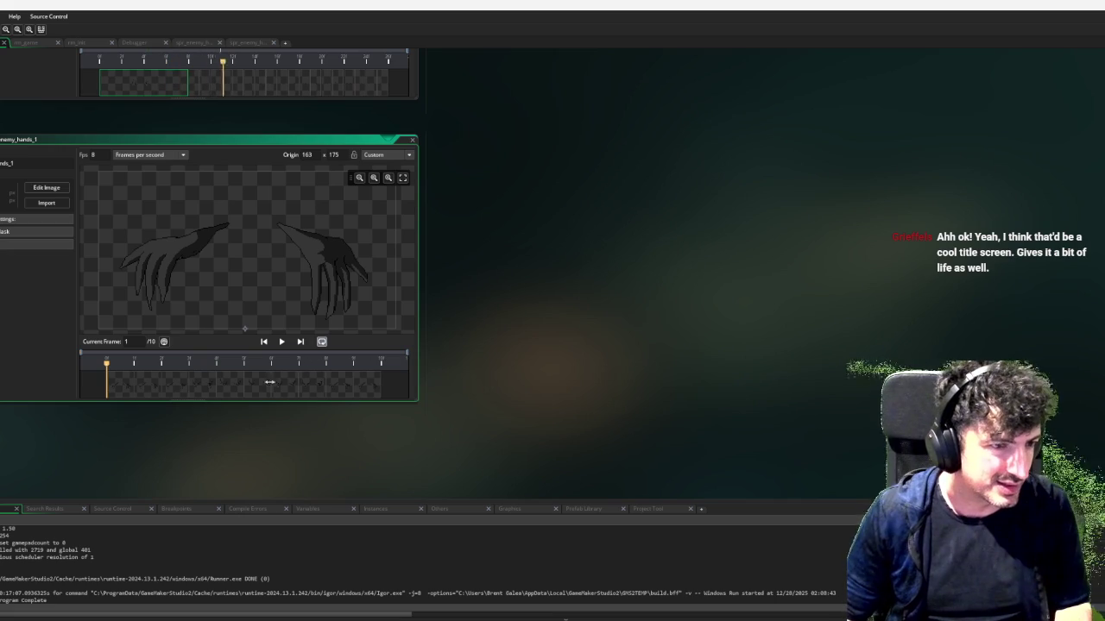
click(250, 388)
click(239, 389)
click(255, 387)
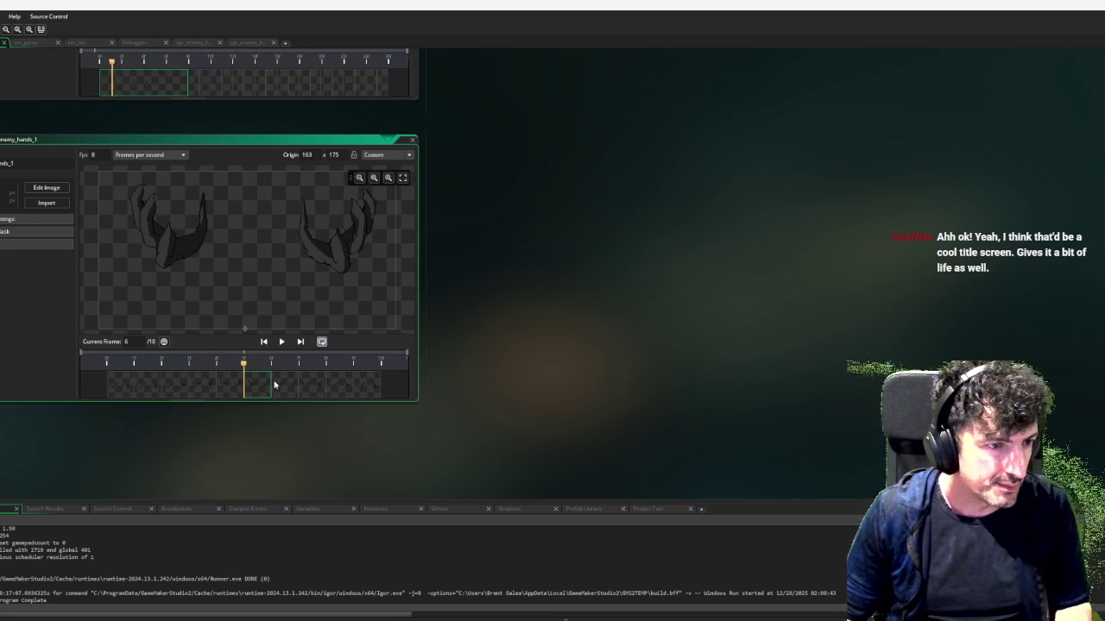
click(271, 384)
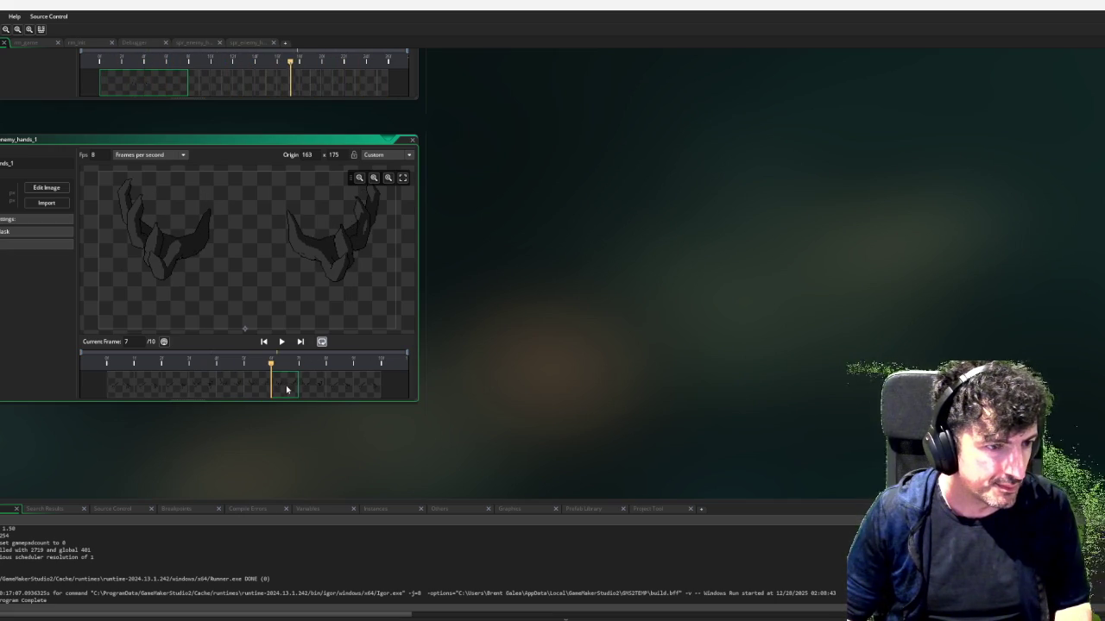
click(252, 387)
key(ctrl+v)
click(321, 342)
click(281, 342)
Paste more frame copies and stretch the last frame so the animation reaches 27 frames
drag(482, 250, 711, 281)
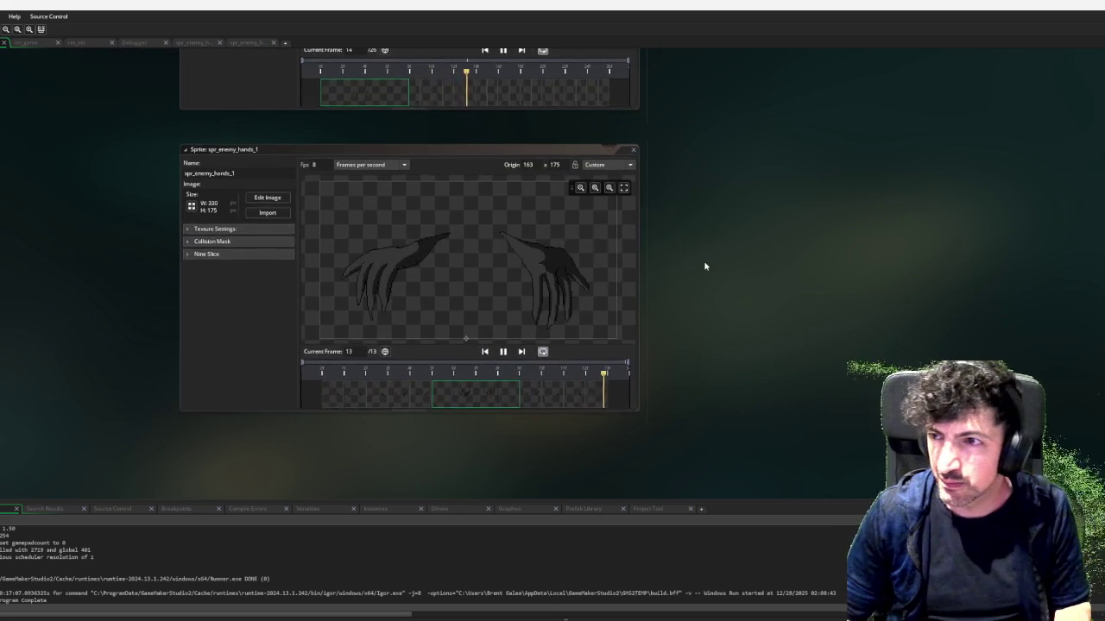
scroll(up, 3)
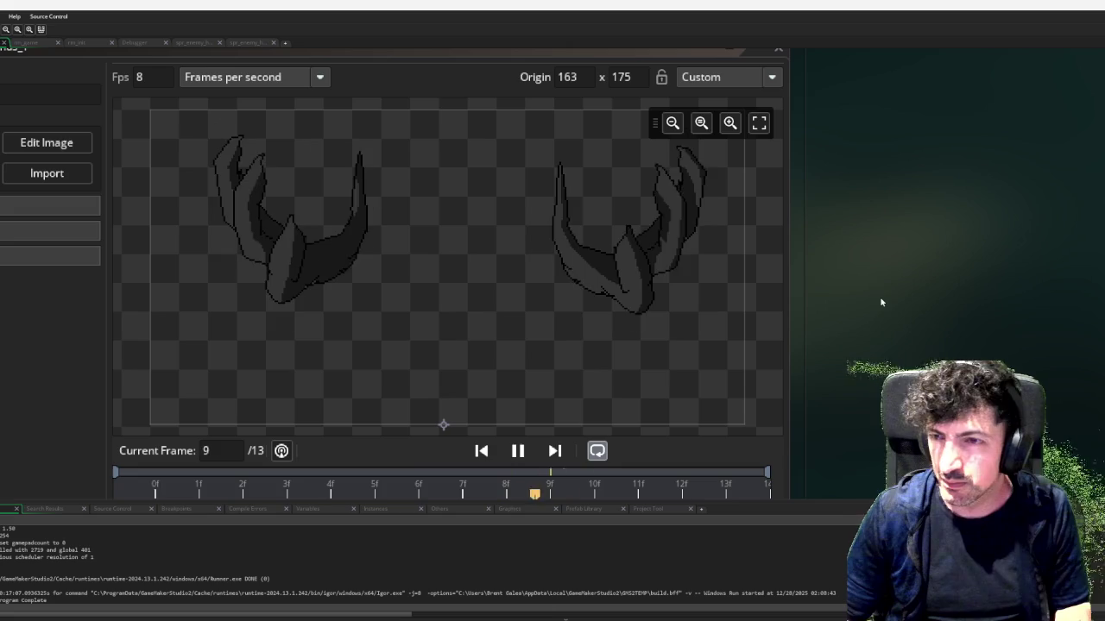
scroll(down, 3)
scroll(down, 3)
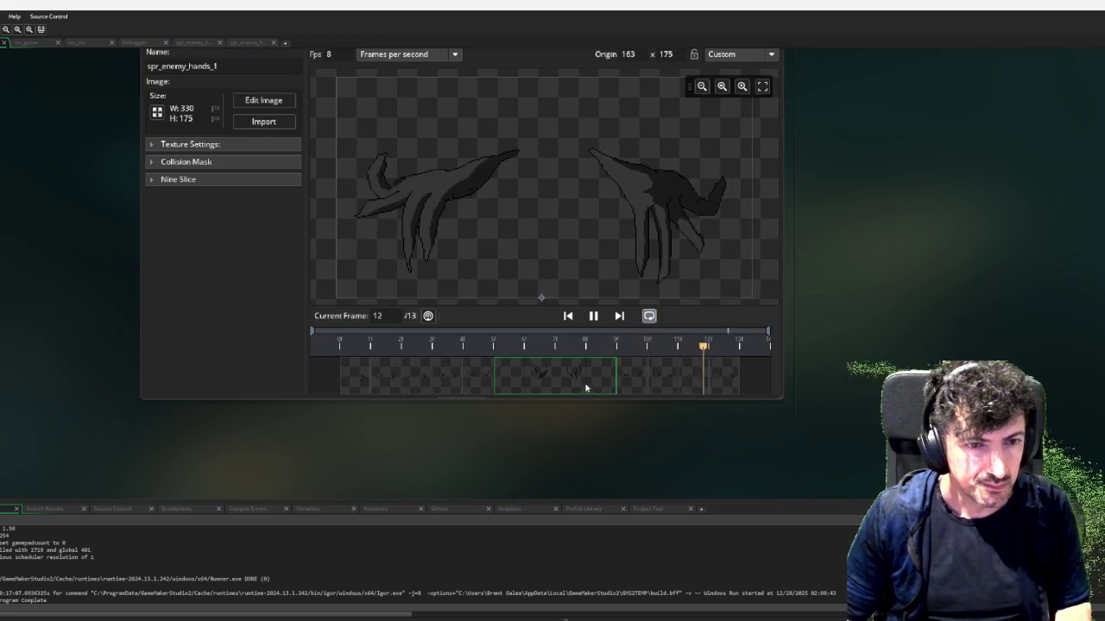
click(618, 373)
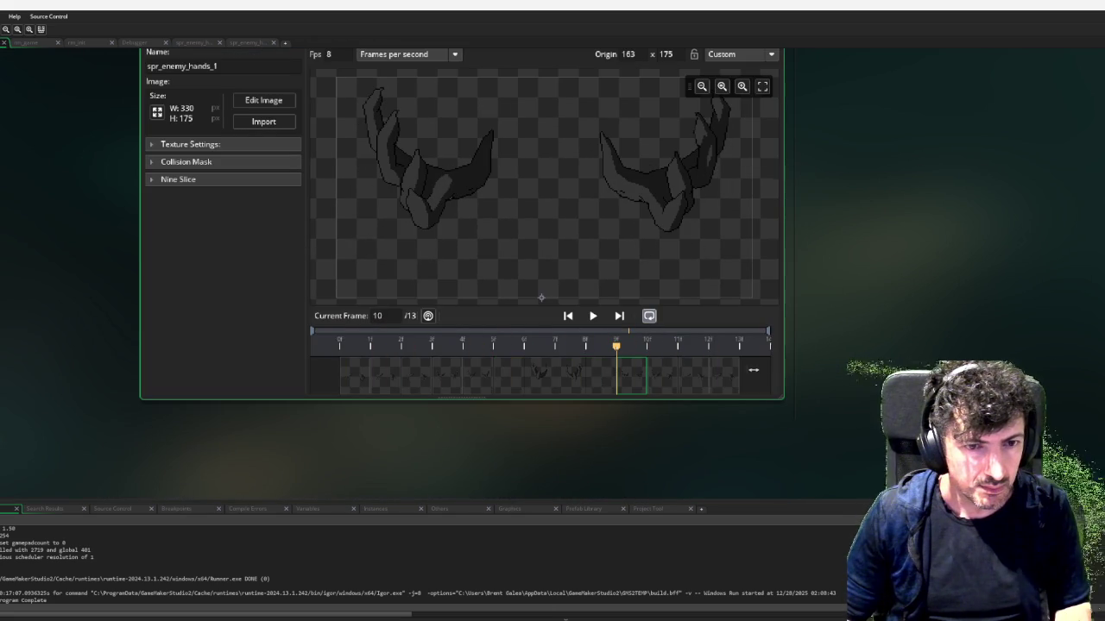
click(599, 378)
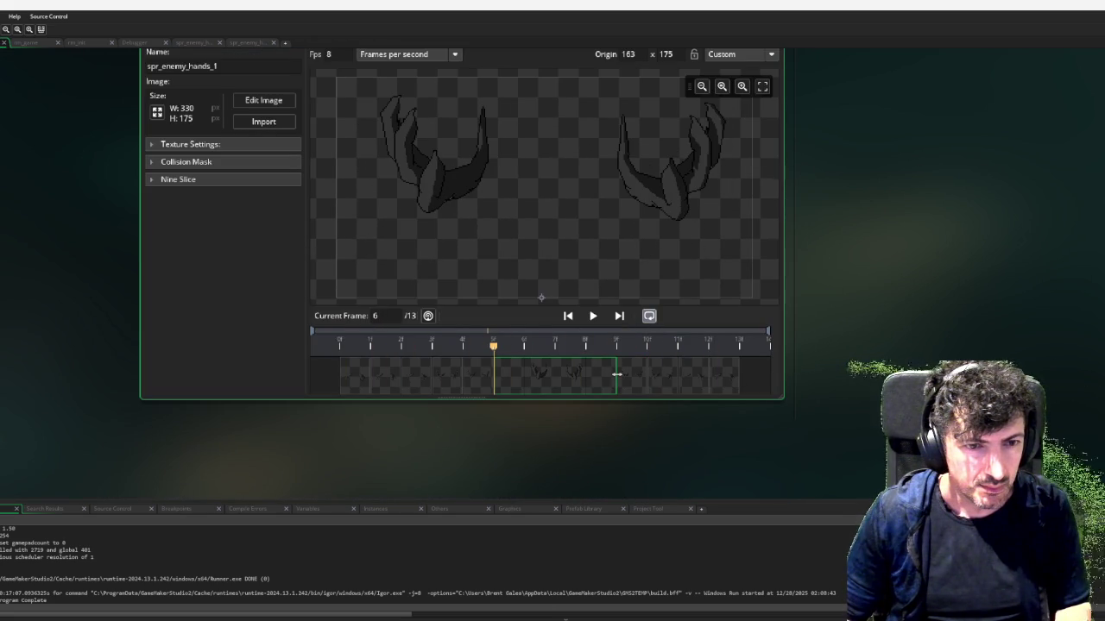
key(ctrl+v)
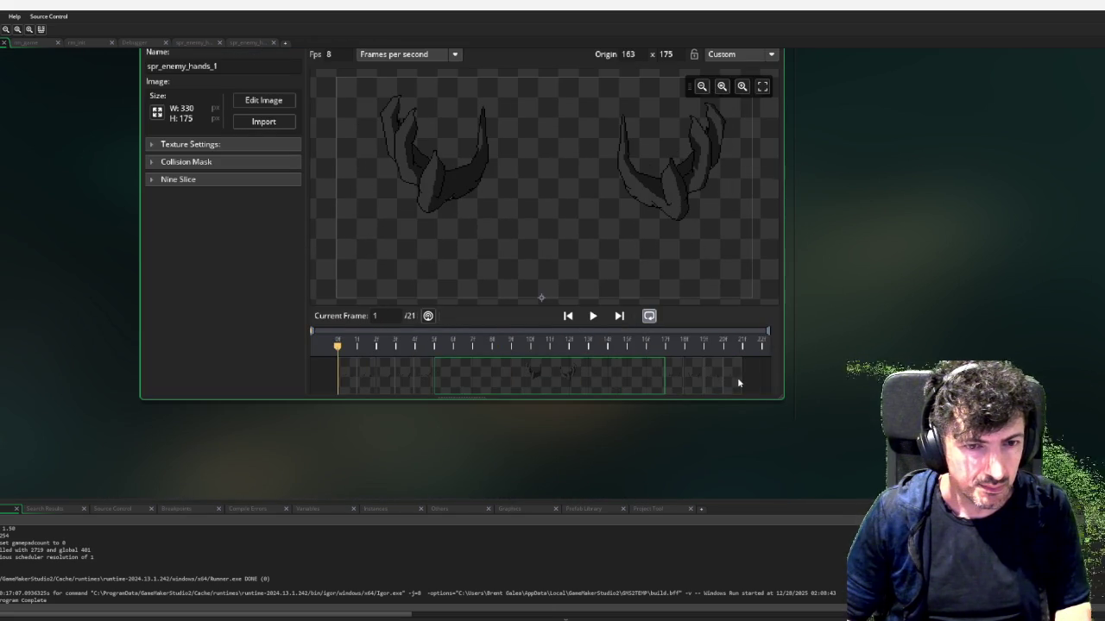
click(734, 376)
drag(741, 376, 811, 375)
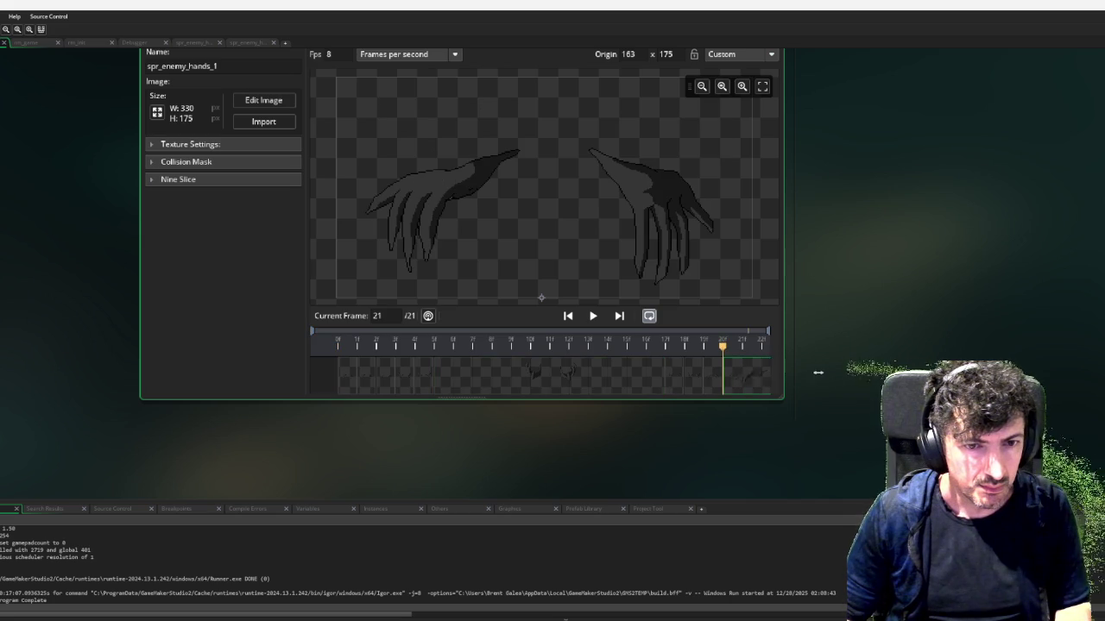
click(592, 316)
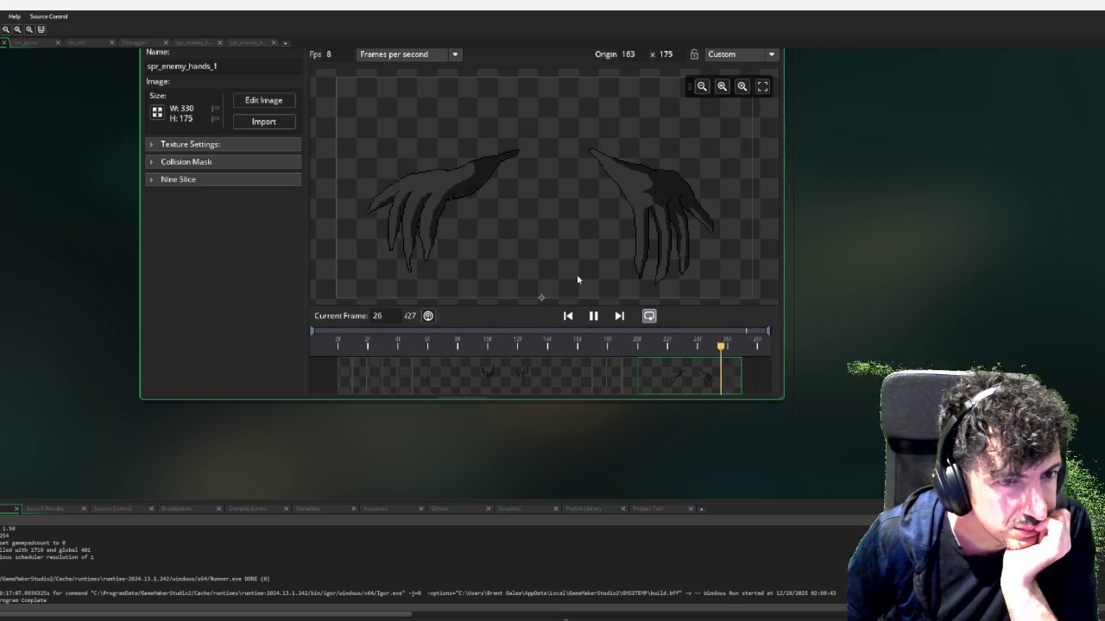
Delete the first frame of spr_enemy_hands_1 in the image editor
click(593, 316)
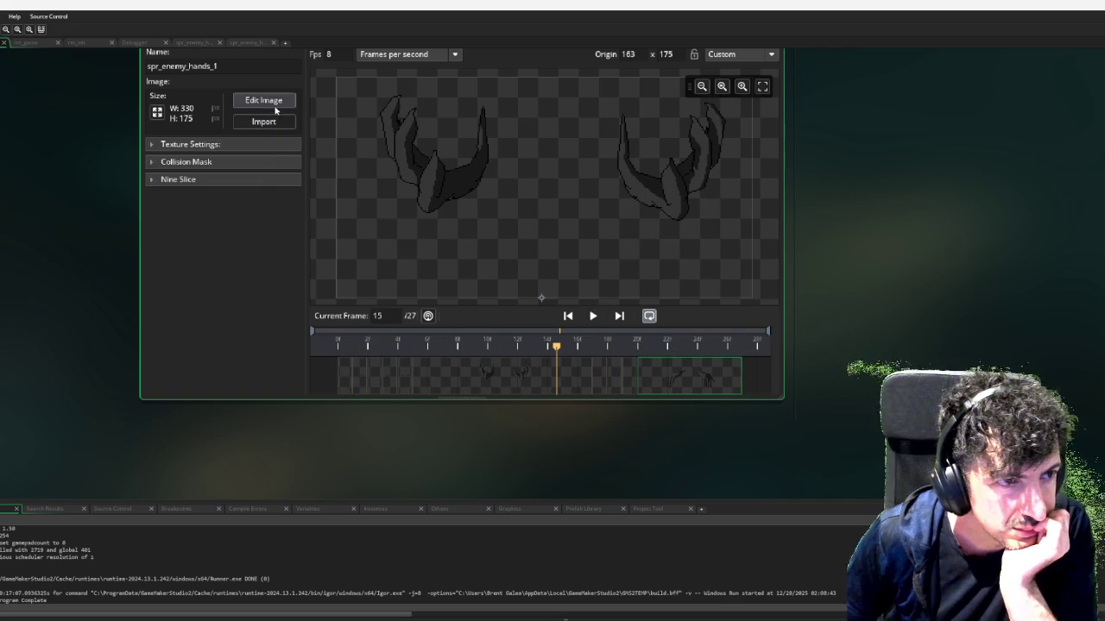
click(275, 101)
click(324, 76)
click(24, 74)
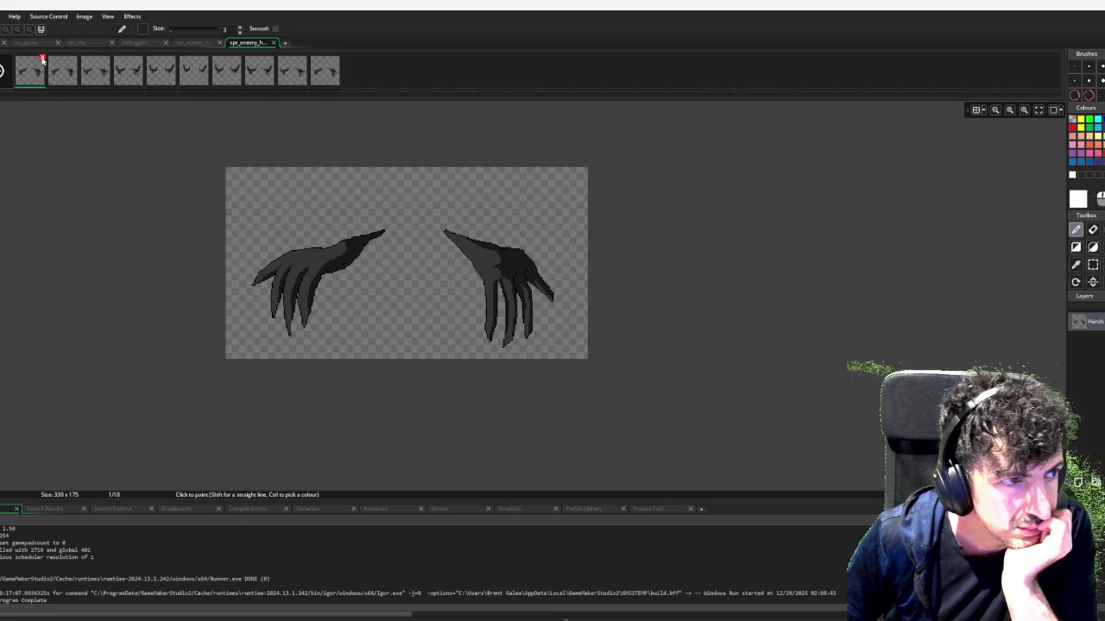
click(42, 58)
click(587, 283)
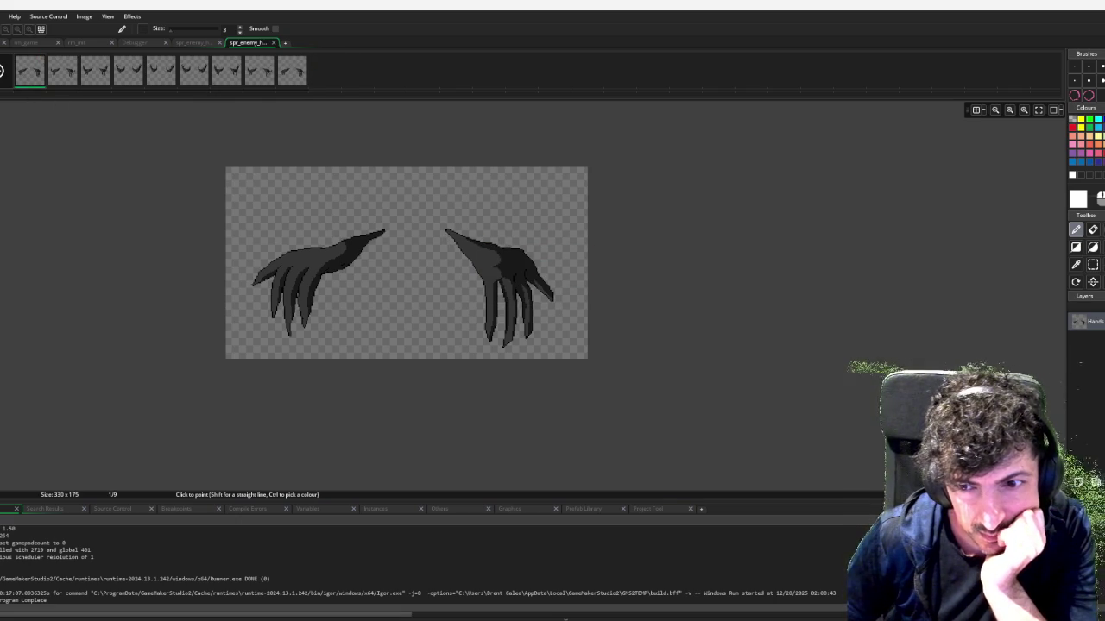
Play the 26-frame animation in the sprite editor, then close the sprite window
click(194, 42)
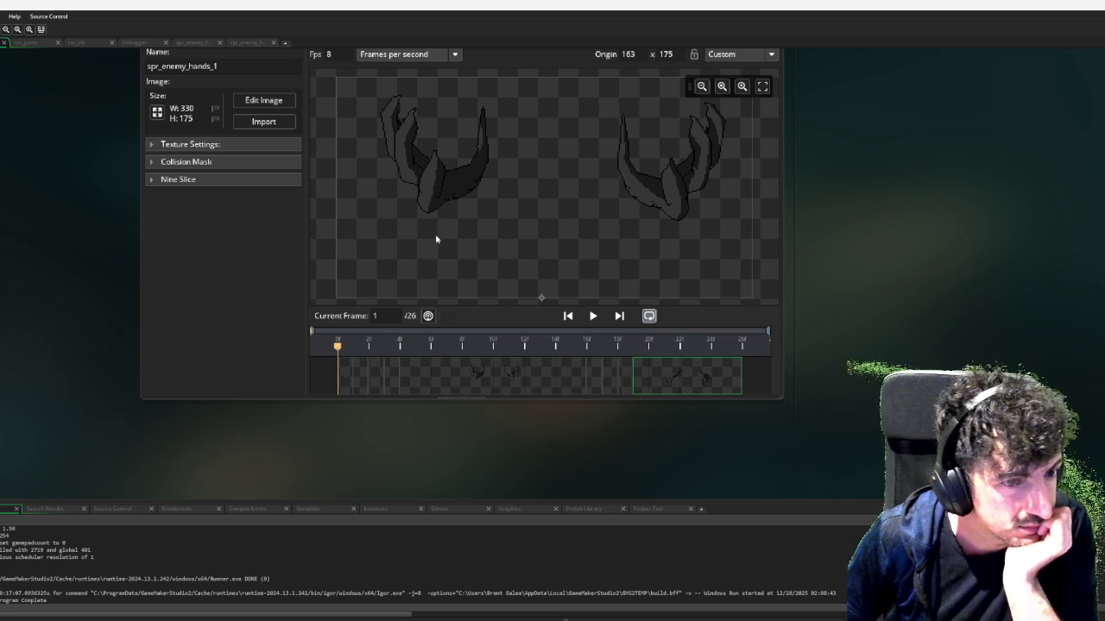
click(592, 317)
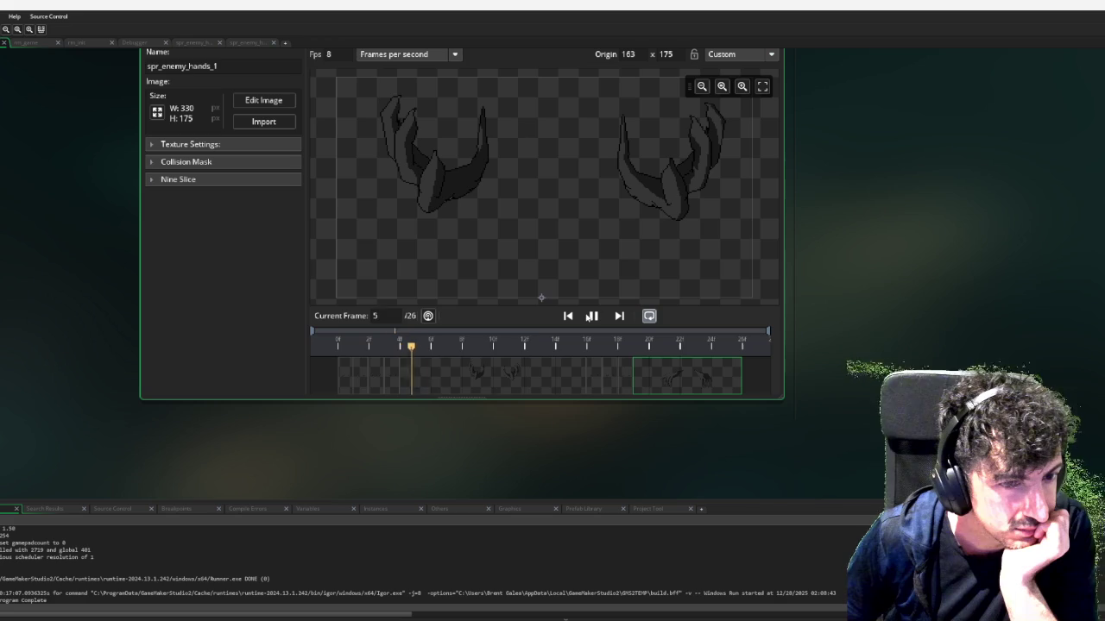
scroll(up, 3)
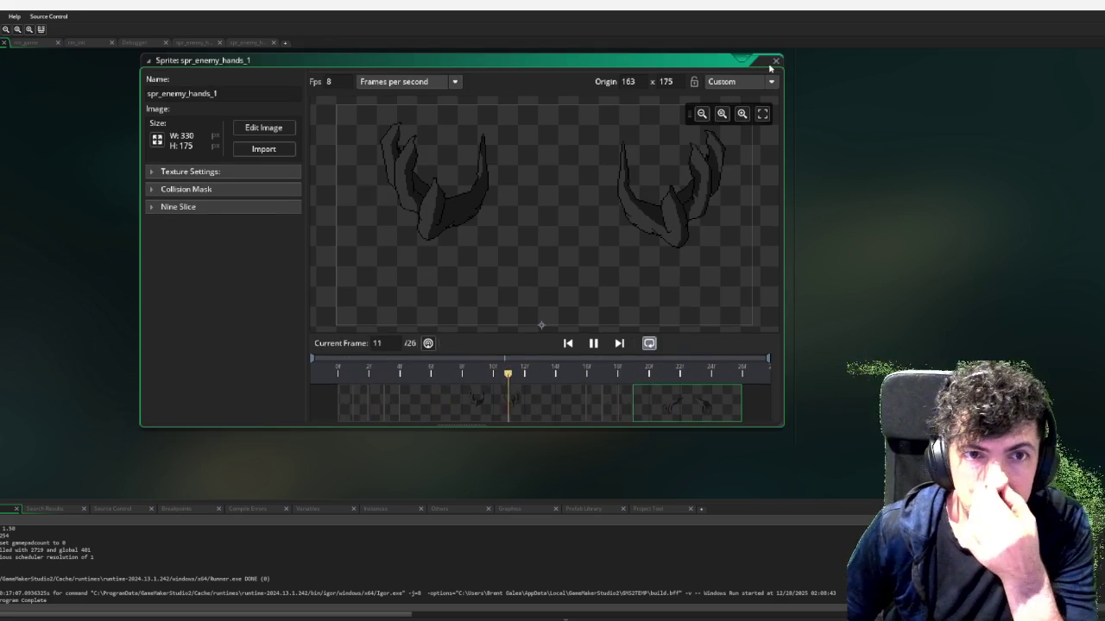
click(775, 63)
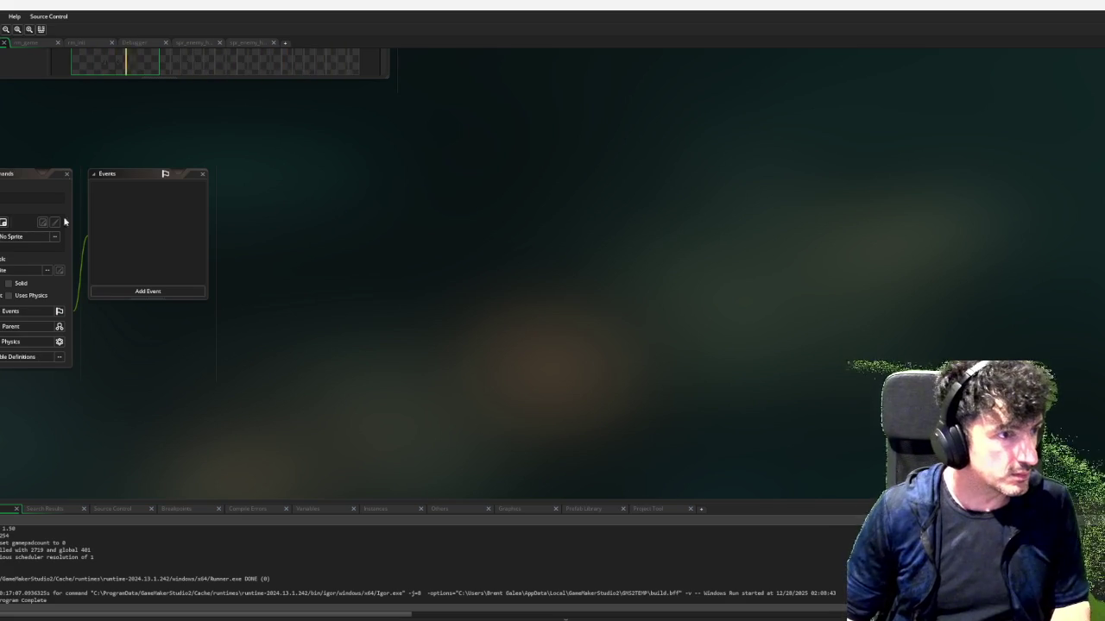
Open the sprite picker for the new hands object
click(51, 236)
Search 'hands', assign the 330×175 spr_enemy_hands_1 to obj_hands, and fit the object window in view
text(hands)
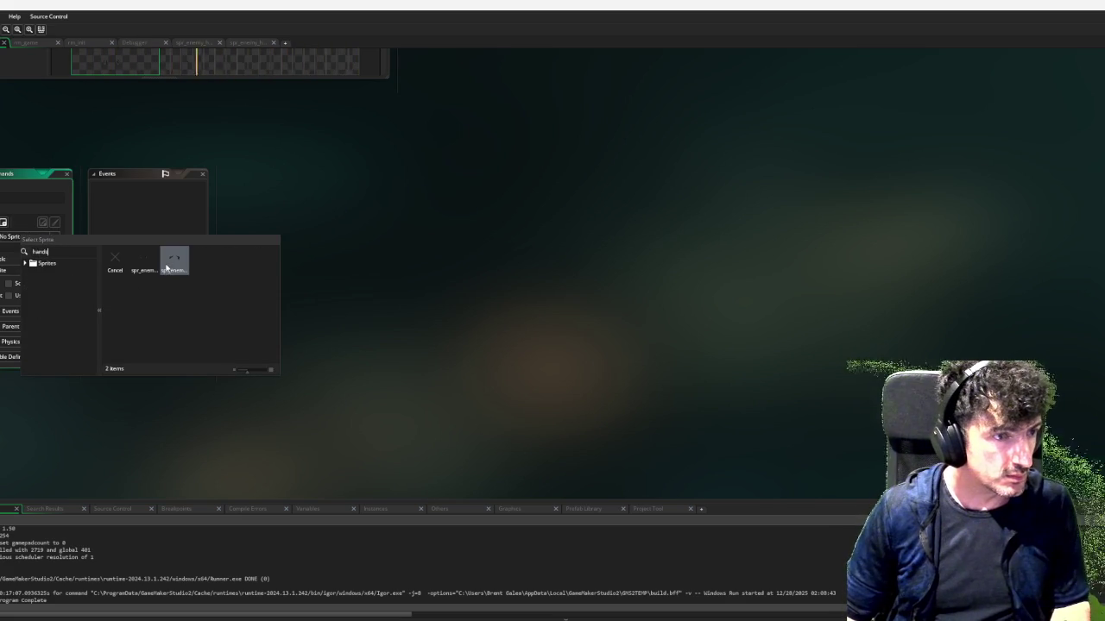
click(165, 263)
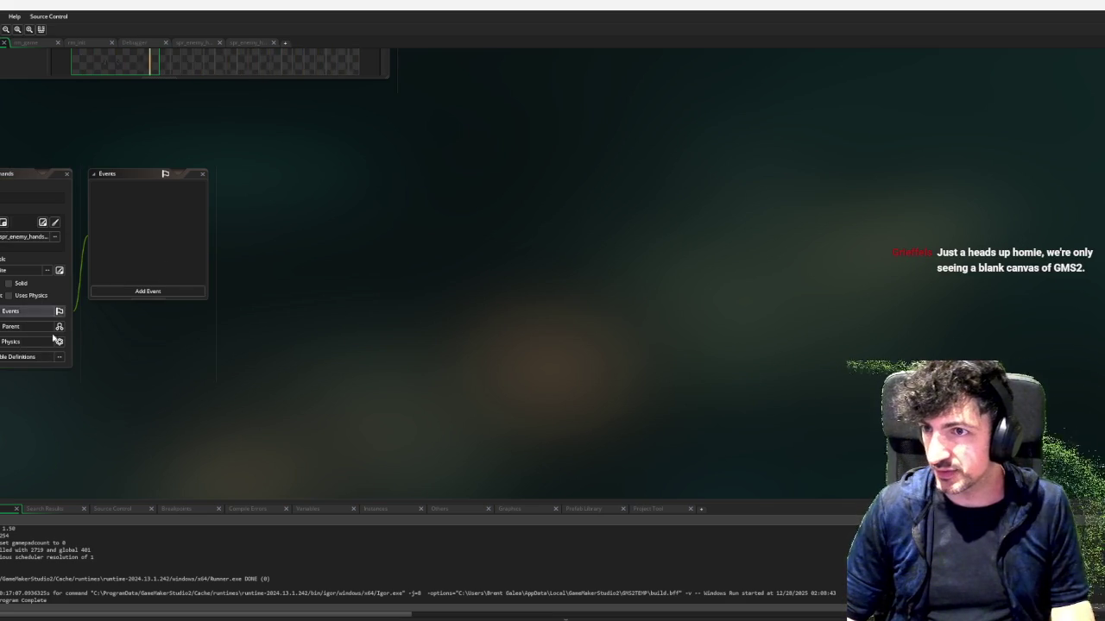
drag(257, 343, 555, 349)
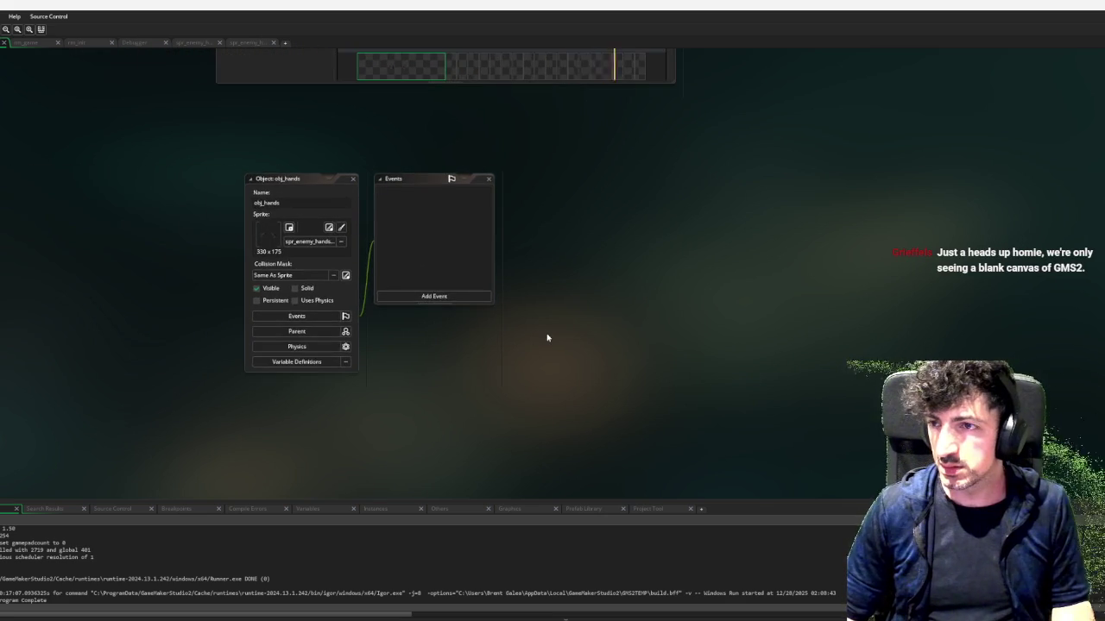
scroll(up, 3)
scroll(down, 3)
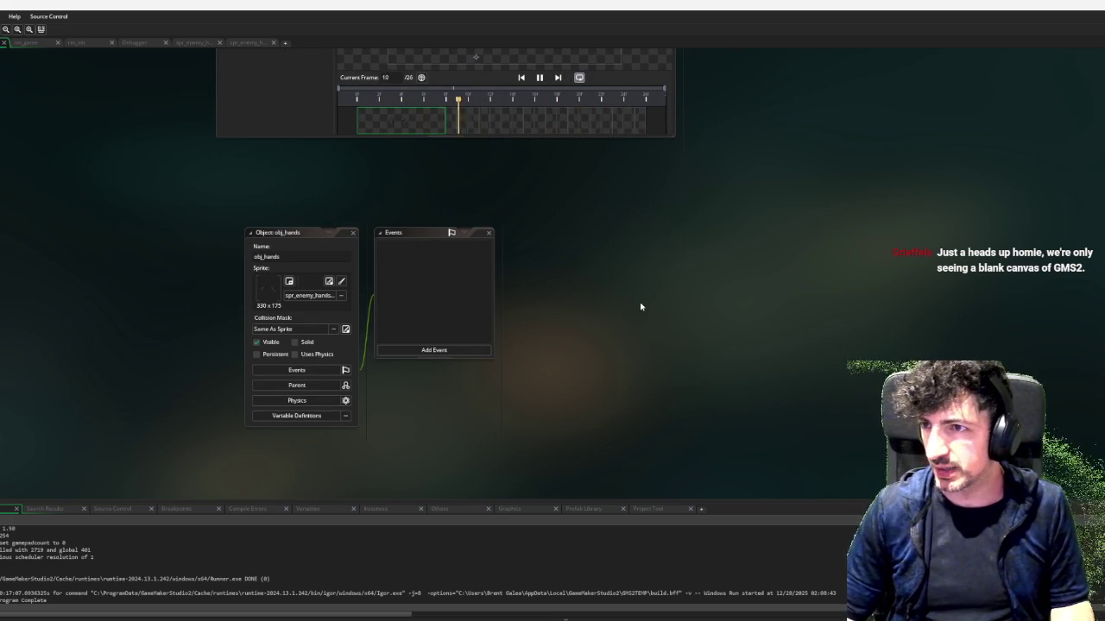
scroll(up, 3)
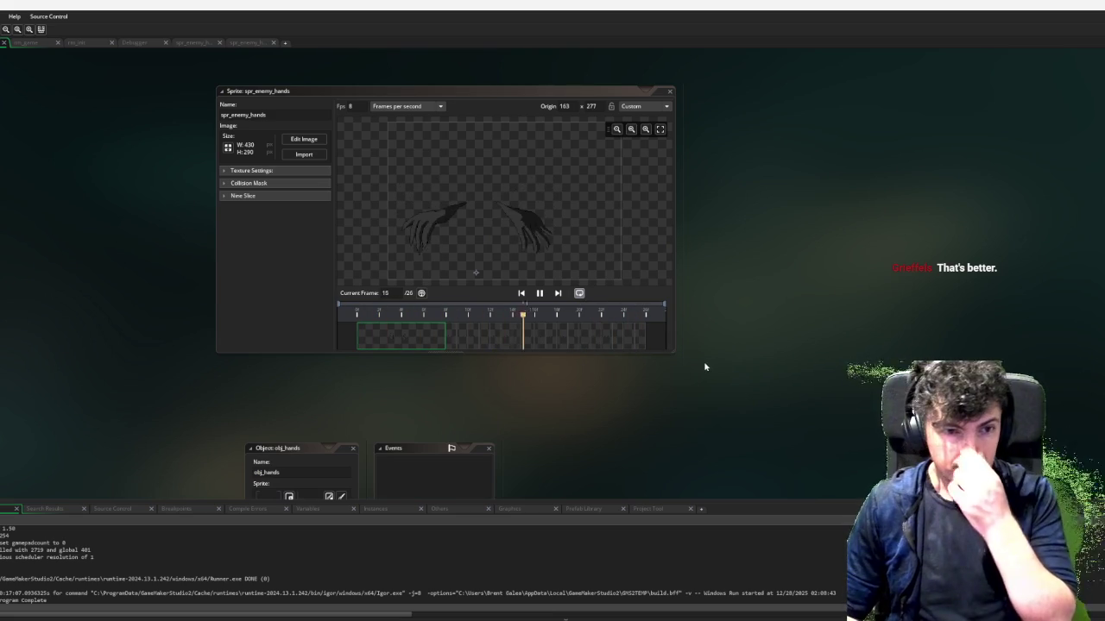
scroll(down, 3)
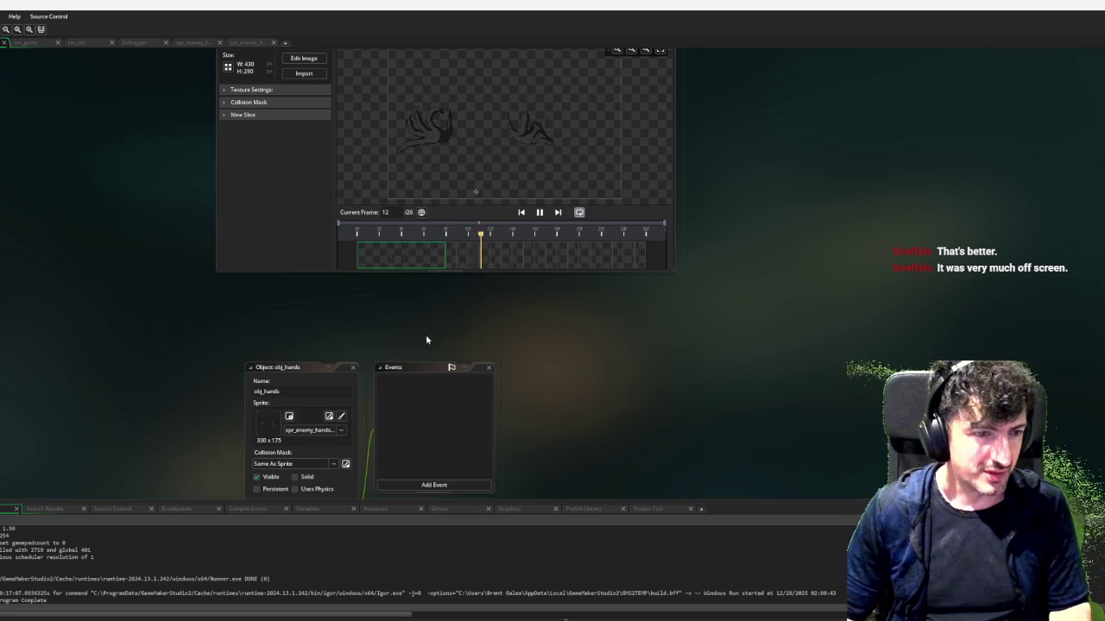
scroll(down, 3)
scroll(up, 3)
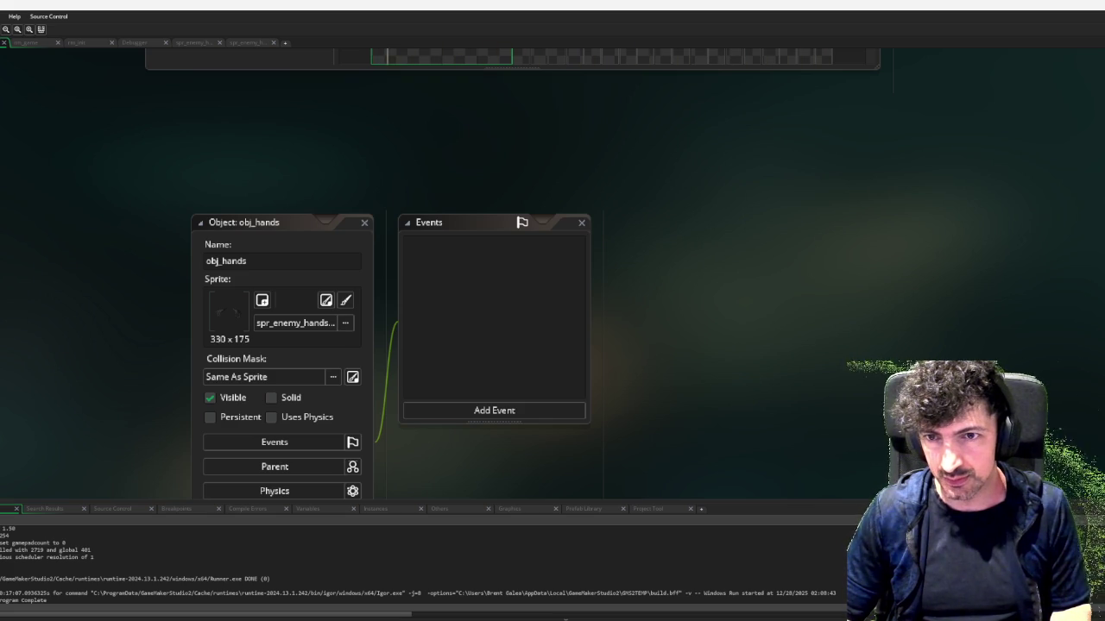
Close the IRON MIDNIGHT sprite, open spr_edge_logo in the image editor, and delete its horn shapes
scroll(down, 3)
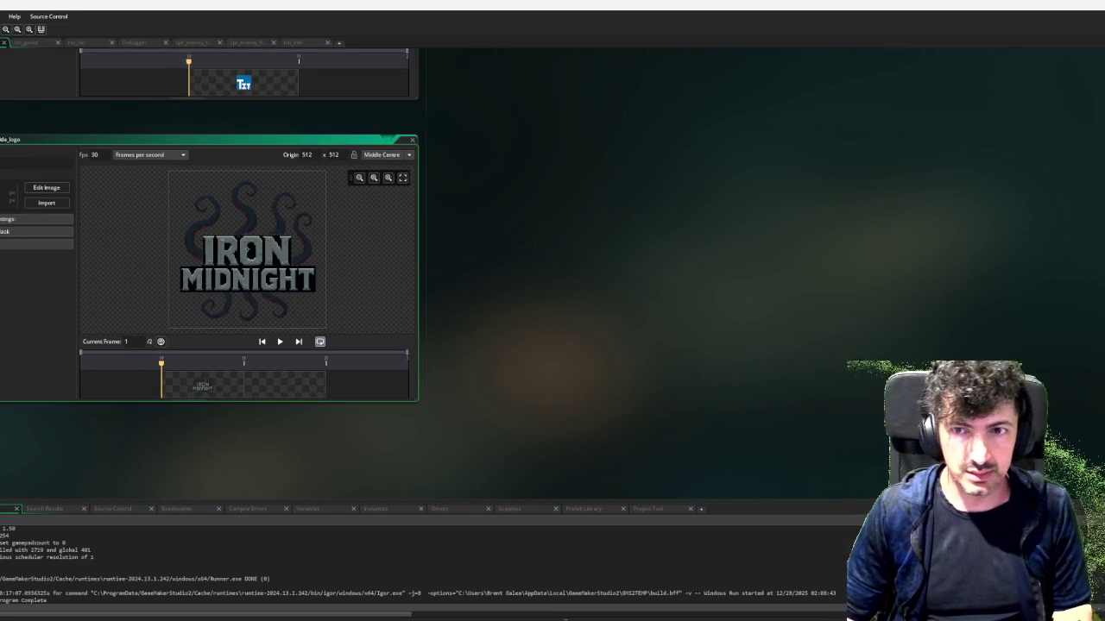
click(412, 140)
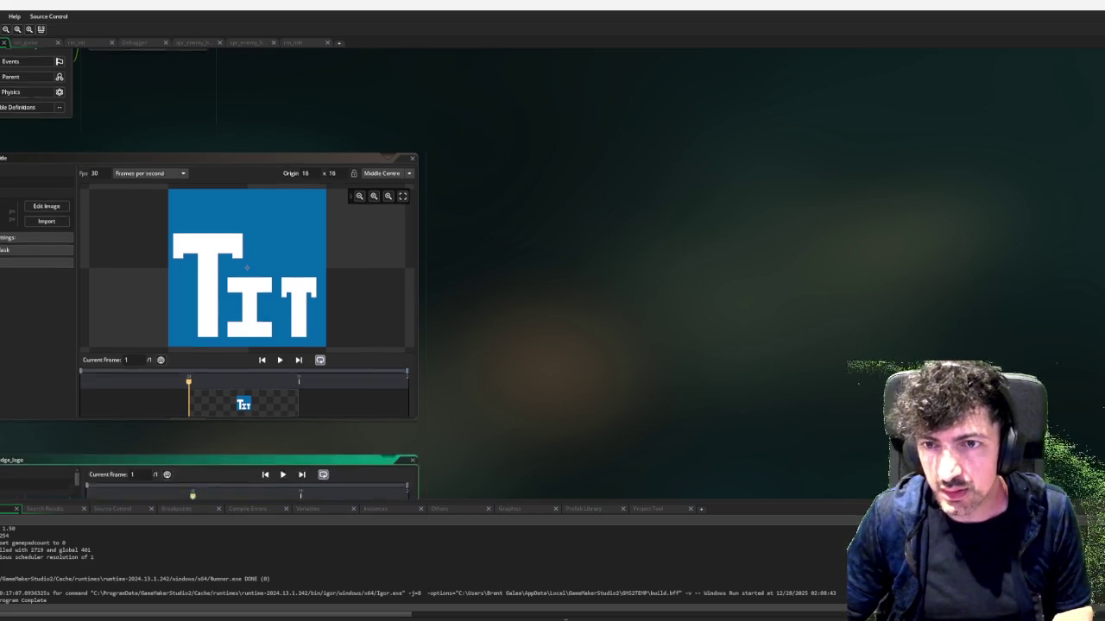
click(62, 187)
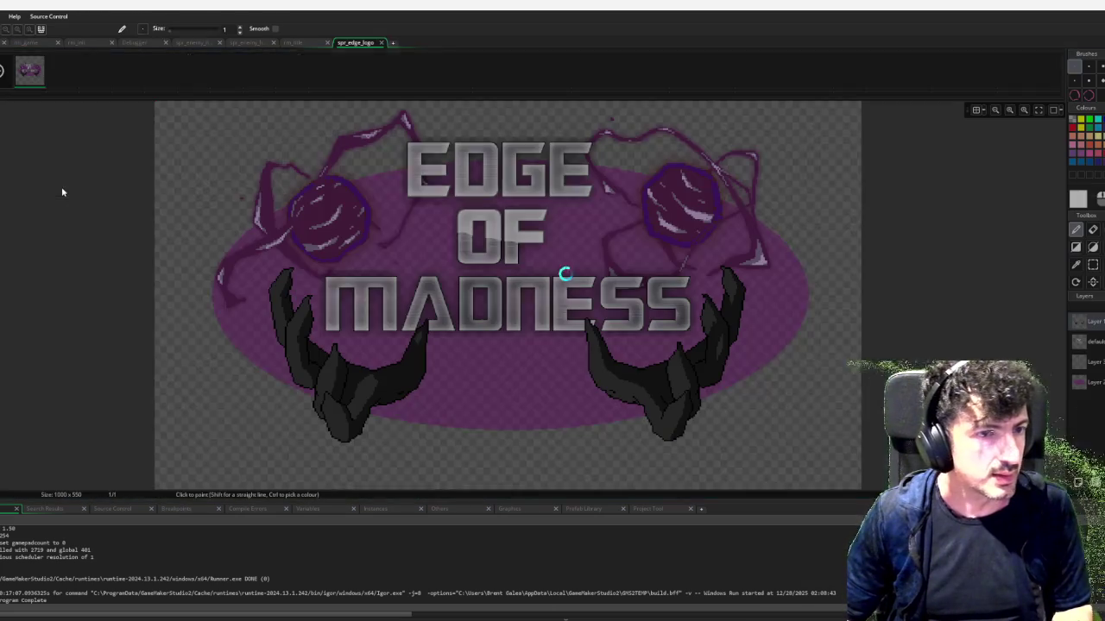
key(Delete)
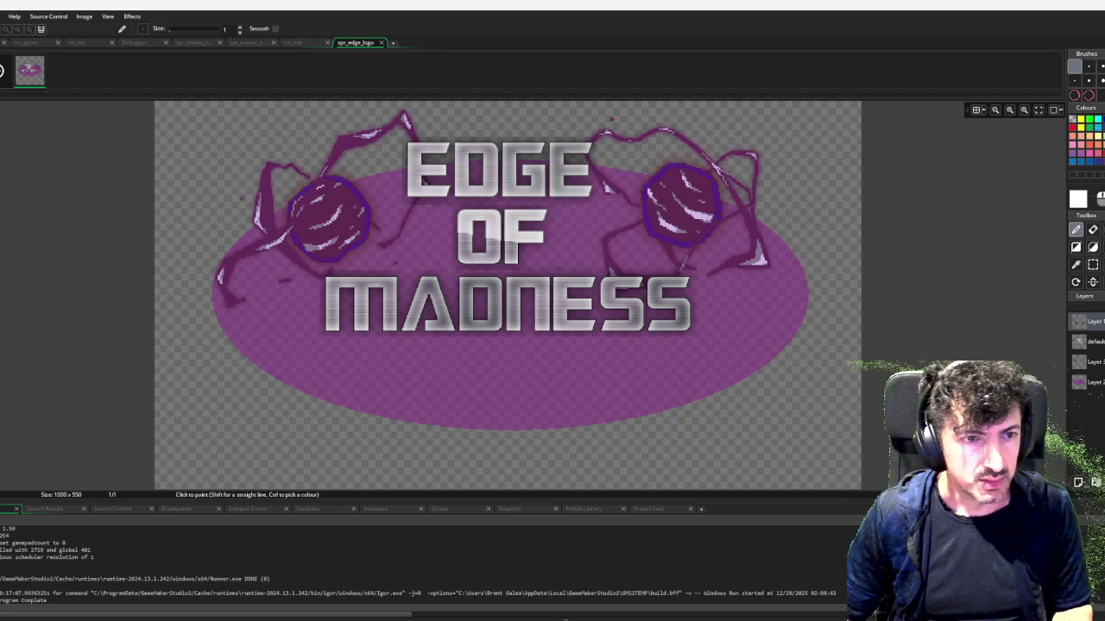